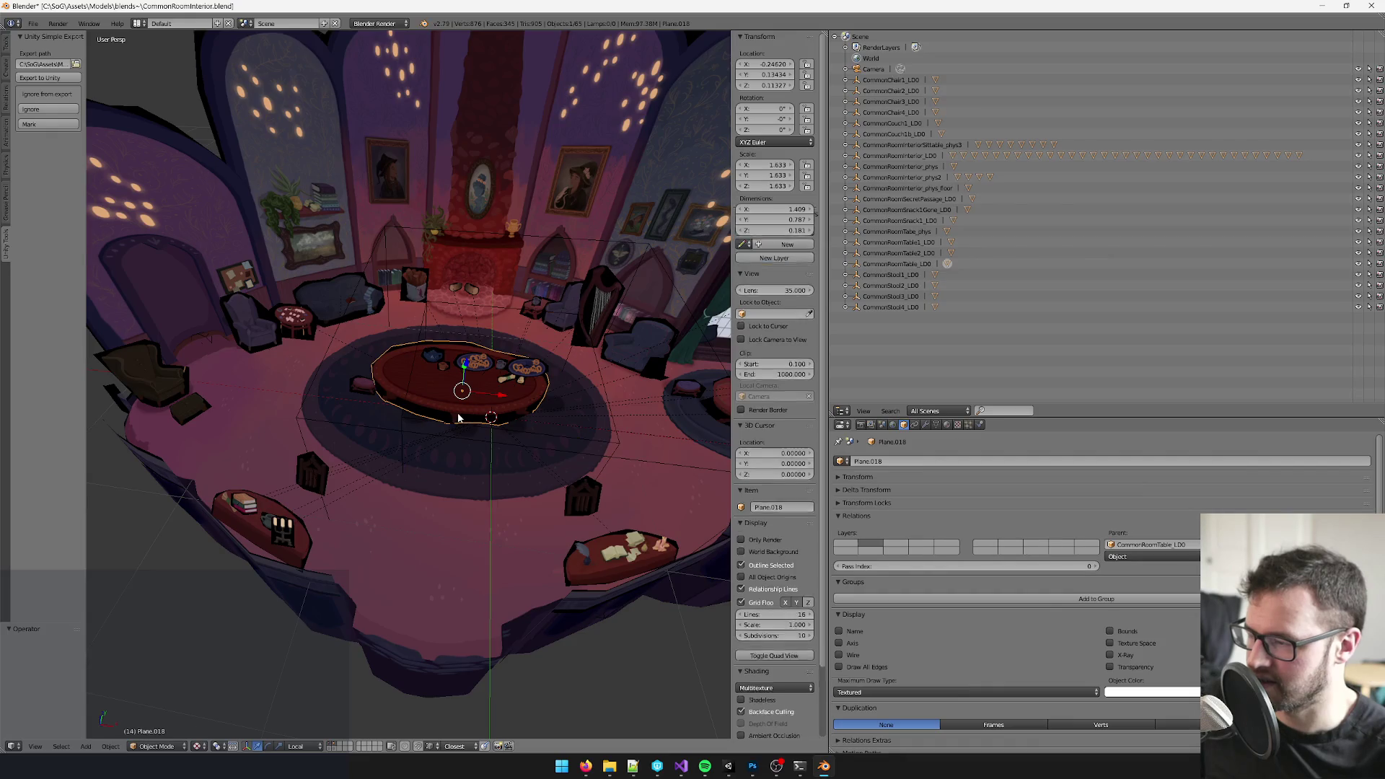
- Apply the table top Plane.018's location so its position resets to zero without moving
click(63, 746)
mouse_move(150, 663)
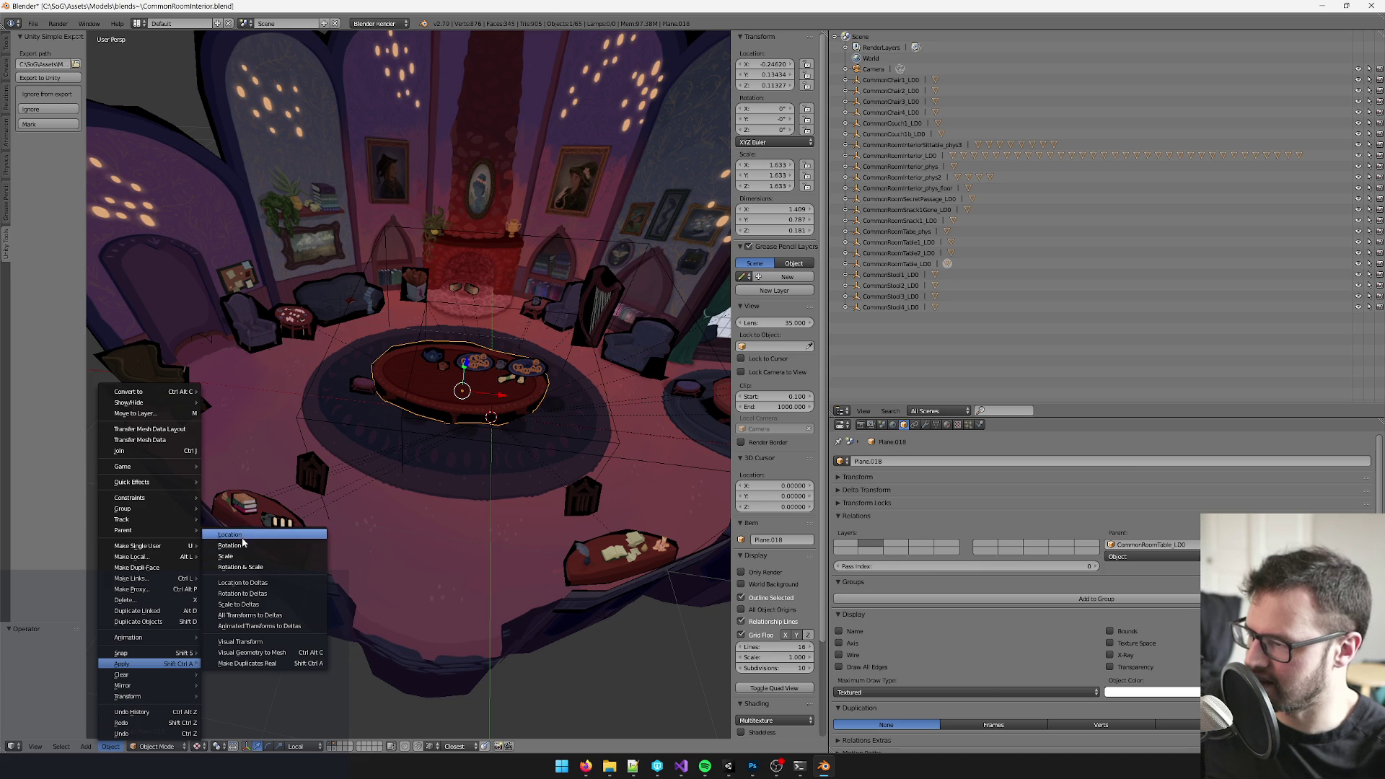
click(244, 534)
drag(410, 522, 412, 303)
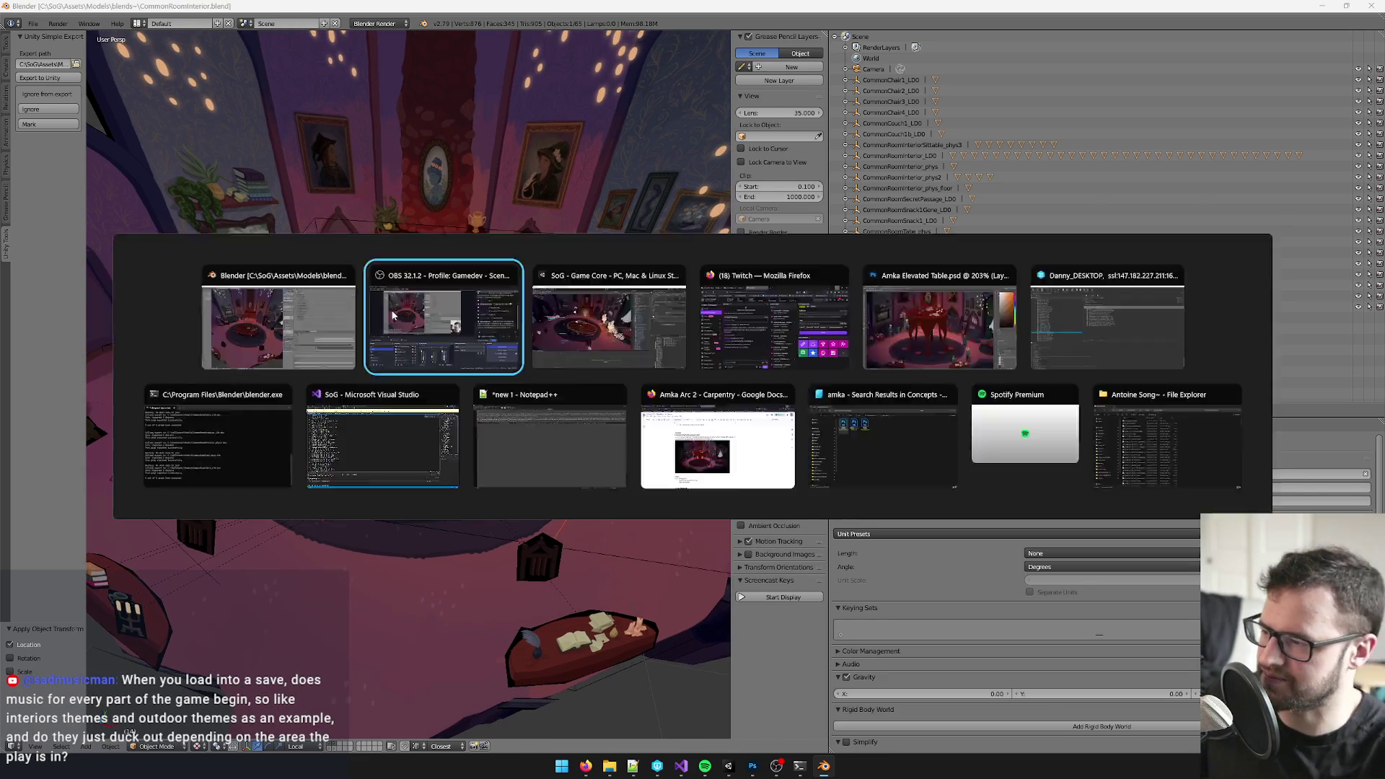
- Let Unity reimport the model and confirm CommonRoomTable1_LD0 sits at zero on its rug, then return to Blender
click(740, 766)
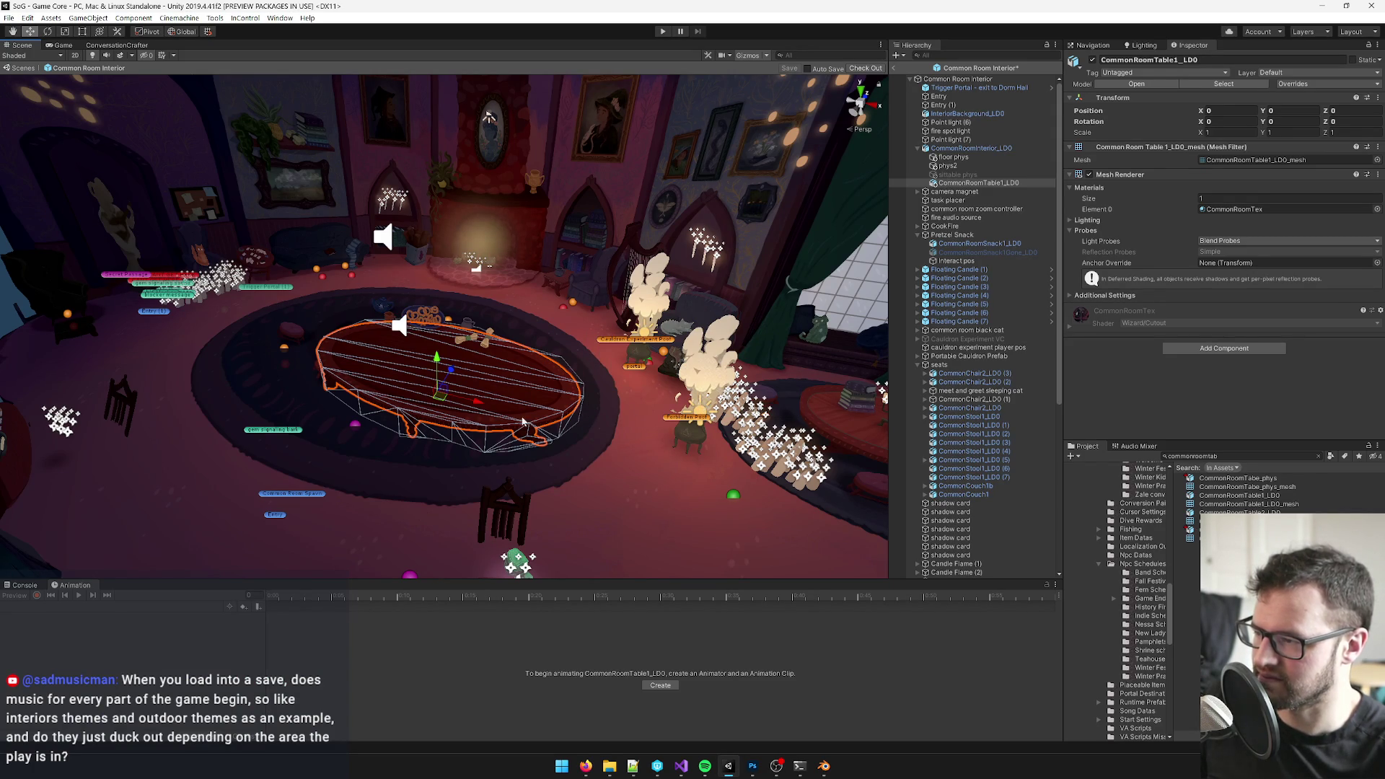
drag(507, 399, 456, 389)
drag(436, 93, 400, 100)
click(950, 139)
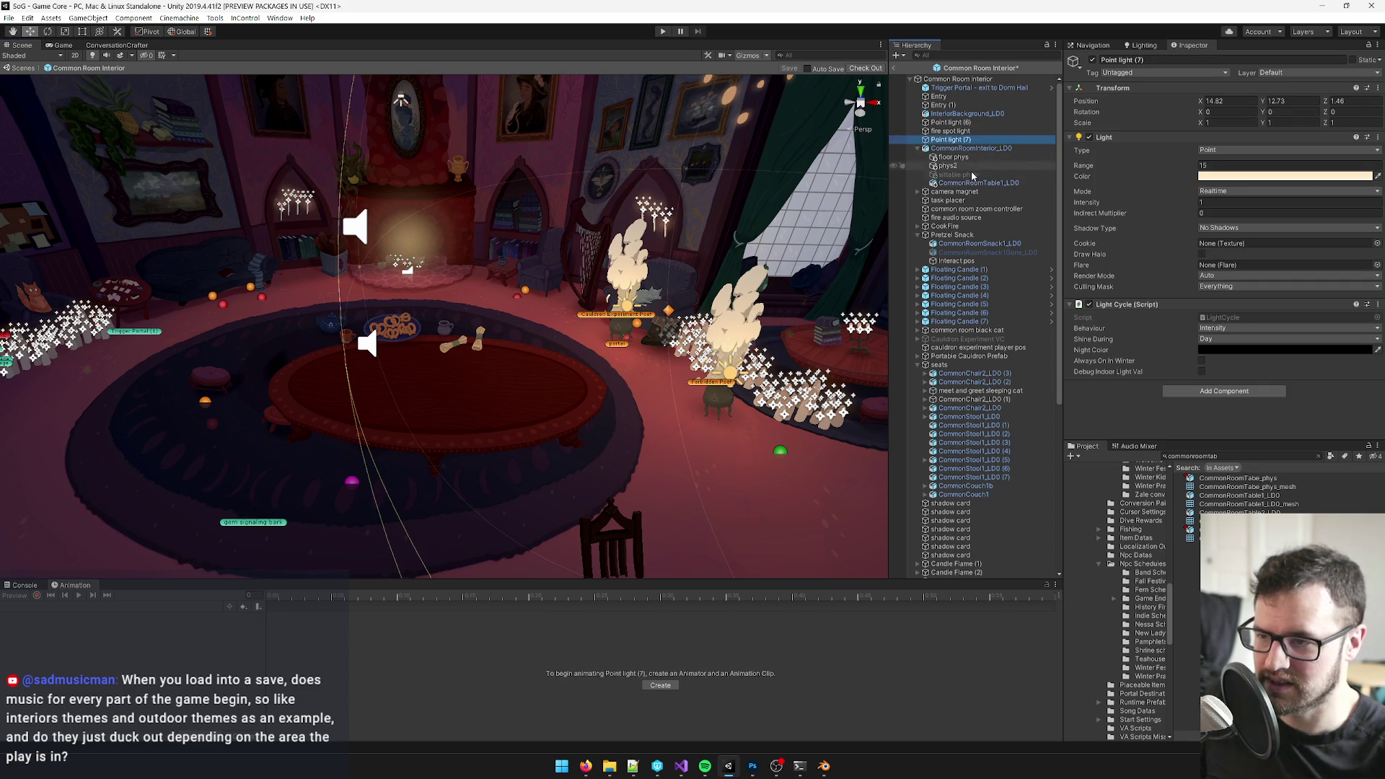
click(974, 183)
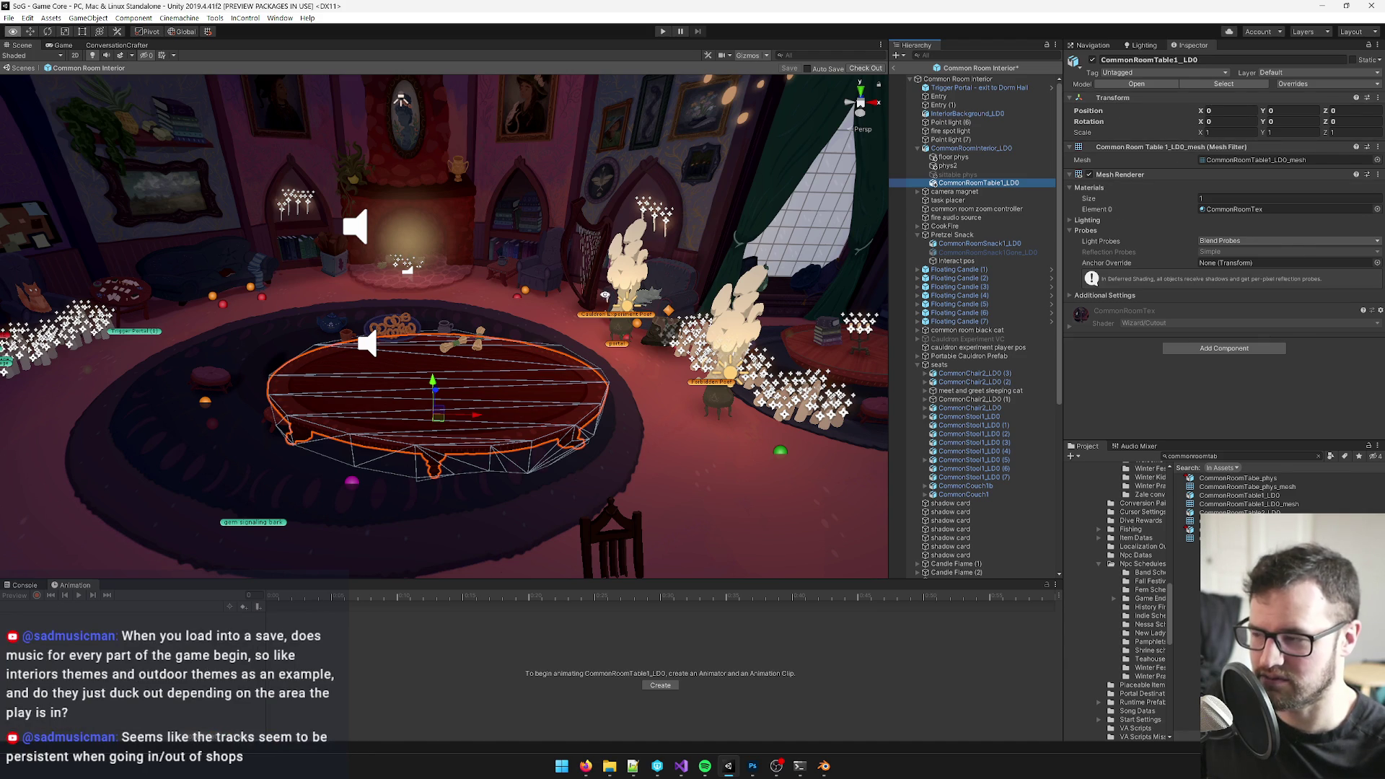
click(823, 766)
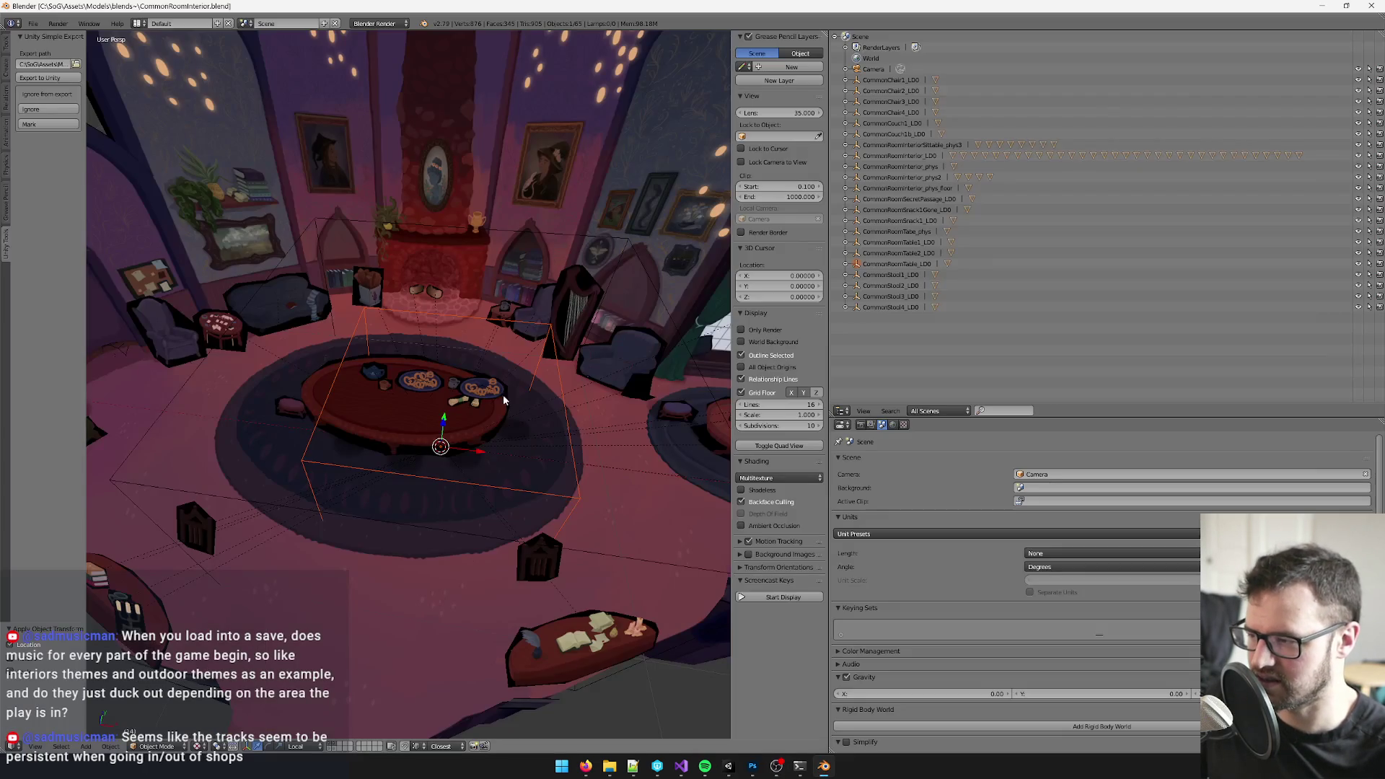
- Verify the CommonRoomTable_LD0 box sits at its origin with a cancelled grab move
drag(512, 401, 473, 269)
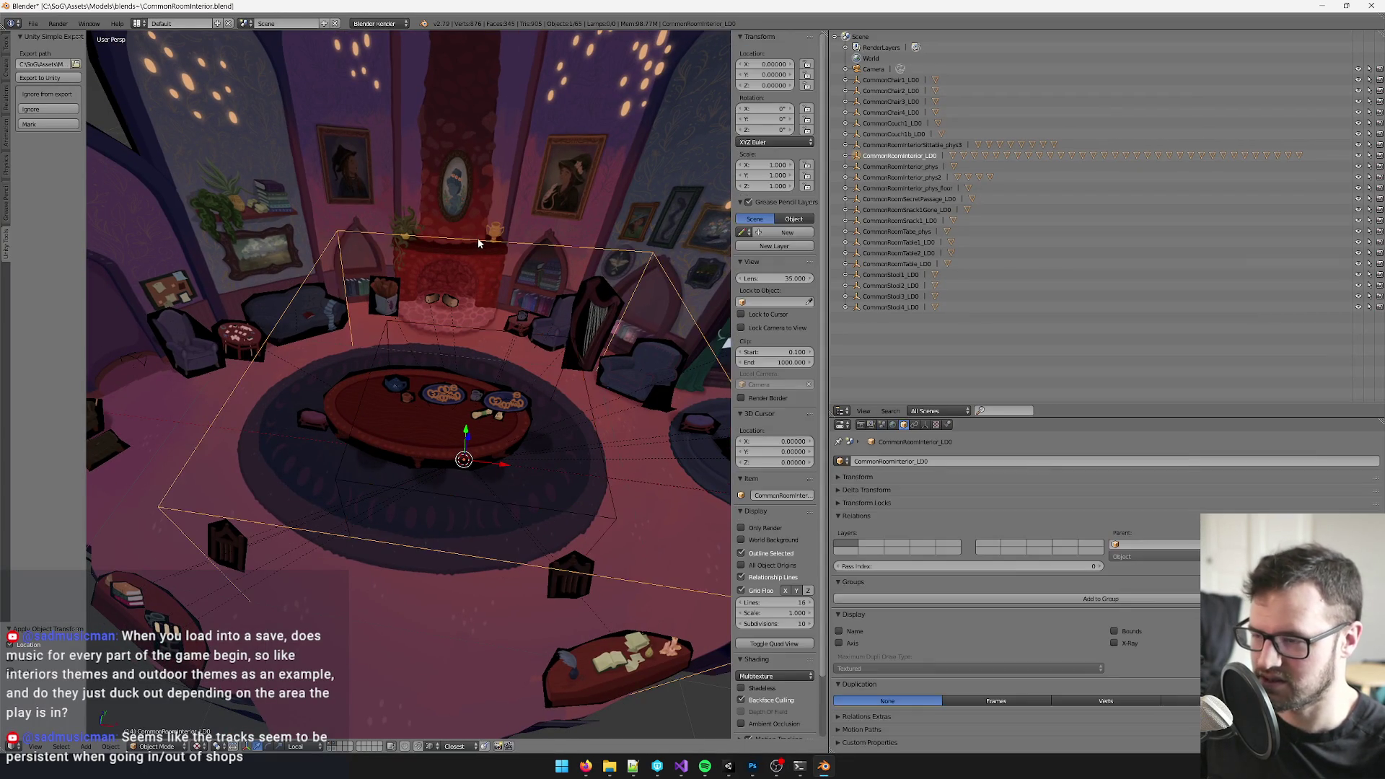
right_click(470, 328)
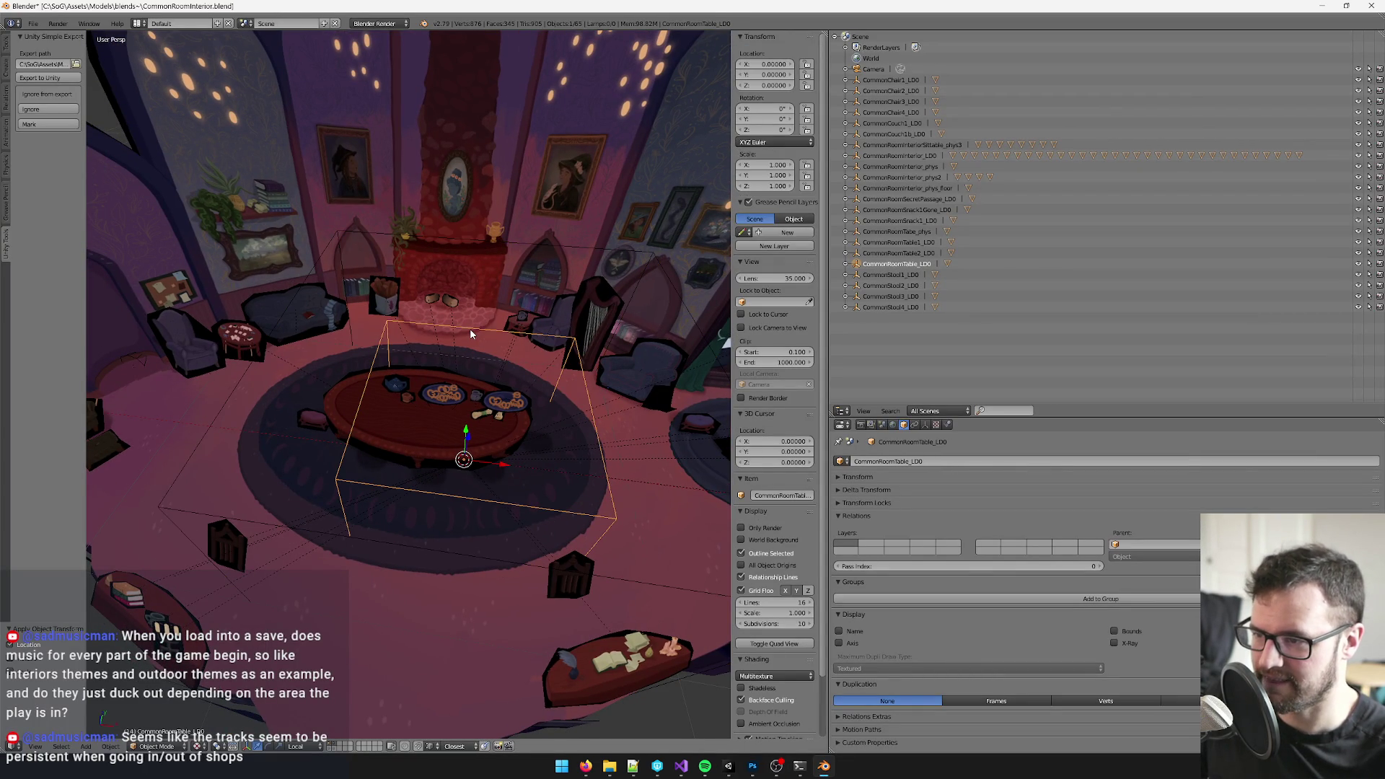
key(g)
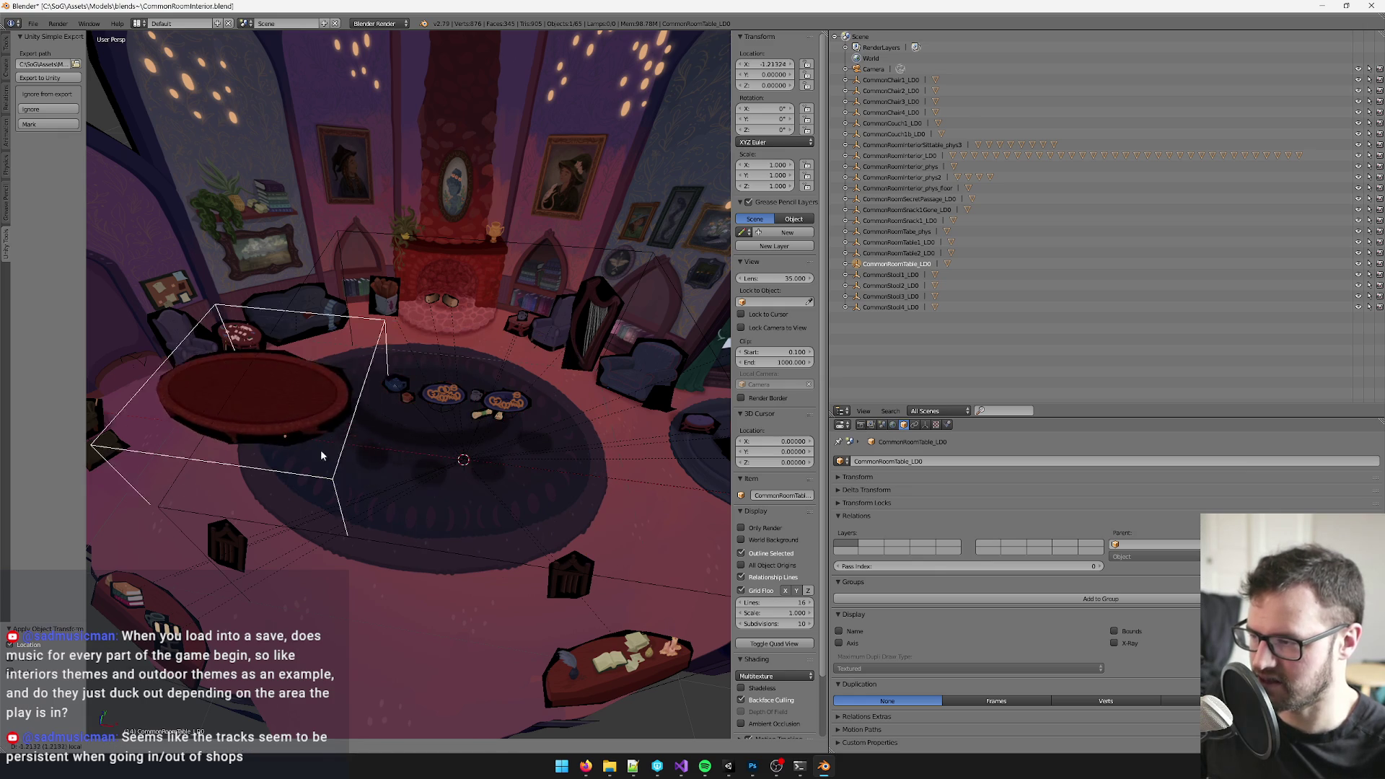
right_click(549, 477)
drag(549, 477, 455, 324)
scroll(down, 3)
- Verify the room interior likewise with a cancelled grab, then switch to Unity
right_click(440, 306)
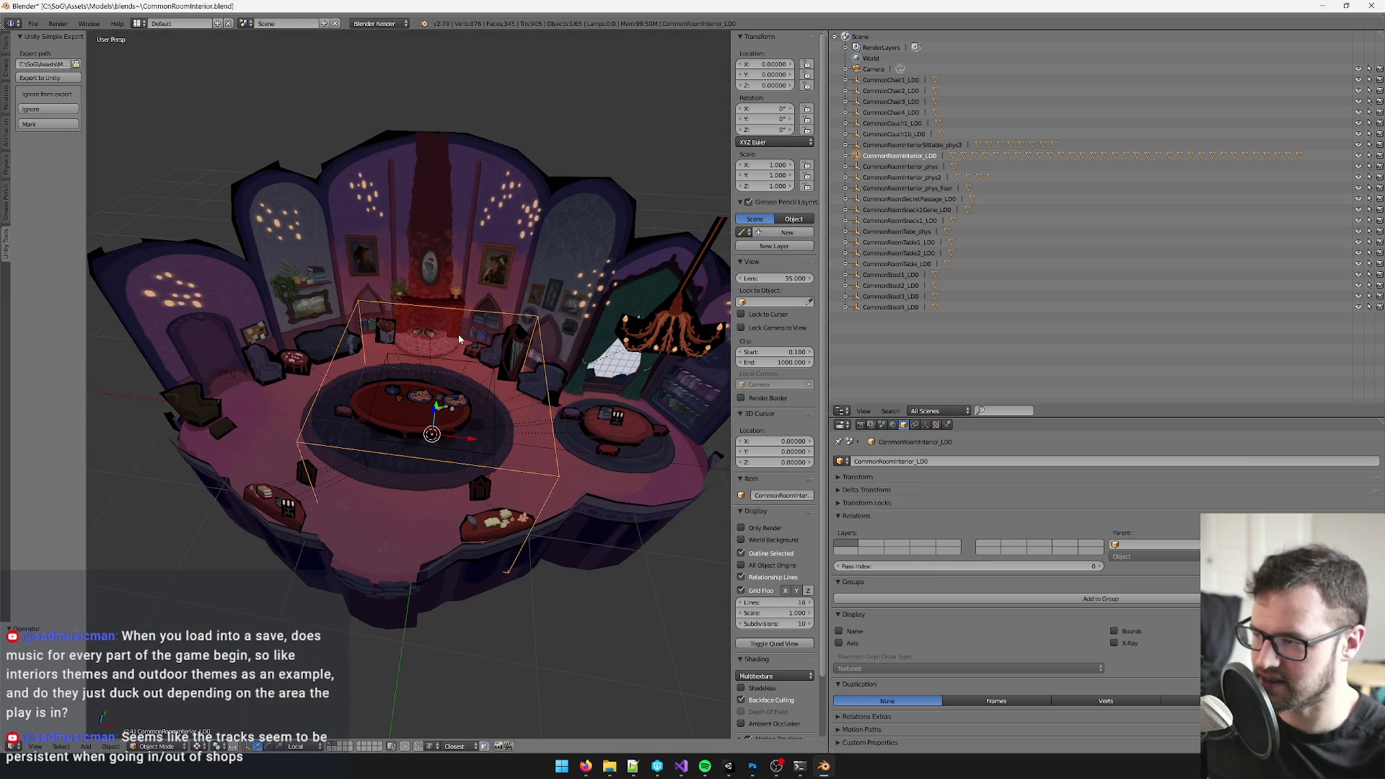
key(g)
right_click(312, 437)
drag(313, 438, 587, 422)
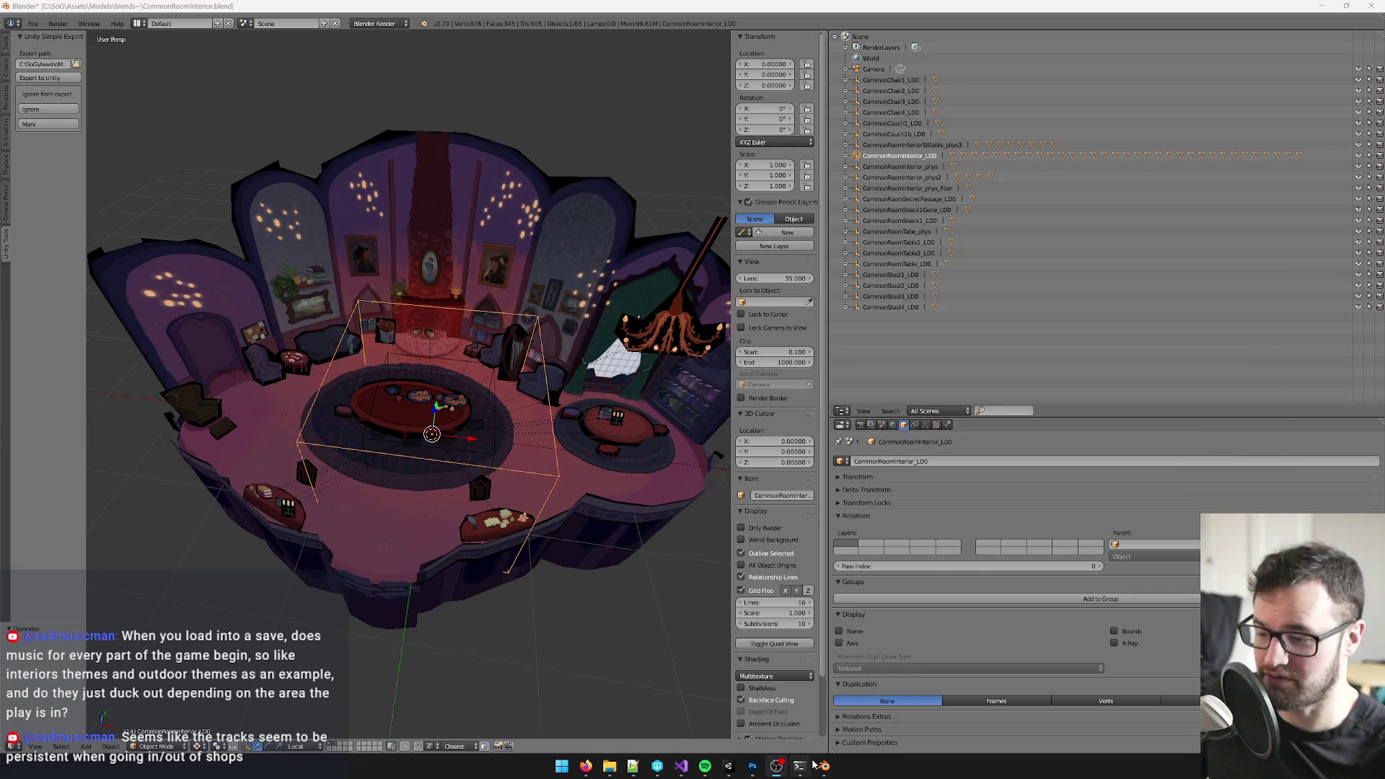
click(728, 766)
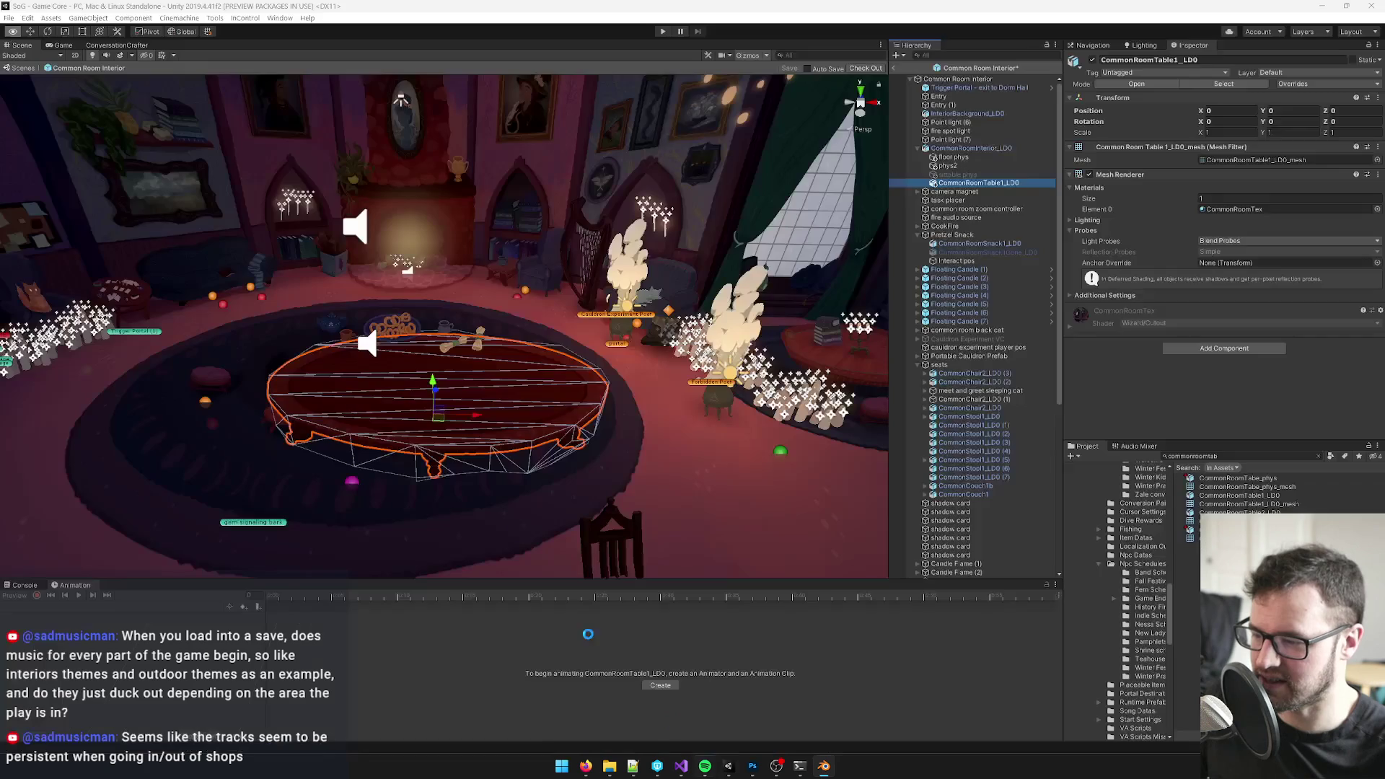
- Inspect CommonRoomInterior_LD0's mesh collider and its offset, 180° rotation and 6.26 scale
click(963, 148)
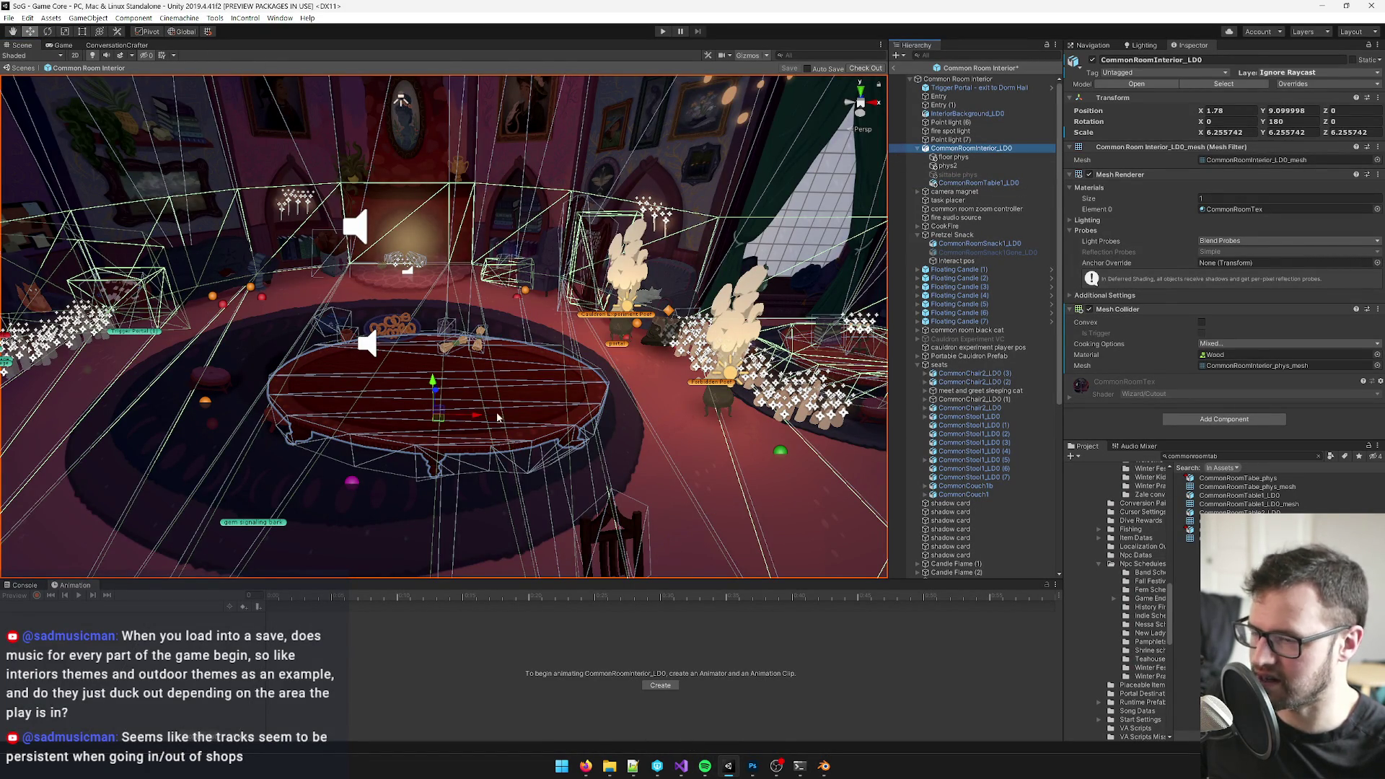
scroll(down, 3)
scroll(up, 3)
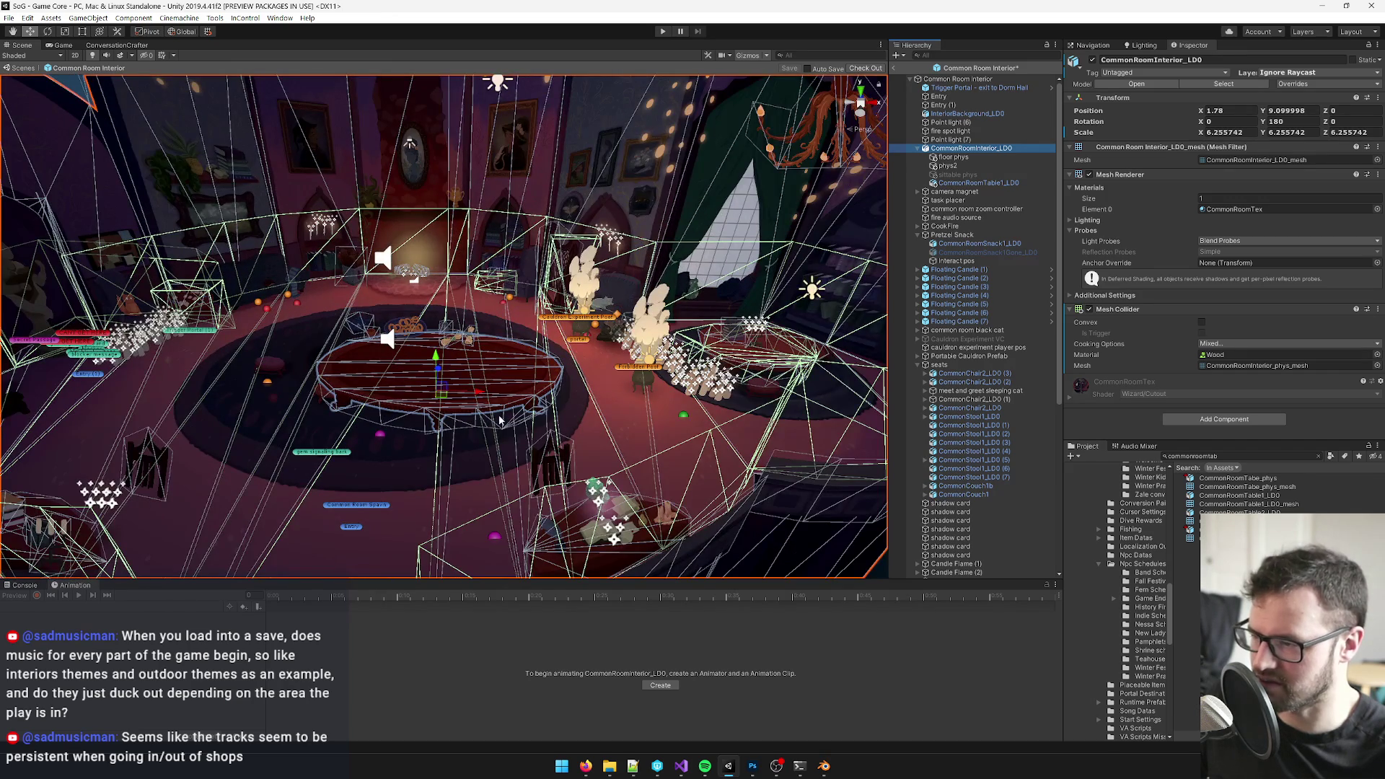
drag(496, 417, 534, 420)
key(alt+Tab)
scroll(up, 3)
scroll(up, 3)
key(alt+Tab)
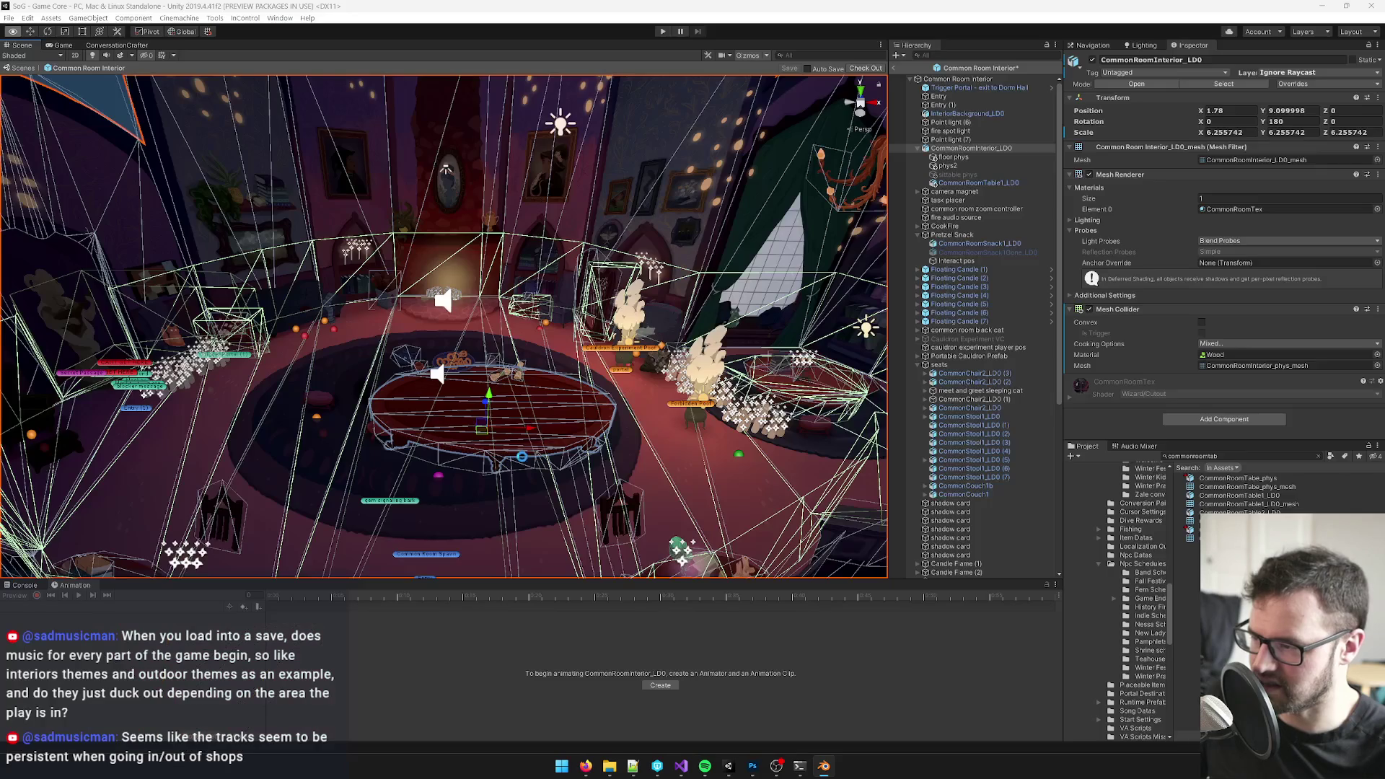
- Compare it with the zeroed CommonRoomTable1_LD0 from a top-down view, then return to Blender
drag(584, 387, 593, 542)
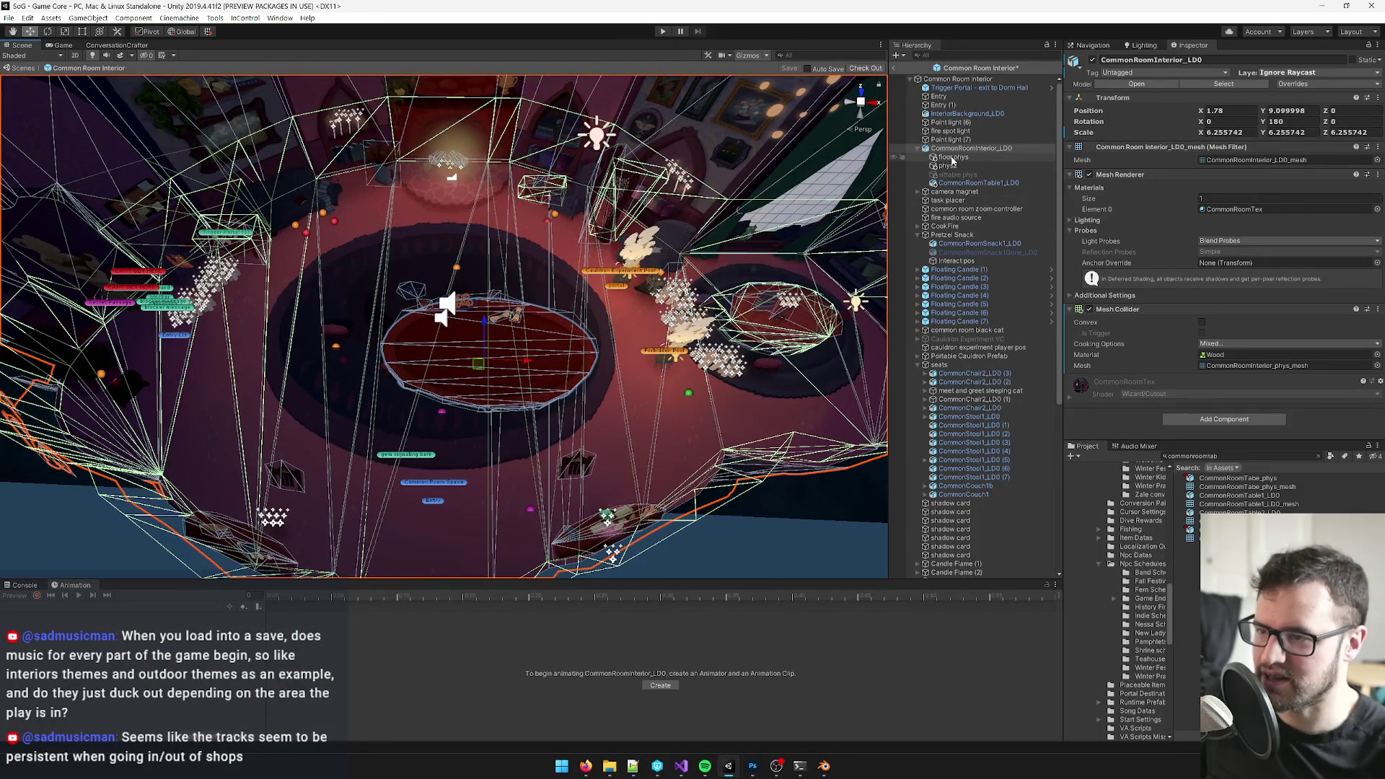
click(974, 183)
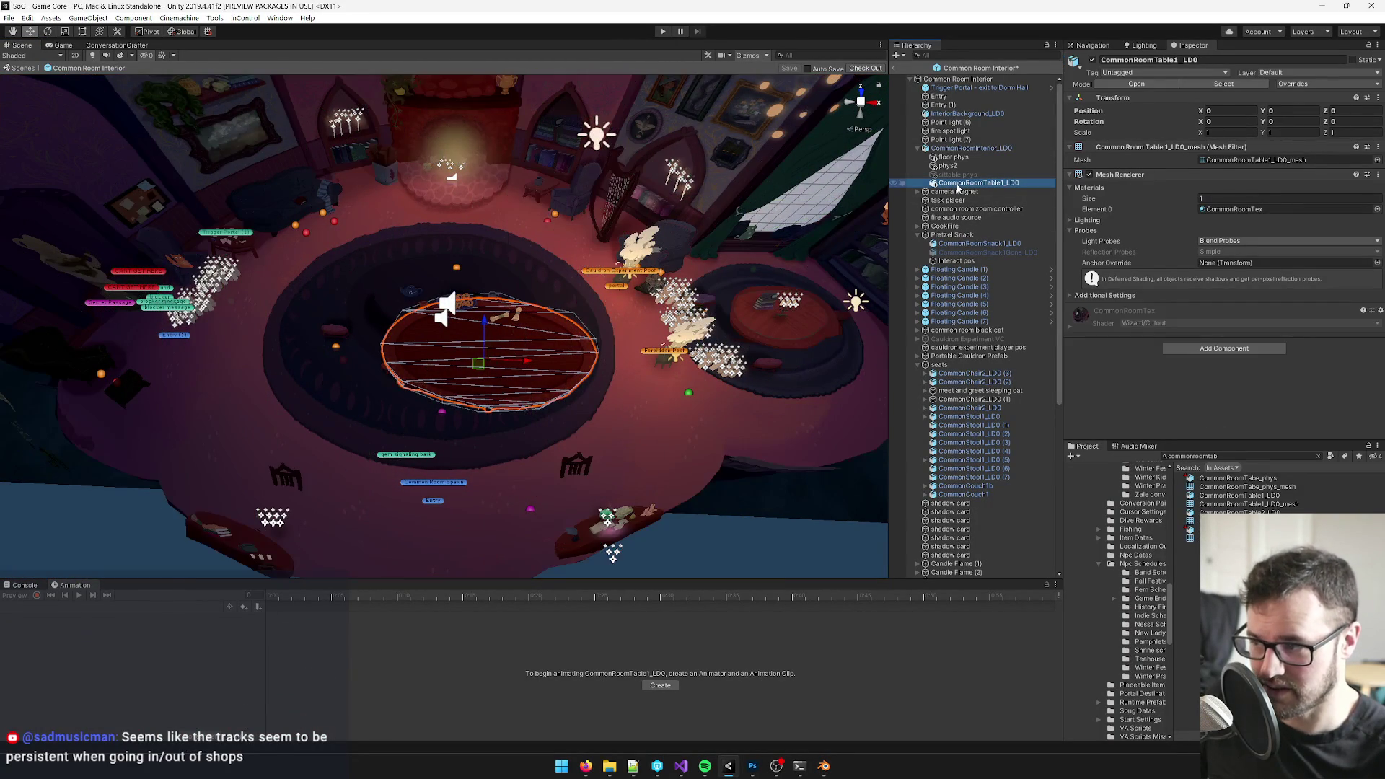
drag(357, 358, 422, 416)
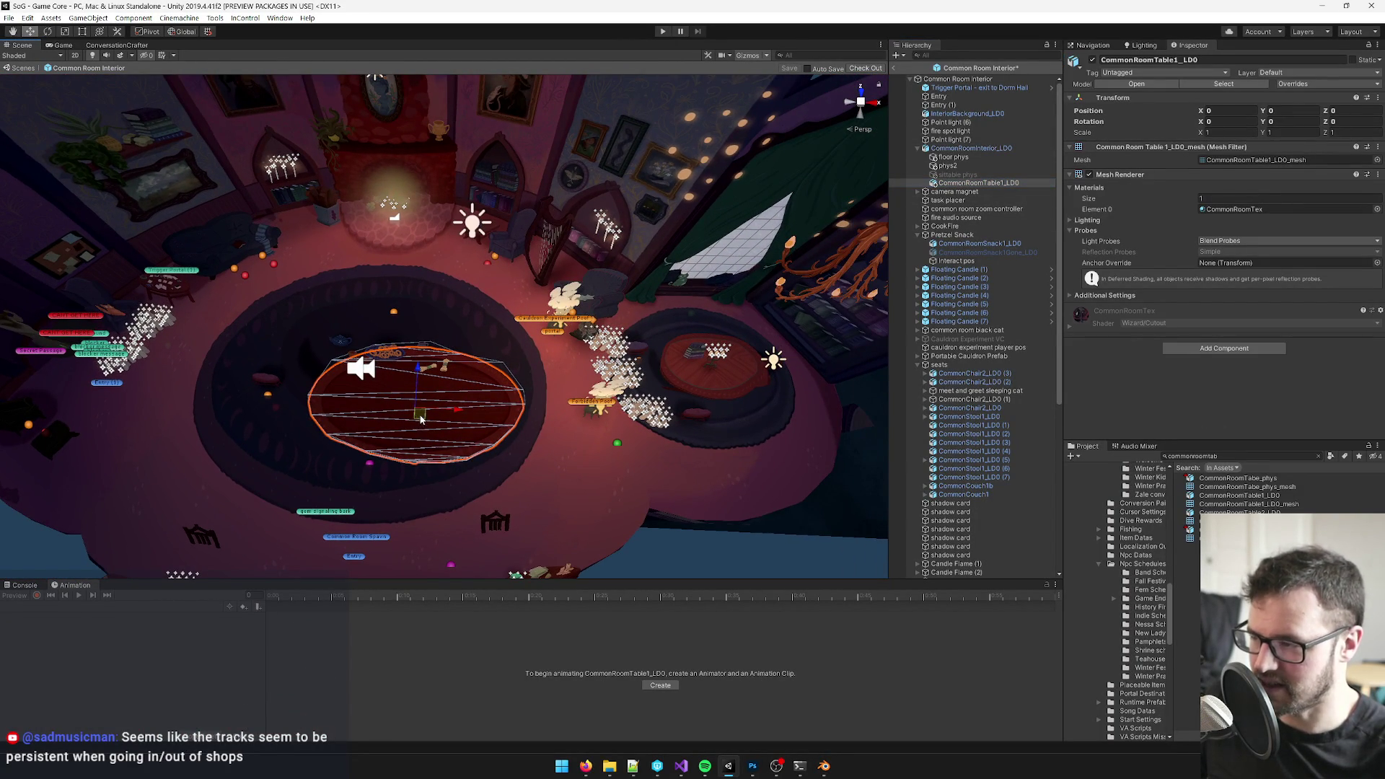
key(alt+Tab)
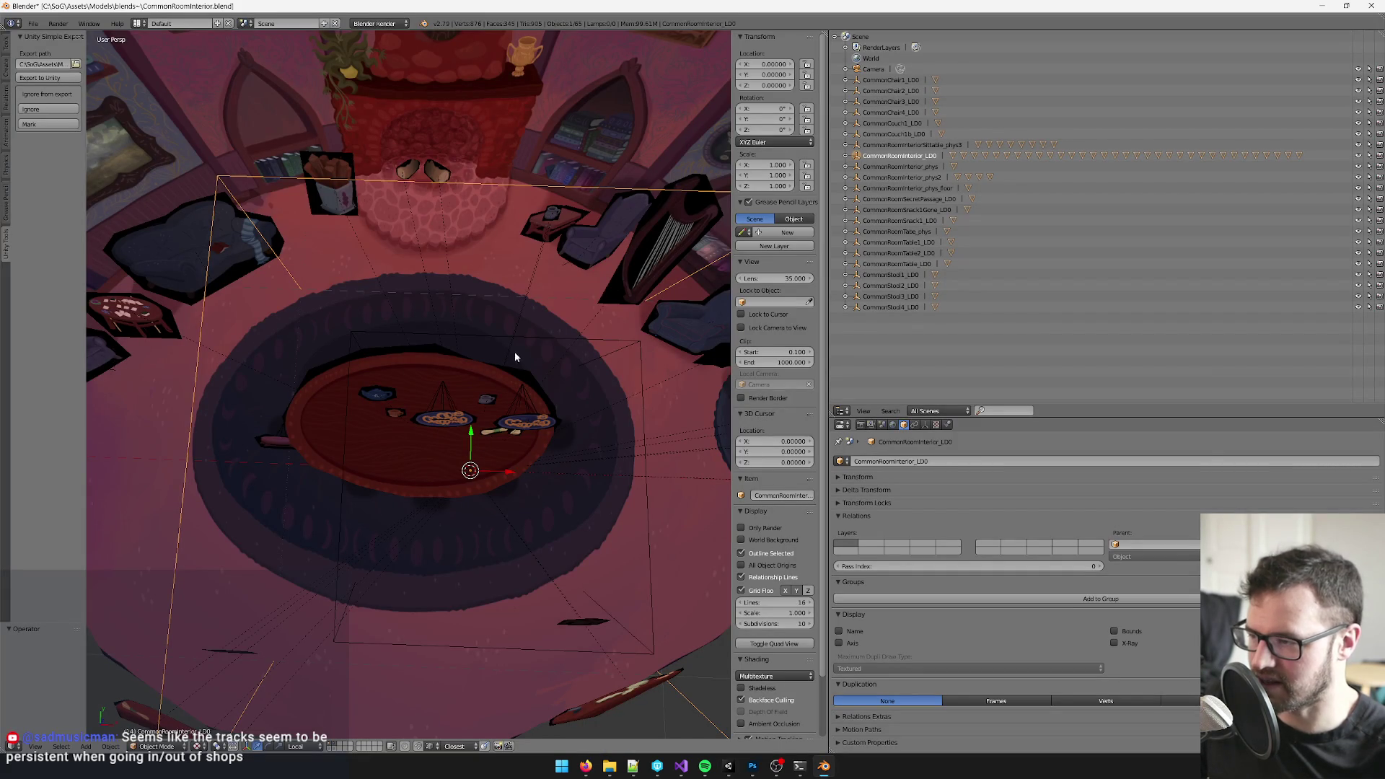
right_click(527, 336)
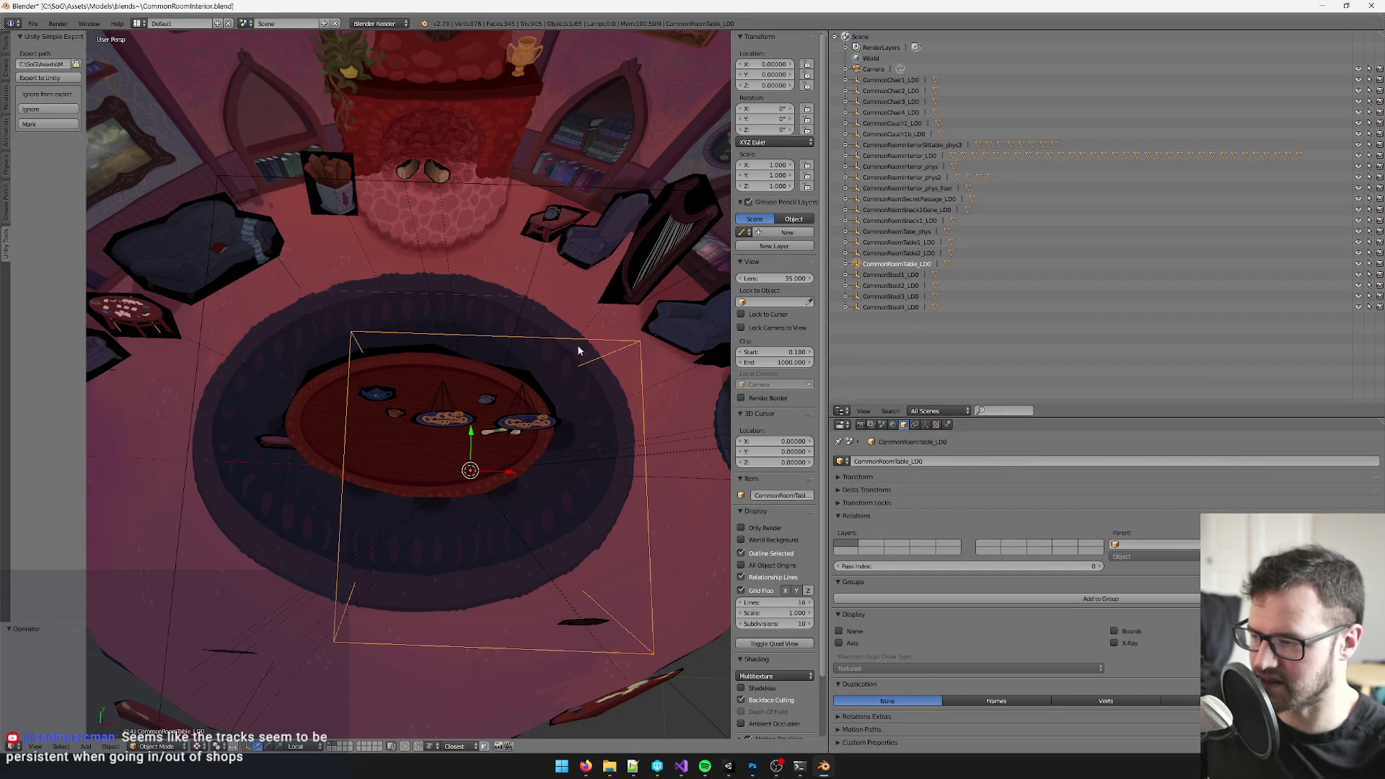
drag(579, 349, 476, 406)
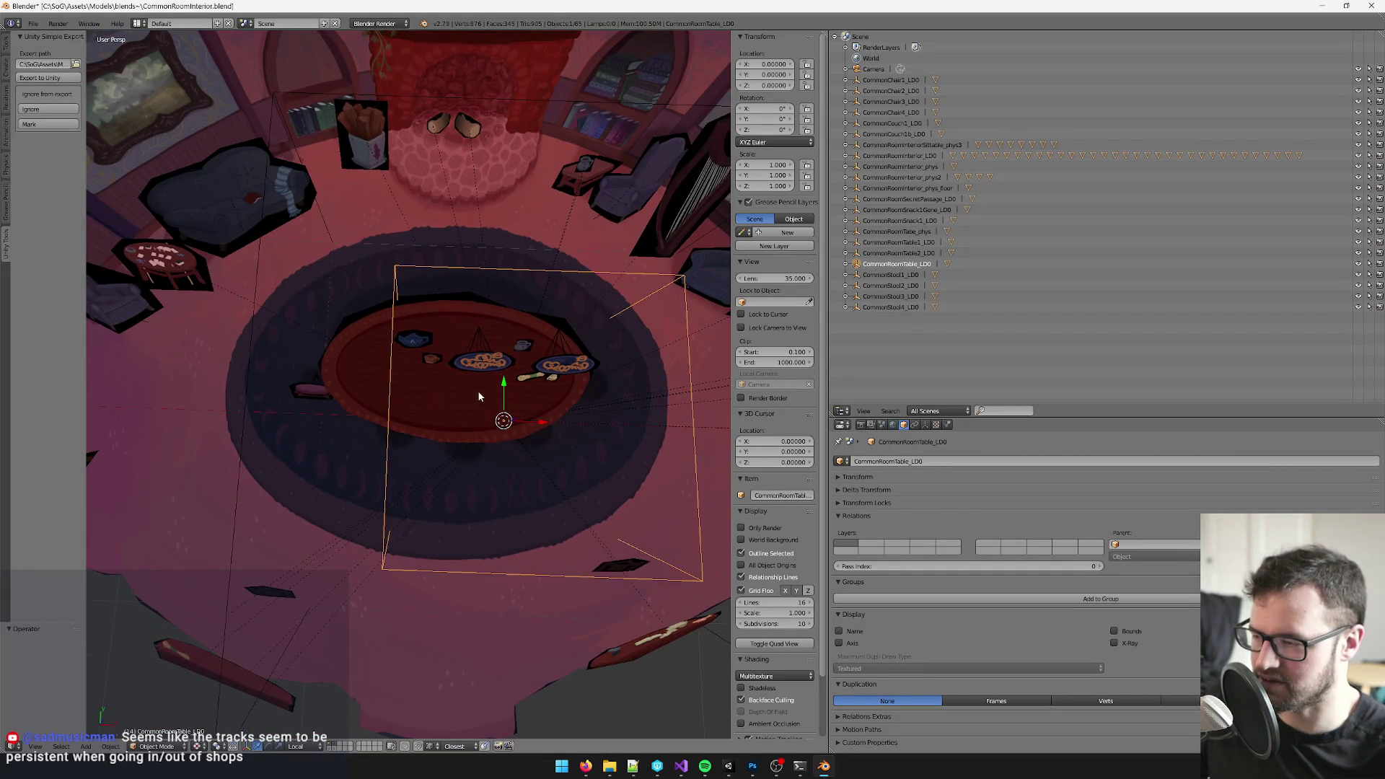
right_click(462, 417)
drag(498, 406, 544, 473)
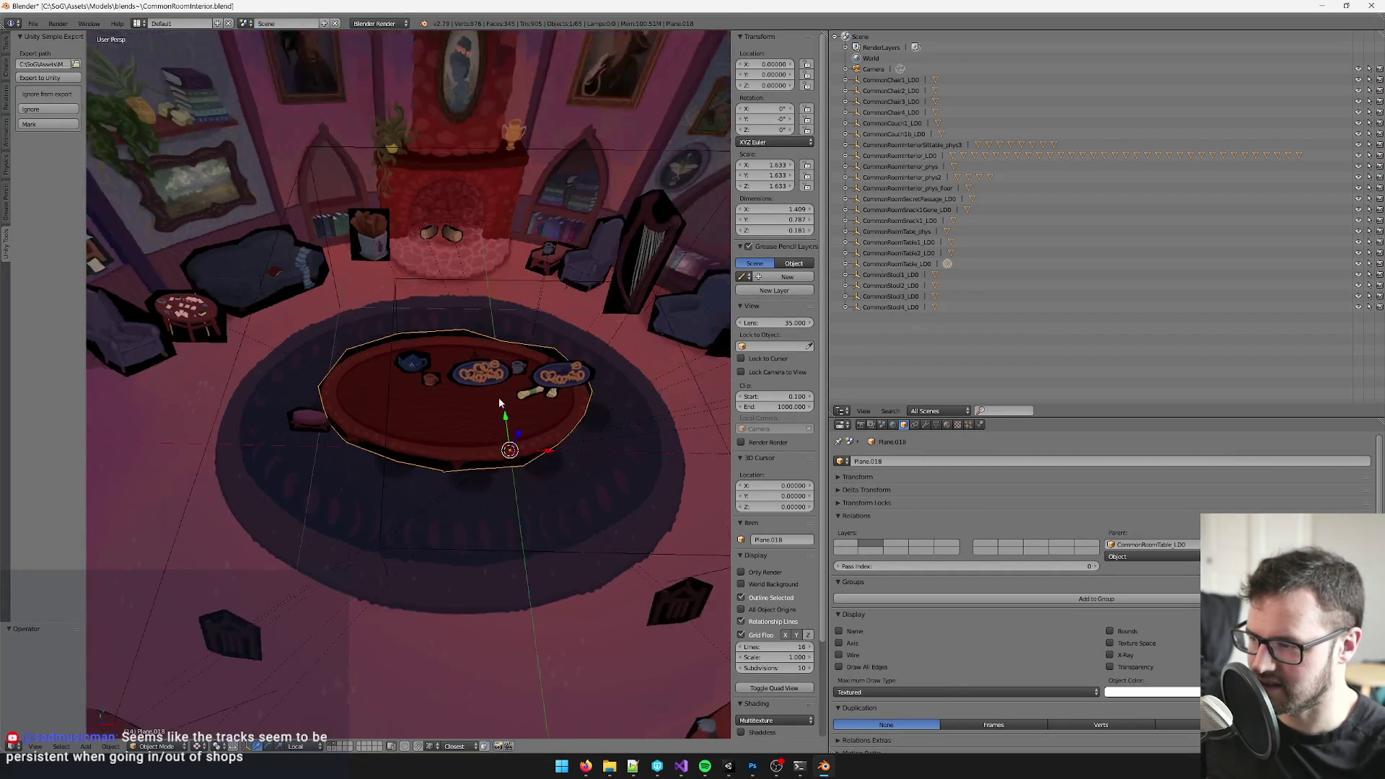
key(g)
key(Escape)
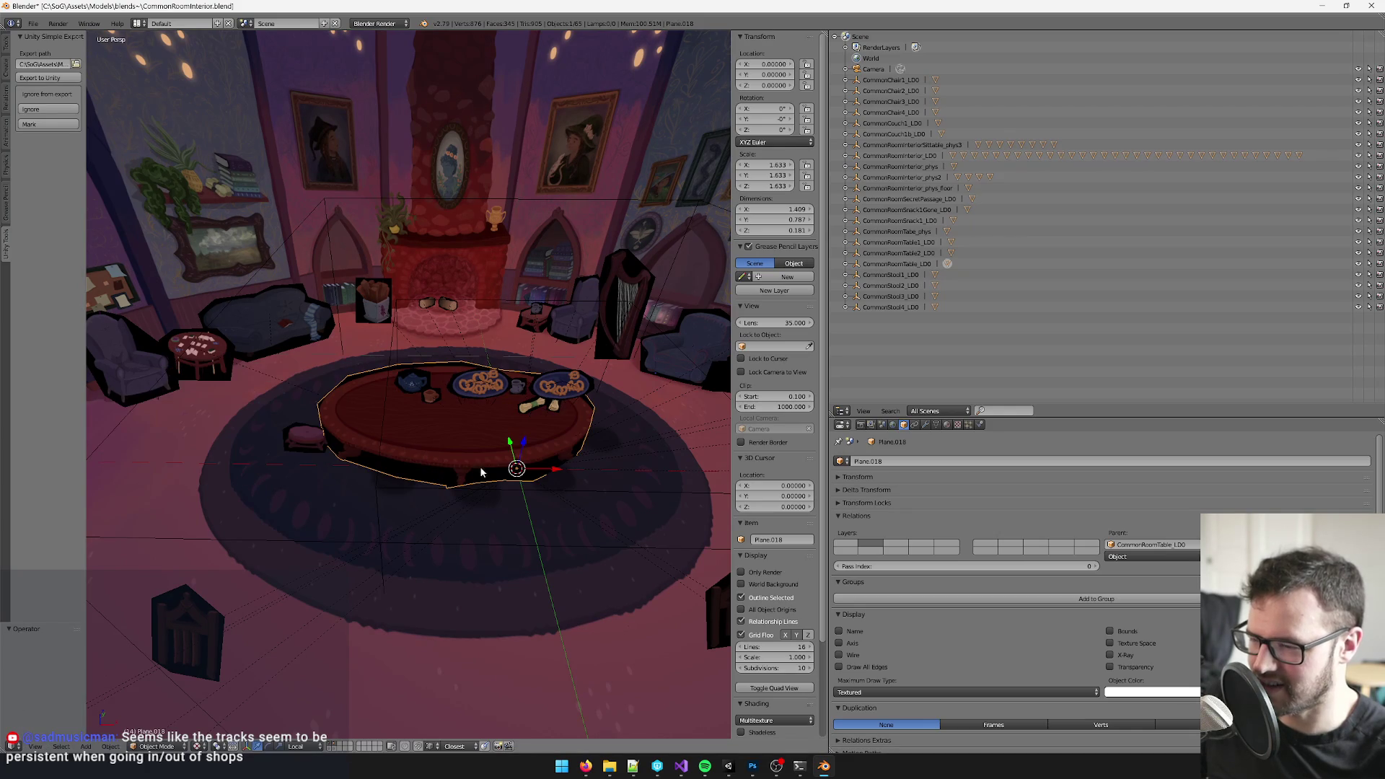
drag(487, 324, 446, 312)
right_click(437, 290)
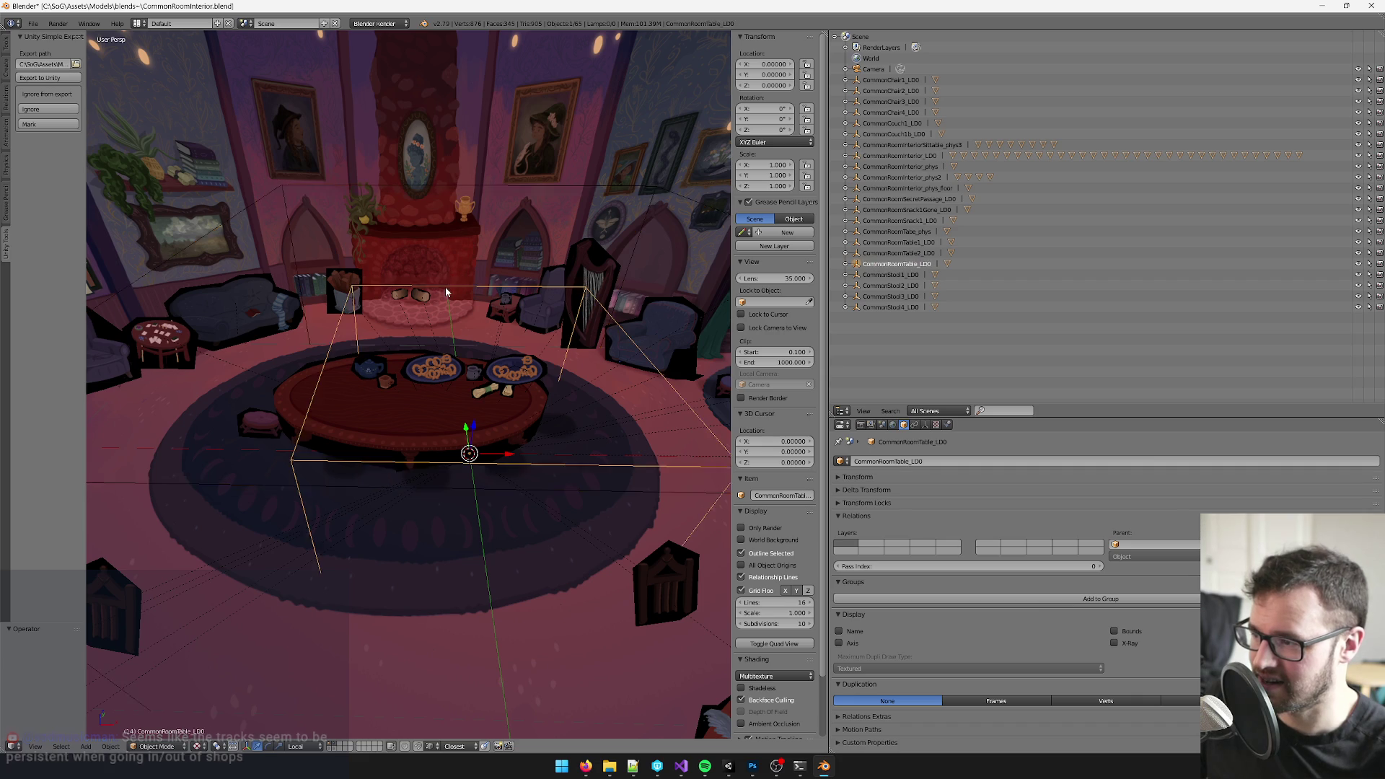
scroll(down, 3)
drag(523, 325, 549, 377)
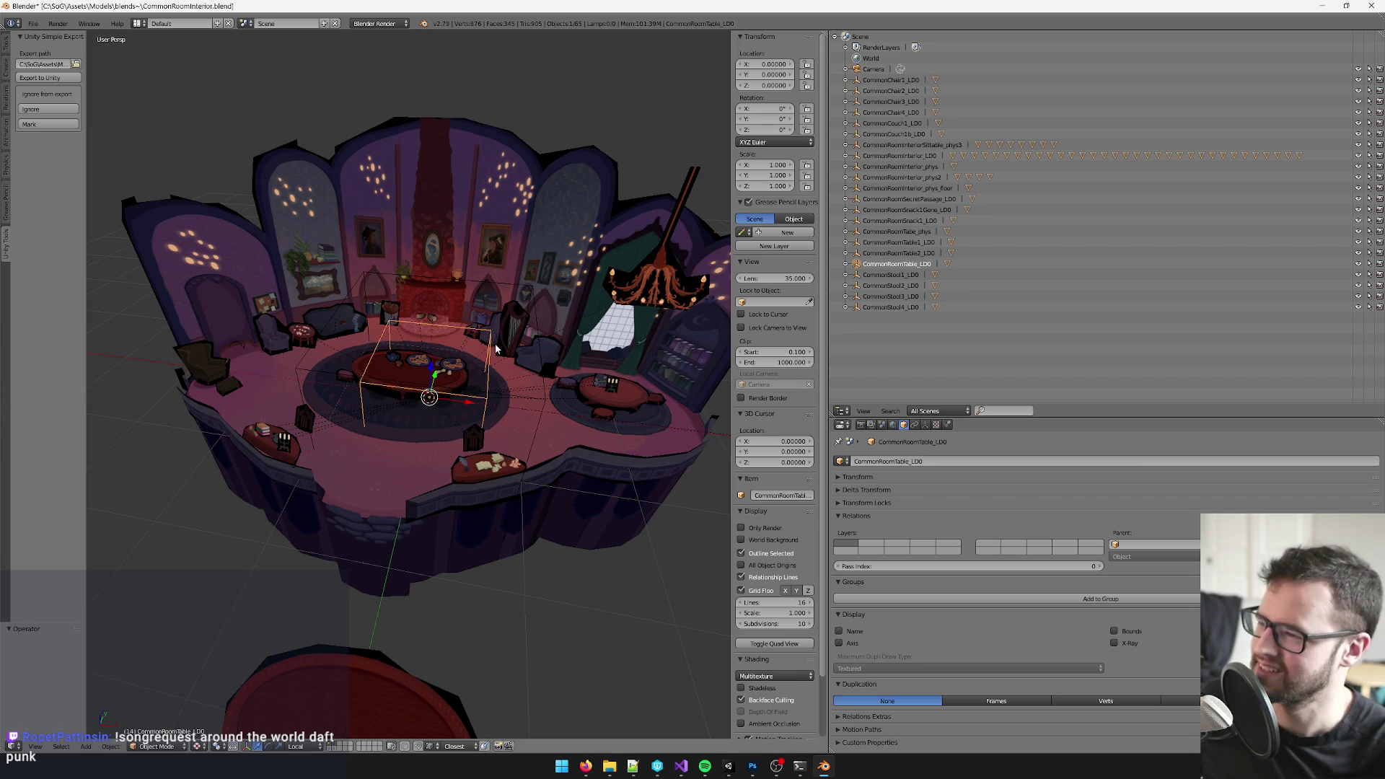
scroll(down, 3)
scroll(up, 3)
drag(496, 382, 510, 410)
scroll(up, 3)
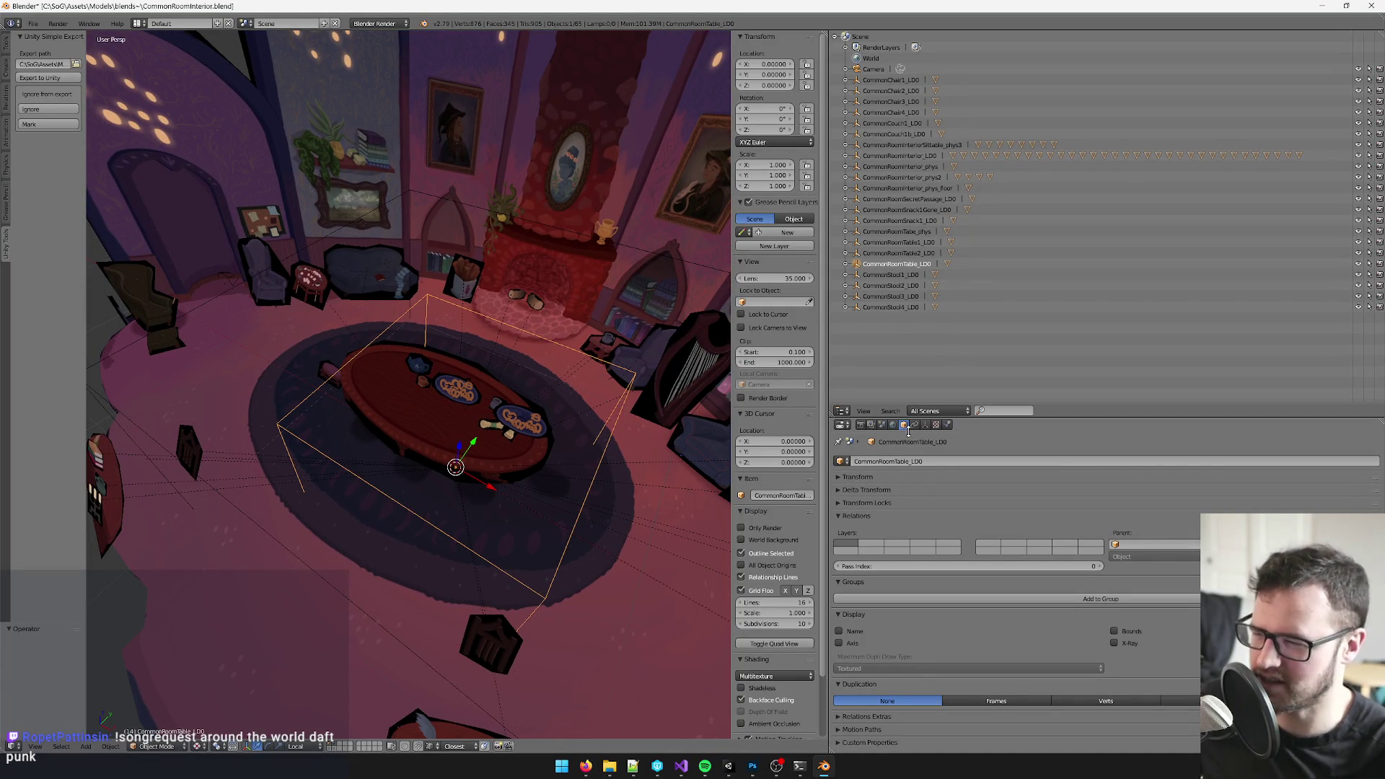
drag(579, 219, 539, 347)
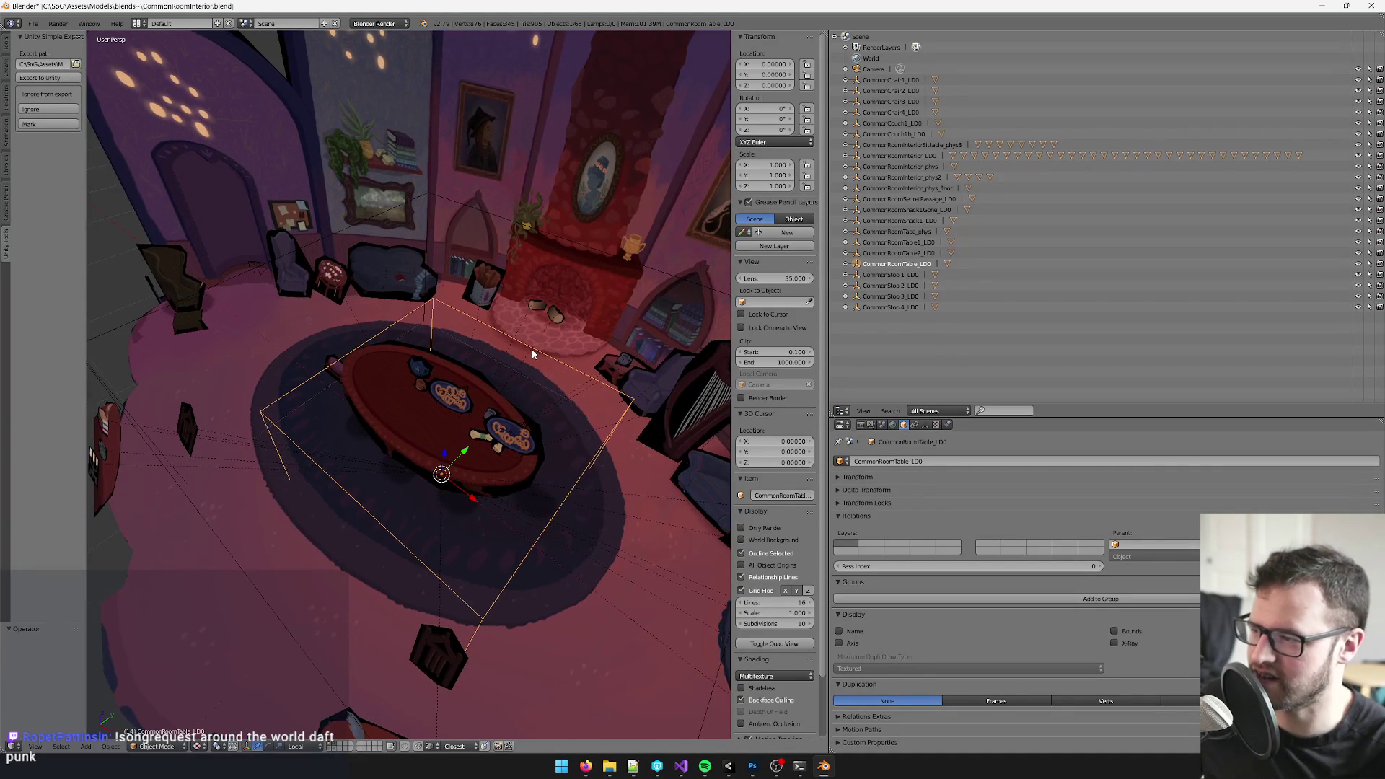
key(g)
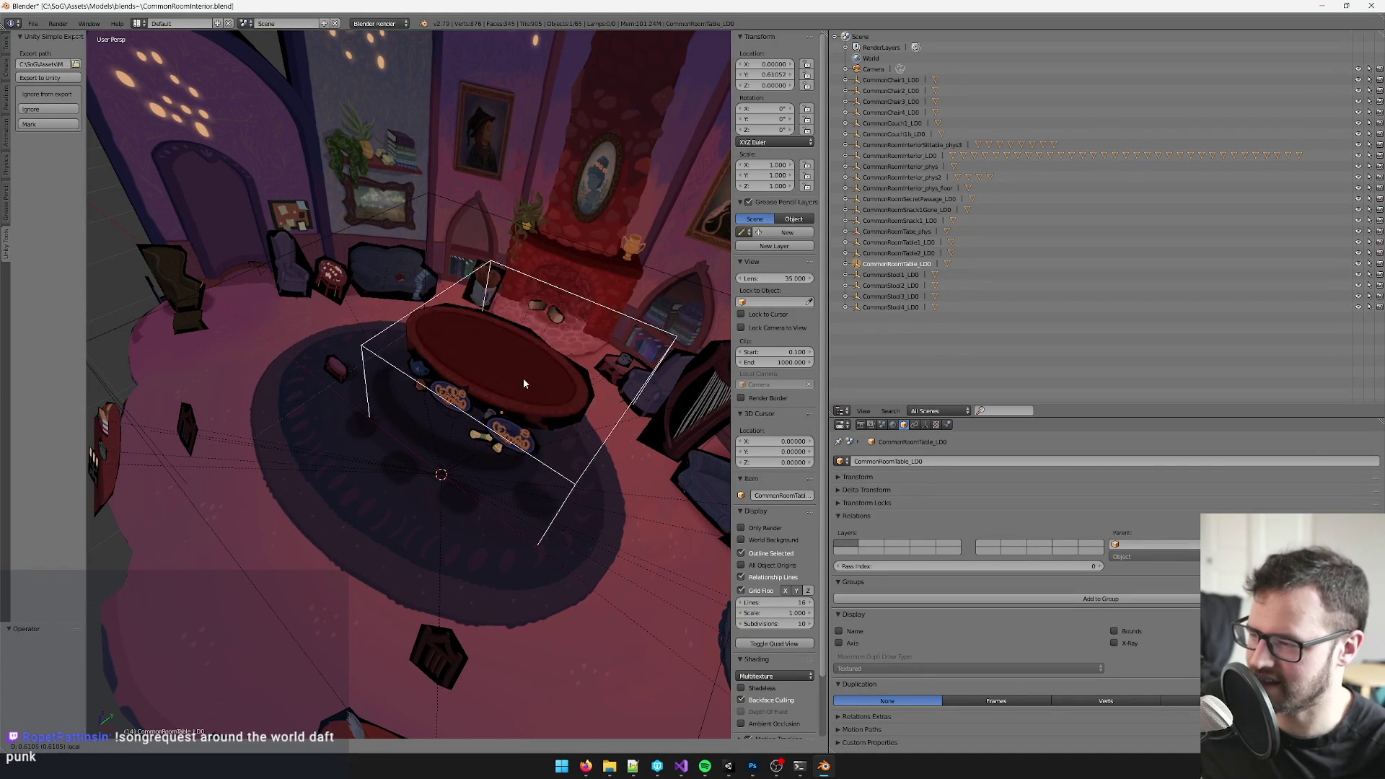
key(Escape)
right_click(400, 398)
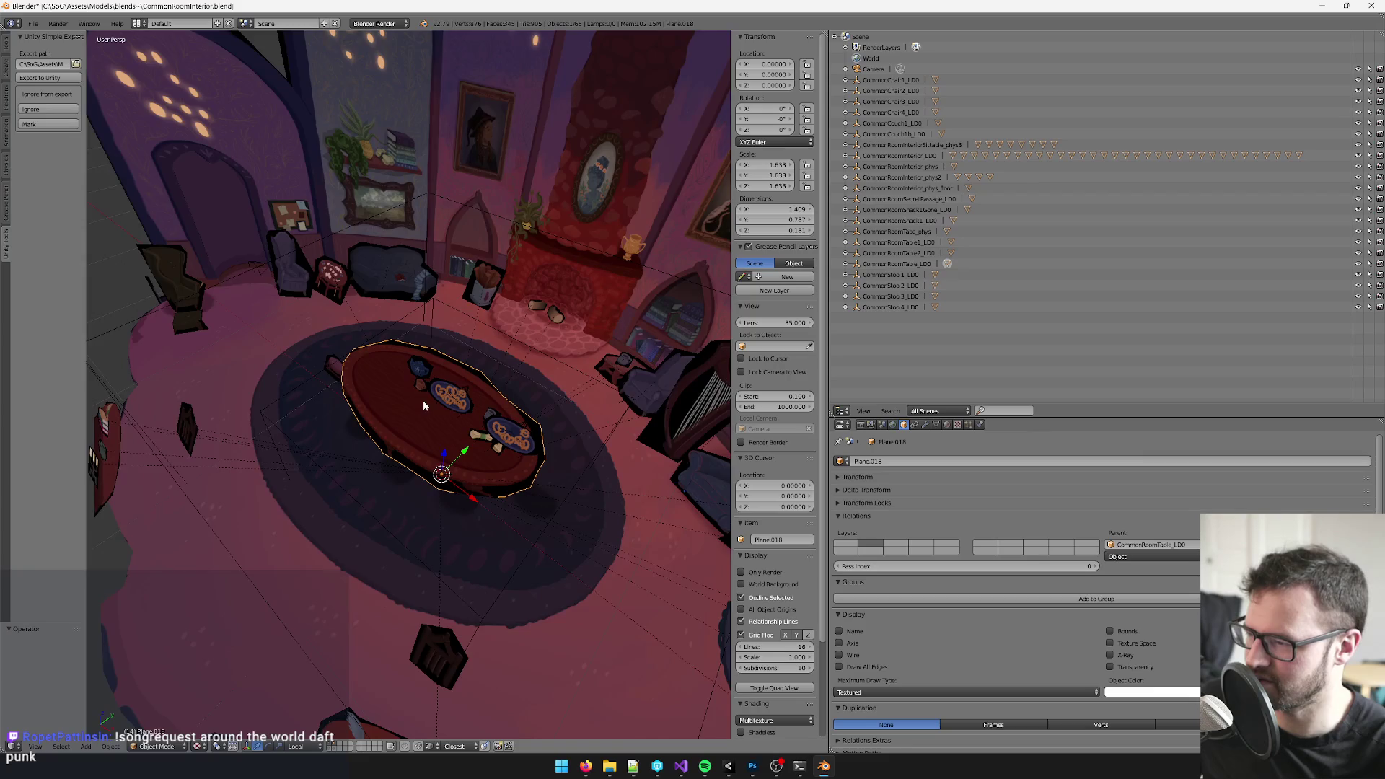
- Find Set Origin in the command search and move the tabletop's origin to its geometry
drag(423, 399, 213, 683)
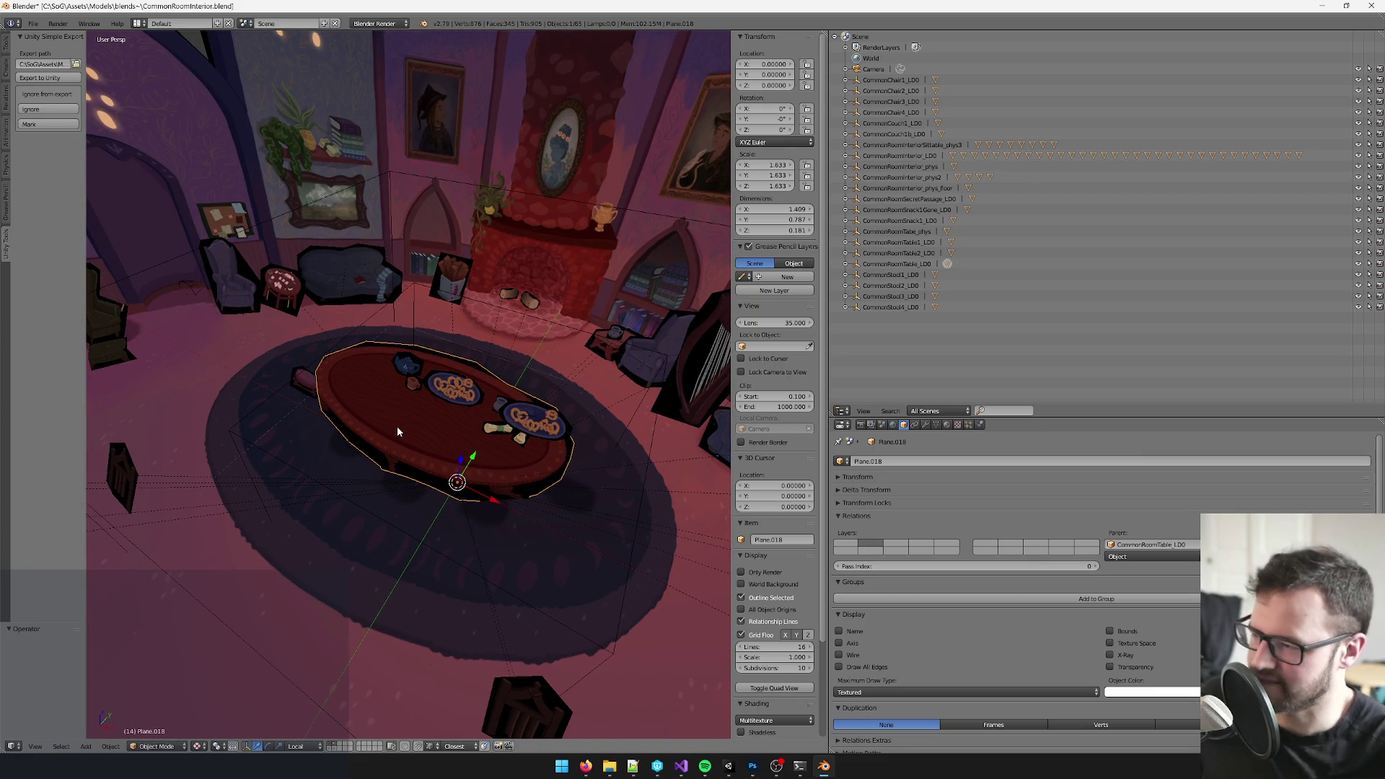
key(space)
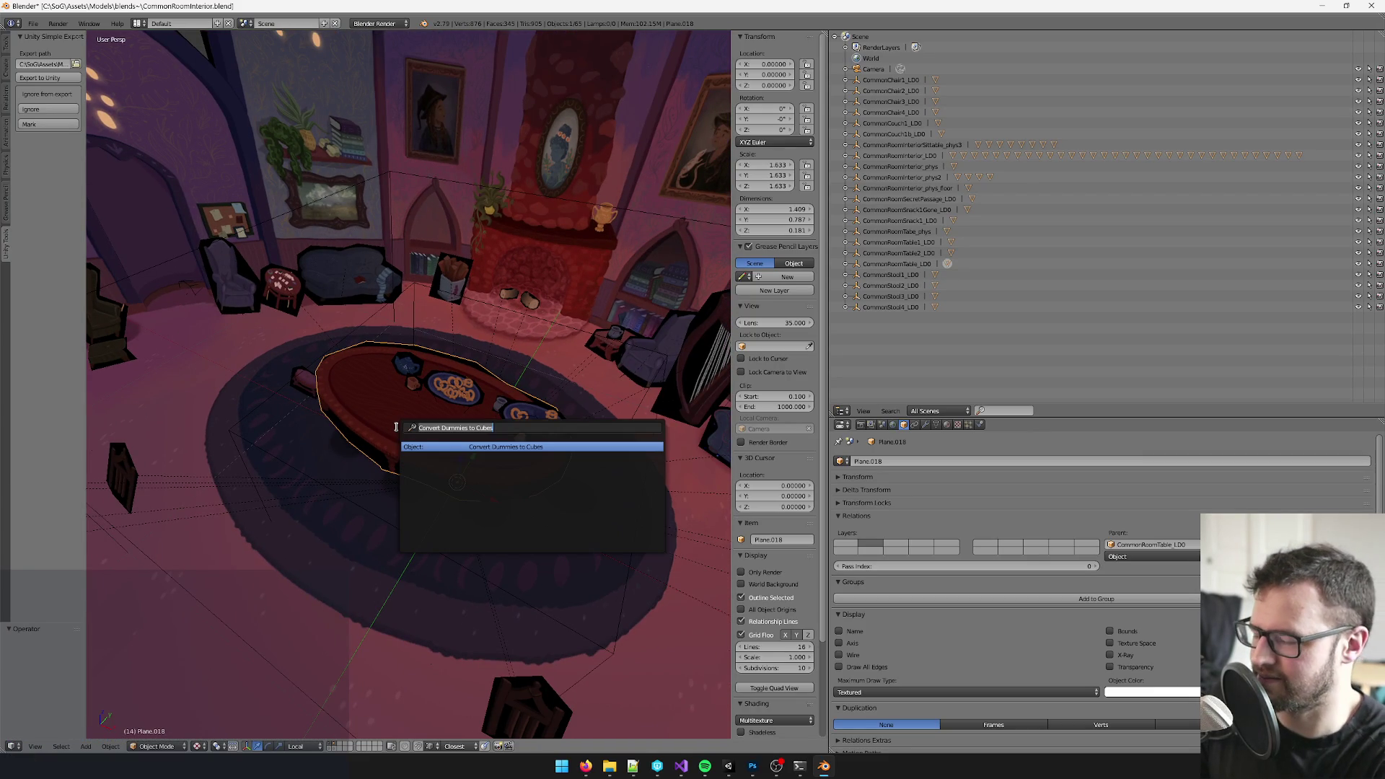
key(BackSpace)
text(move piv)
key(ctrl+BackSpace)
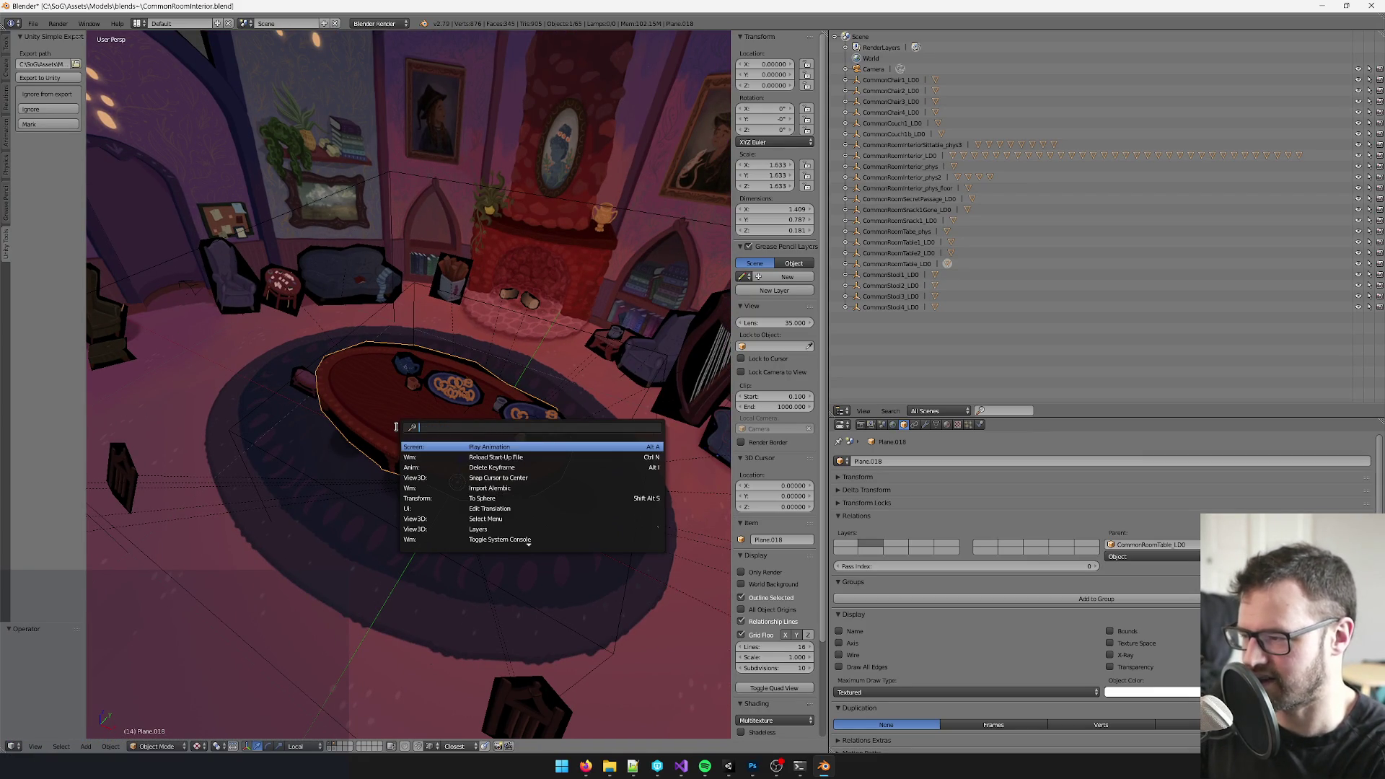
text(piv)
key(ctrl+BackSpace)
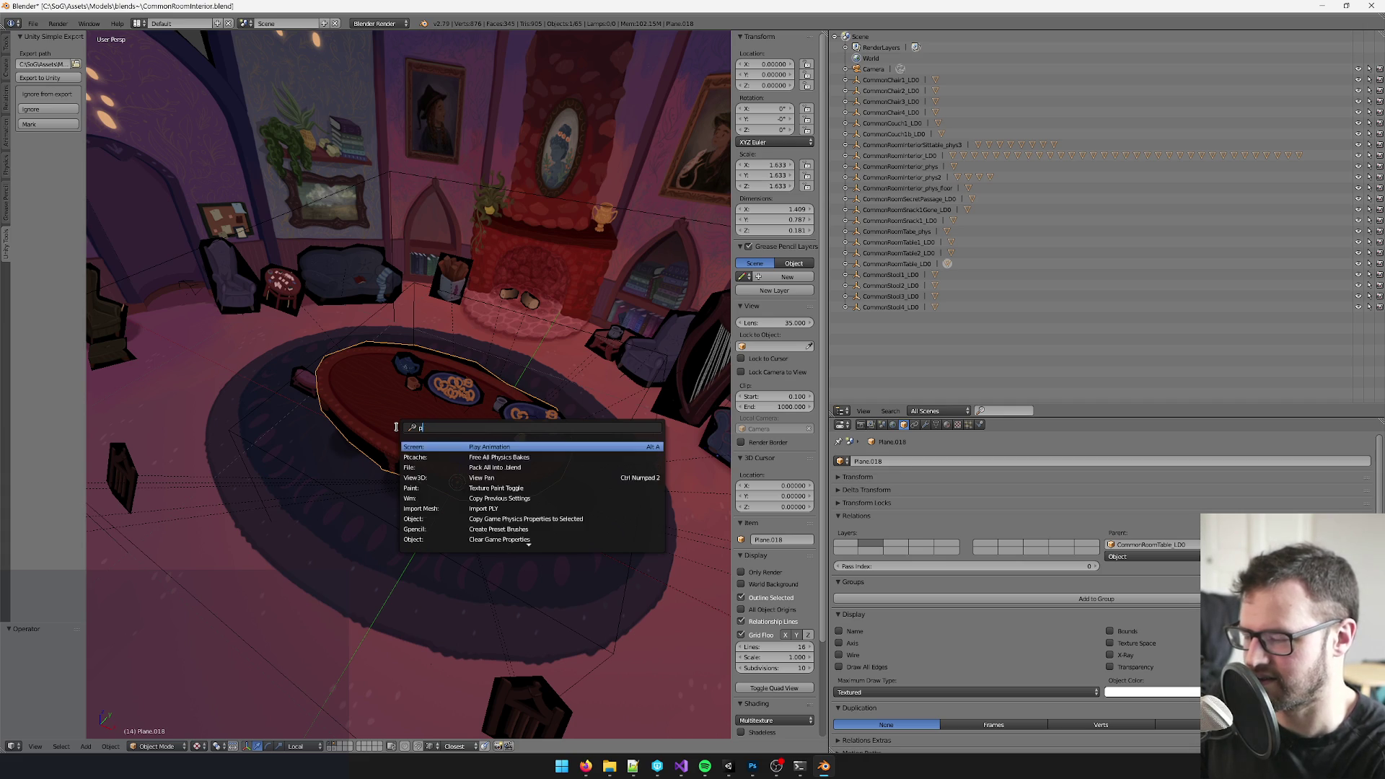
key(Escape)
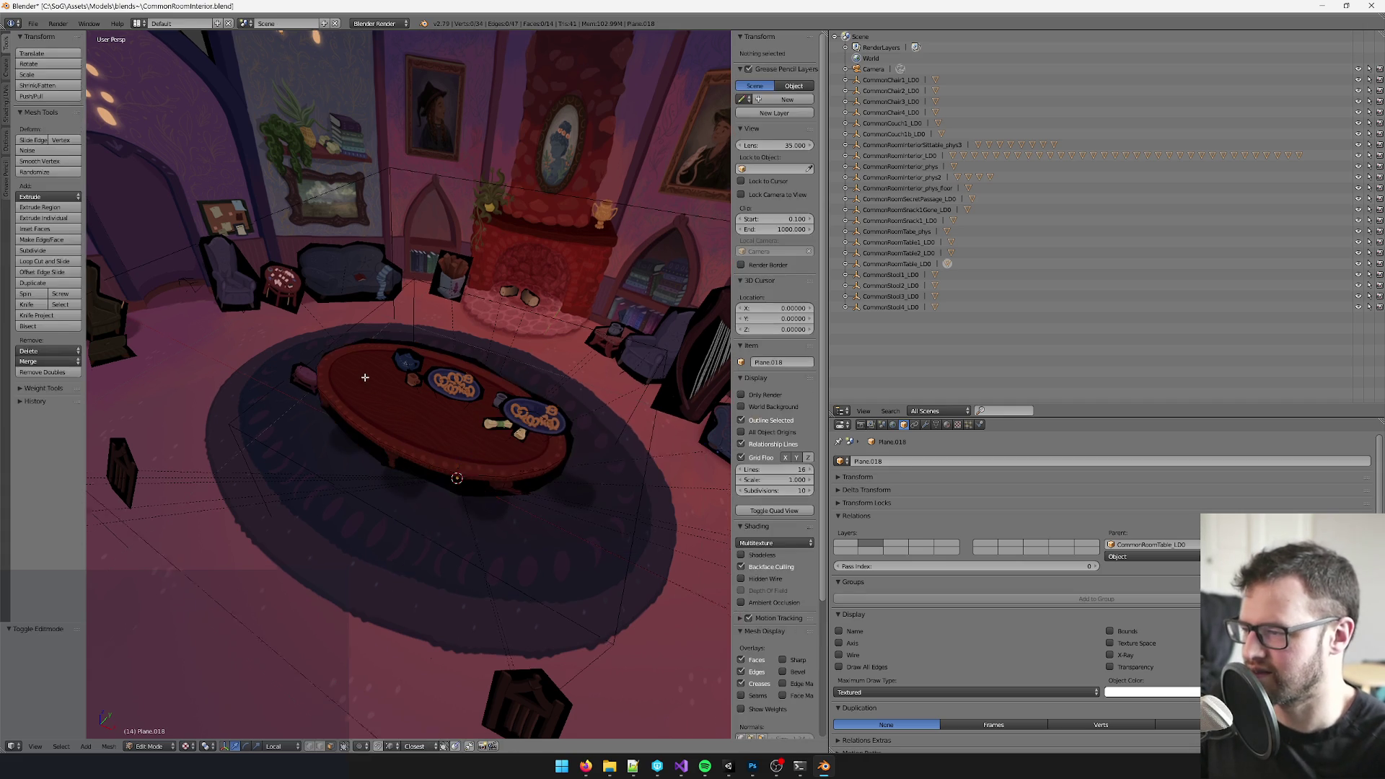
key(space)
text(center)
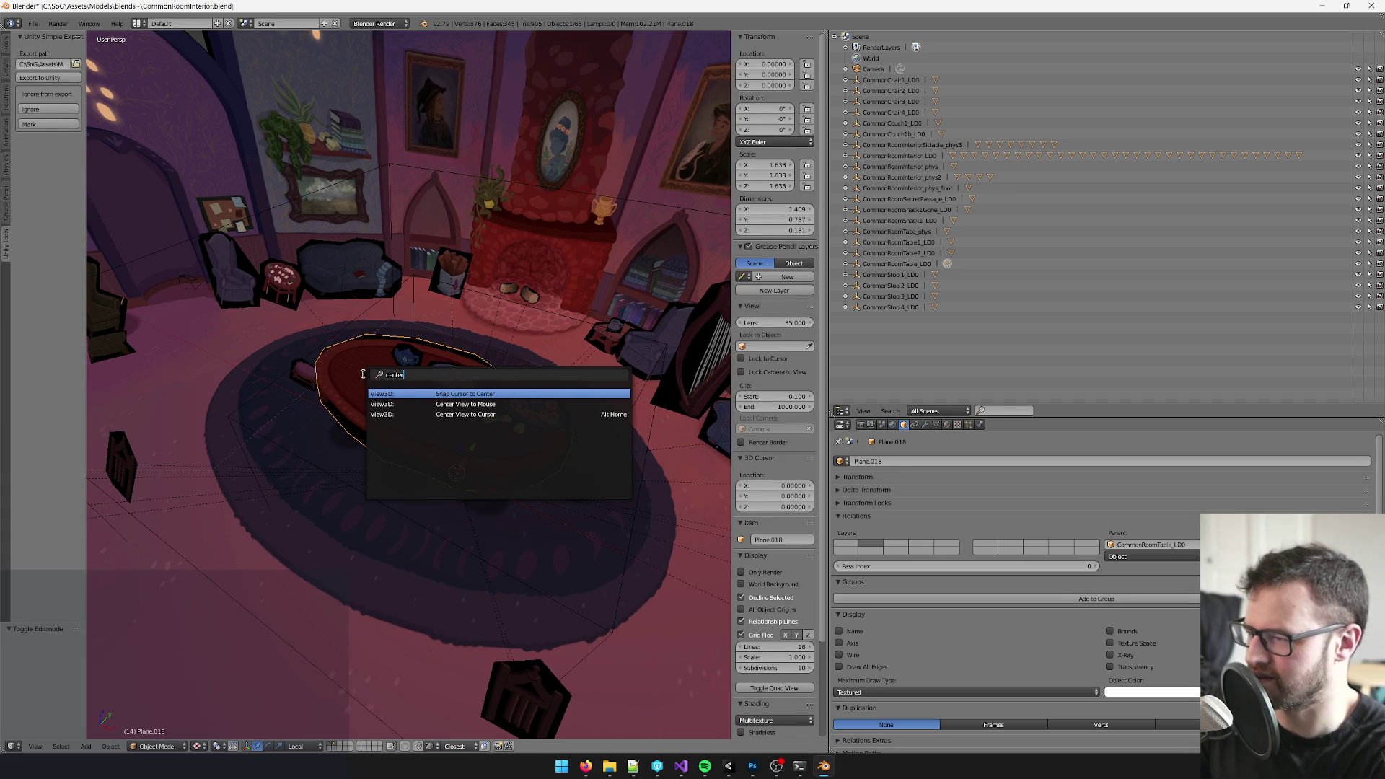
key(ctrl+BackSpace)
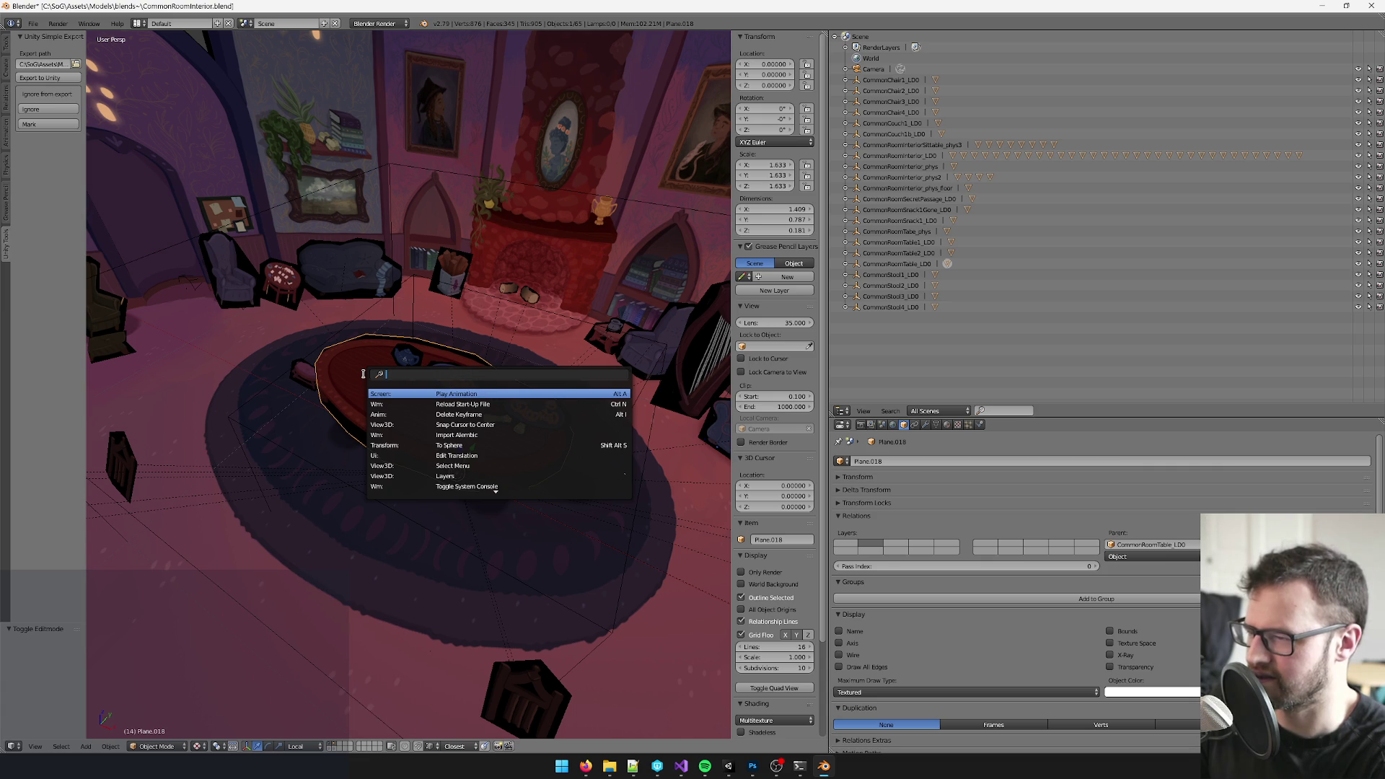
text(origin)
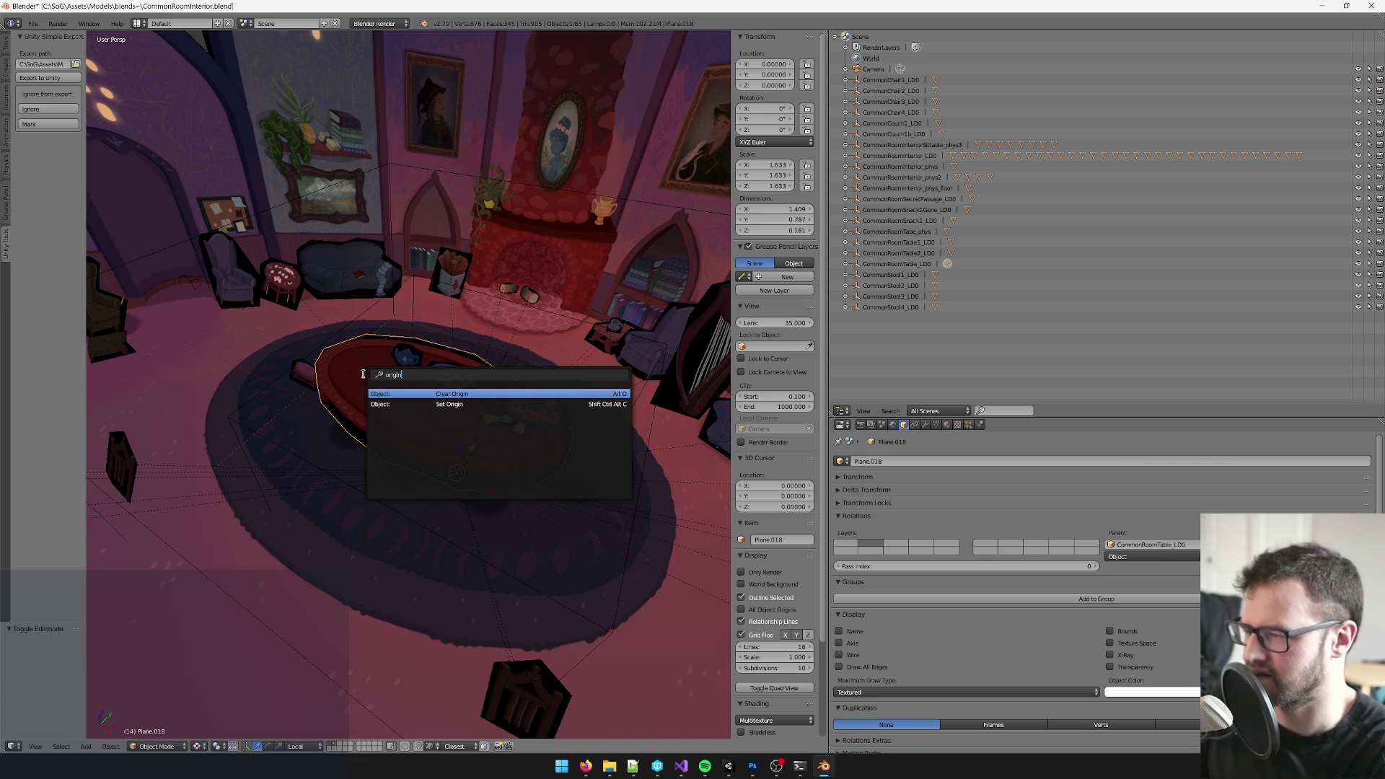
key(Escape)
key(space)
text(set origin)
key(Return)
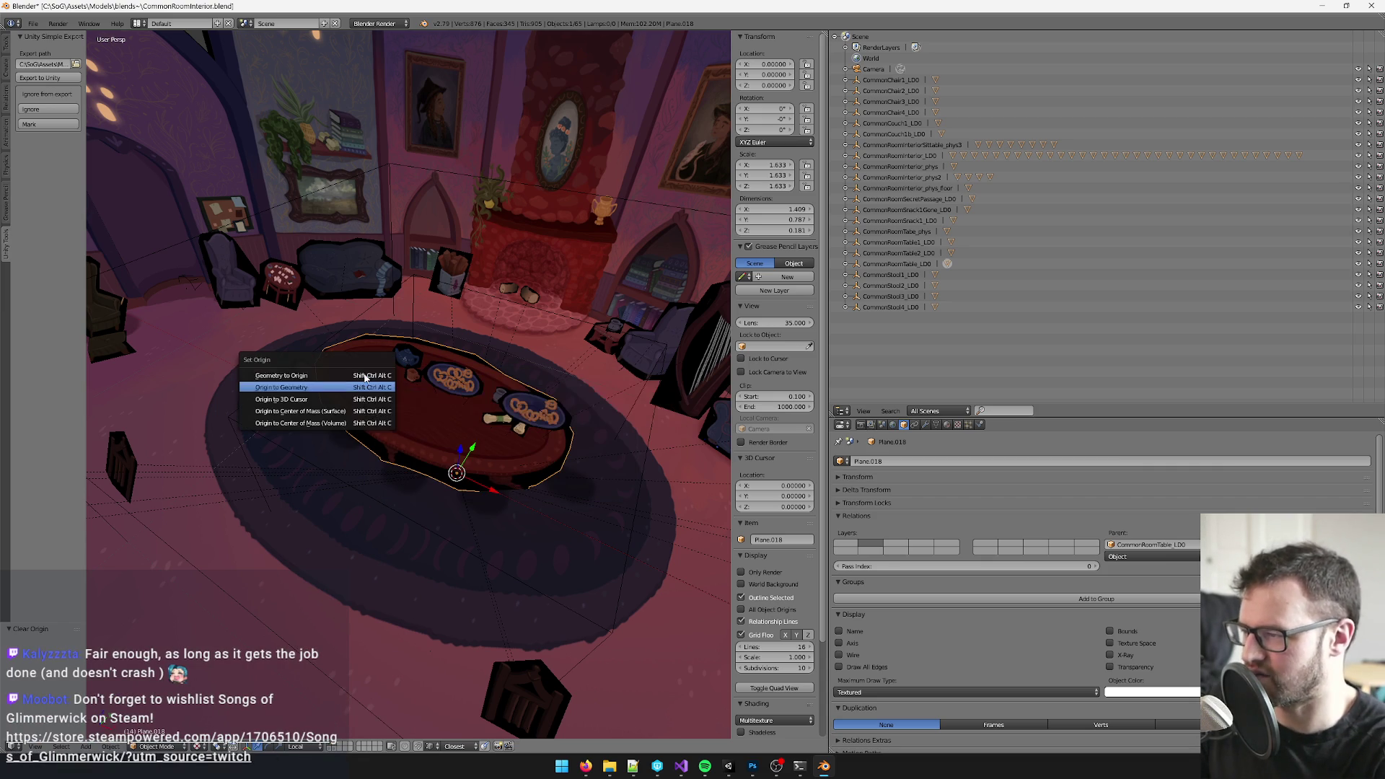
key(Return)
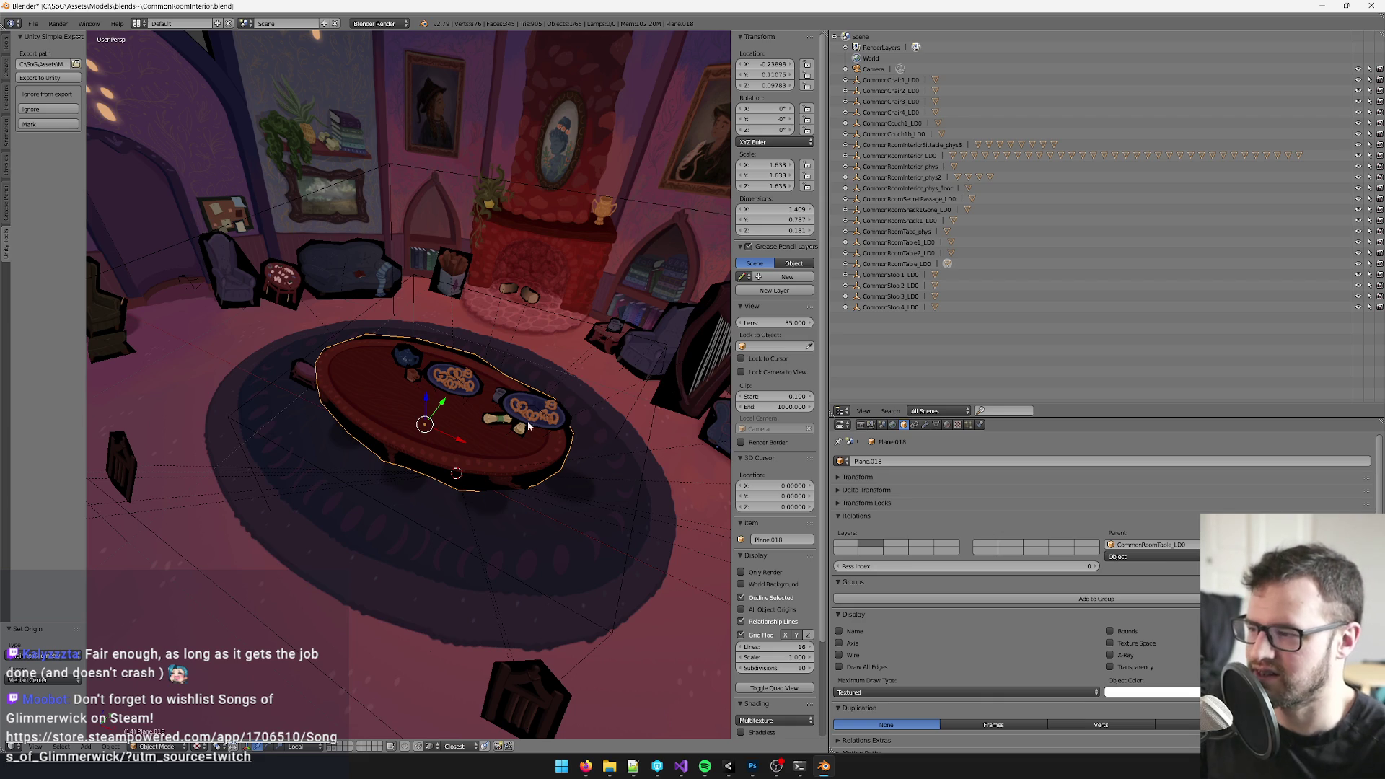
- Clear the tabletop's parent, testing its movement with grab moves and undoing the stray one
key(g)
click(434, 422)
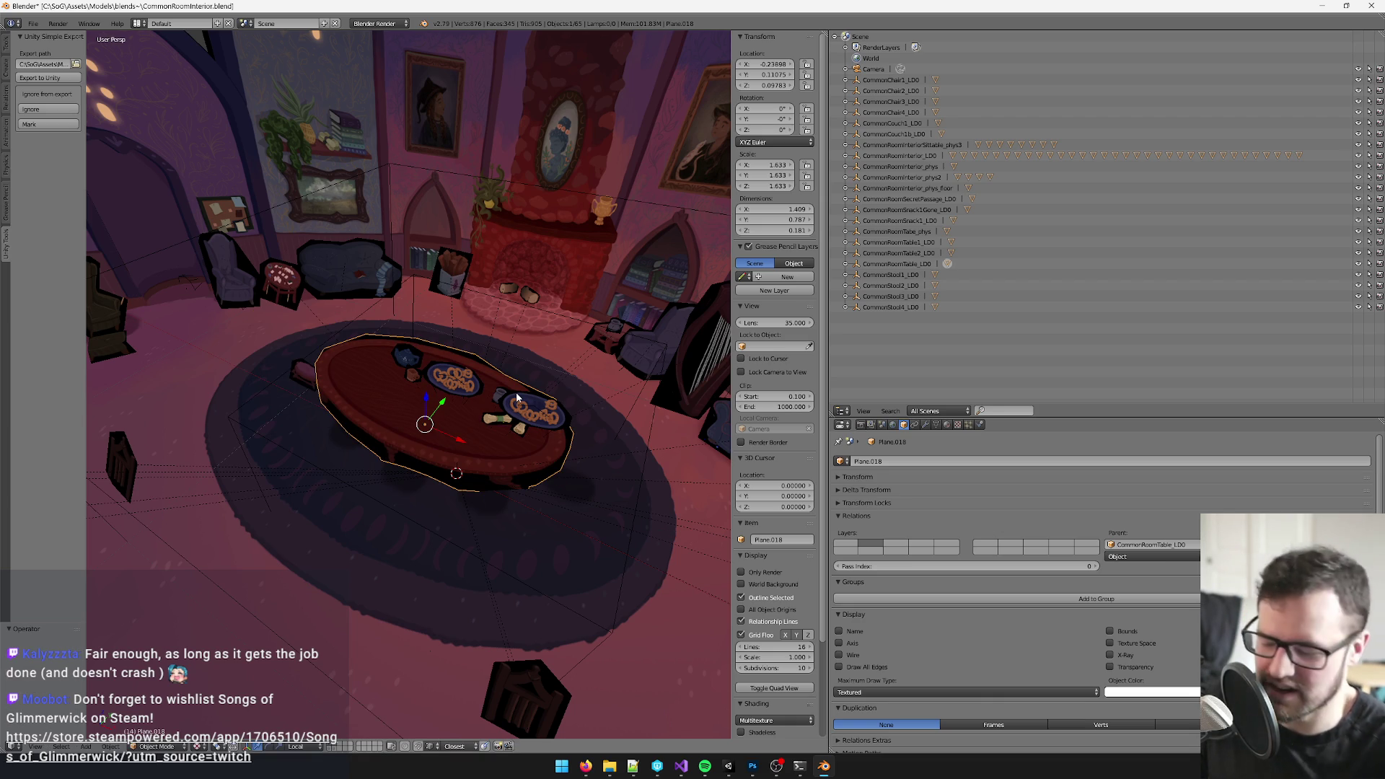
key(alt+p)
click(482, 398)
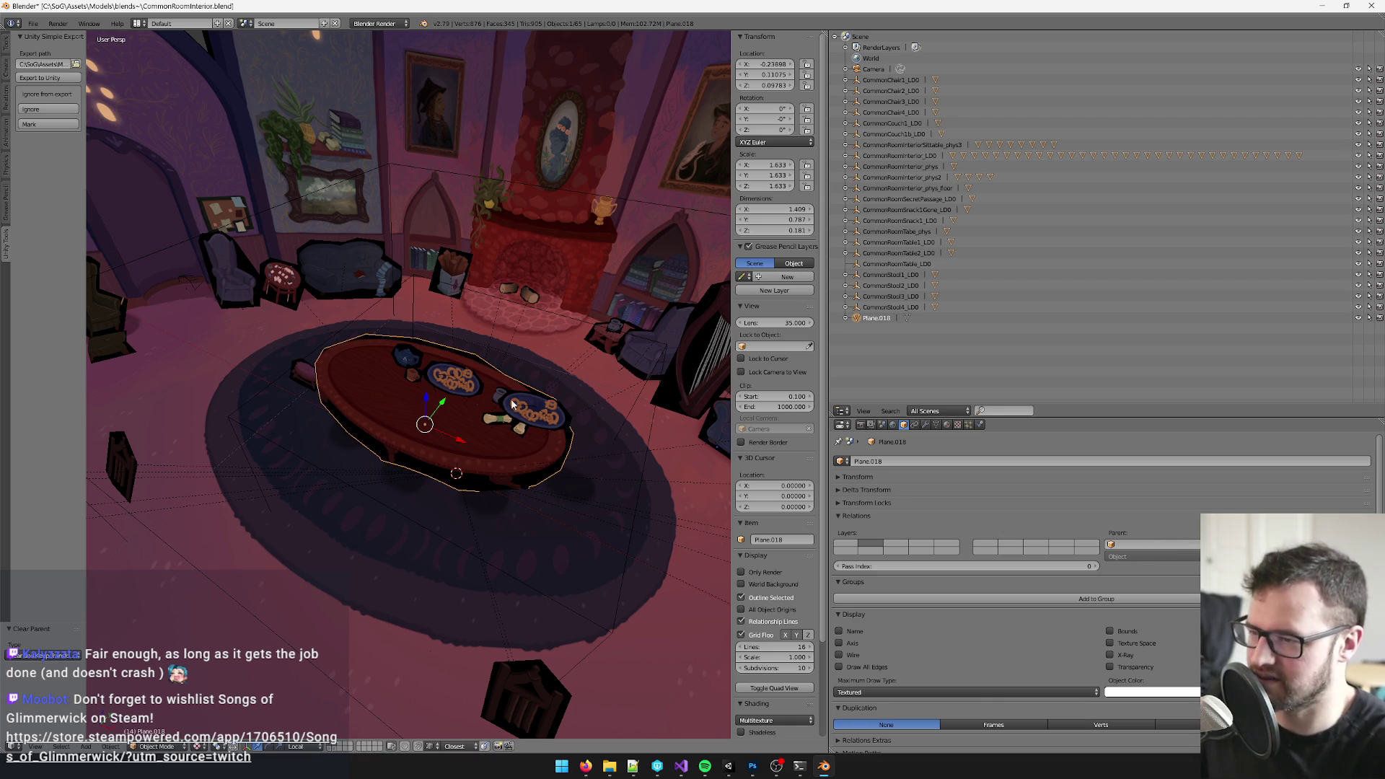
key(g)
click(530, 381)
key(ctrl+z)
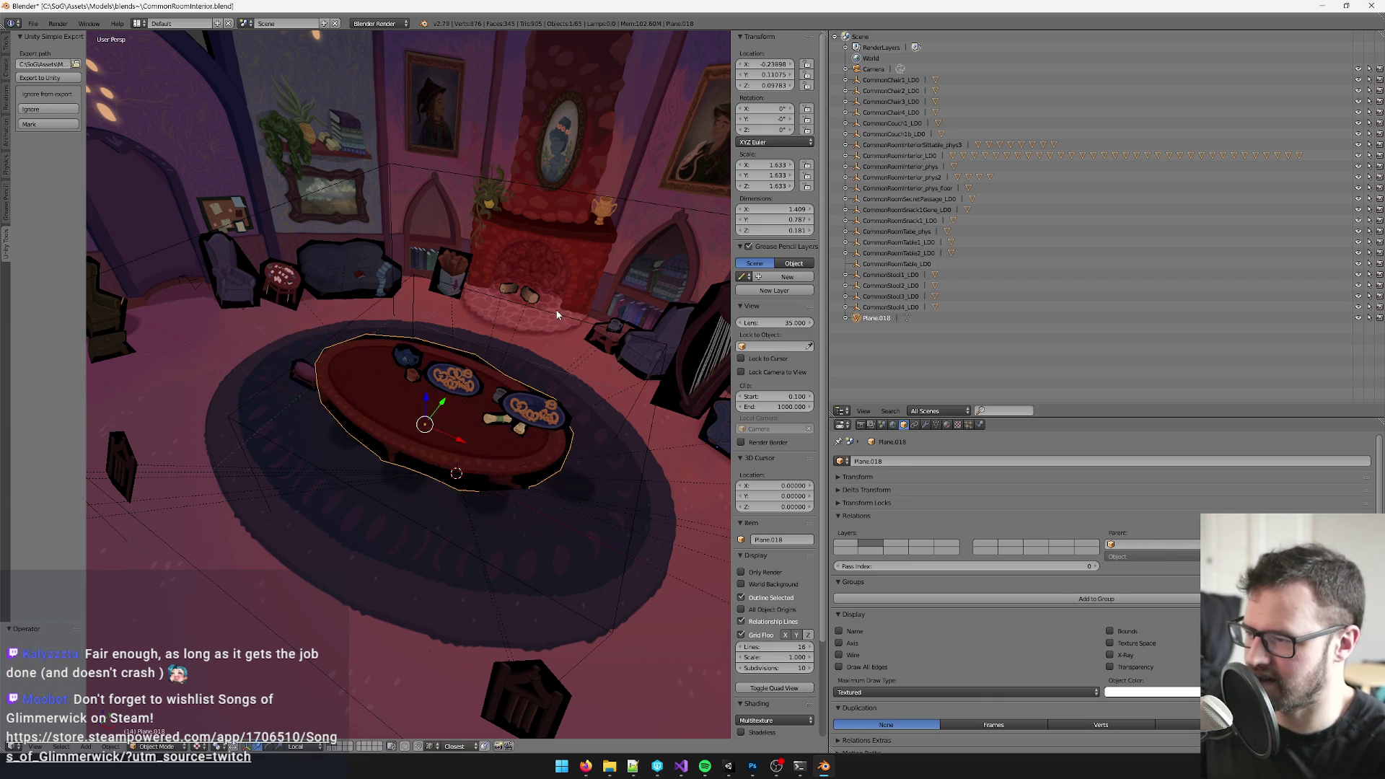
- Select the tabletop with the CommonRoomTable_LD0 empty active and start Make Parent
click(554, 336)
right_click(552, 377)
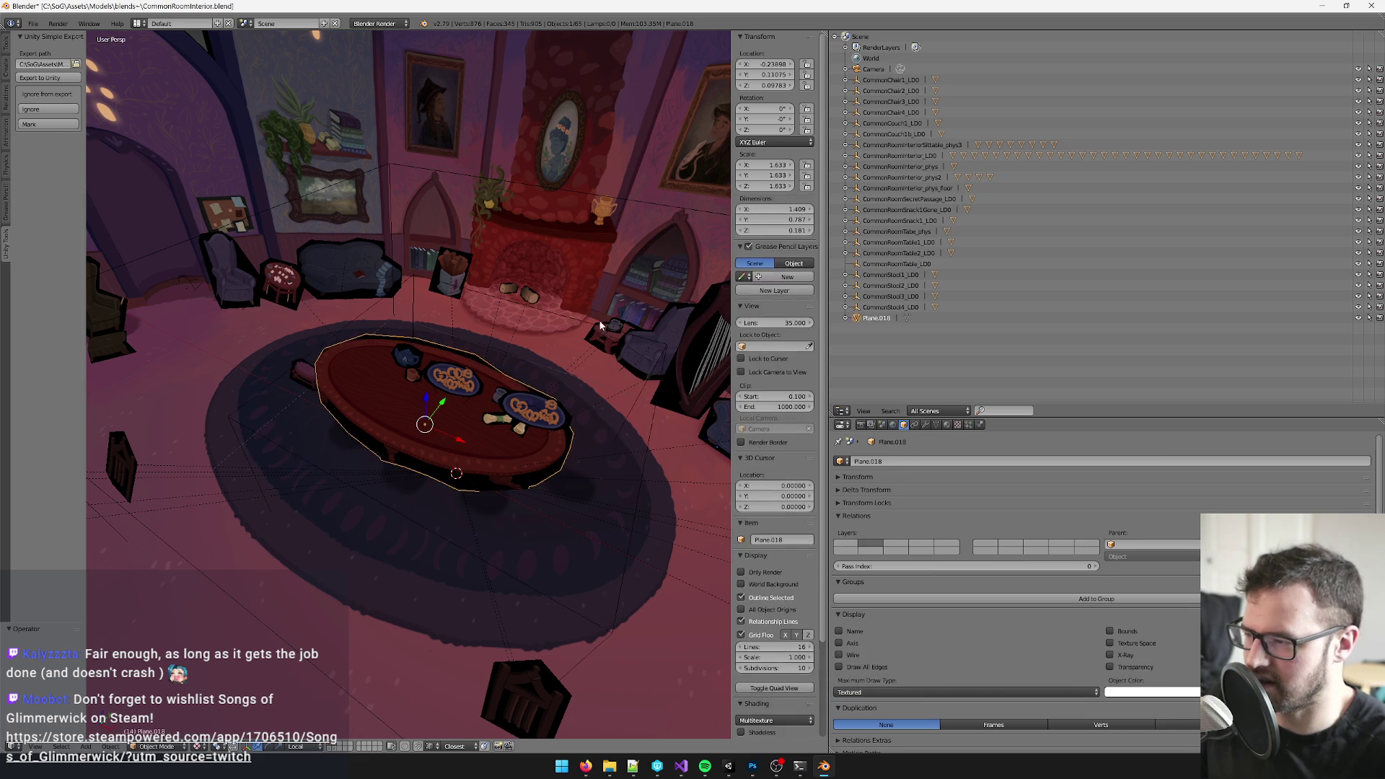
right_click(579, 322)
key(ctrl+p)
- Parent the tabletop to the CommonRoomTable_LD0 empty and export the table to Unity
click(577, 325)
key(ctrl+p)
click(540, 315)
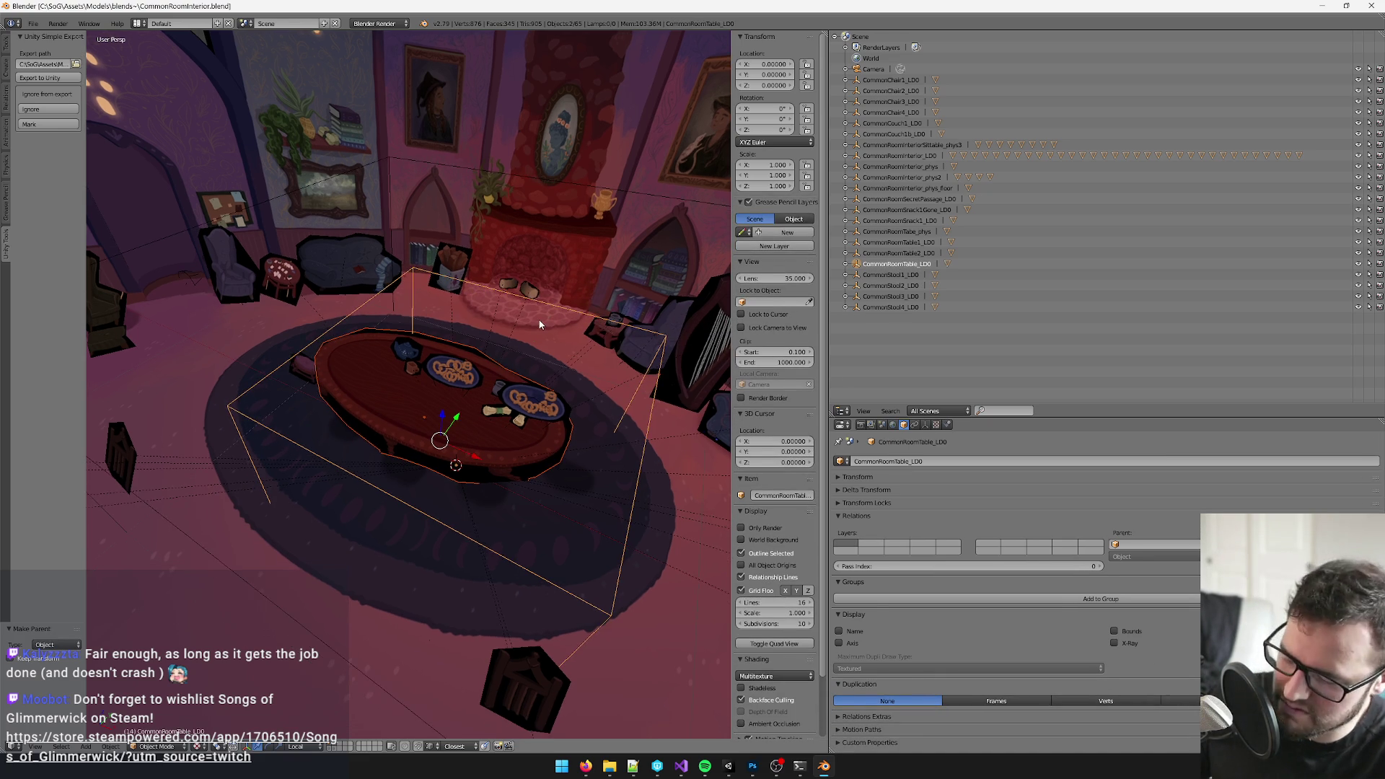
key(ctrl+s)
- Keep the reimported prefab changes in Unity, check the table, and return to the Blender room scene
key(alt+Tab)
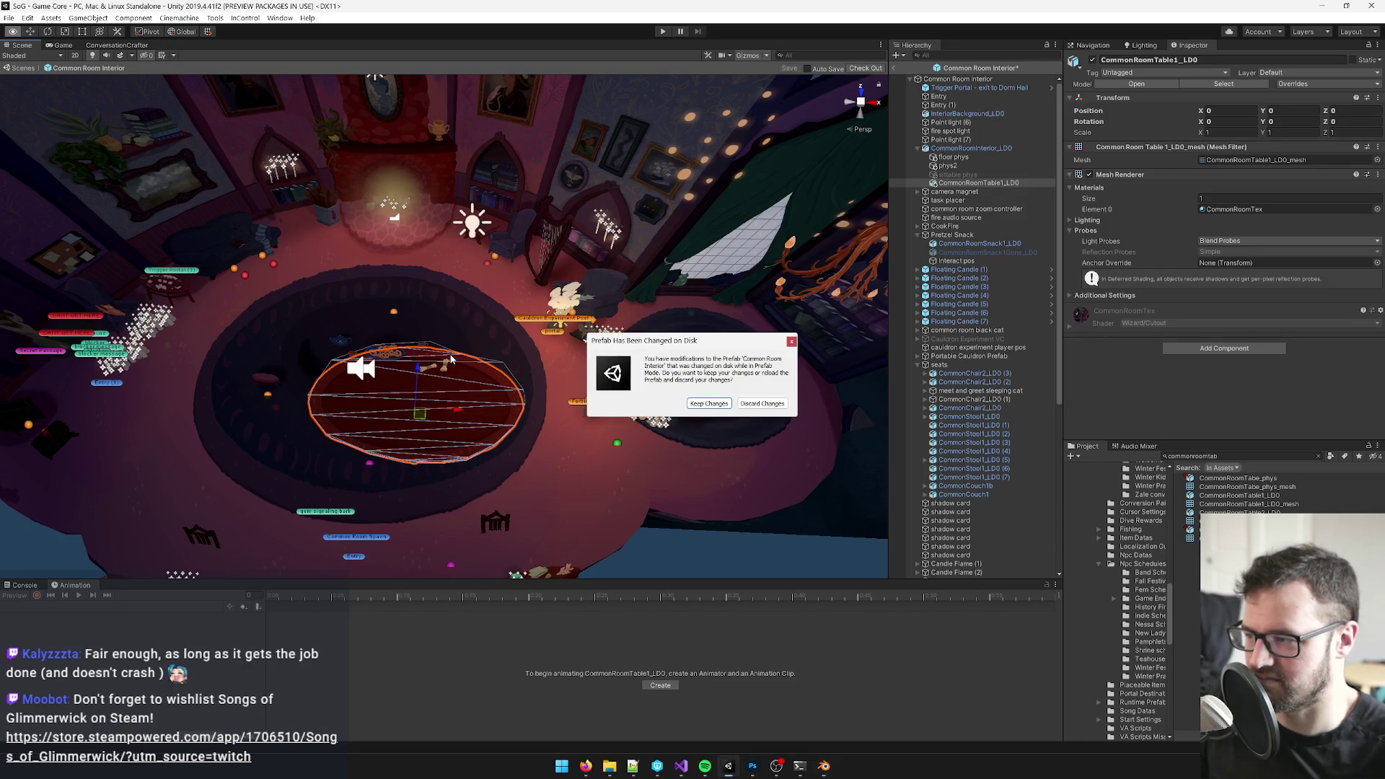
click(708, 404)
drag(540, 392, 489, 389)
key(alt+Tab)
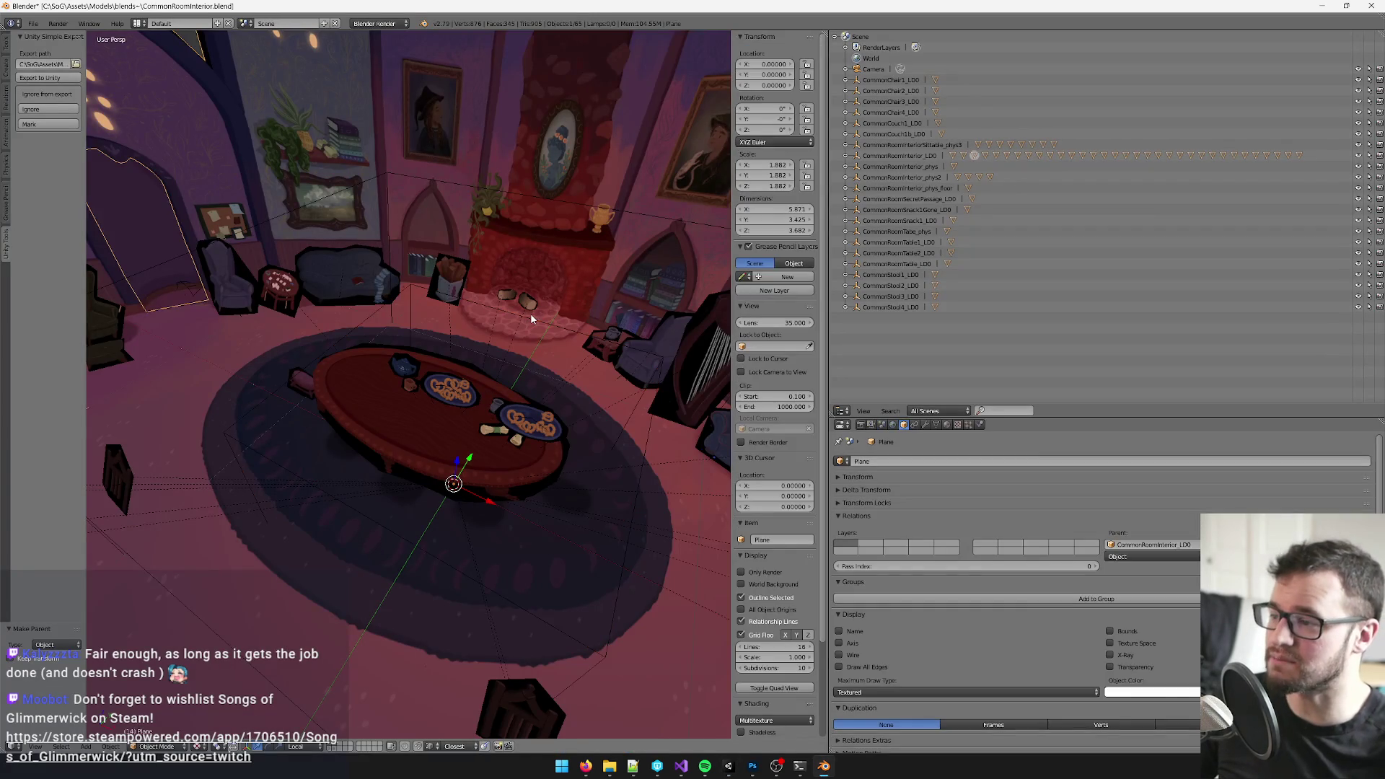
right_click(531, 313)
drag(529, 316, 498, 399)
- Duplicate the table empty above the table and shrink its display size to 0.30
key(shift+d)
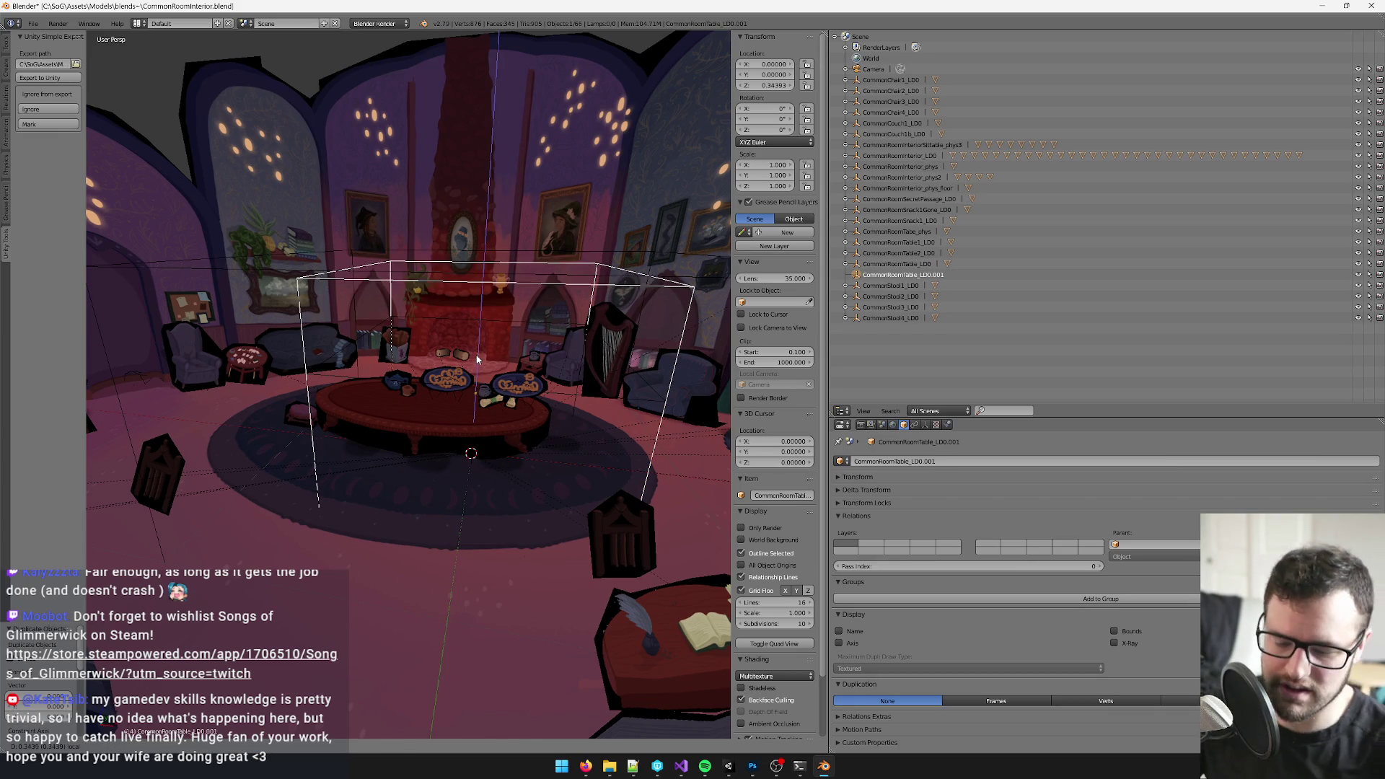
click(476, 360)
click(925, 424)
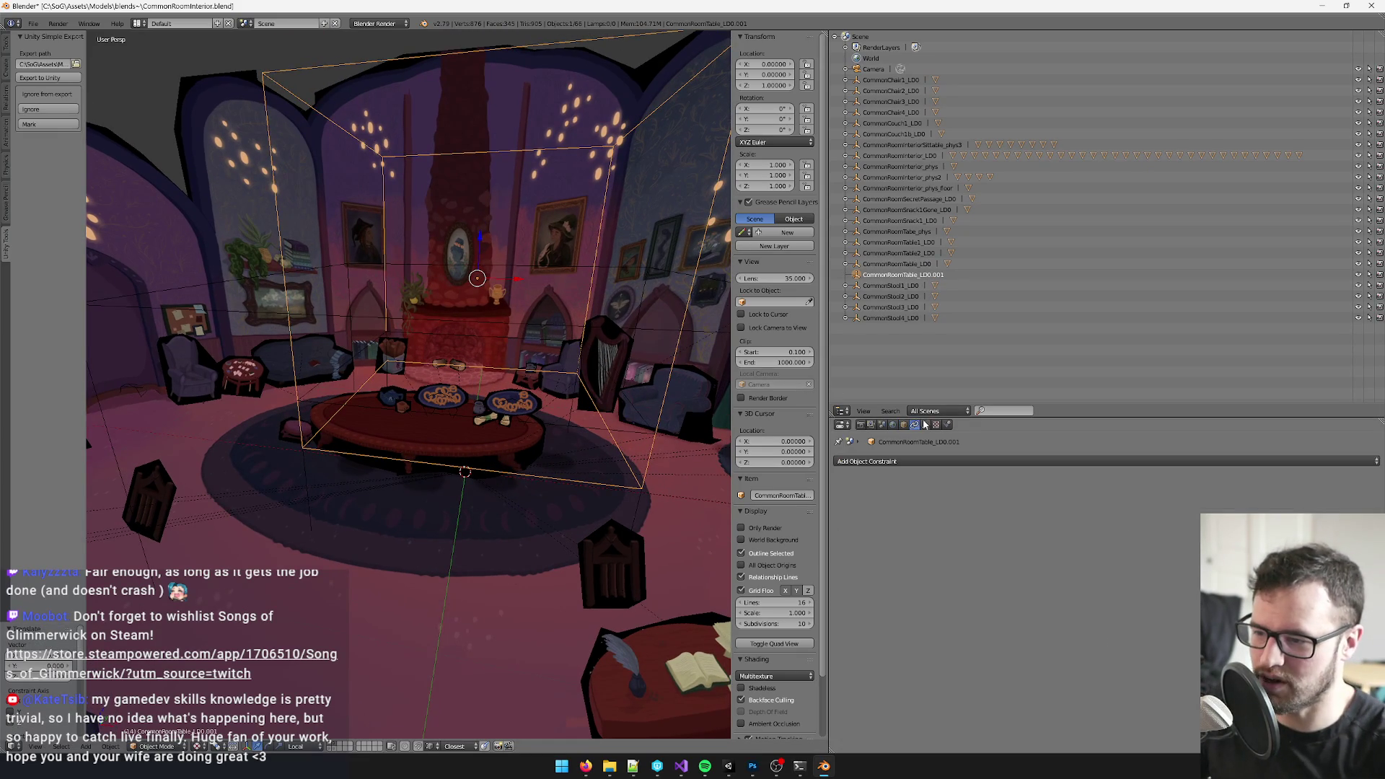
click(1225, 487)
text(1)
key(Return)
- Snap the 3D cursor to the duplicate empty and add a plane there
drag(482, 338, 471, 395)
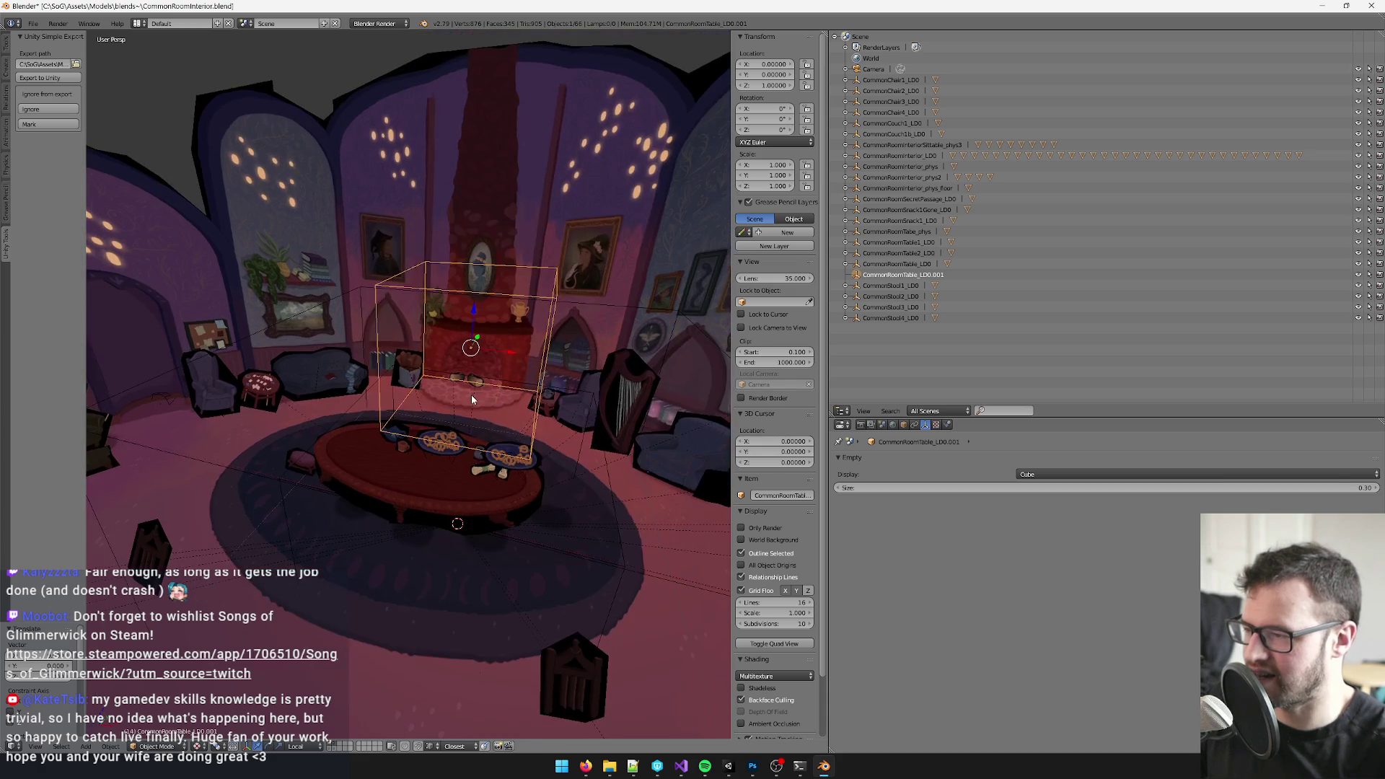
key(space)
text(curs)
text(or to a)
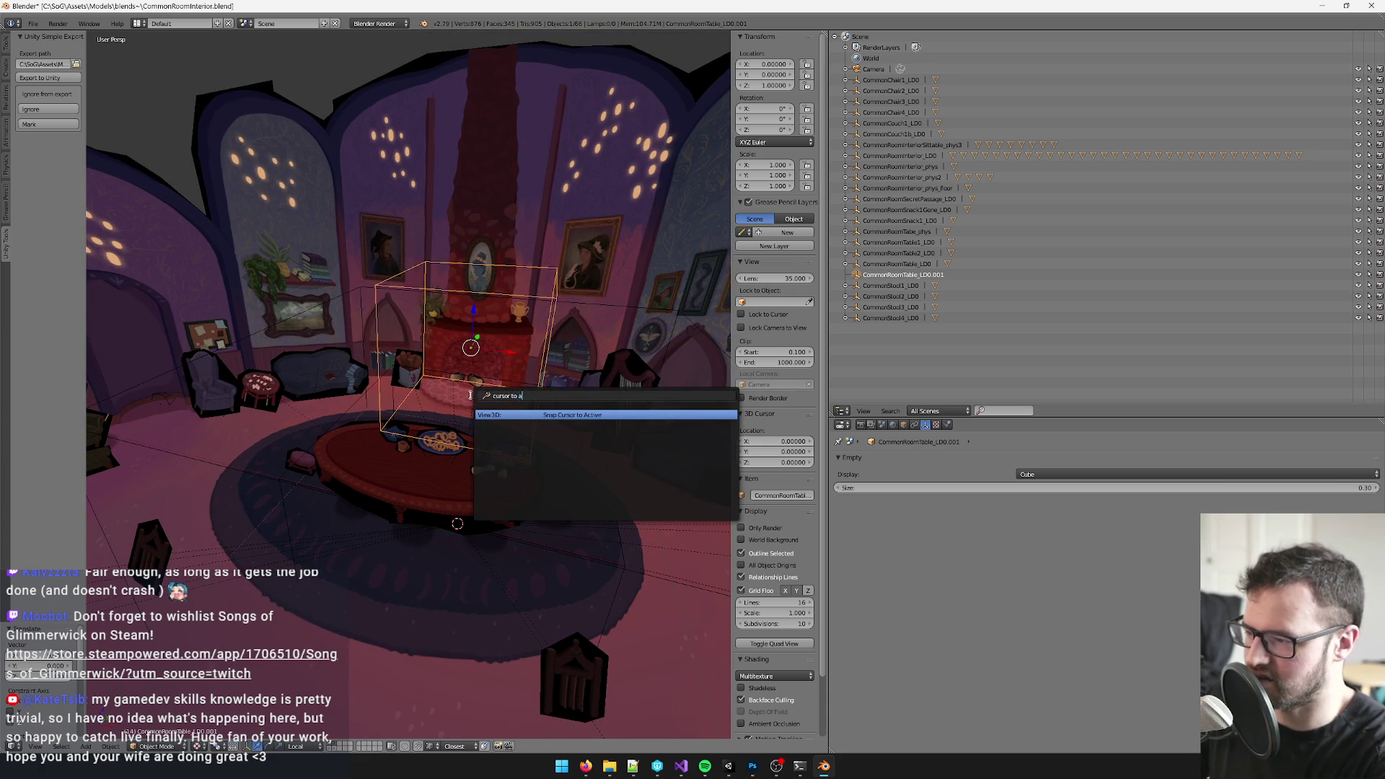
key(Return)
key(shift+a)
click(507, 397)
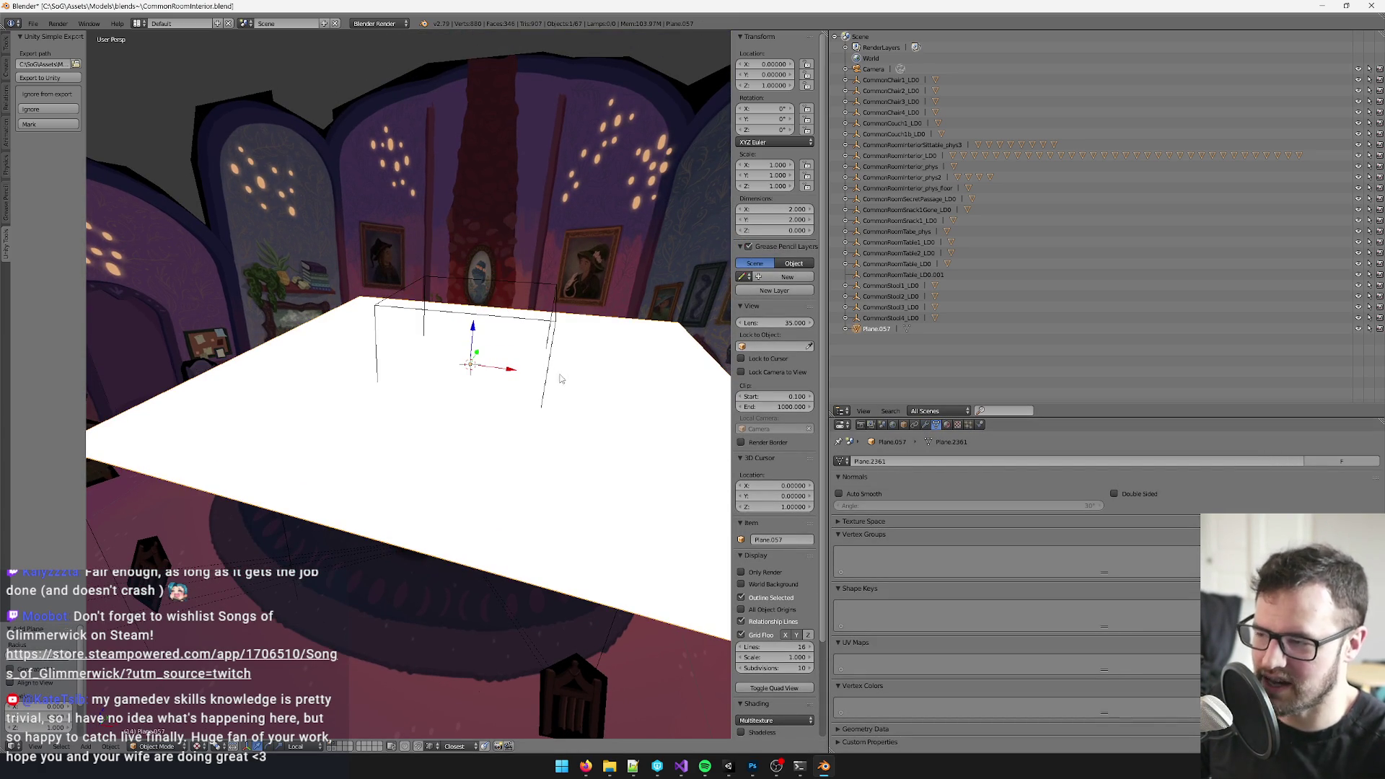
scroll(down, 3)
text(s.5)
- Scale the new plane to 0.25 and assign it the CommonRoomTex material
key(Return)
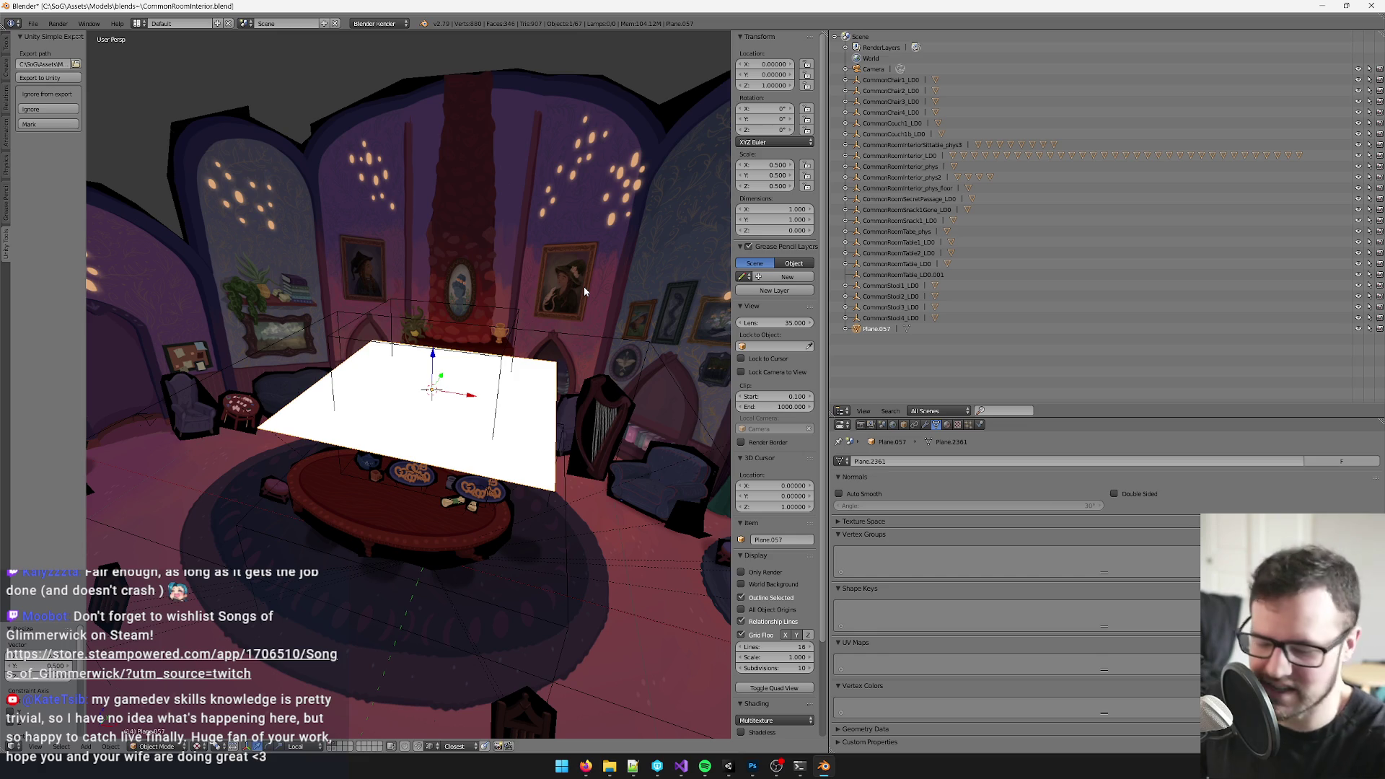
text(s.5)
key(Return)
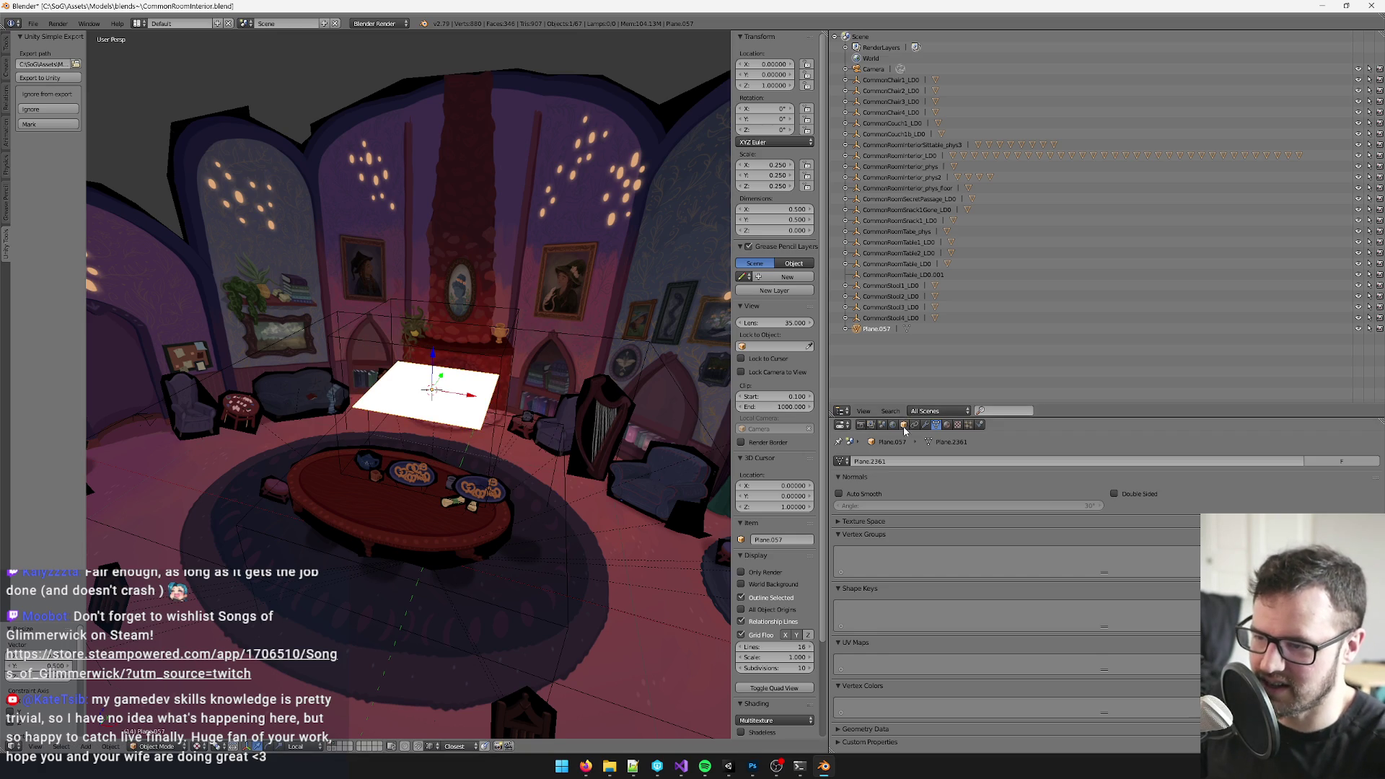
click(947, 425)
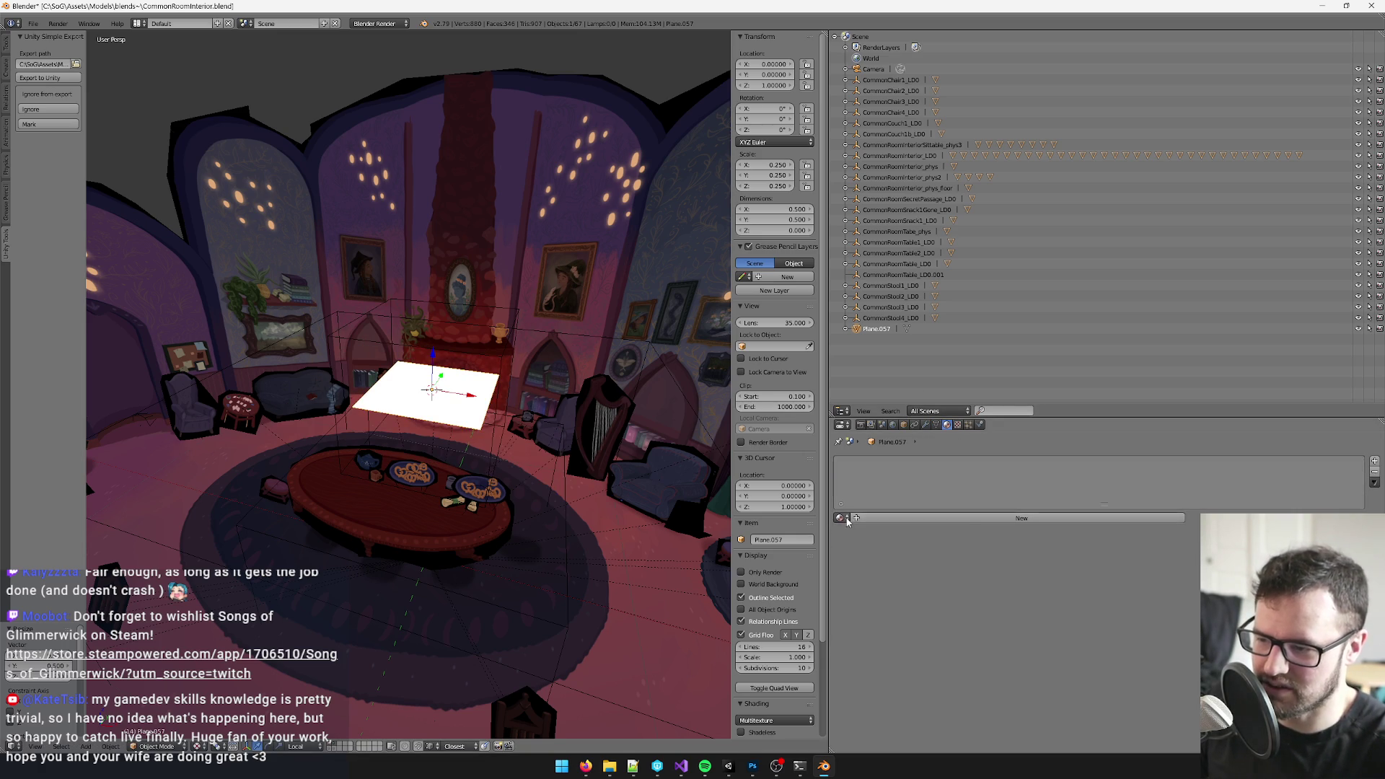
click(844, 520)
click(905, 535)
scroll(up, 3)
- Unwrap the plane's UVs in Edit Mode with a UV/Image Editor beside the viewport
drag(408, 298, 448, 308)
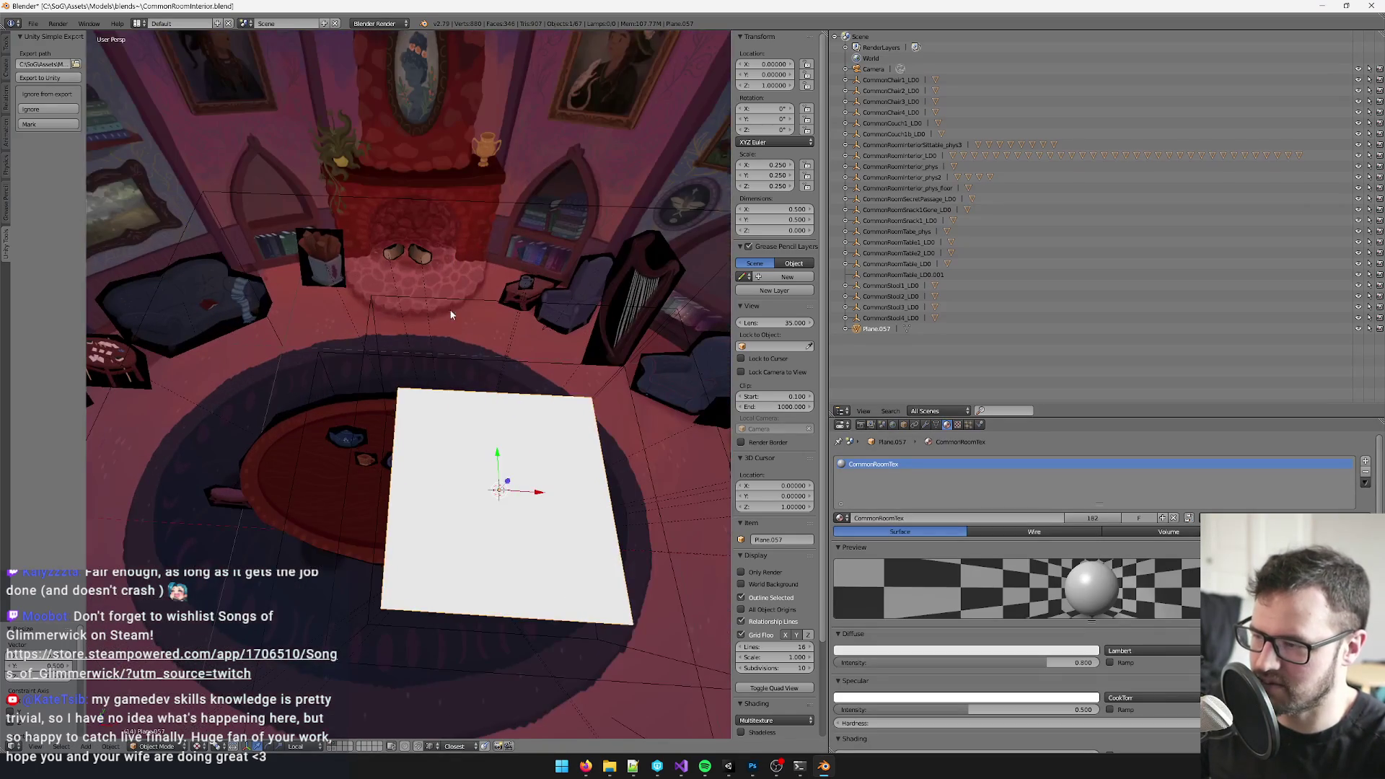
key(Tab)
scroll(down, 3)
click(843, 411)
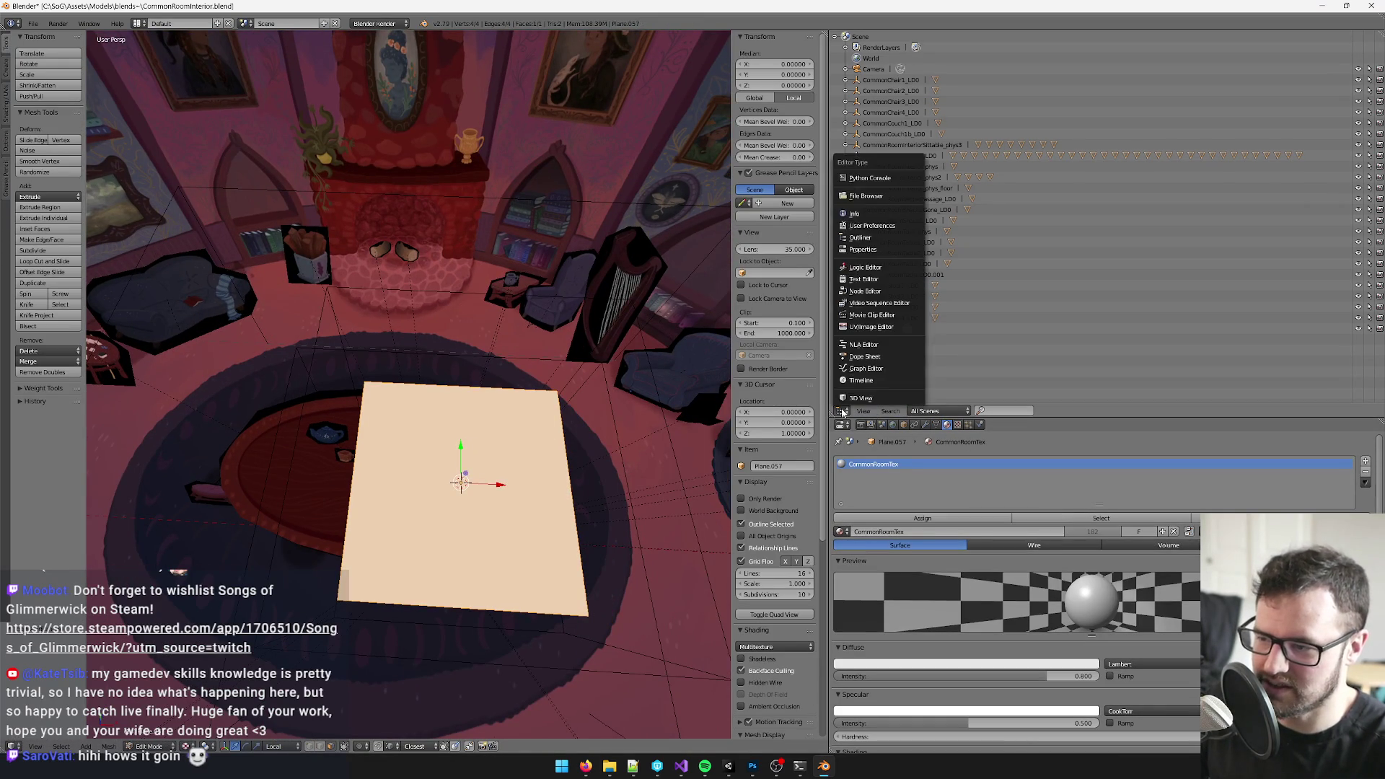
click(866, 328)
drag(454, 325, 449, 288)
key(u)
click(603, 333)
key(Tab)
scroll(down, 3)
- Rename the duplicate empty to CommonRoomDebugTest and attempt the Unity export, which errors
right_click(449, 289)
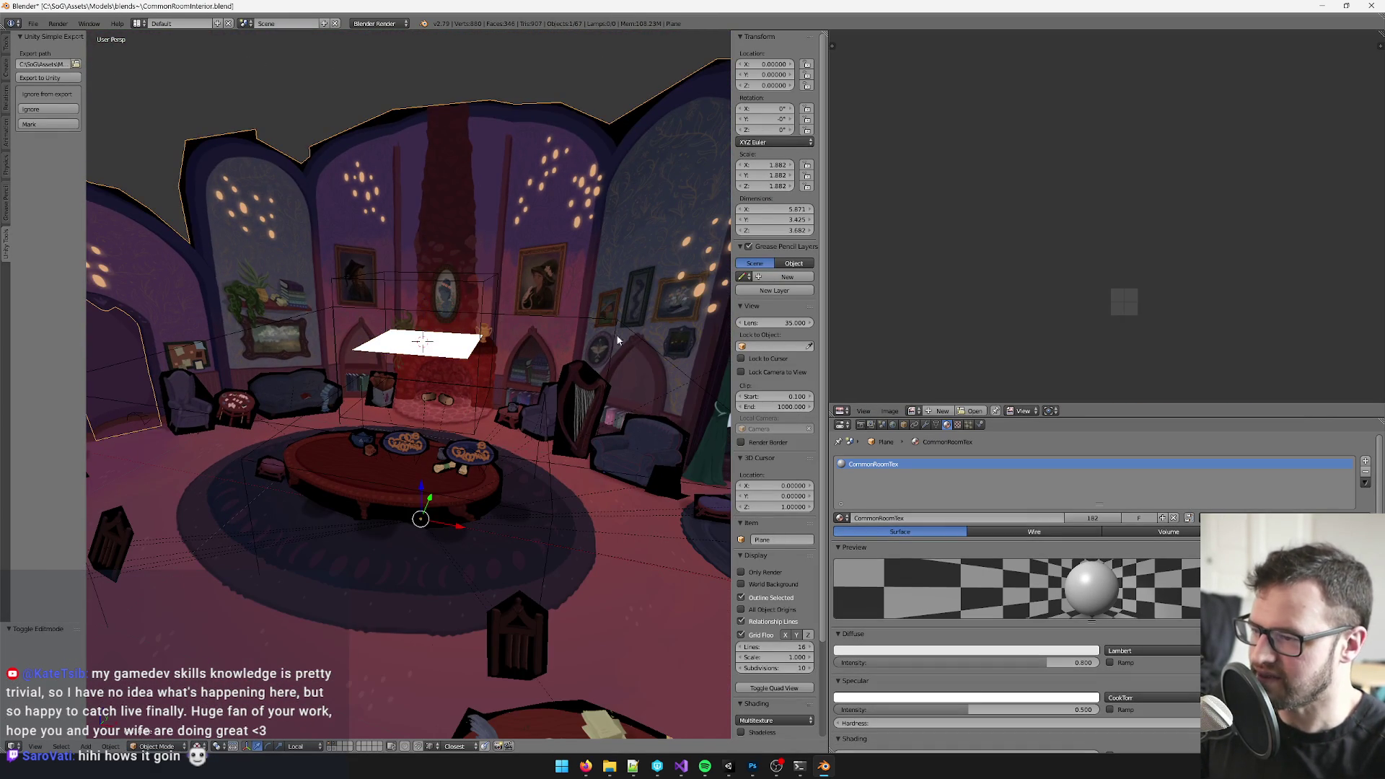
right_click(465, 293)
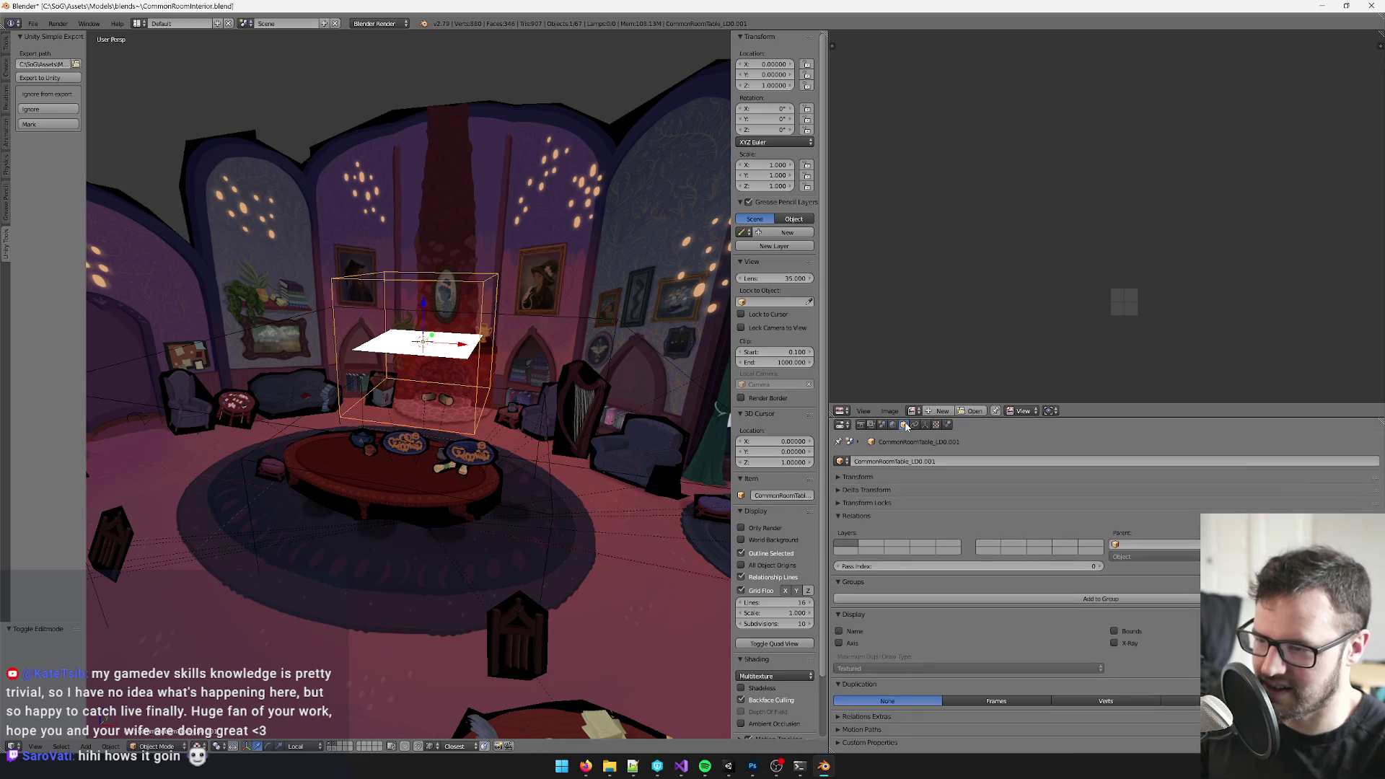
double_click(898, 460)
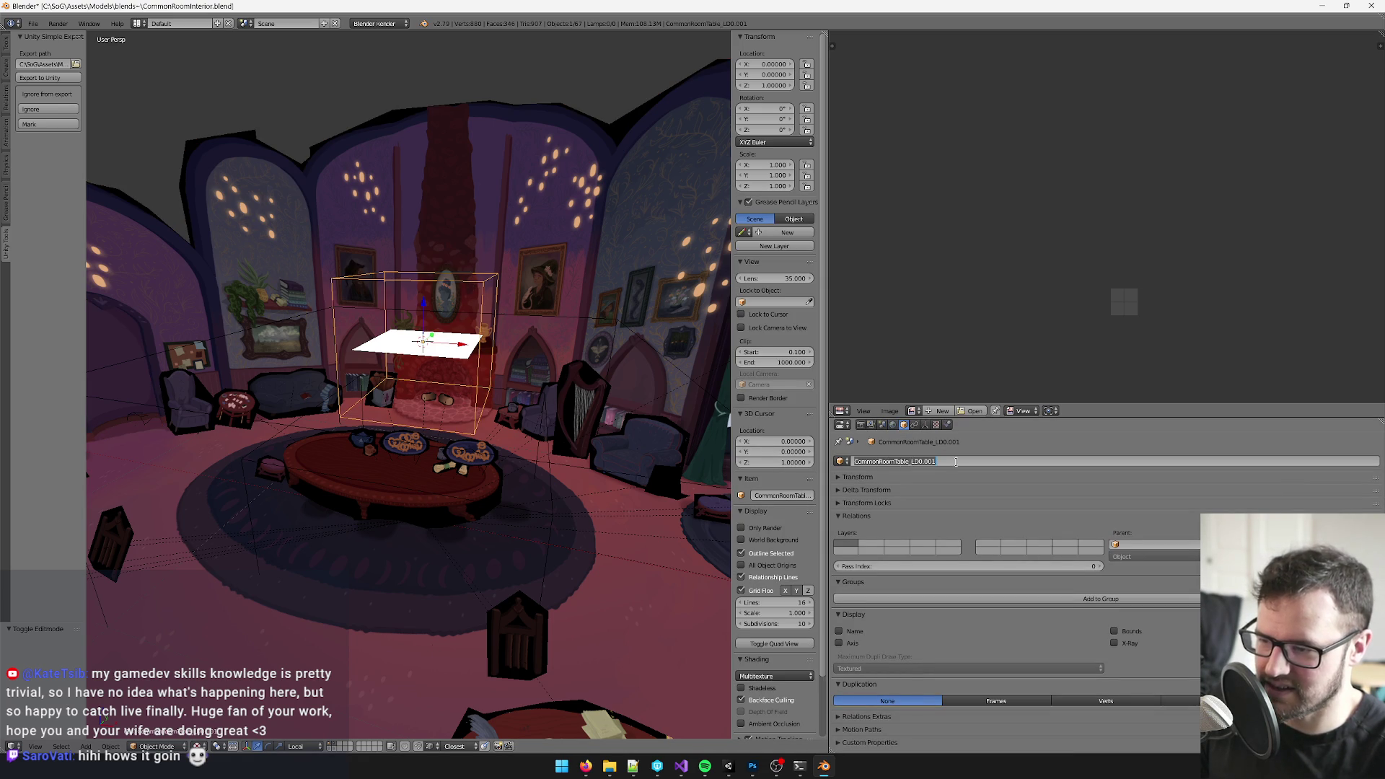
key(BackSpace)
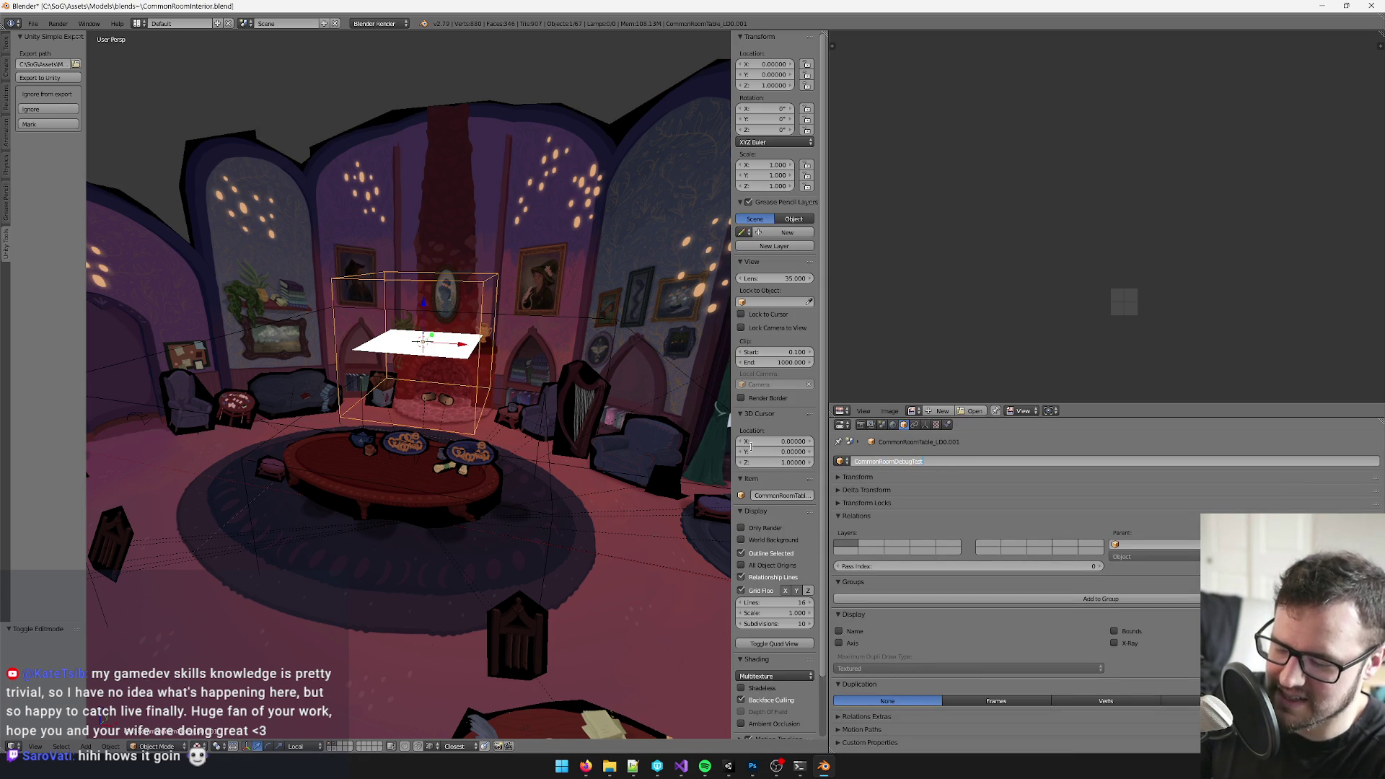
key(Return)
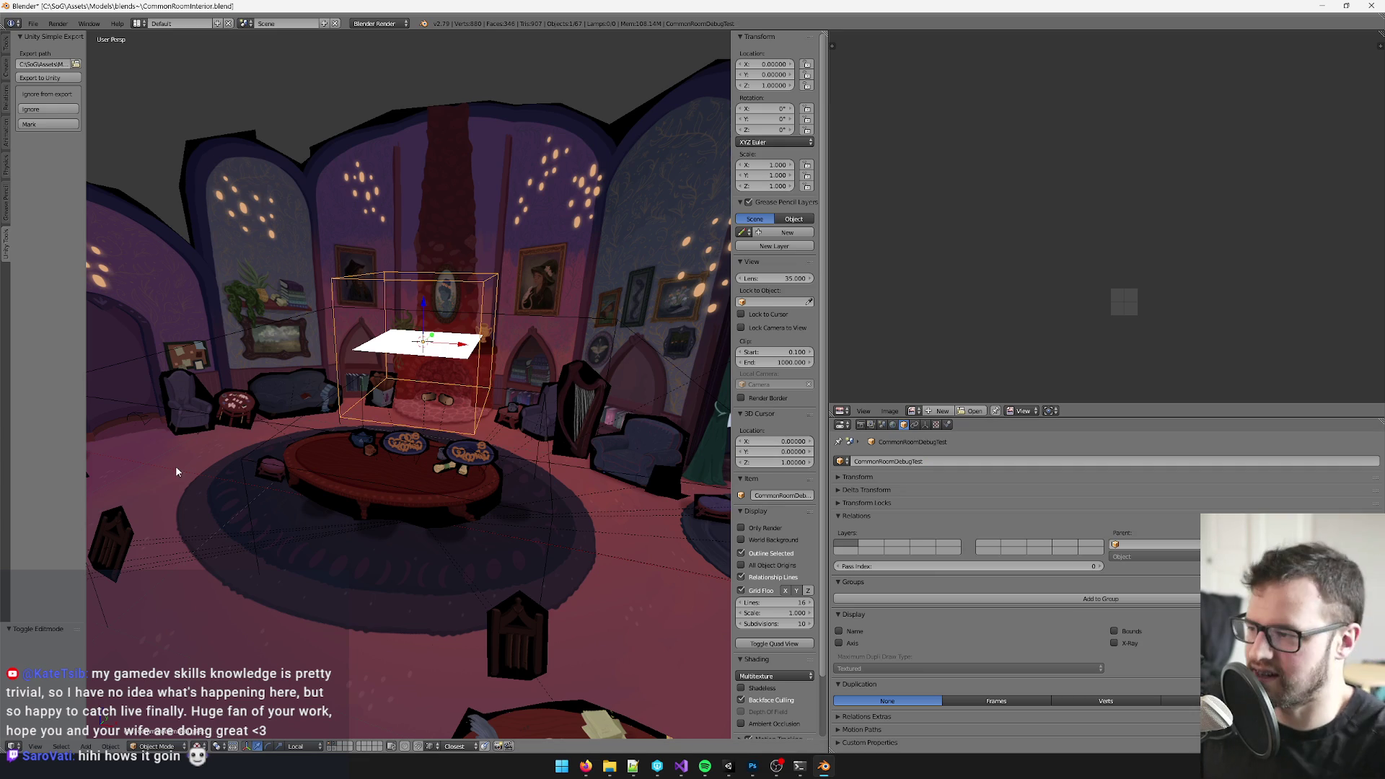
scroll(down, 3)
key(ctrl+z)
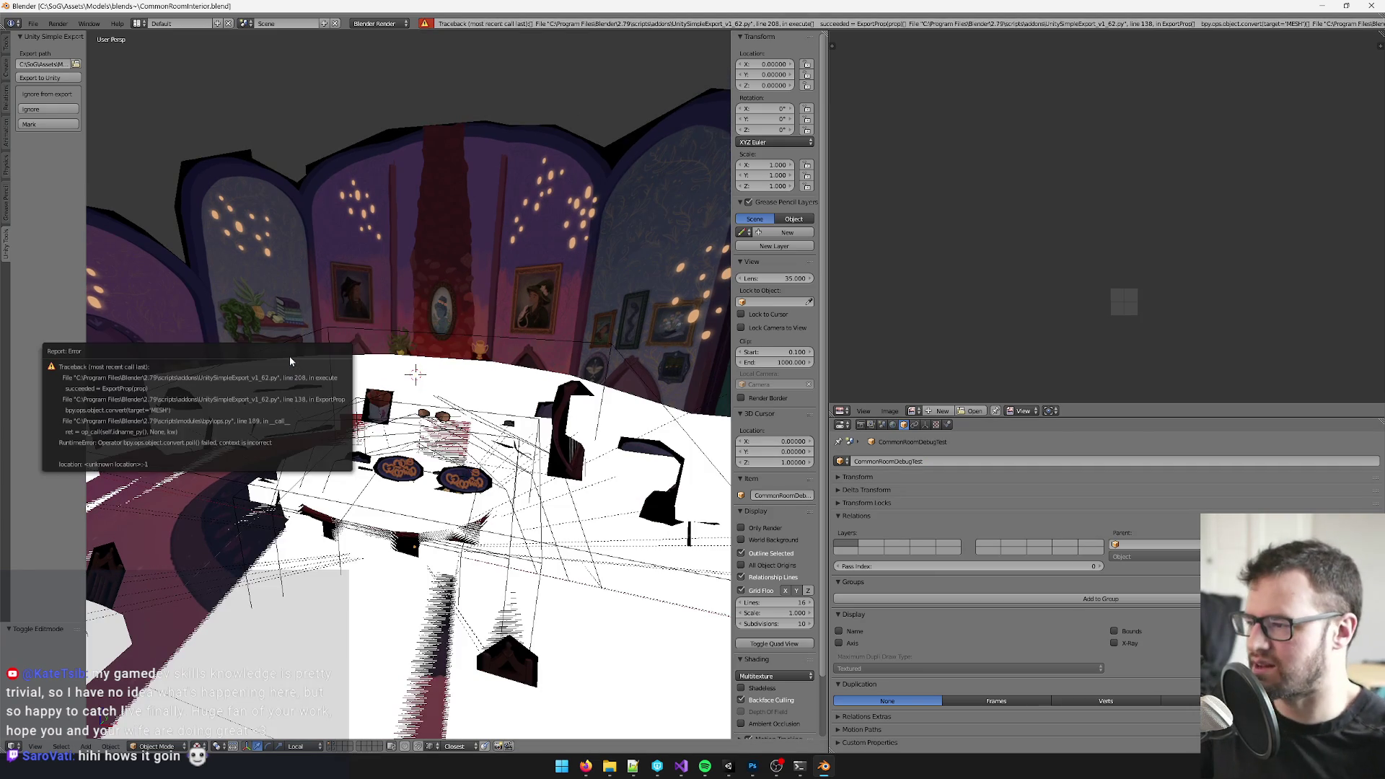
- Save over the blend file and bring up Unity to reimport the changed prefab
right_click(453, 333)
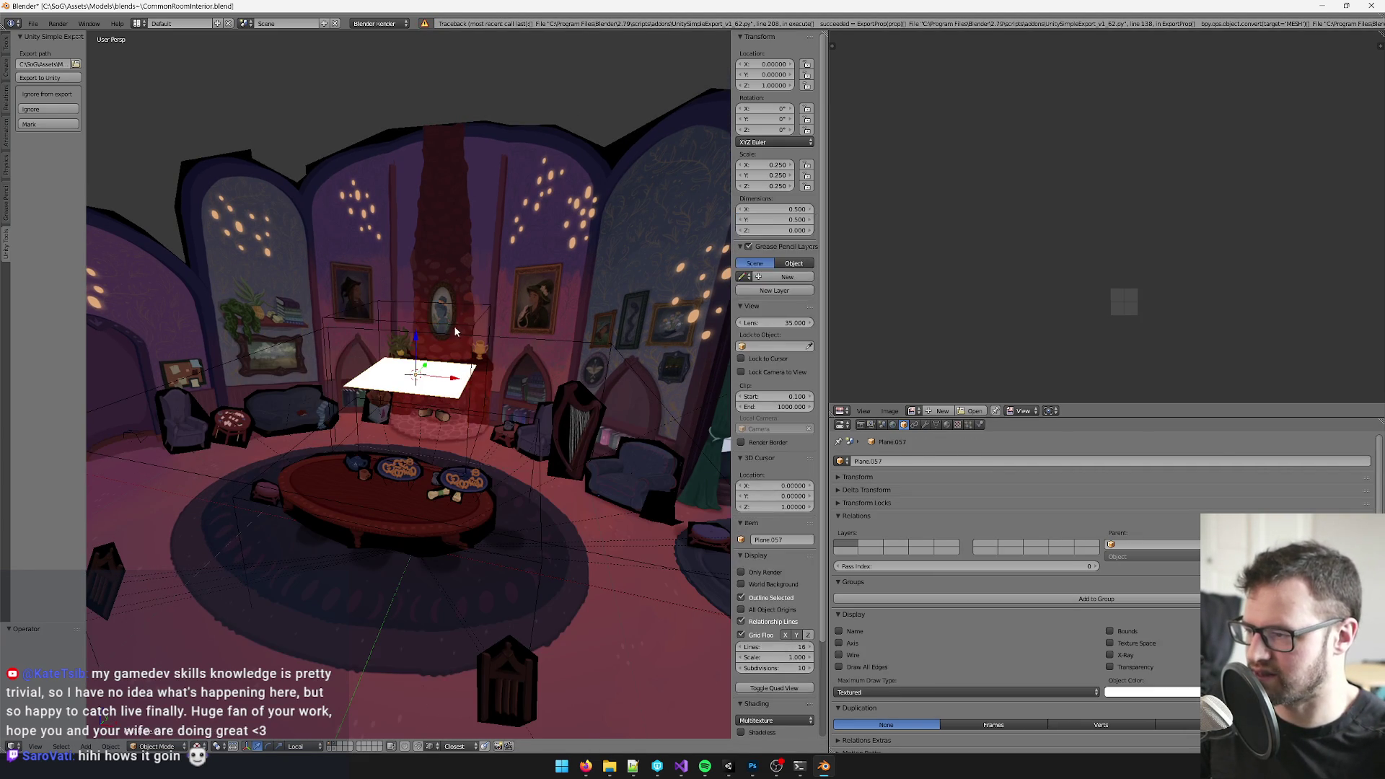
right_click(466, 303)
key(ctrl+s)
click(466, 305)
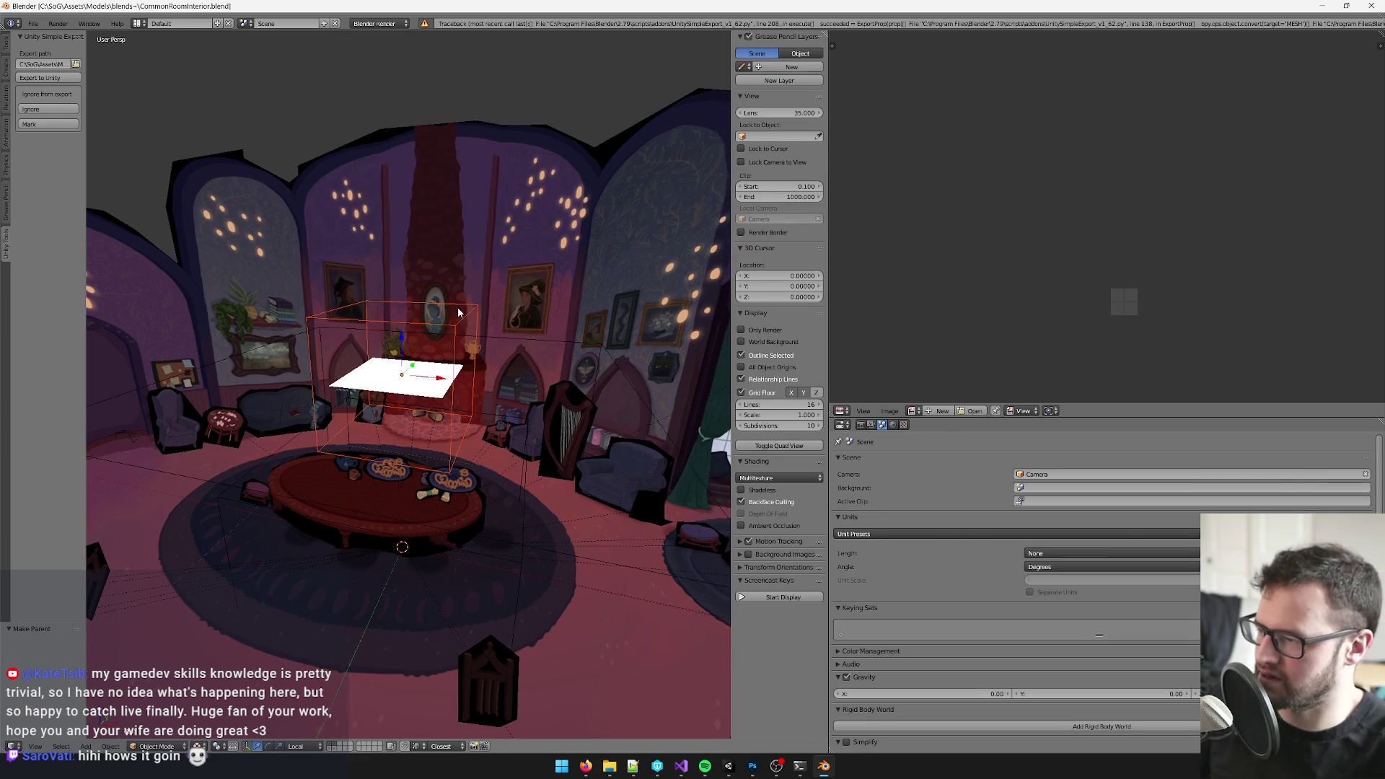
click(728, 766)
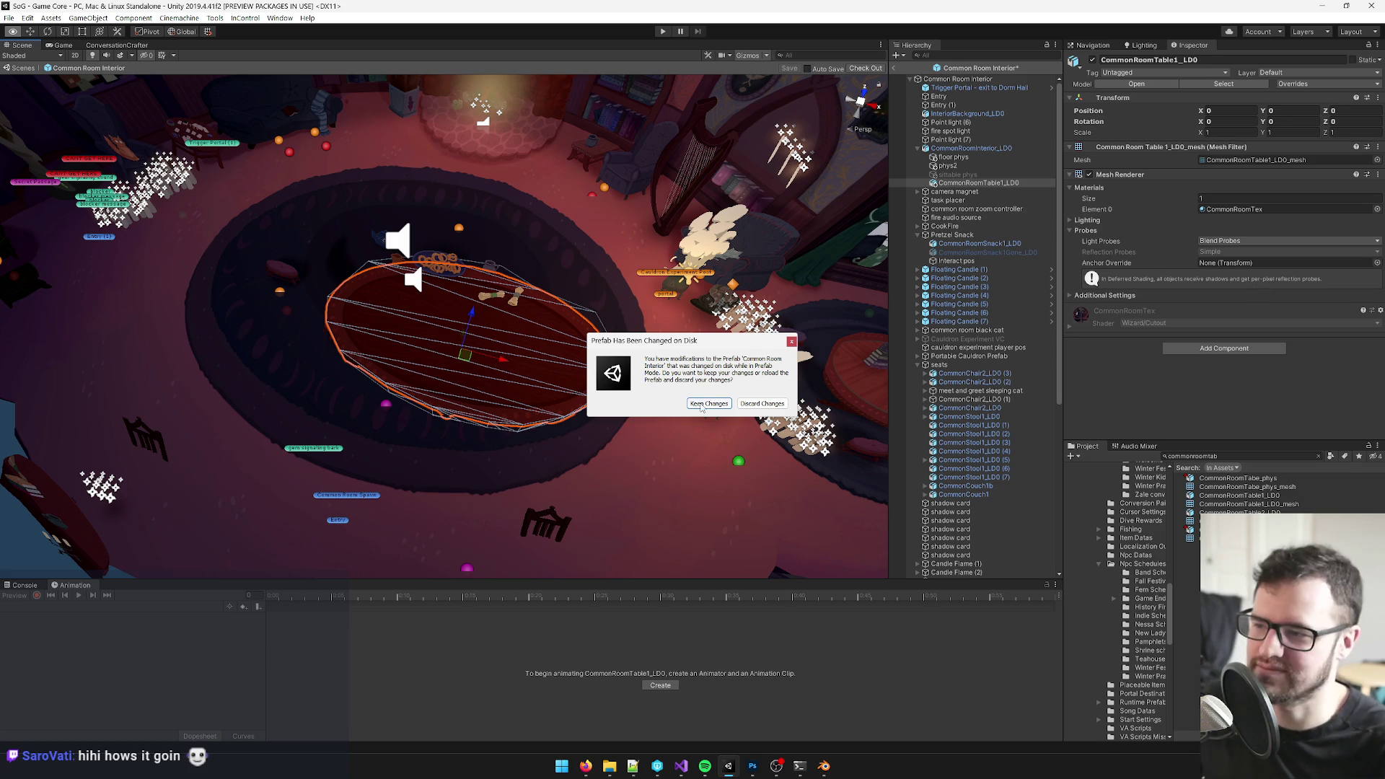
- Keep the prefab's changes after the disk update, search the Project for "commonroomde", and return to Blender
click(709, 403)
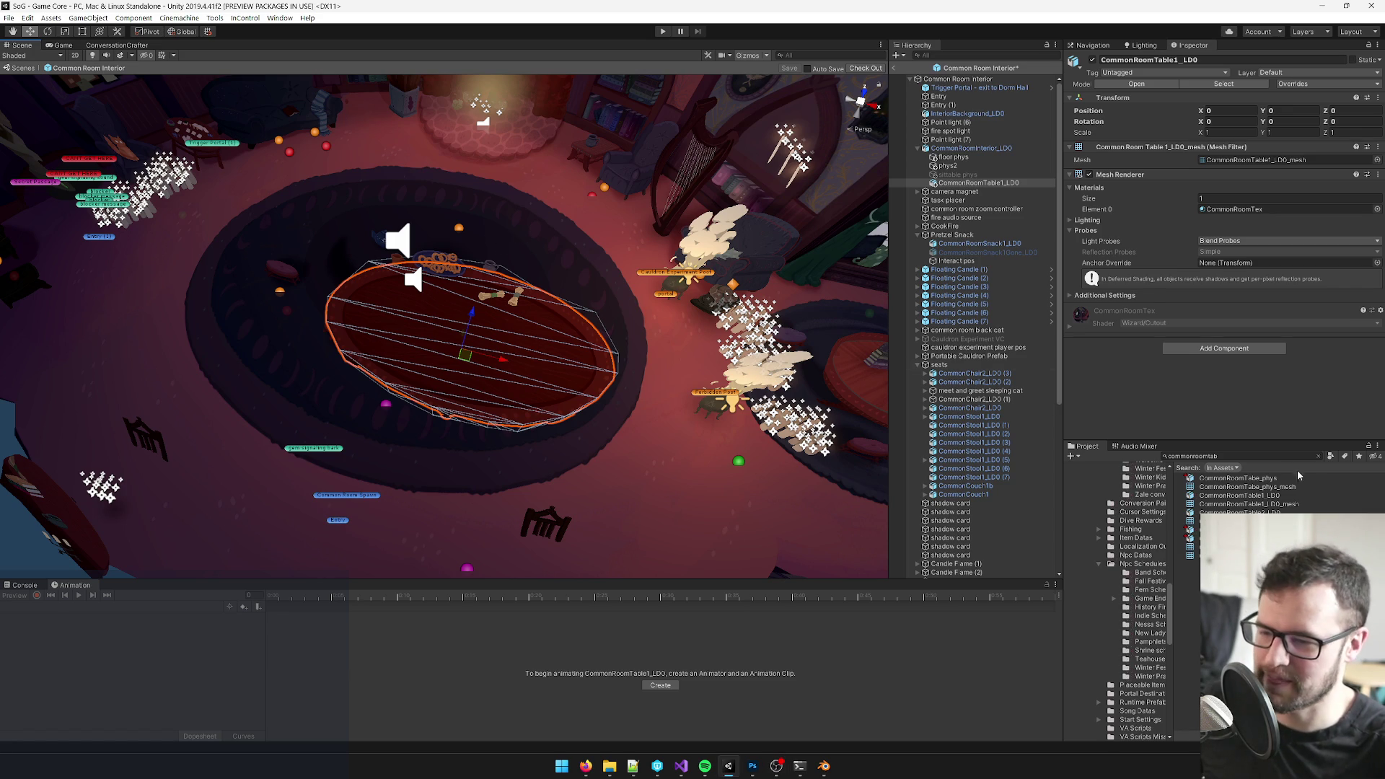
click(1222, 456)
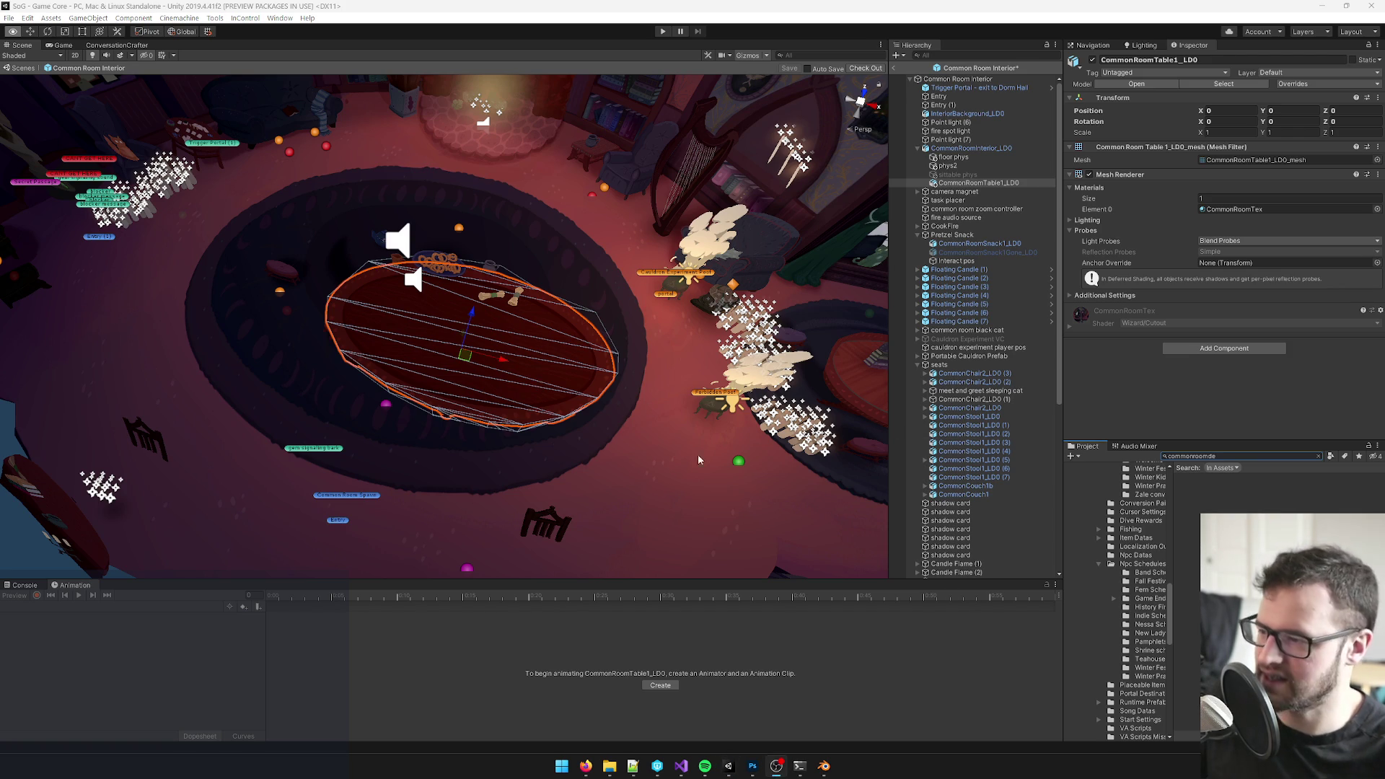
click(824, 768)
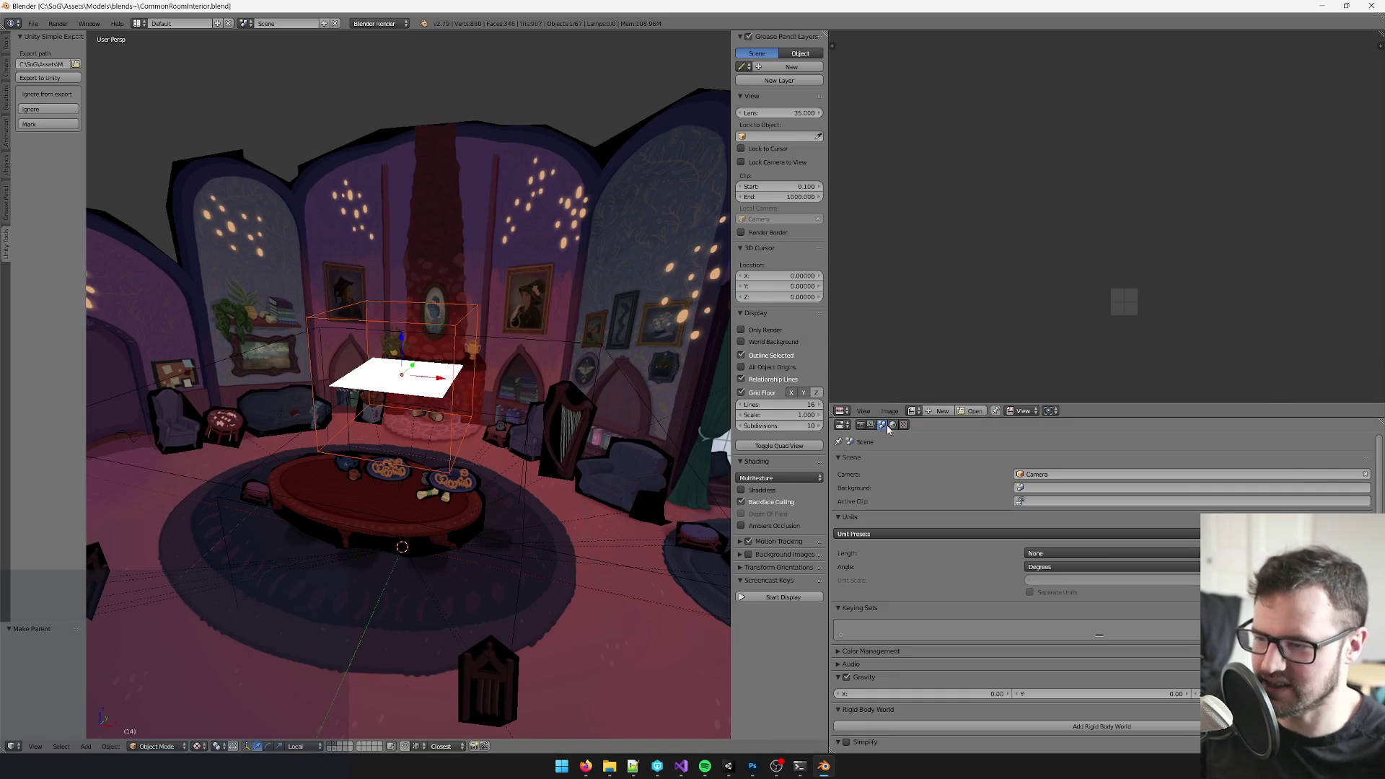
- Rename the table object to CommonRoomDebug, save the blend file over its copy, and switch to Unity for import
right_click(440, 323)
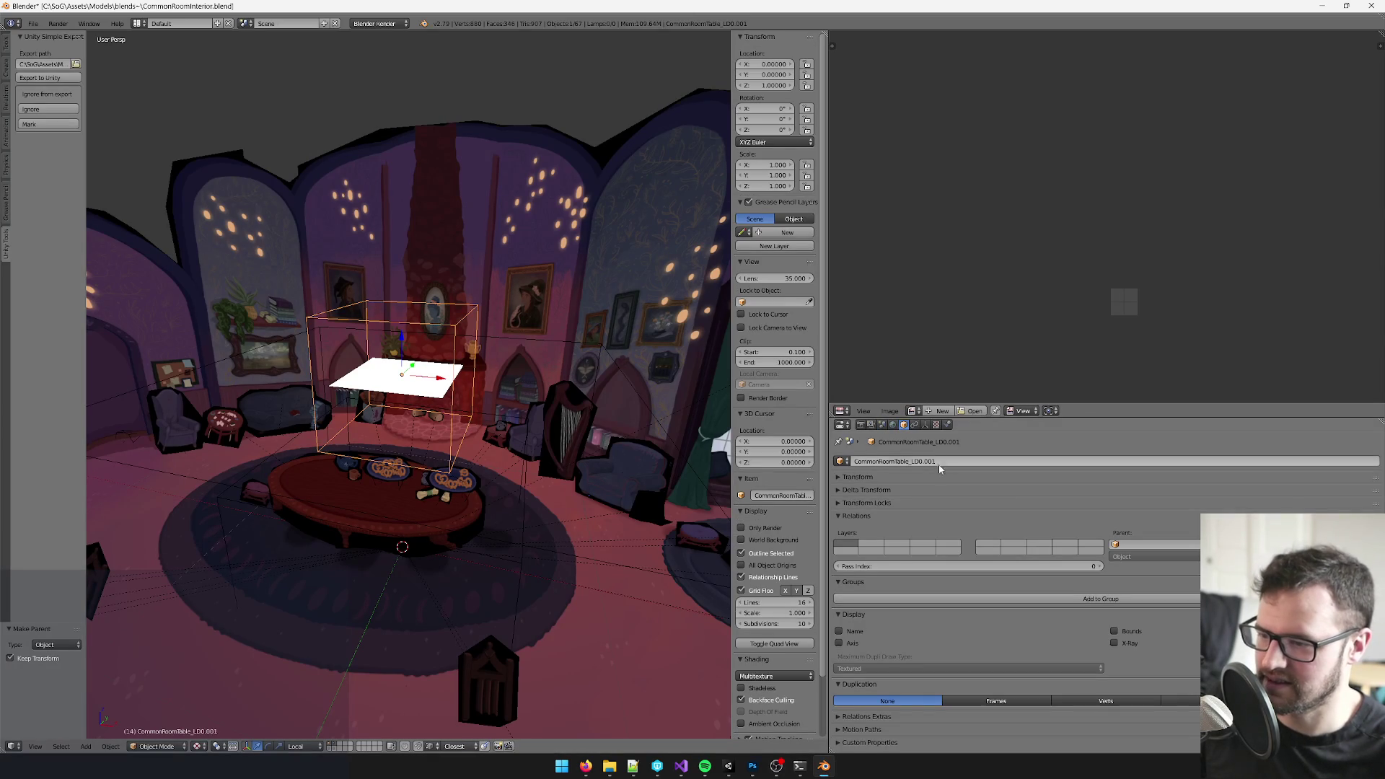
scroll(up, 3)
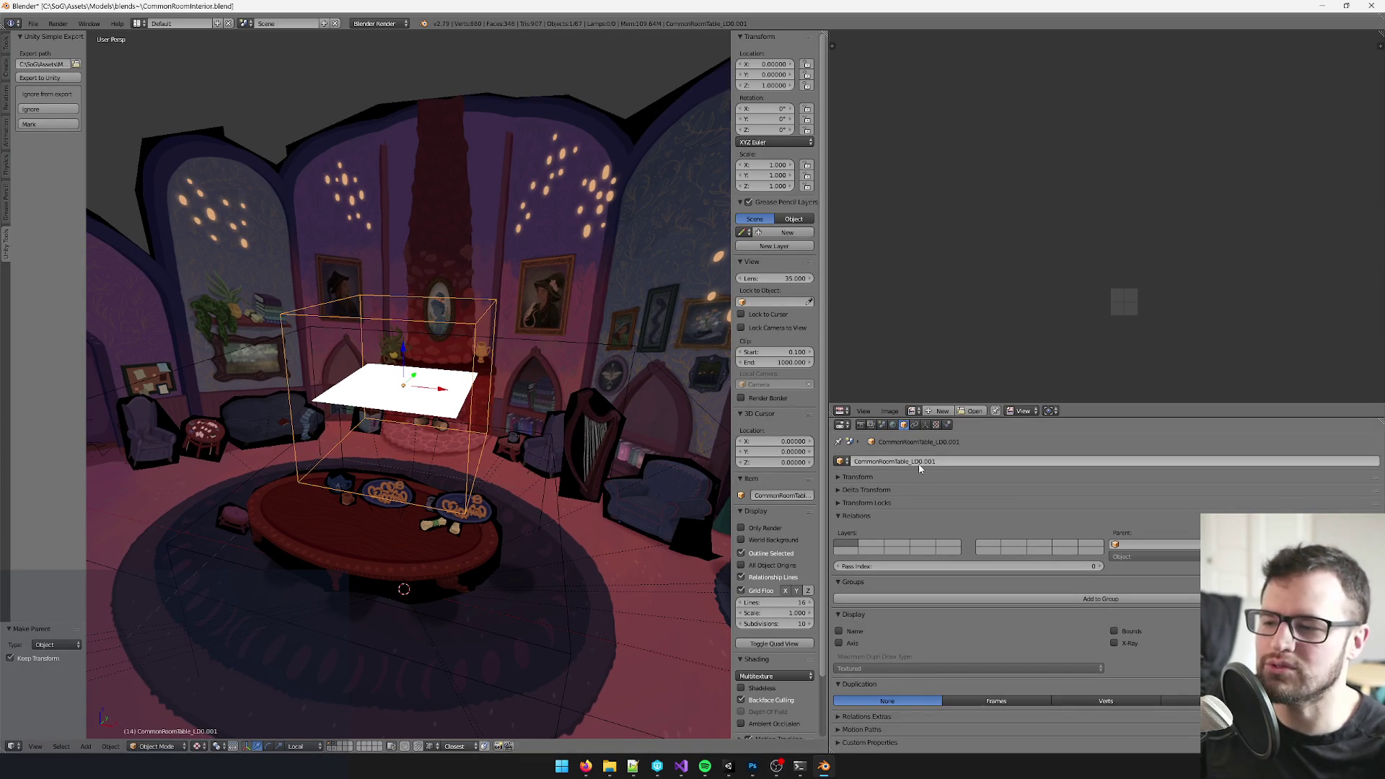
text(CommonRoomDebug)
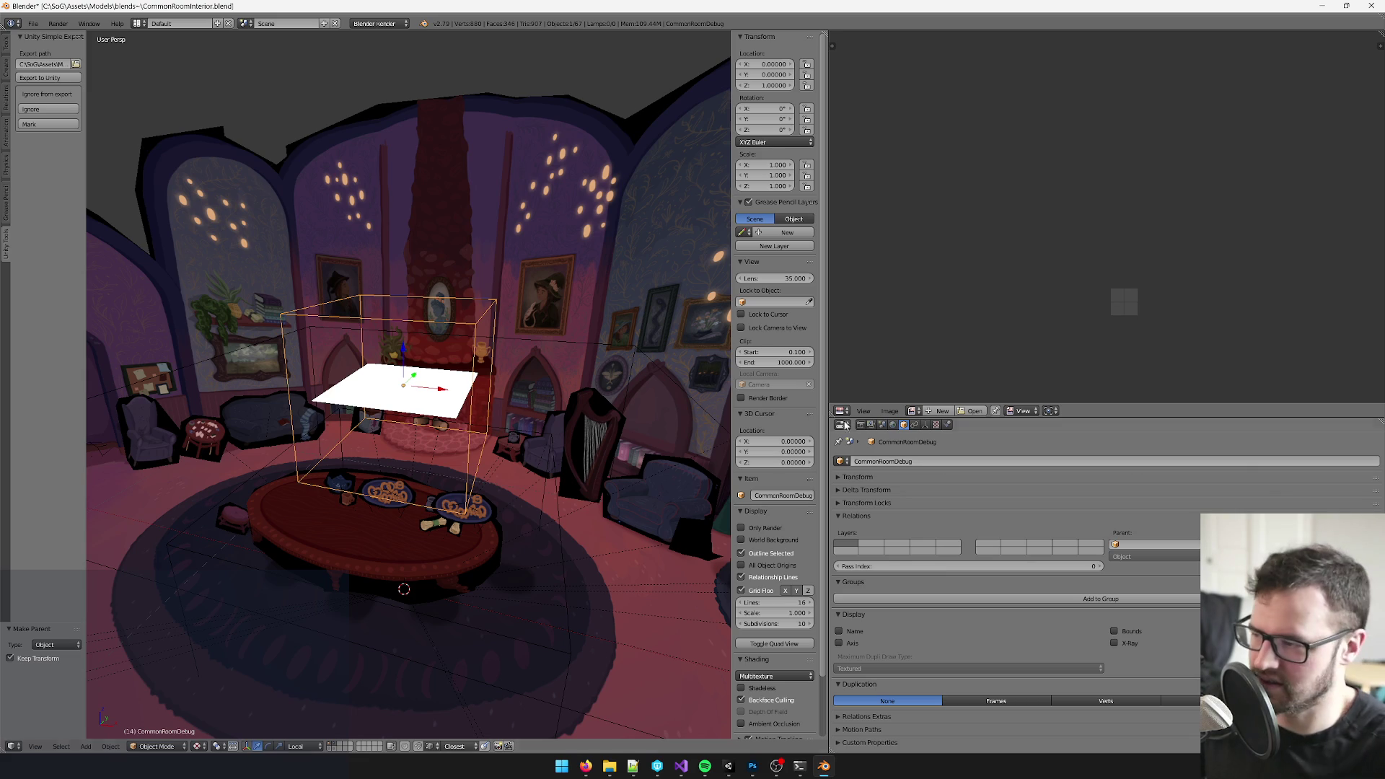
key(Return)
key(ctrl+s)
key(Escape)
key(Return)
scroll(down, 3)
key(ctrl+z)
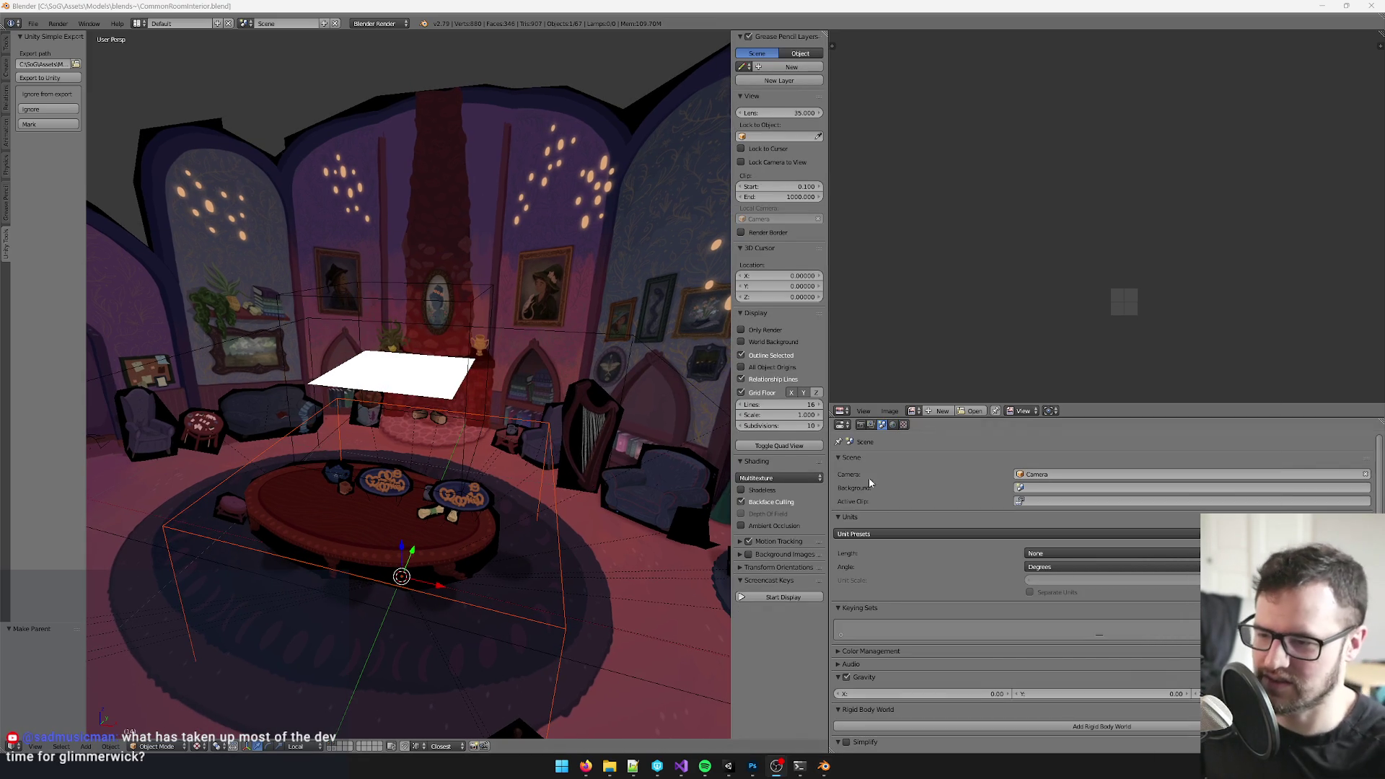
click(732, 766)
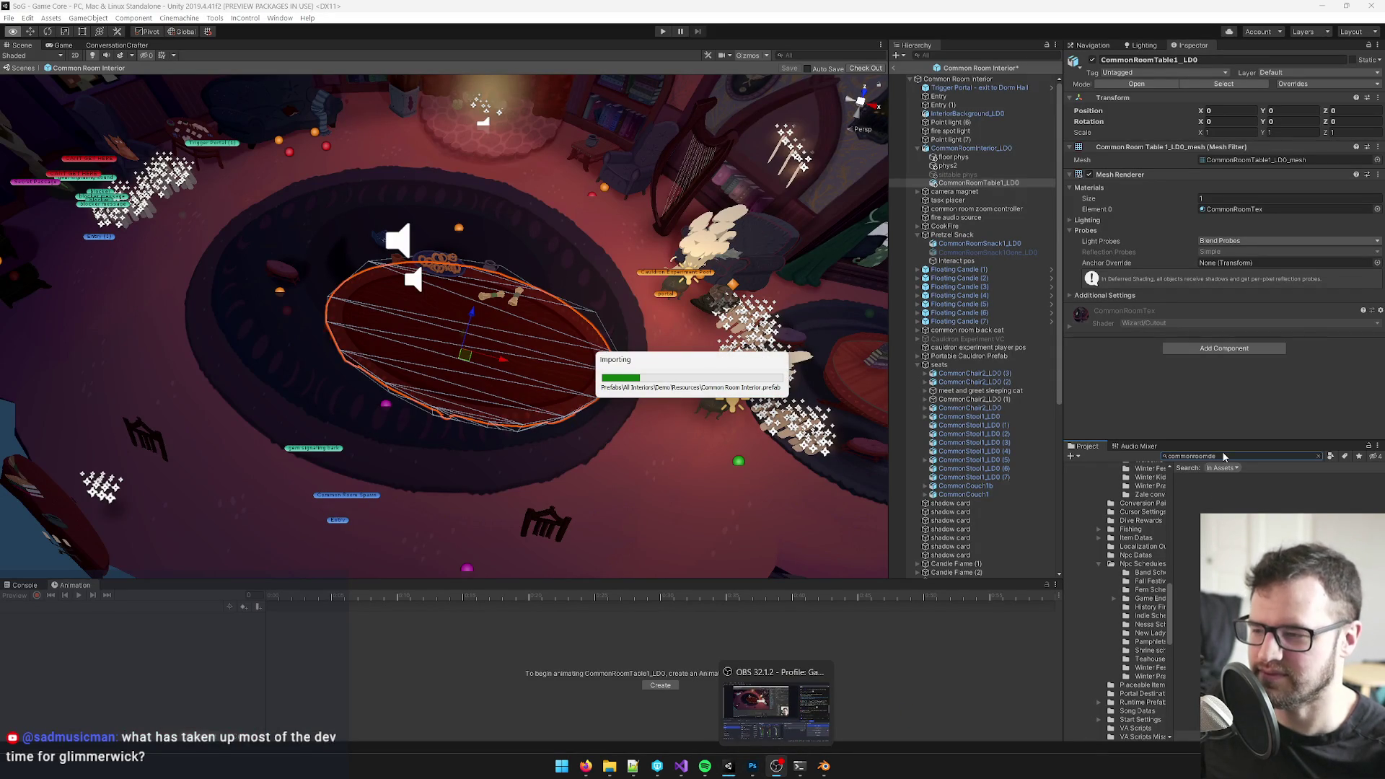
- Keep the prefab changes and add the imported CommonRoomDebug asset to the common room Hierarchy
click(762, 404)
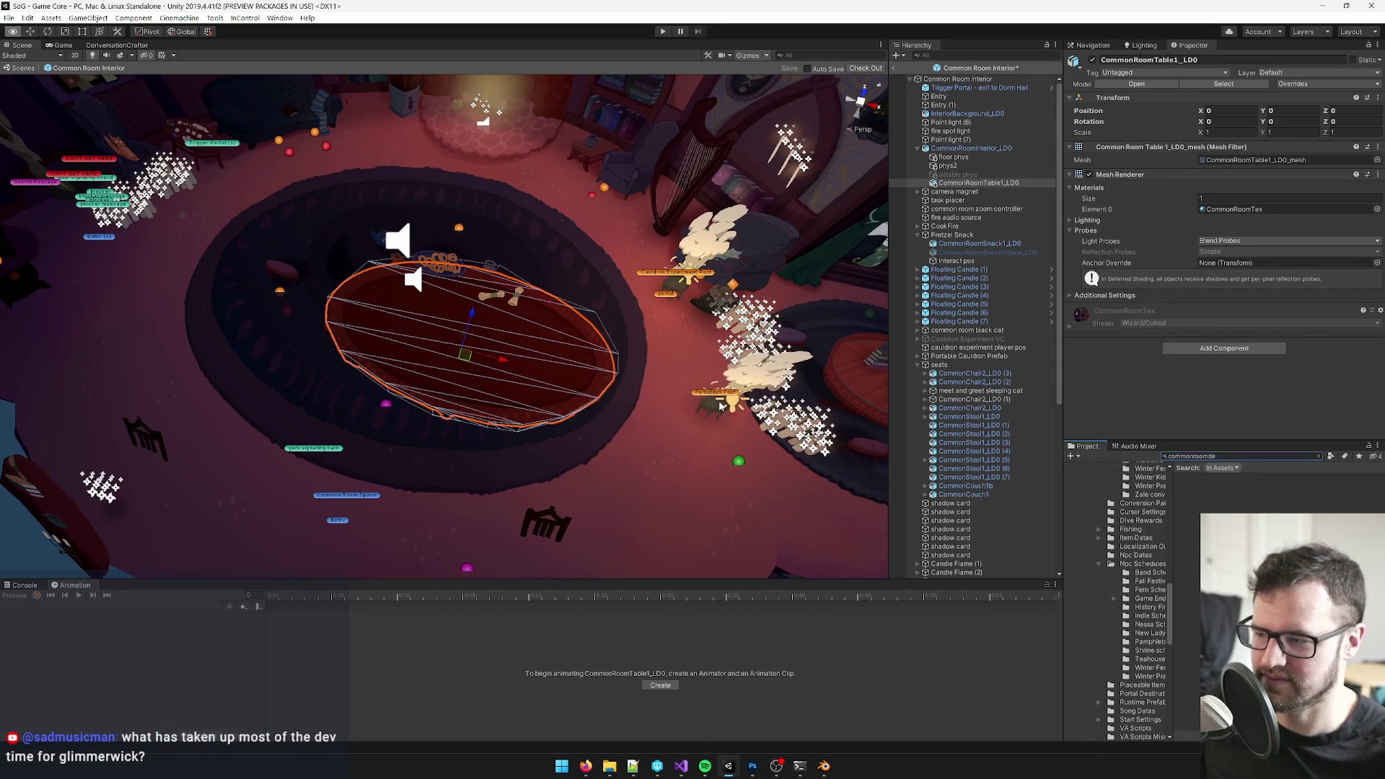
click(1231, 479)
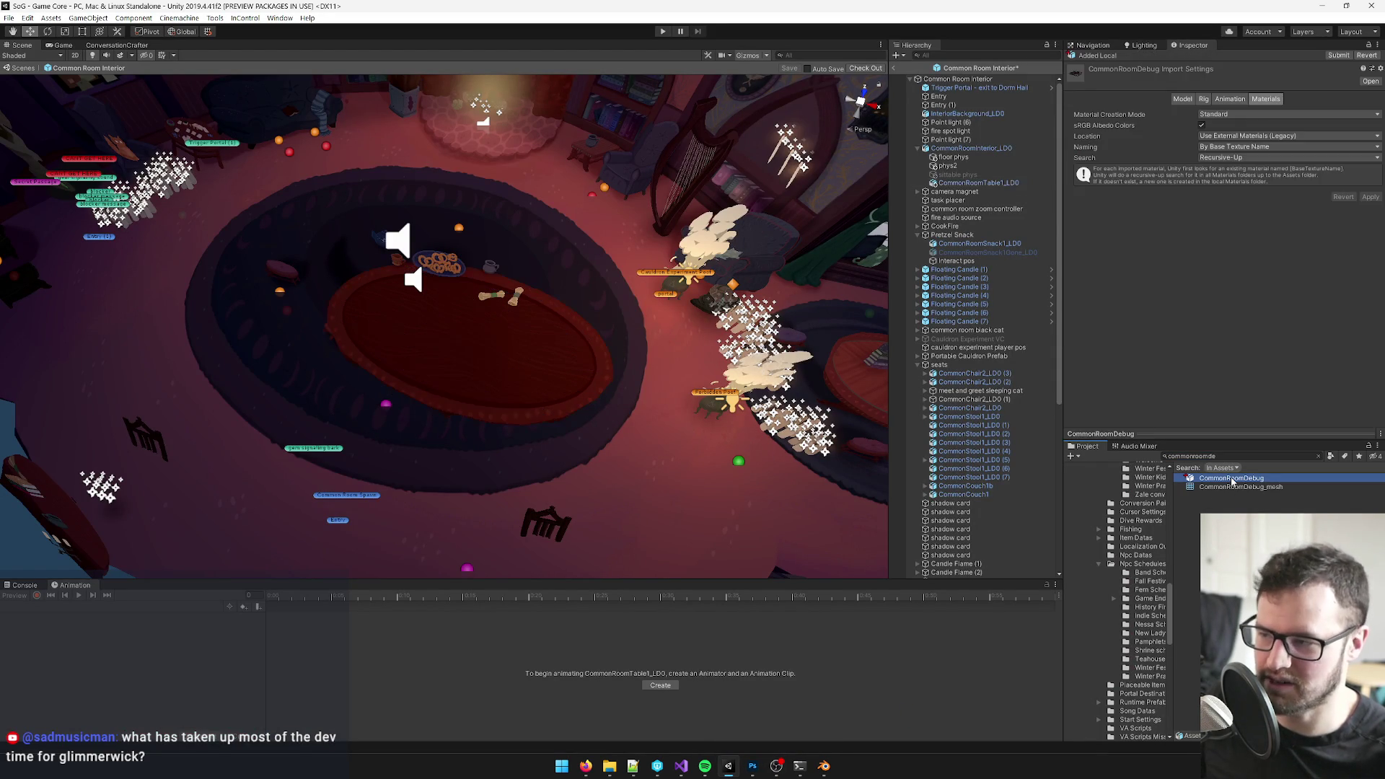
click(544, 368)
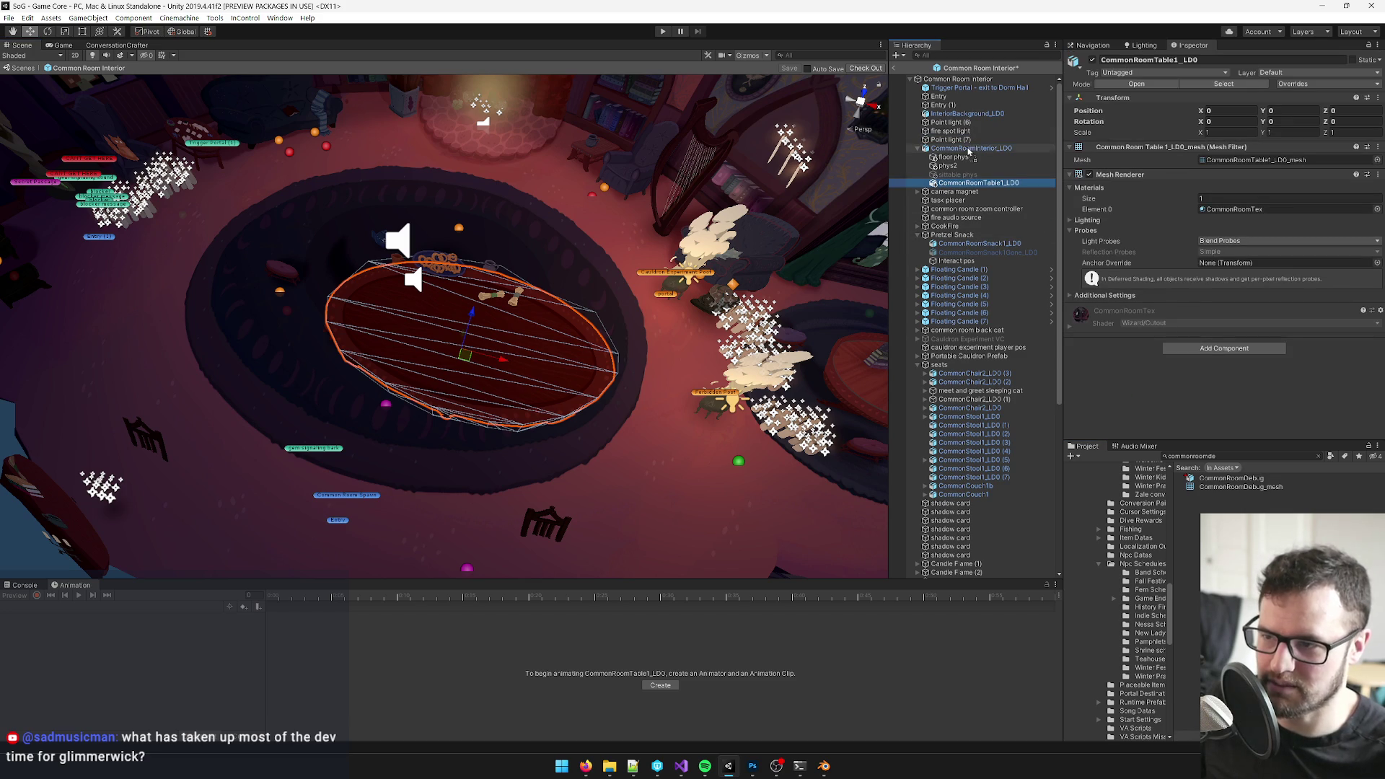
drag(1221, 483, 974, 189)
- Raise the CommonRoomDebug table and set its Position Y to 1
drag(822, 184, 530, 166)
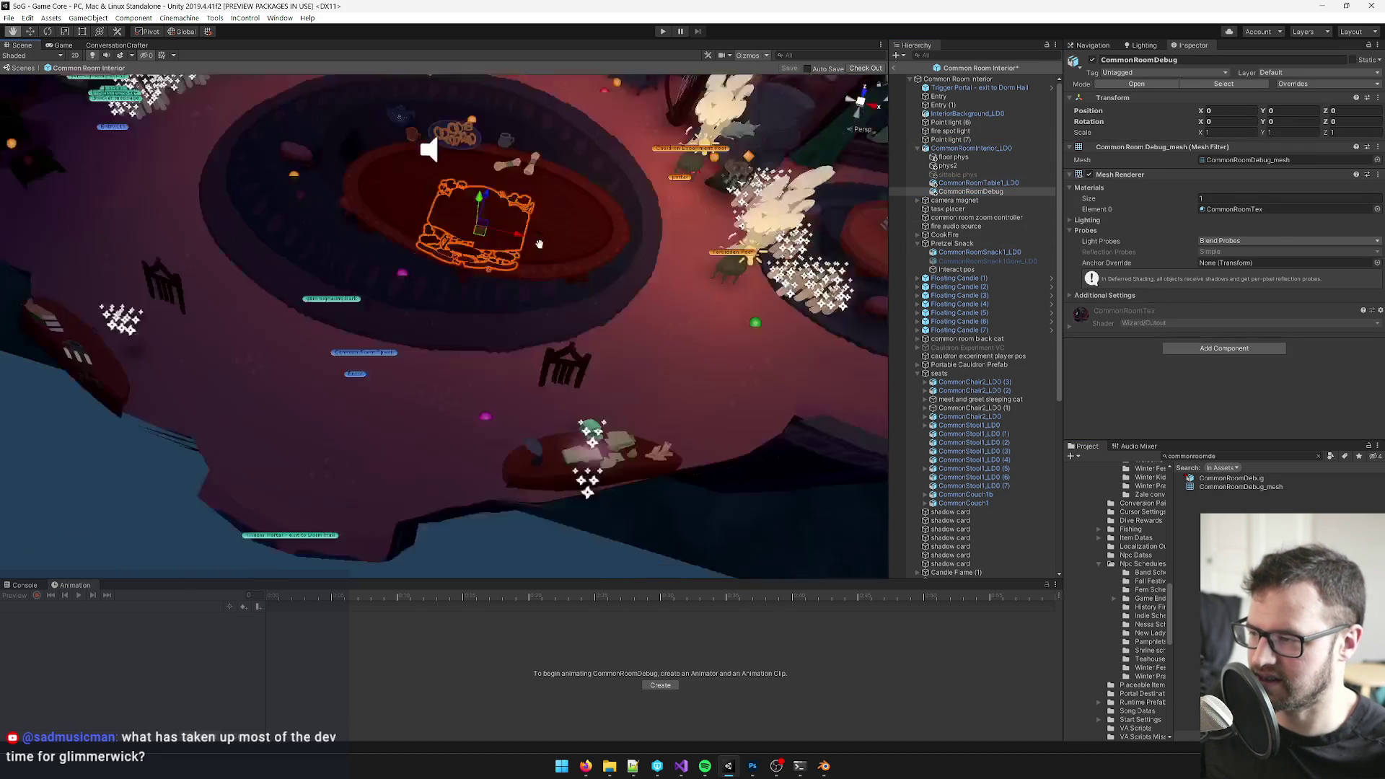
drag(508, 251, 510, 206)
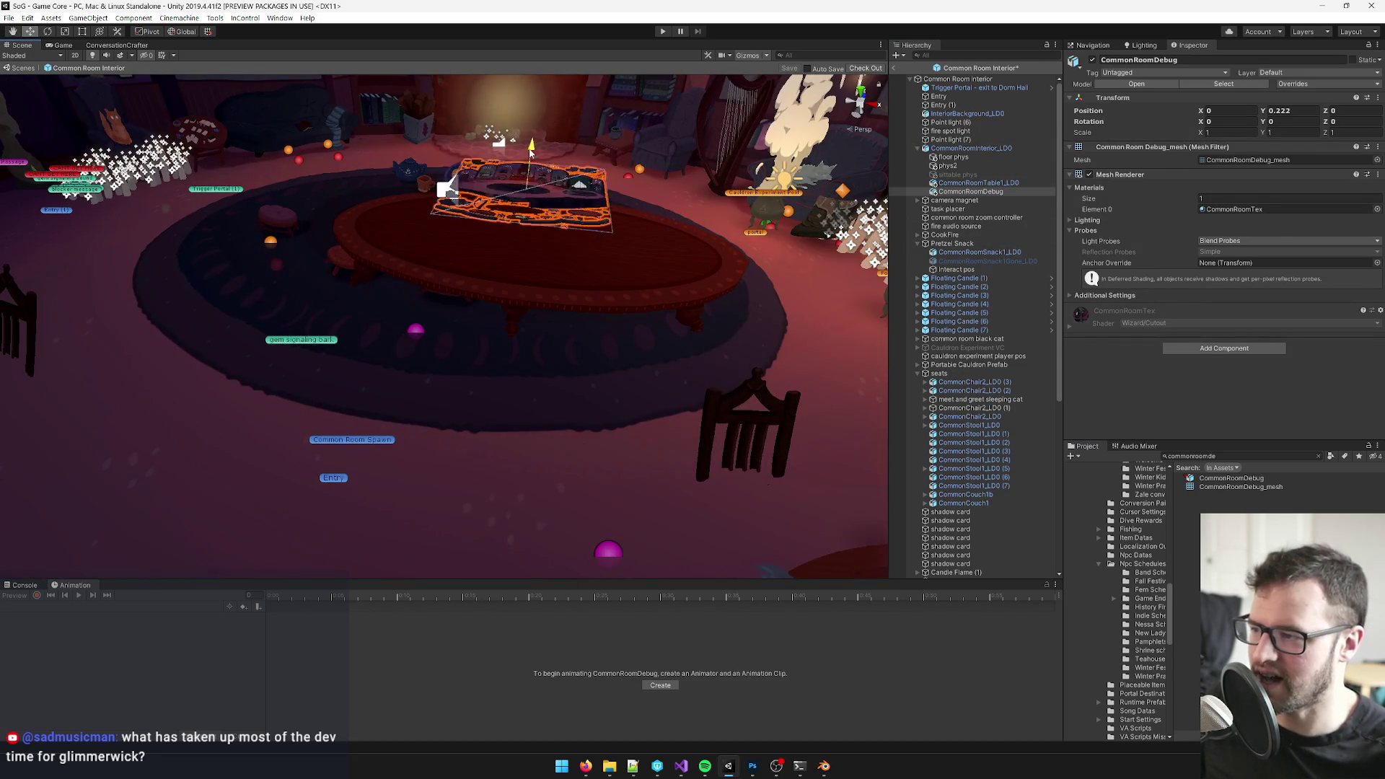
drag(542, 357, 583, 297)
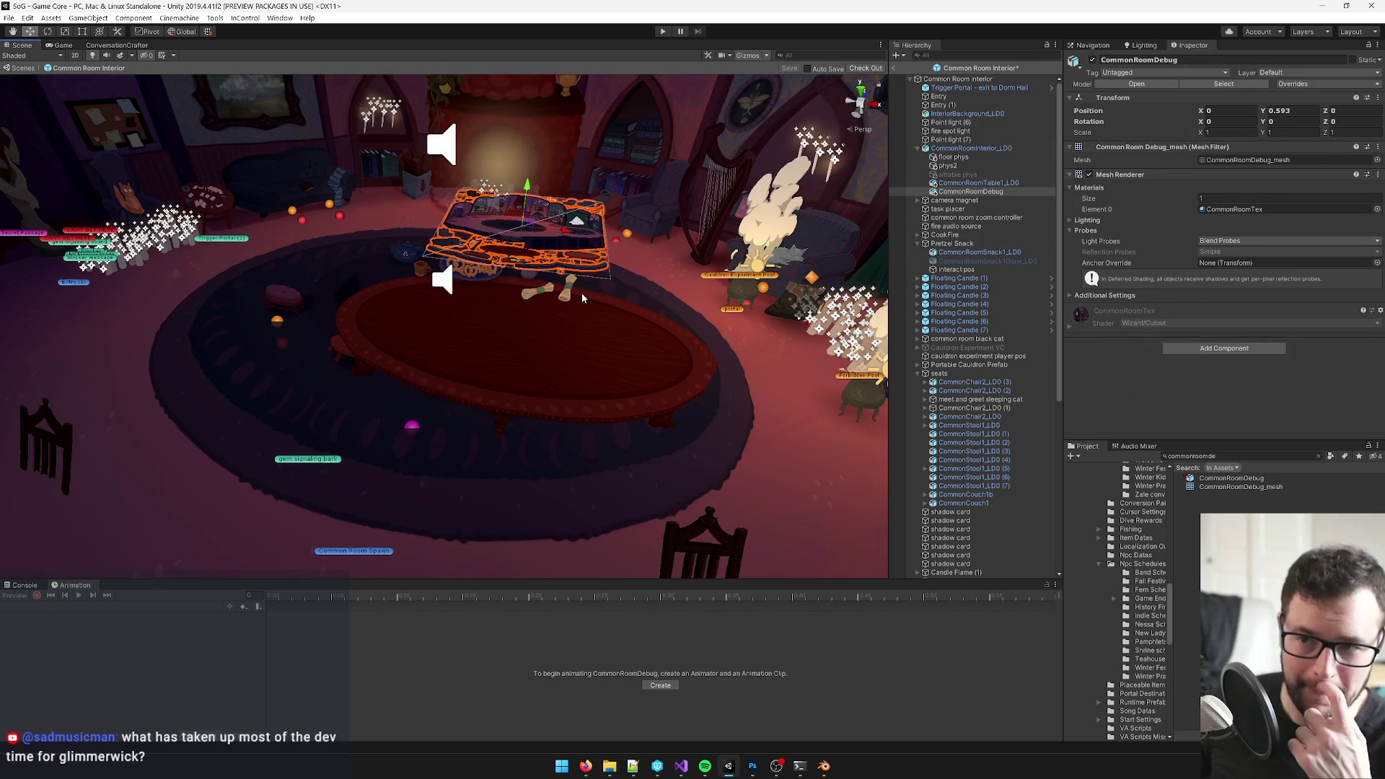
scroll(down, 3)
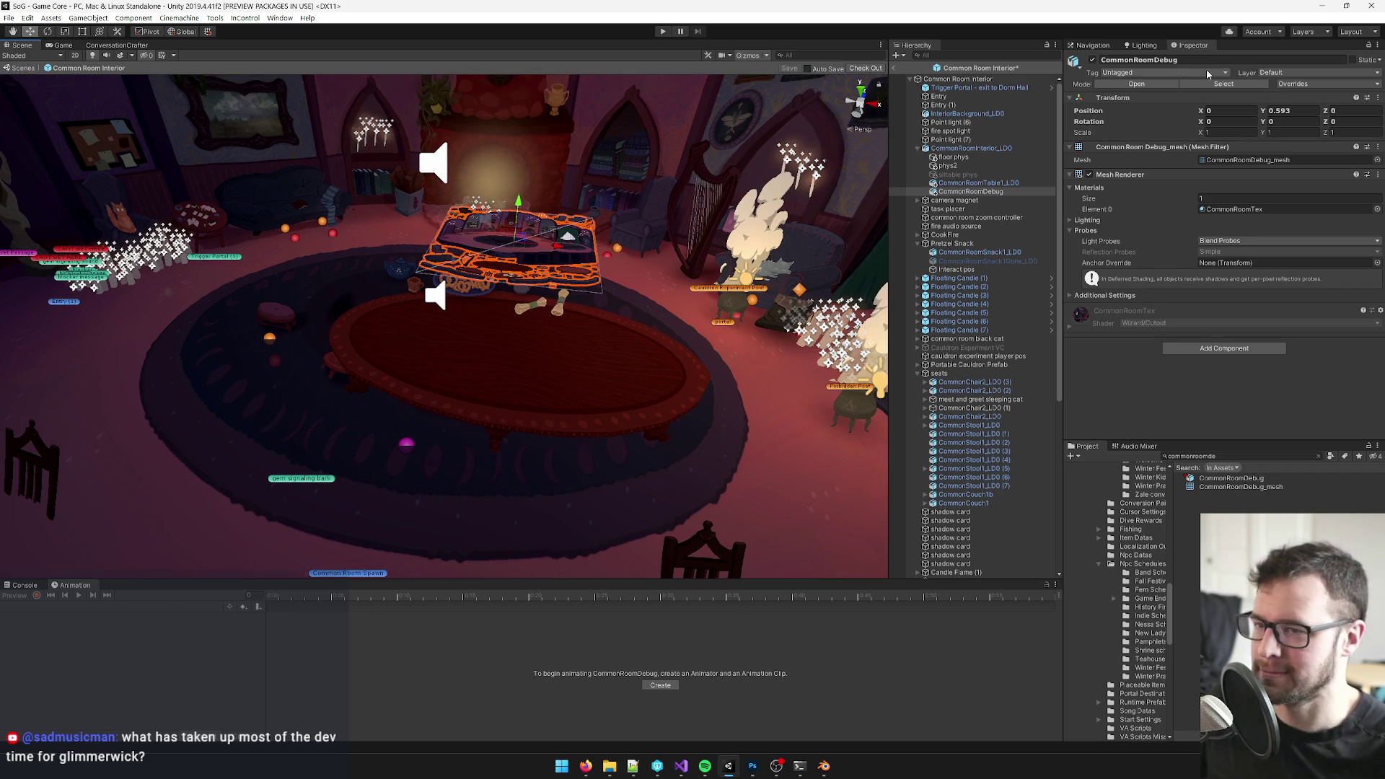
click(1287, 110)
text(1)
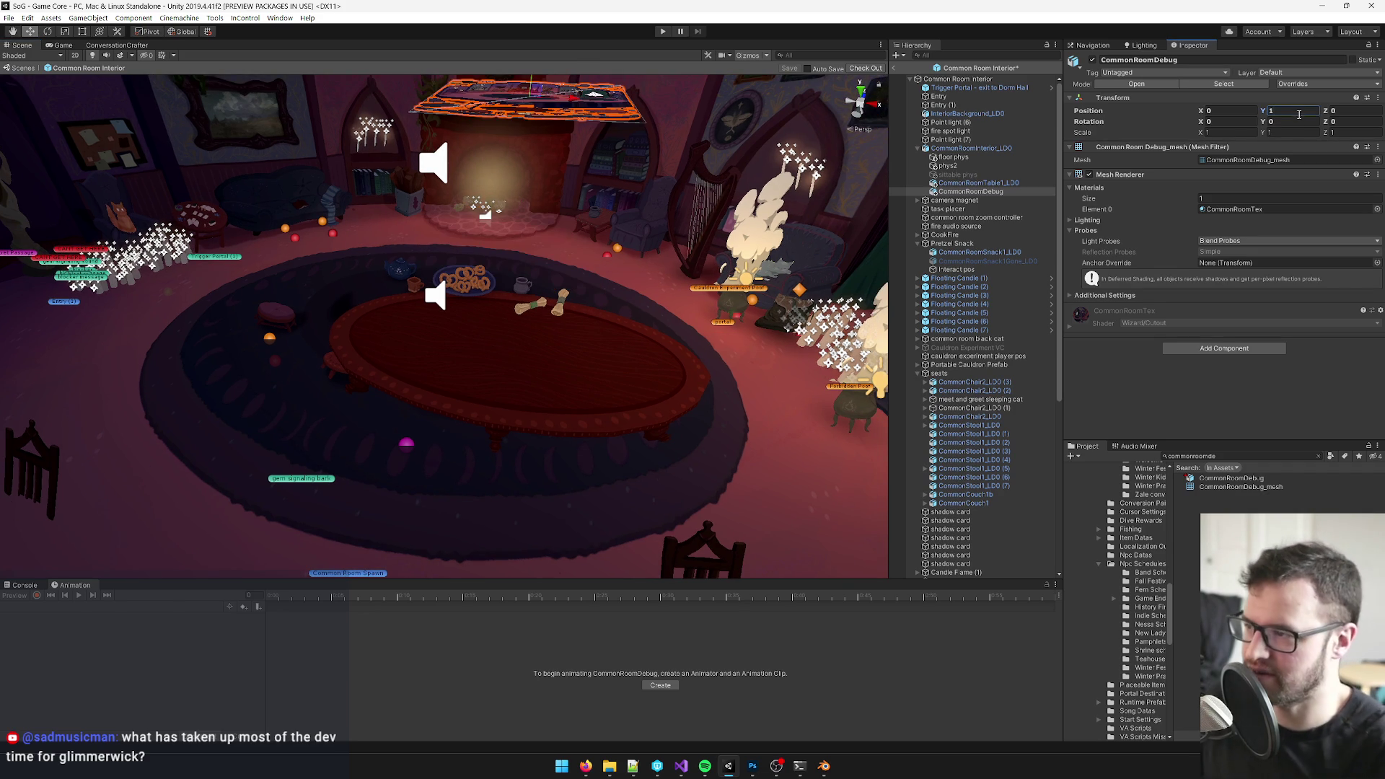
drag(487, 326, 883, 460)
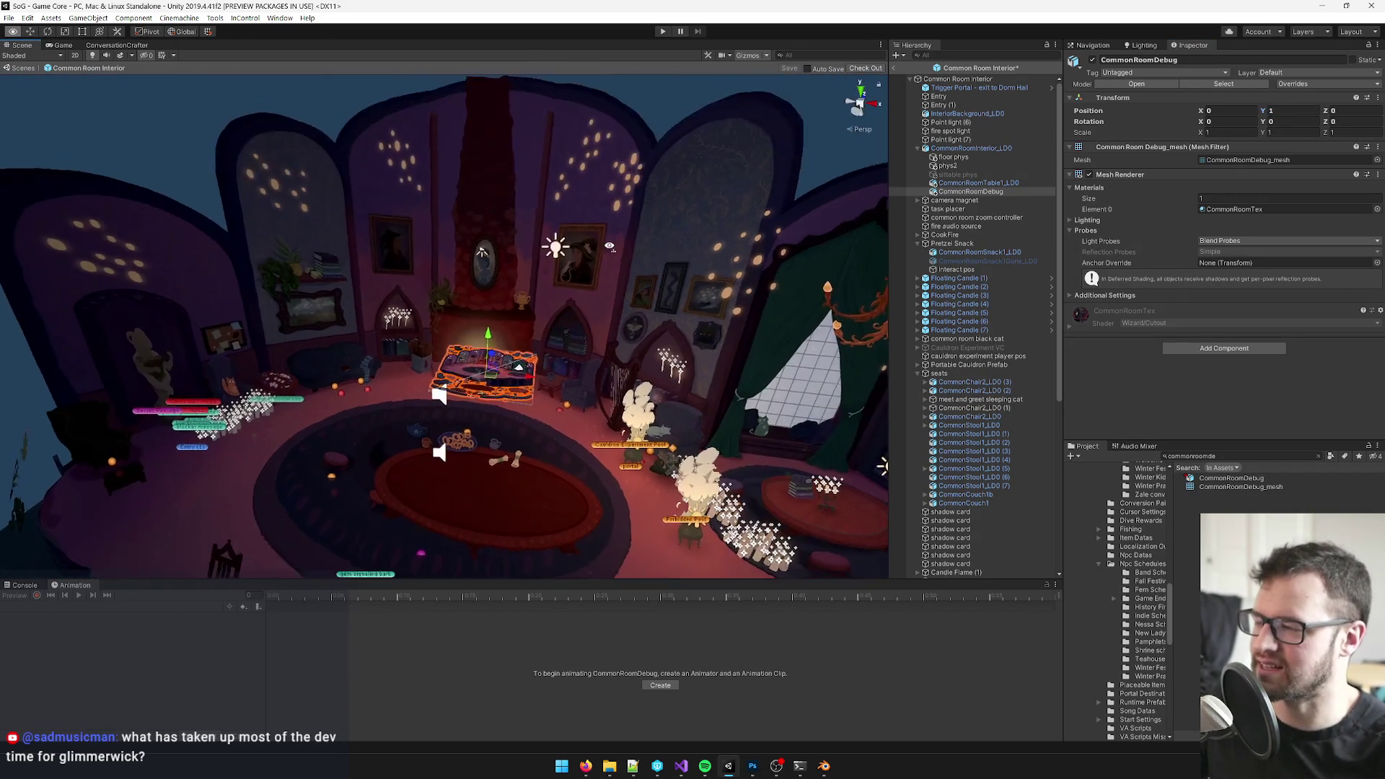
scroll(down, 3)
scroll(down, 3)
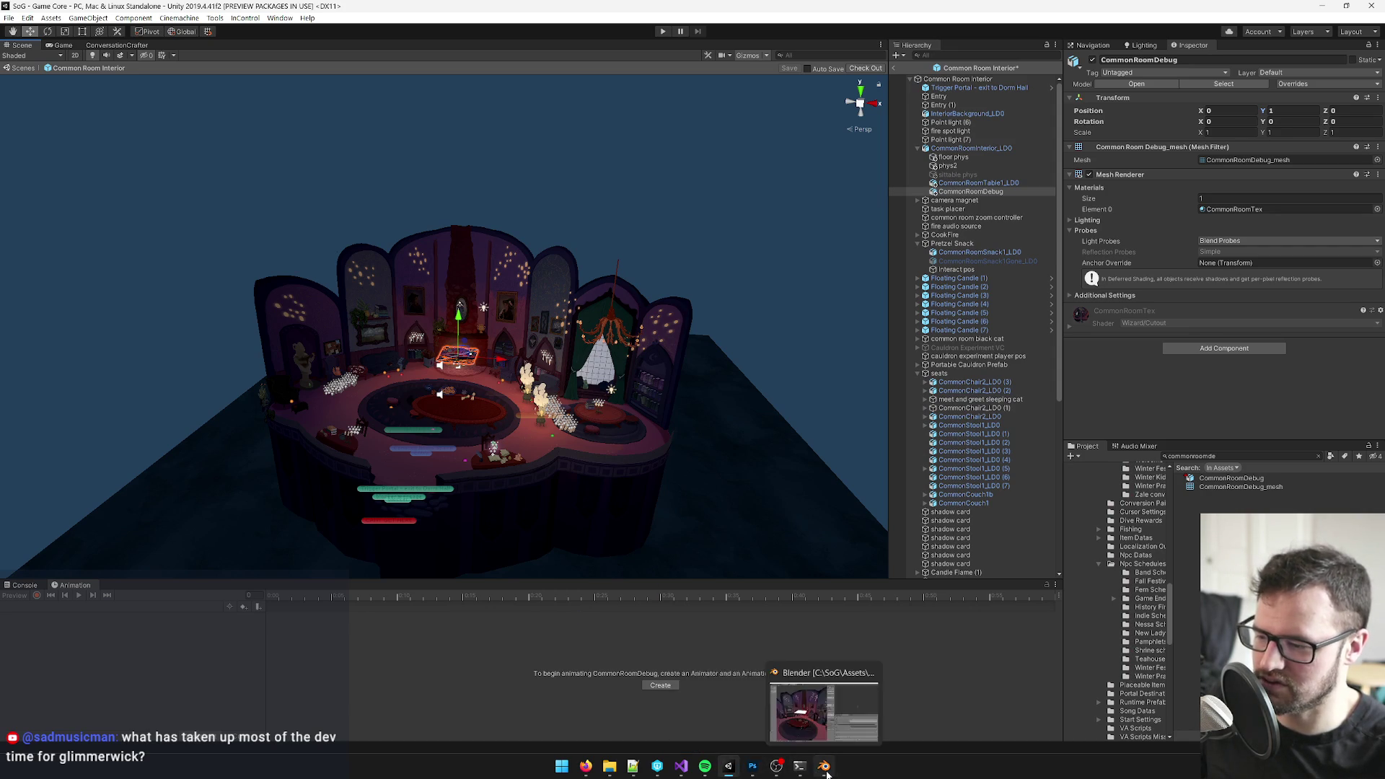
- Compare the room between Blender and Unity by orbiting each view
click(822, 766)
scroll(down, 3)
drag(544, 398, 431, 418)
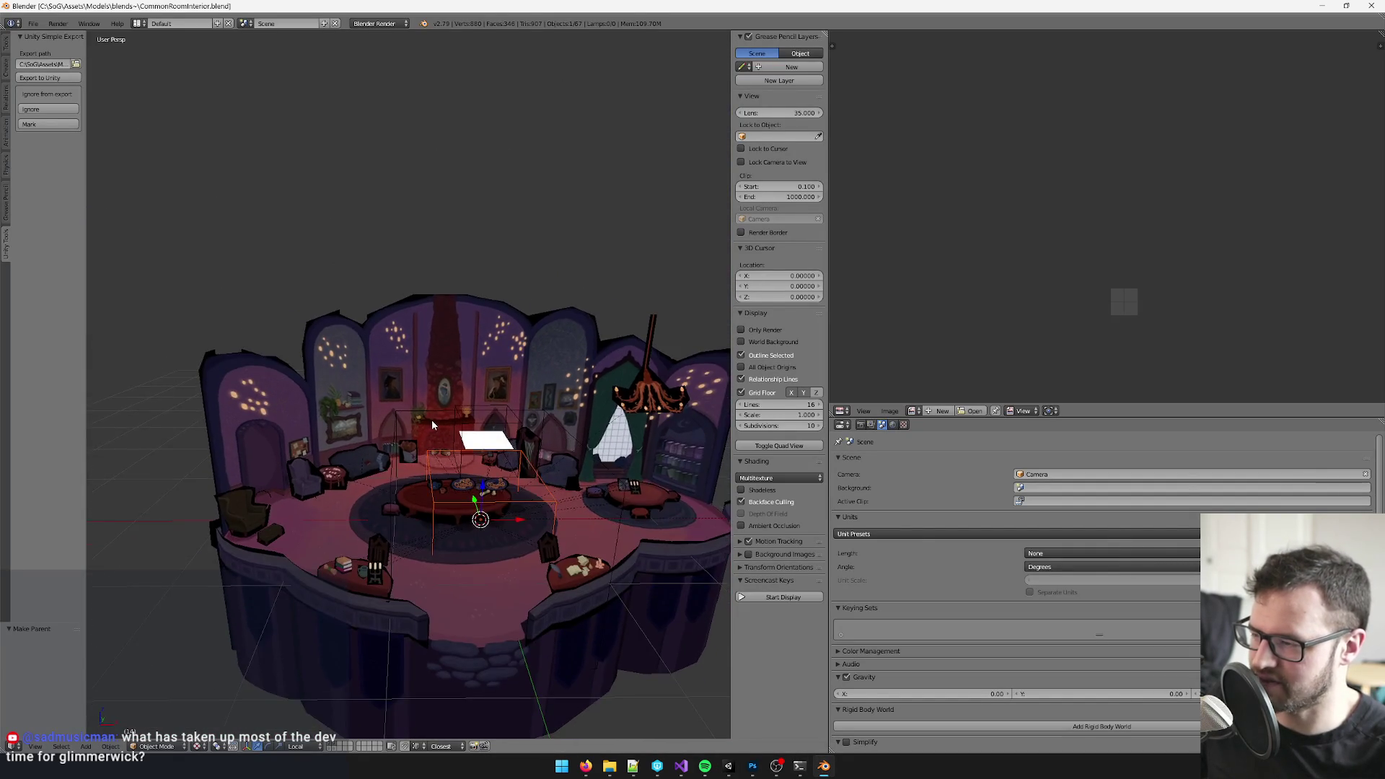
key(alt+Tab)
drag(507, 425, 466, 411)
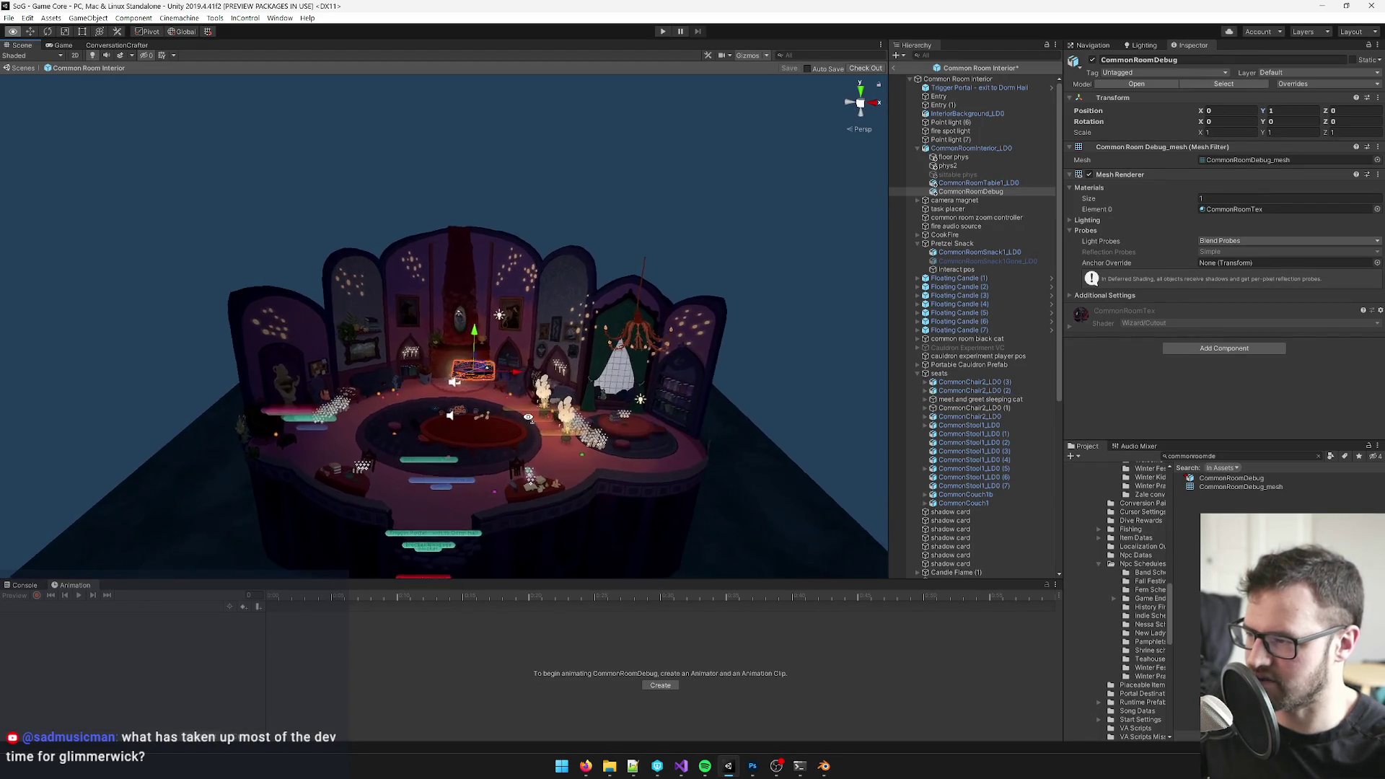
key(alt+Tab)
drag(530, 422, 518, 348)
scroll(up, 3)
scroll(up, 3)
scroll(up, 3)
- Select the CommonRoomDebug box and save the CommonRoomInterior file over its existing copy
right_click(457, 493)
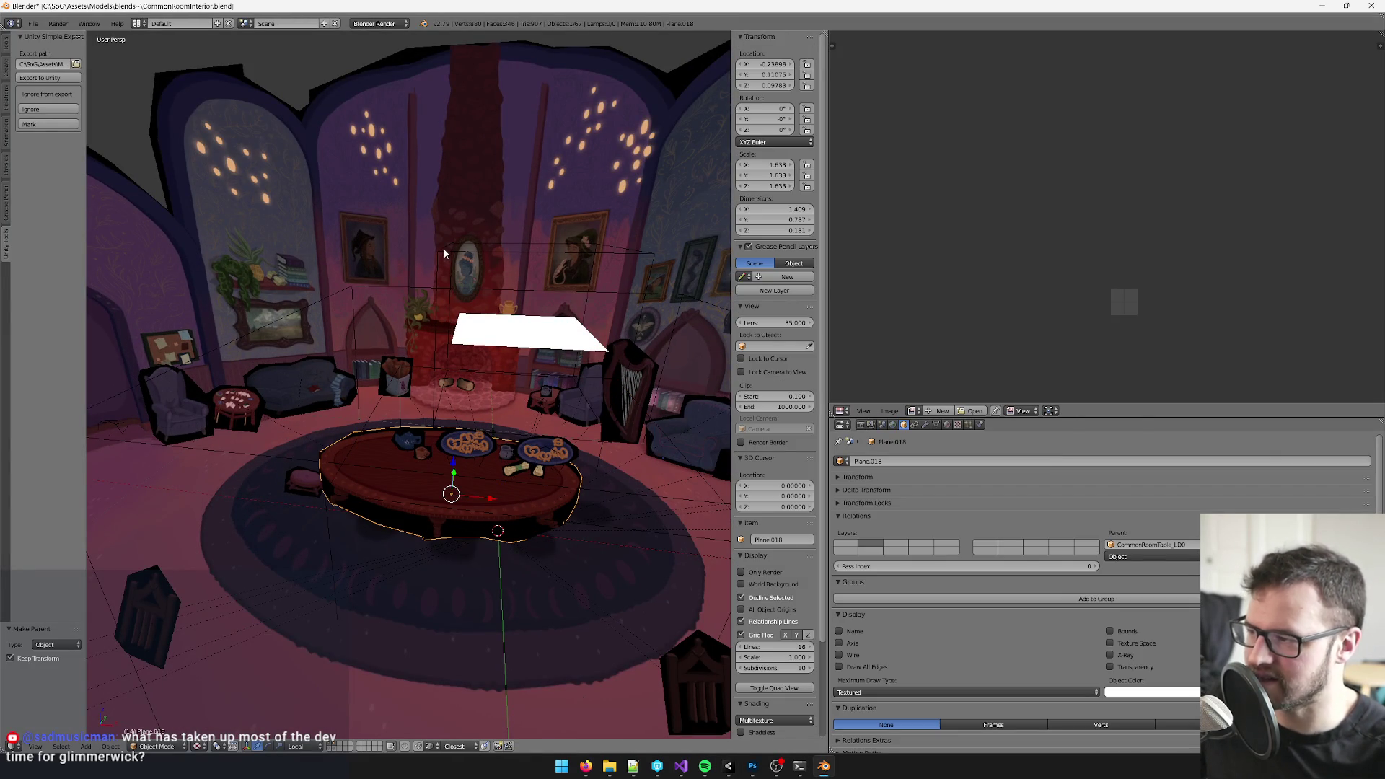
right_click(437, 252)
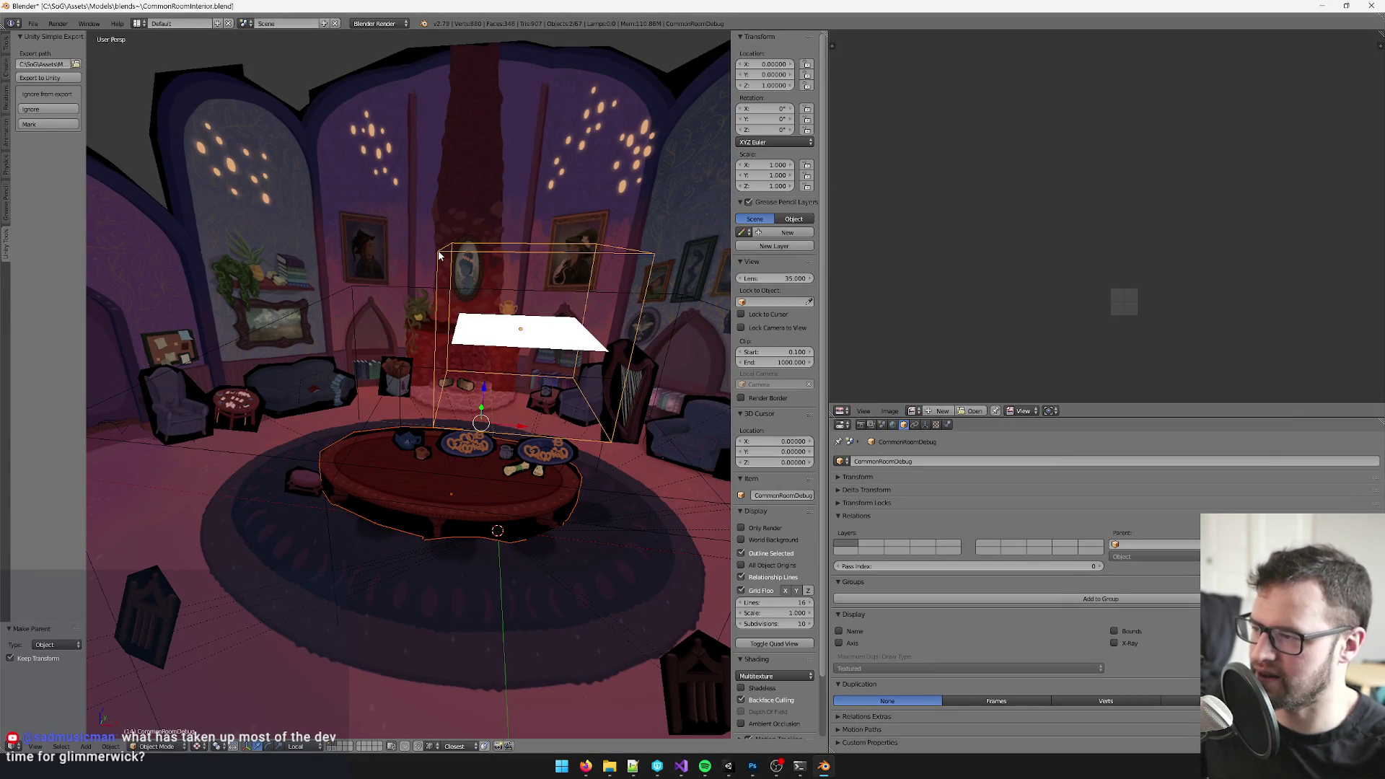
key(ctrl+s)
key(ctrl+s)
click(438, 252)
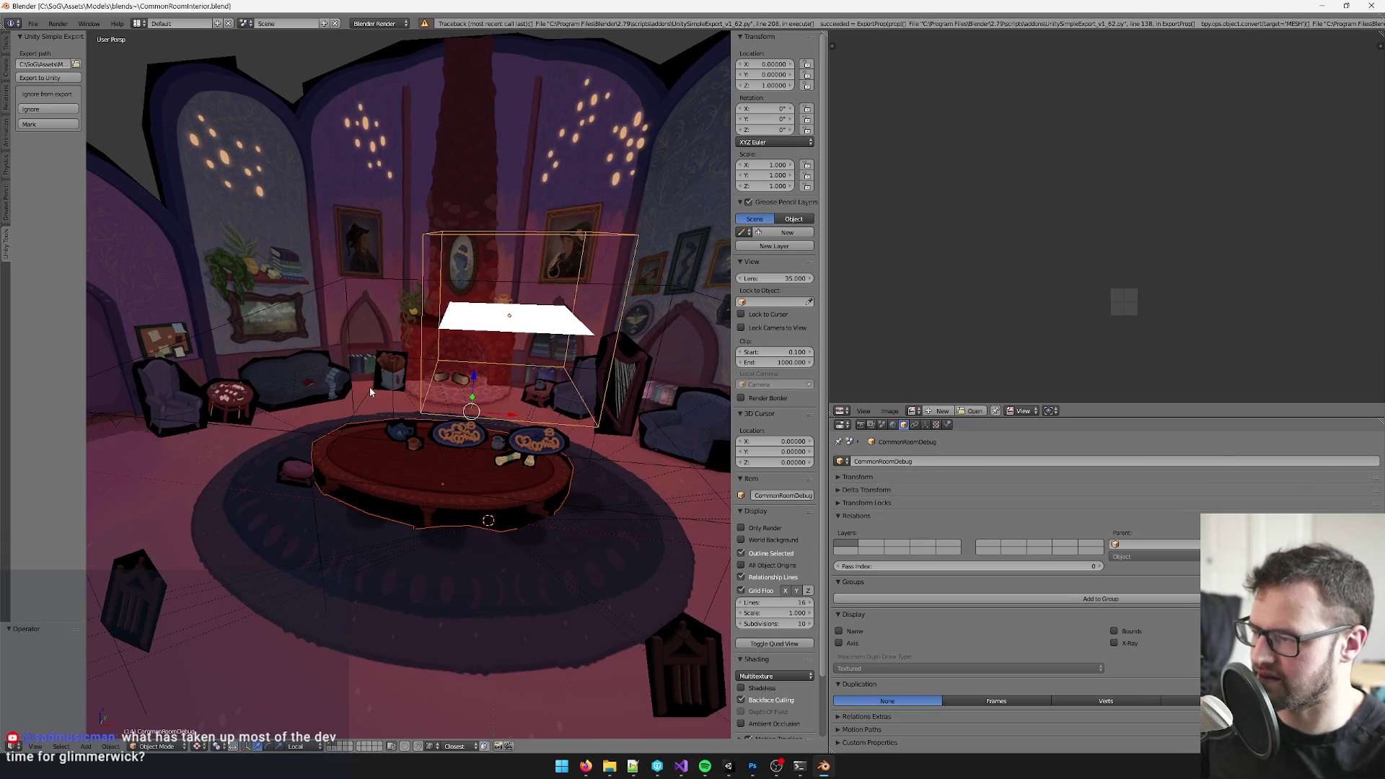
- Save over the file, parent the round table to the CommonRoomDebug box (Ctrl+P > Object), and send the change to Unity
key(x)
click(411, 390)
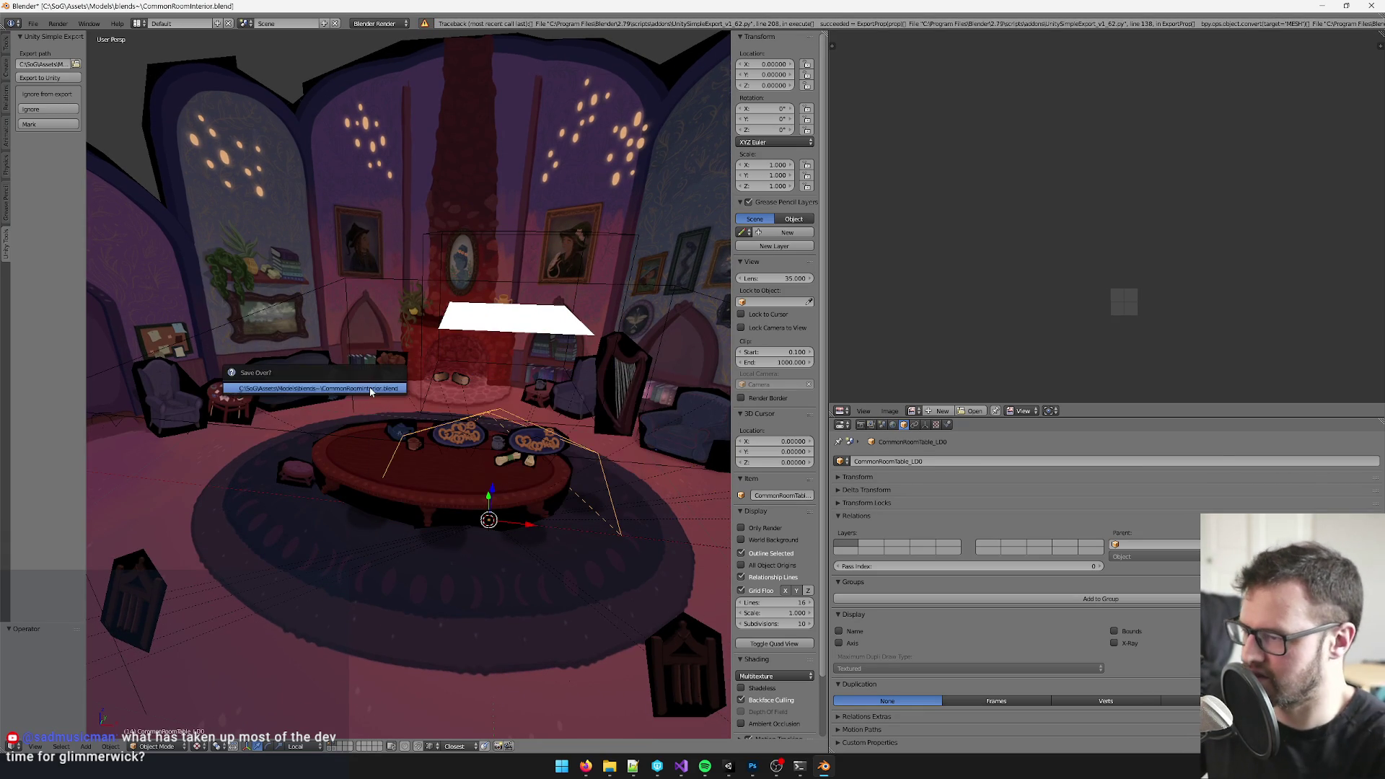
right_click(358, 460)
right_click(445, 235)
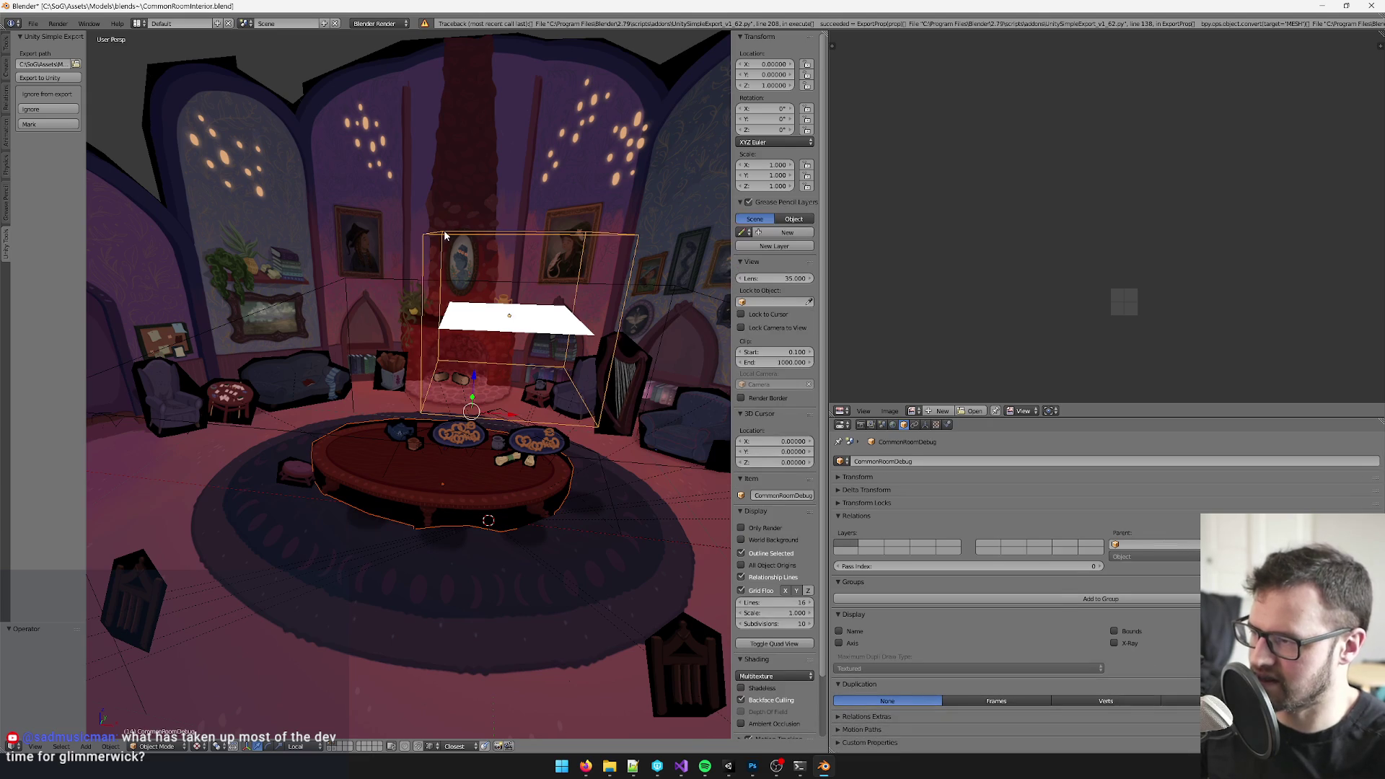
key(ctrl+p)
click(416, 221)
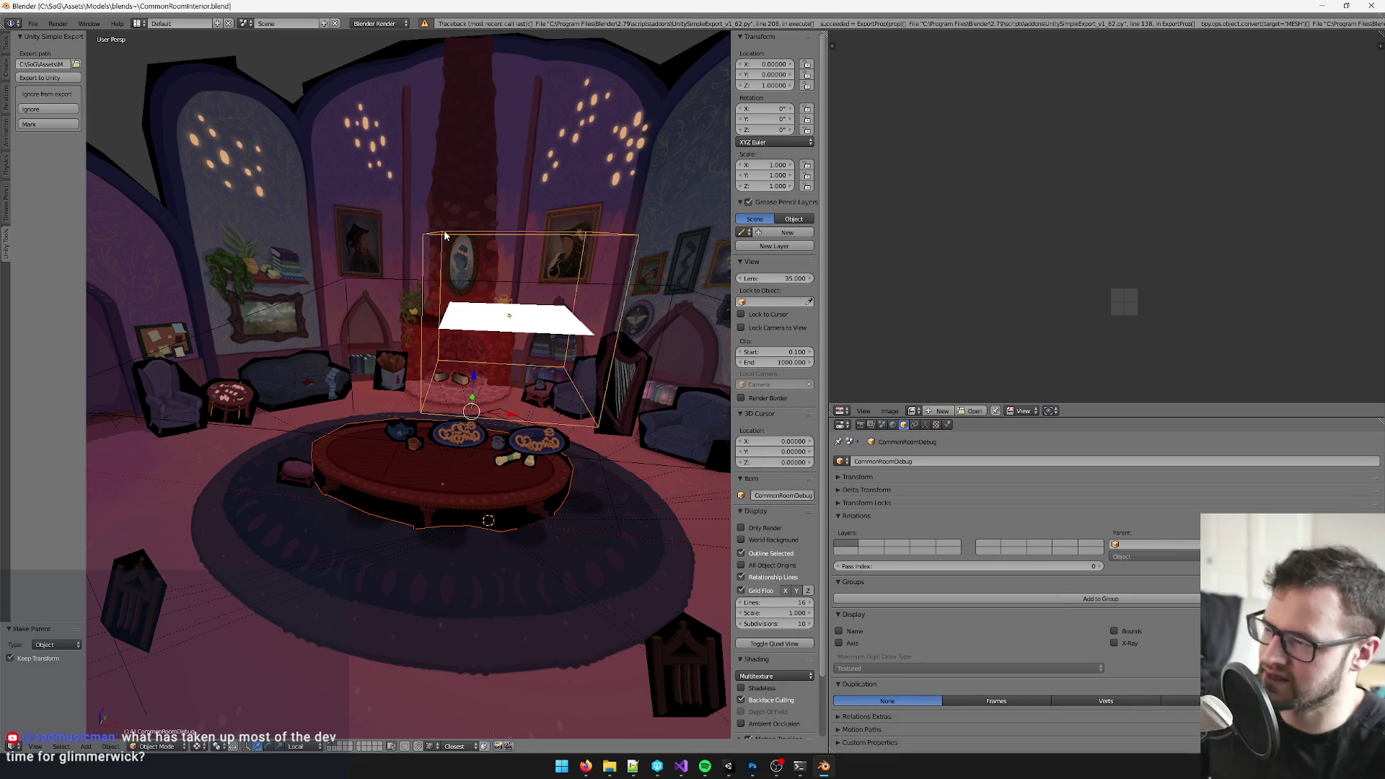
scroll(down, 3)
key(alt+Tab)
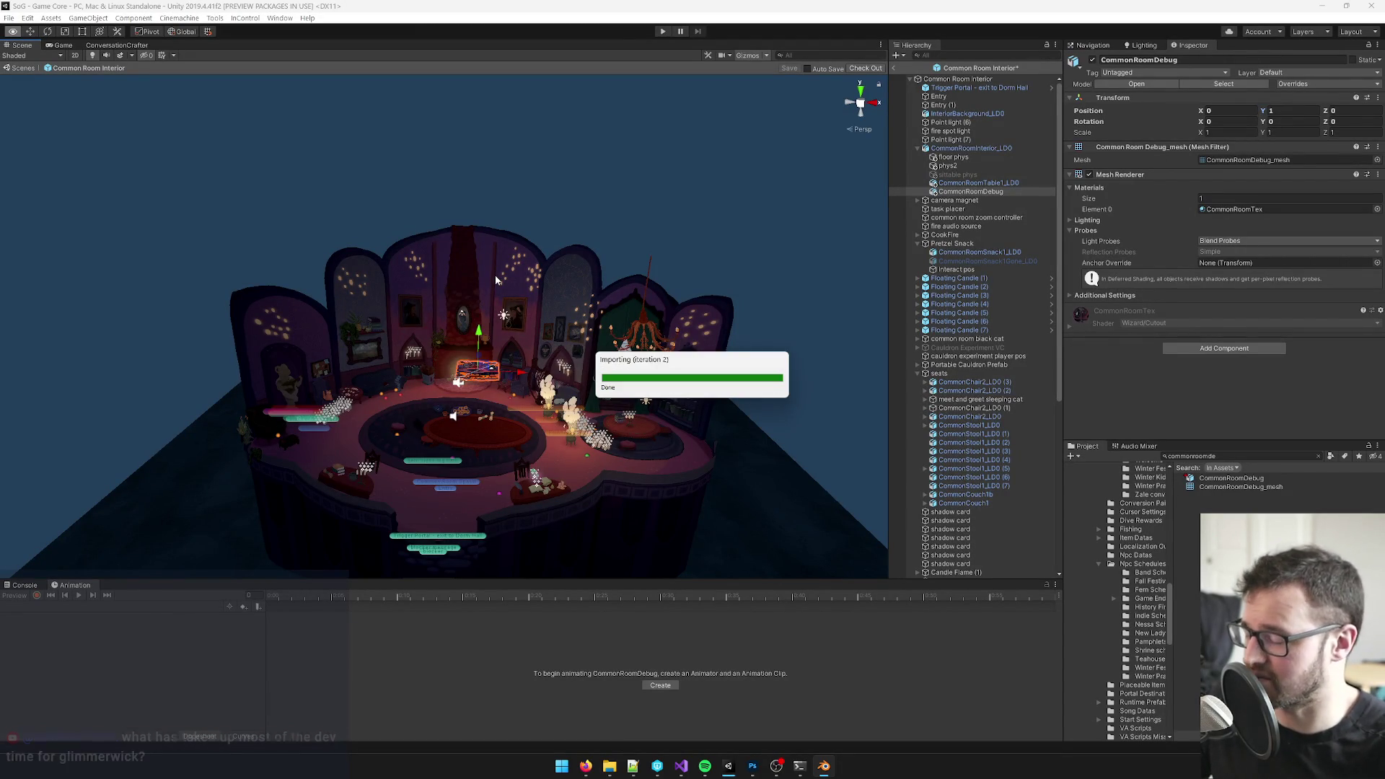
- Keep the prefab changes, inspect the table's collision mesh in the Scene view, then select the table back in Blender
click(709, 403)
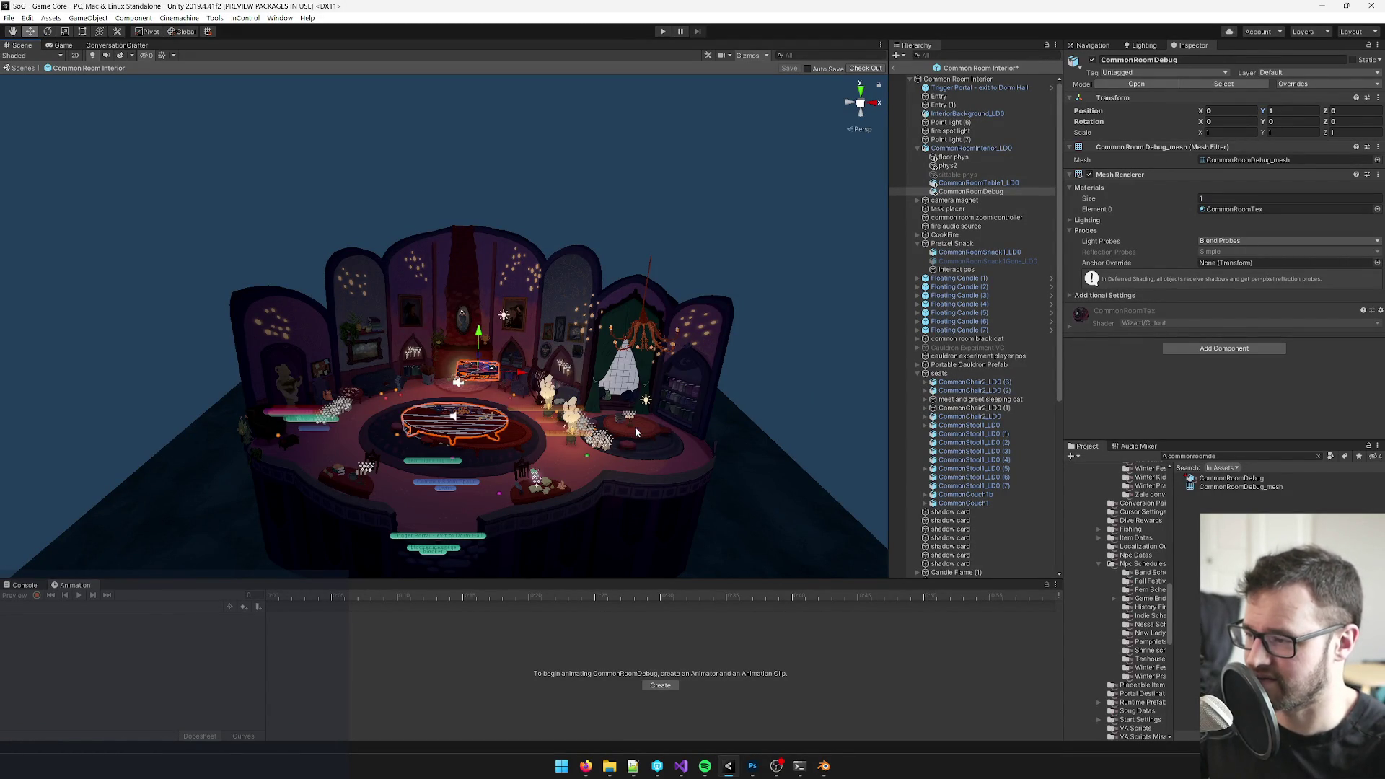
drag(638, 435, 560, 464)
drag(559, 479, 550, 415)
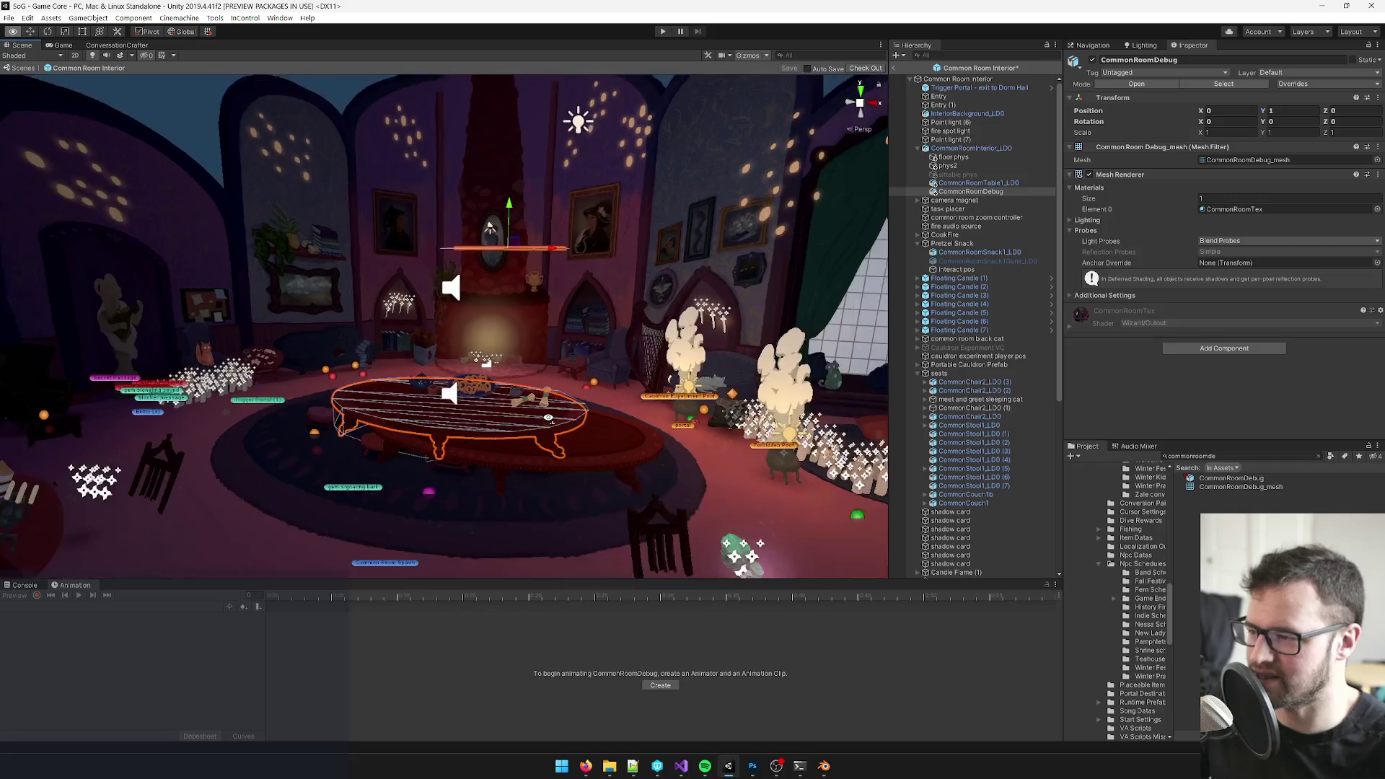
key(alt+Tab)
drag(483, 369, 338, 377)
right_click(427, 419)
scroll(up, 3)
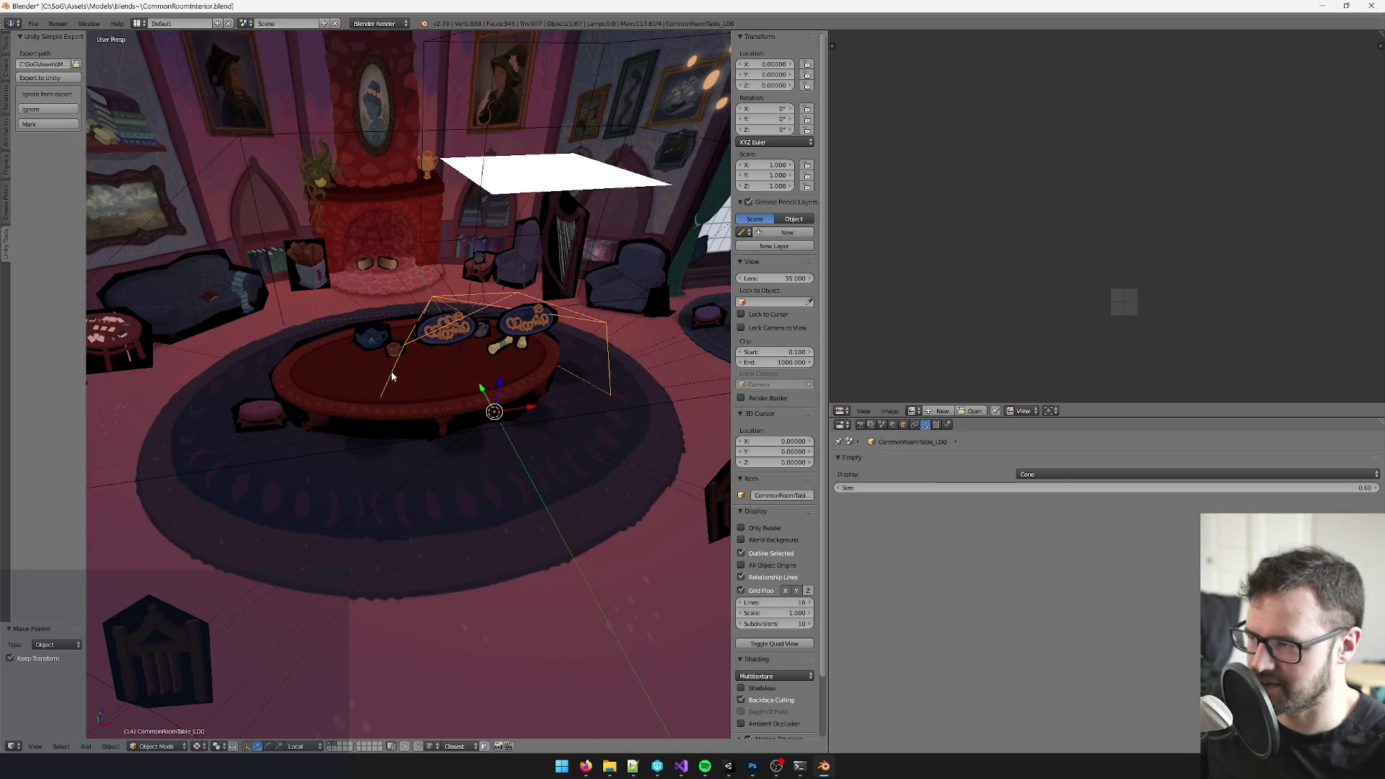
scroll(down, 3)
scroll(down, 3)
- Compare the table in Unity, then select through the plane, table top and wireframe cube to reach the table's empty
key(alt+Tab)
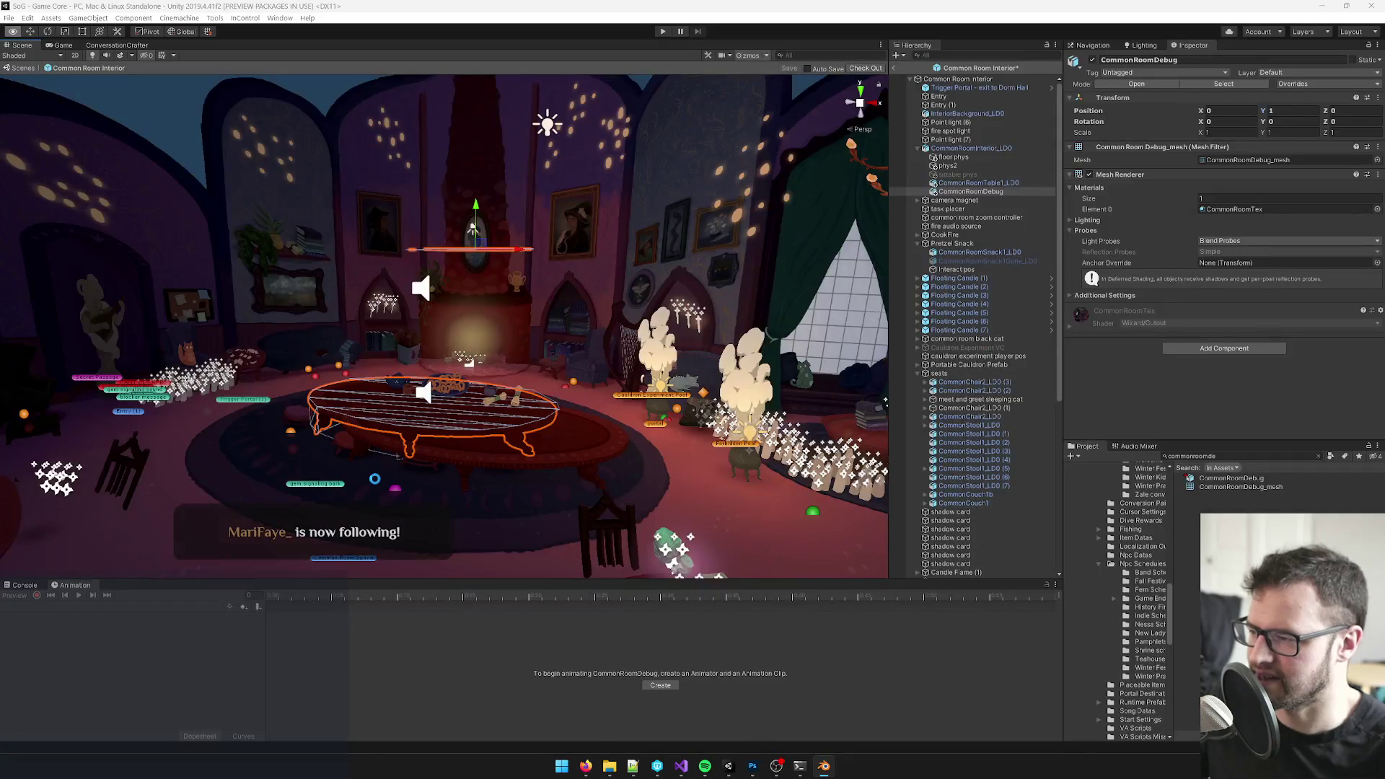
drag(493, 217, 465, 324)
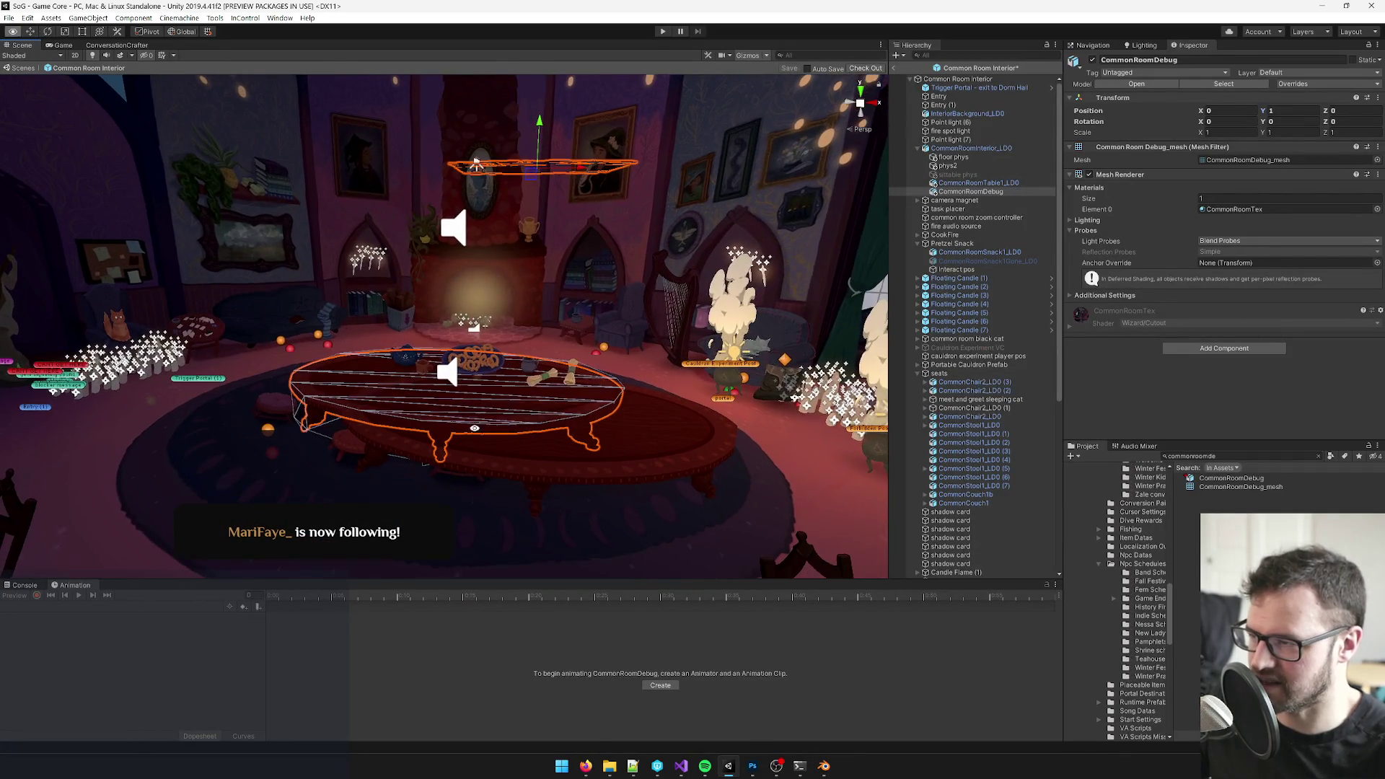
key(alt+Tab)
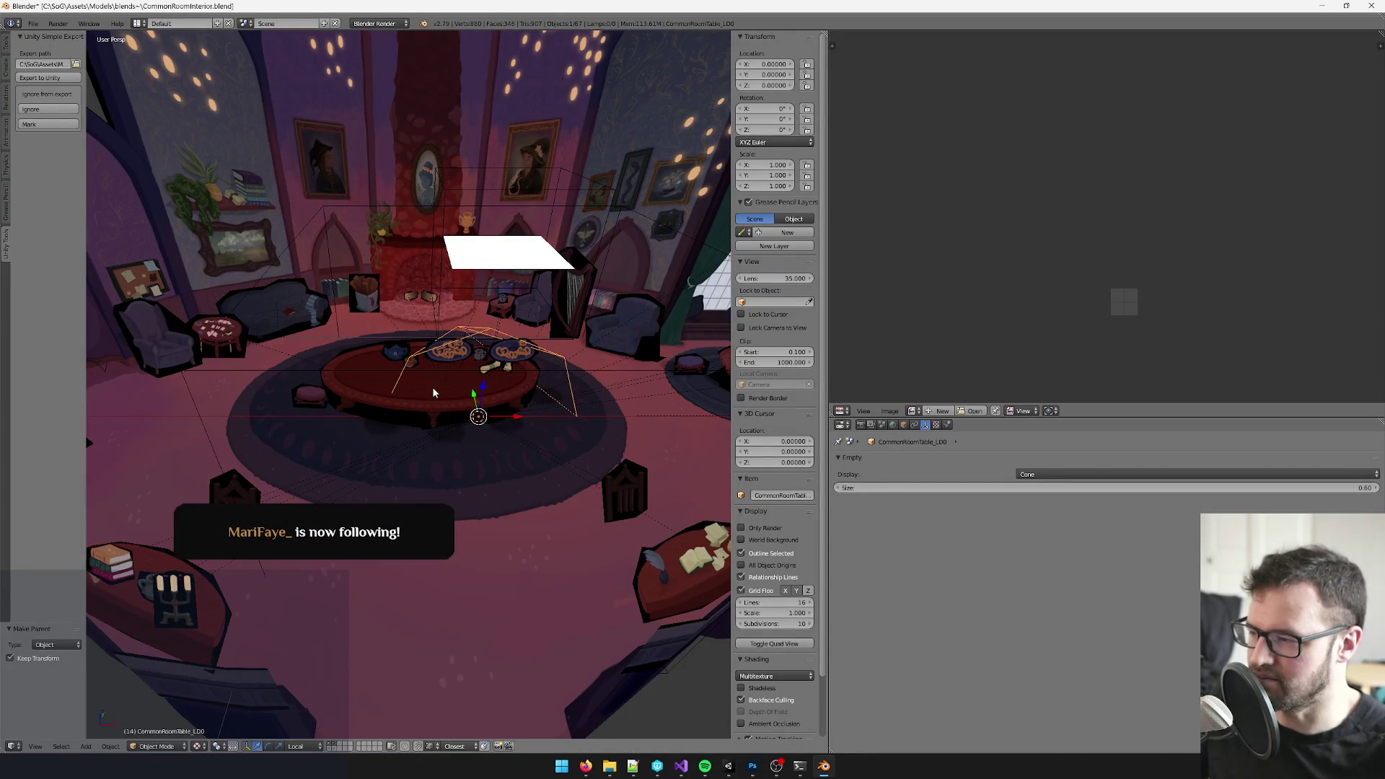
drag(404, 395, 459, 394)
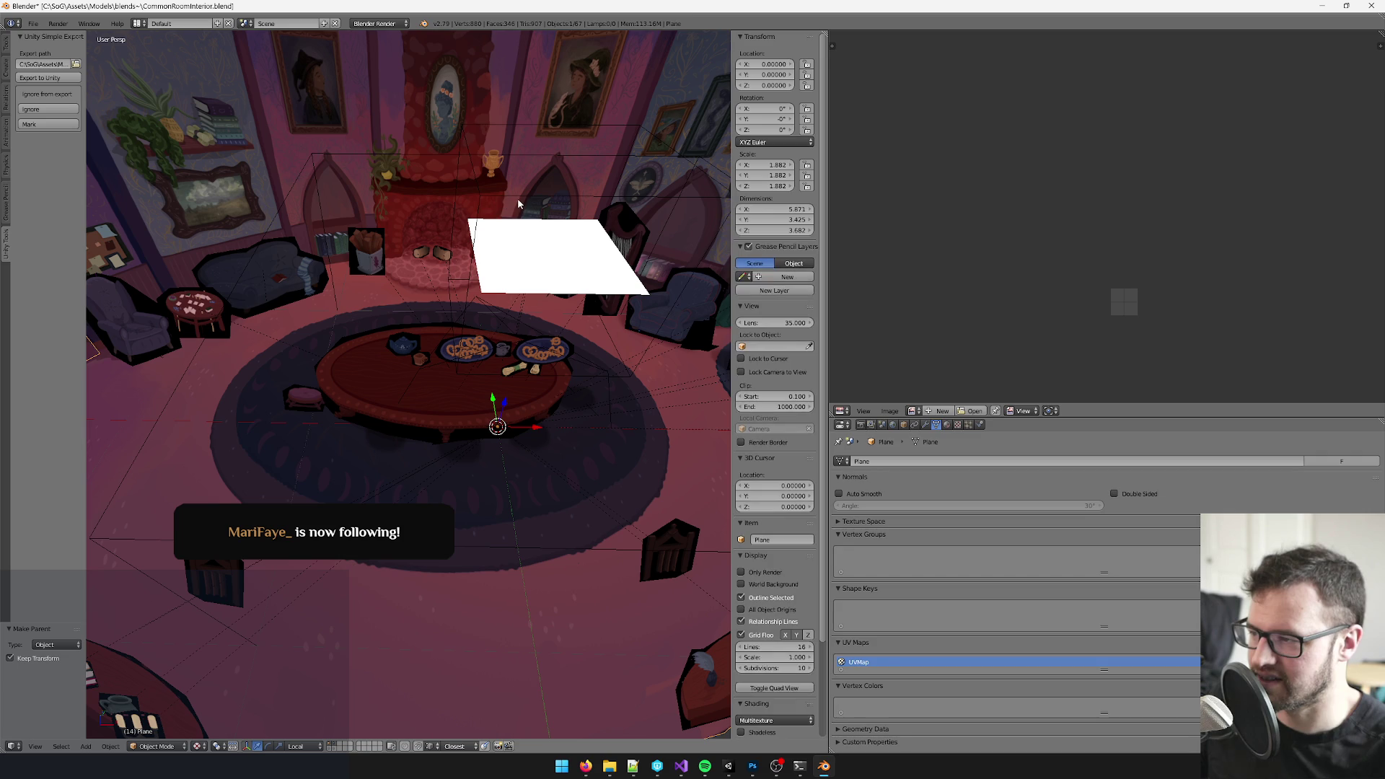
right_click(504, 239)
drag(504, 239, 473, 277)
right_click(433, 342)
drag(476, 355, 498, 368)
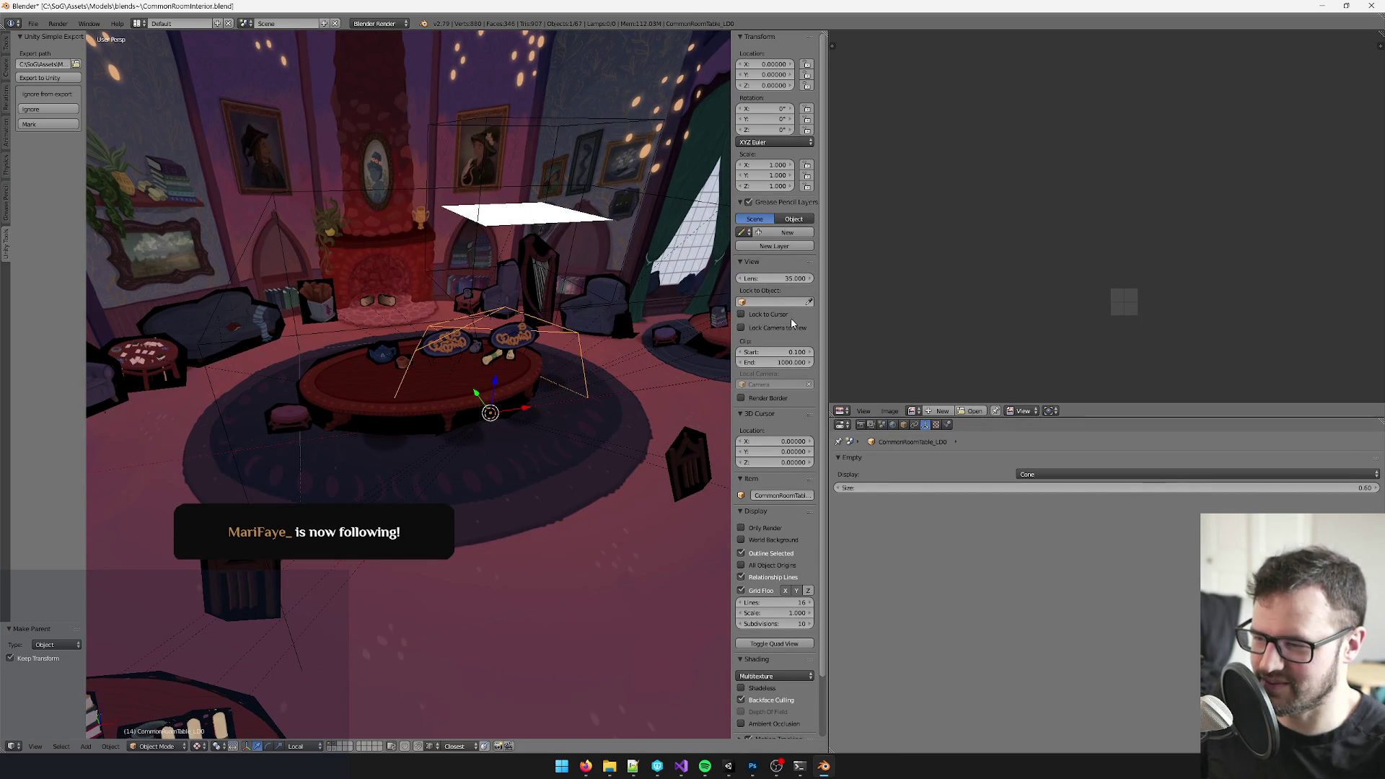
right_click(493, 120)
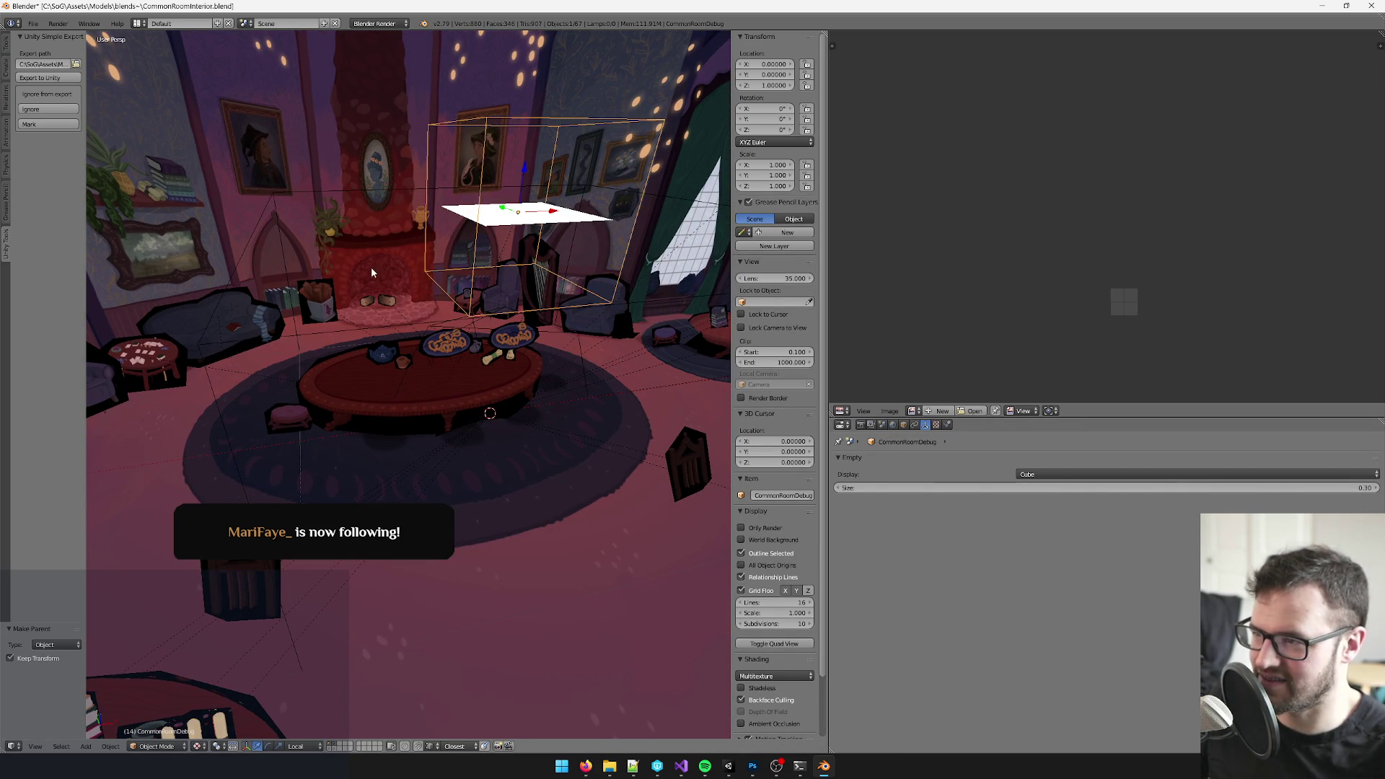
drag(341, 193, 340, 225)
right_click(453, 330)
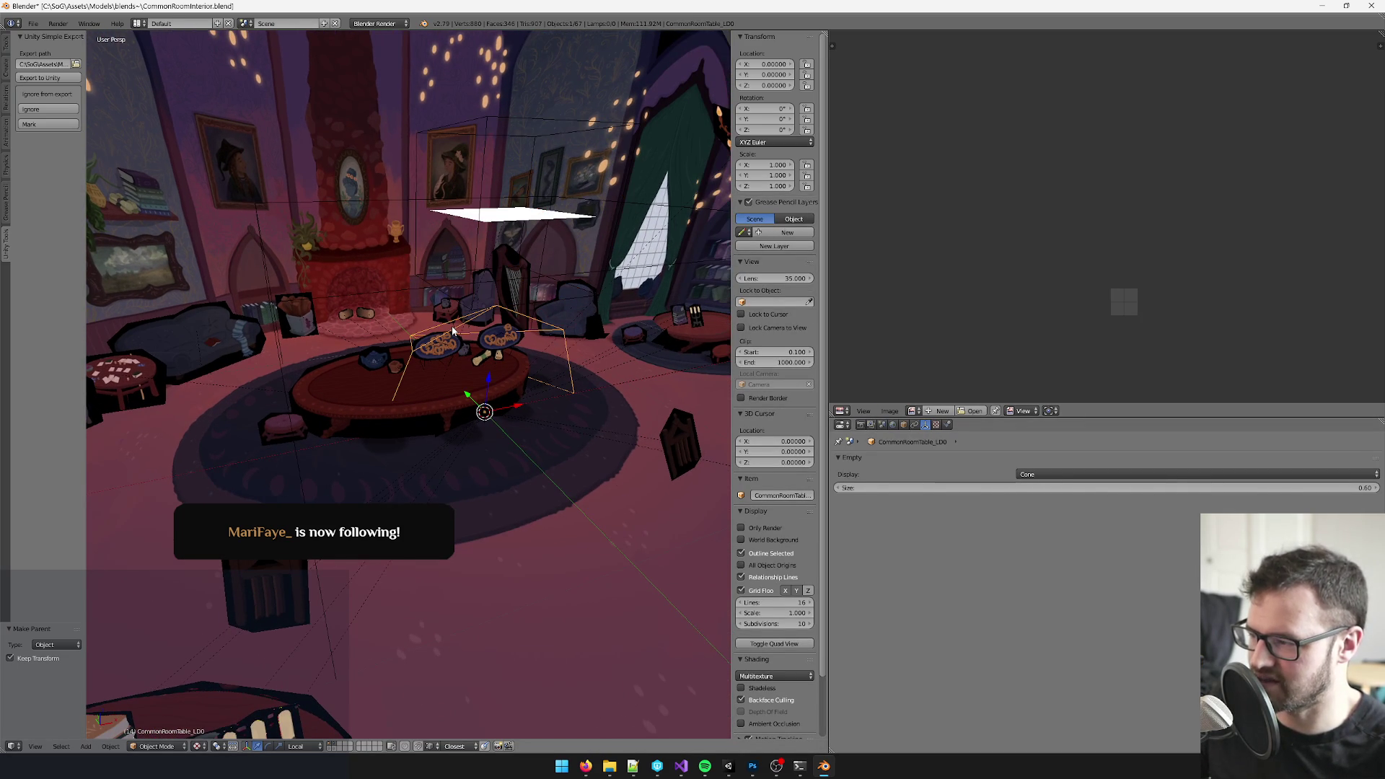
- Apply the table empty's location and set its Empty Display to Cube
click(111, 746)
mouse_move(141, 663)
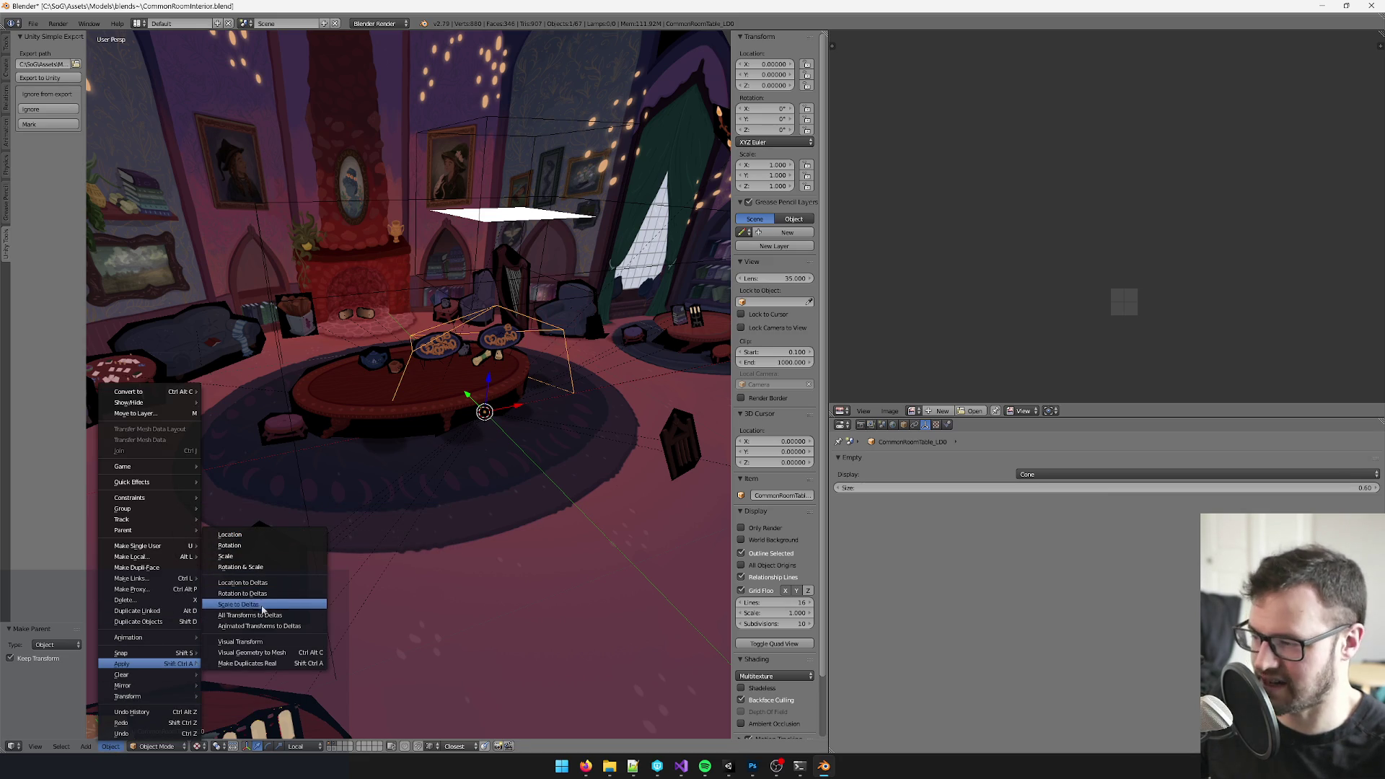
click(256, 535)
drag(260, 532, 422, 456)
right_click(449, 473)
click(476, 482)
scroll(down, 3)
- Parent the round table to the table empty, save, and check the reimported table in Unity
right_click(391, 379)
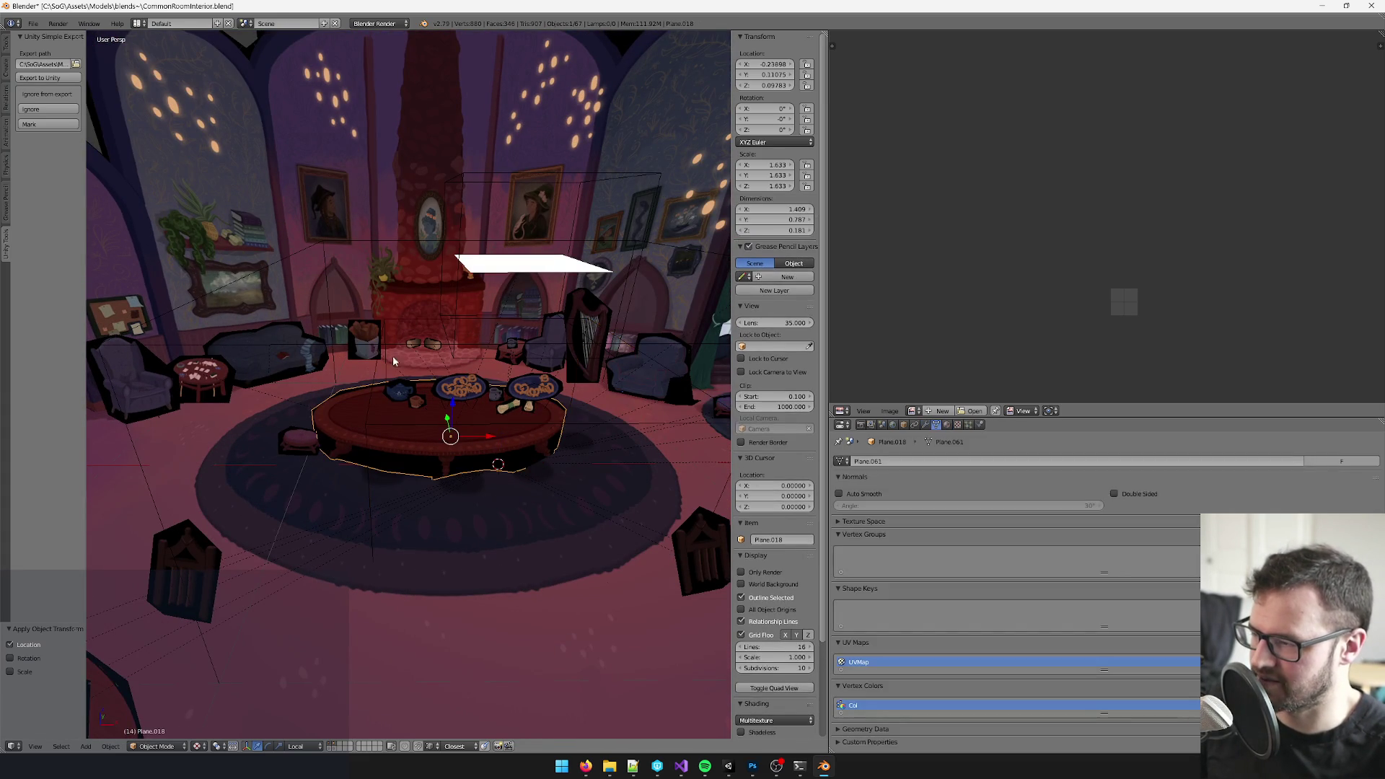
key(ctrl+p)
click(379, 307)
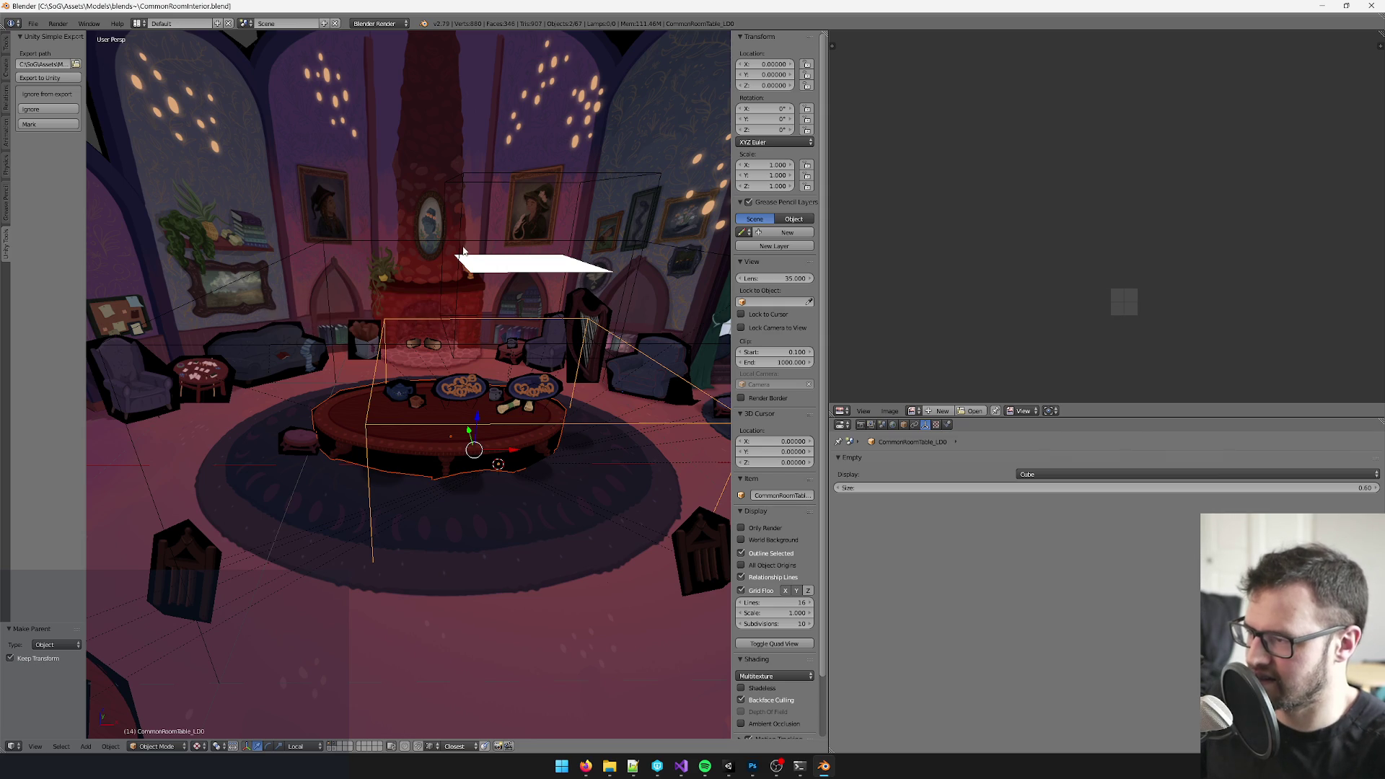
right_click(465, 275)
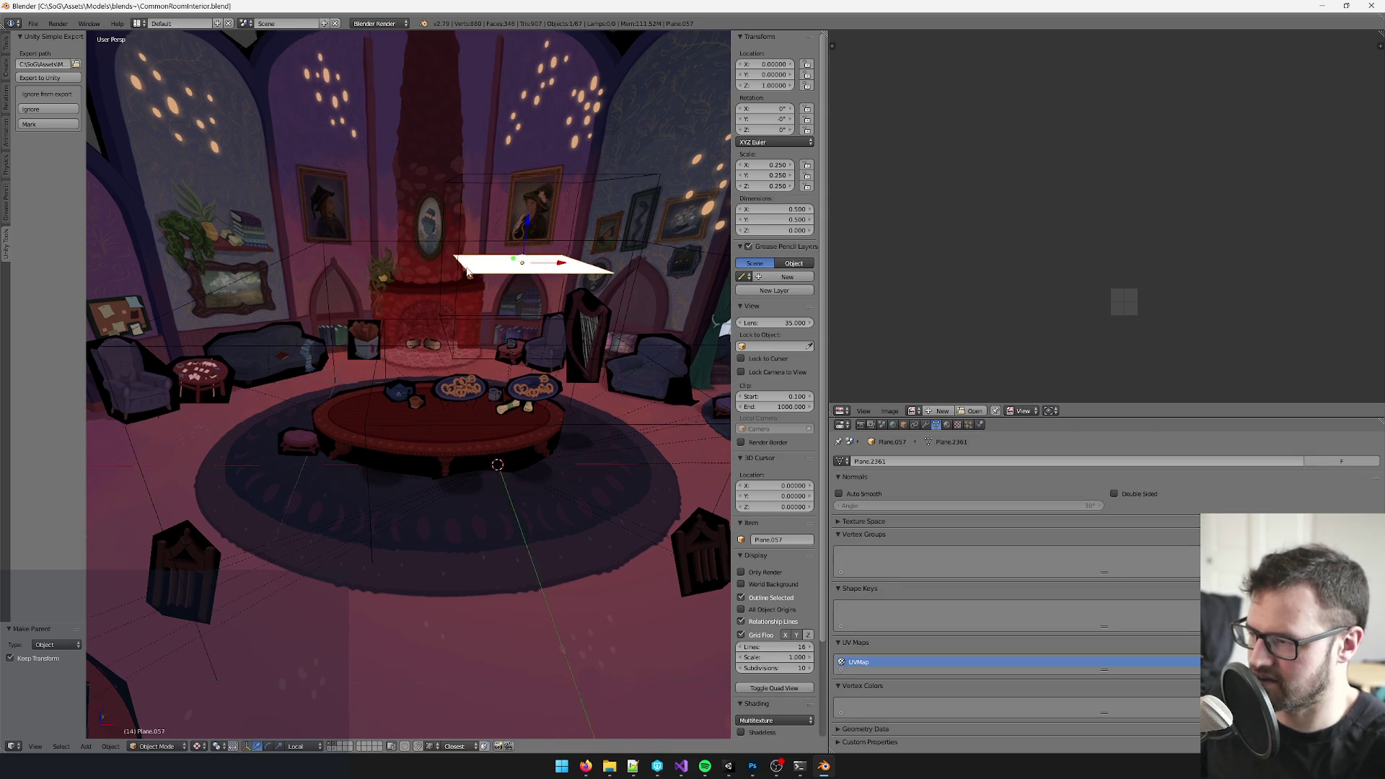
scroll(up, 3)
key(alt+Tab)
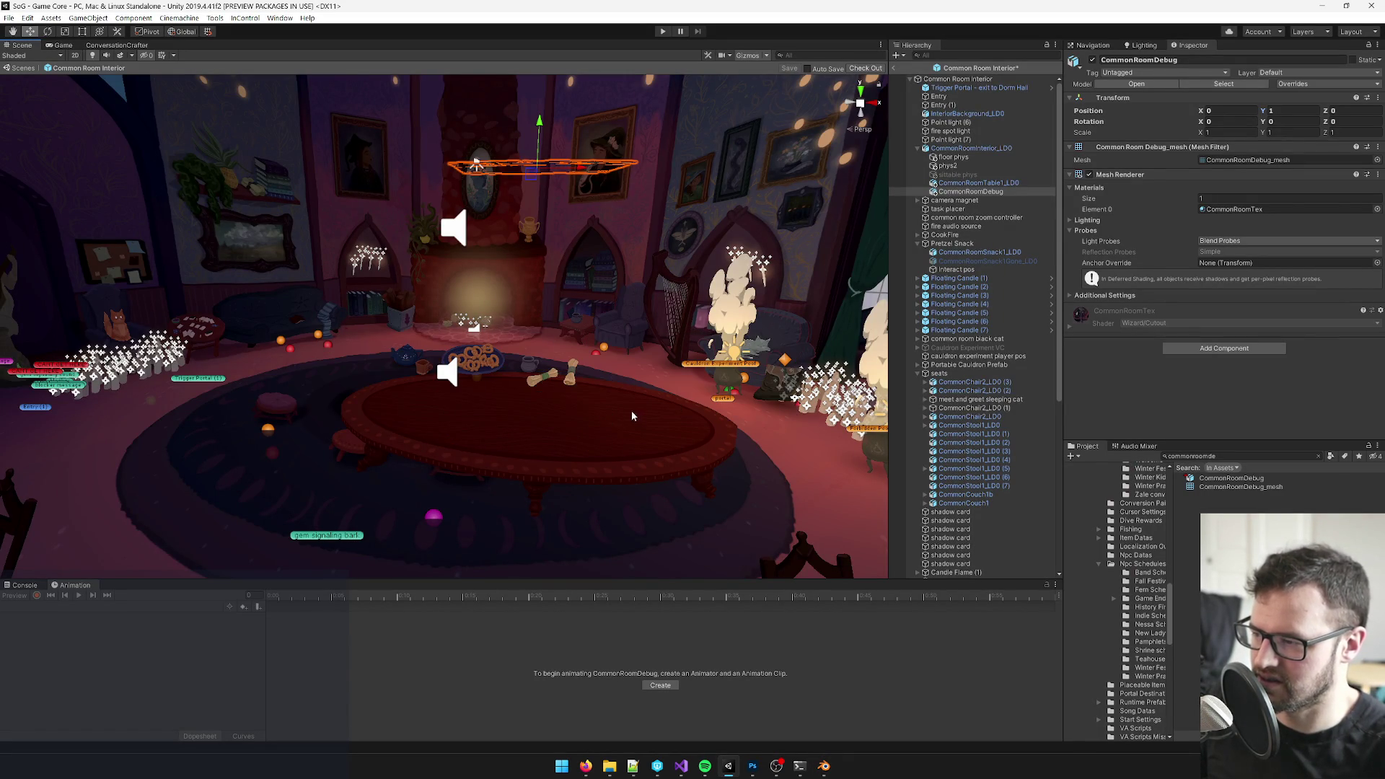
drag(636, 411, 549, 368)
- Back in Blender, select the round table, the white plane and the CommonRoomDebug box
key(alt+Tab)
drag(470, 254, 389, 369)
right_click(410, 359)
right_click(468, 157)
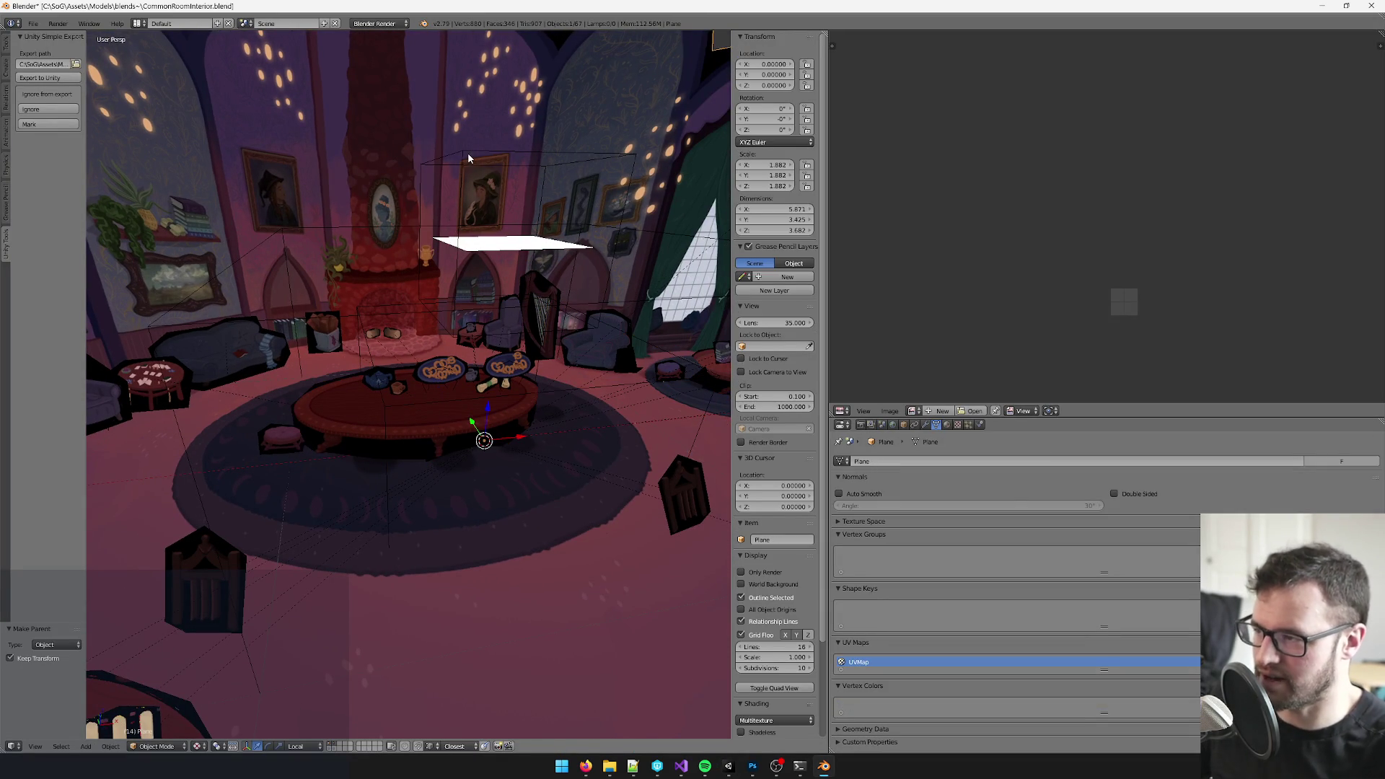
right_click(466, 147)
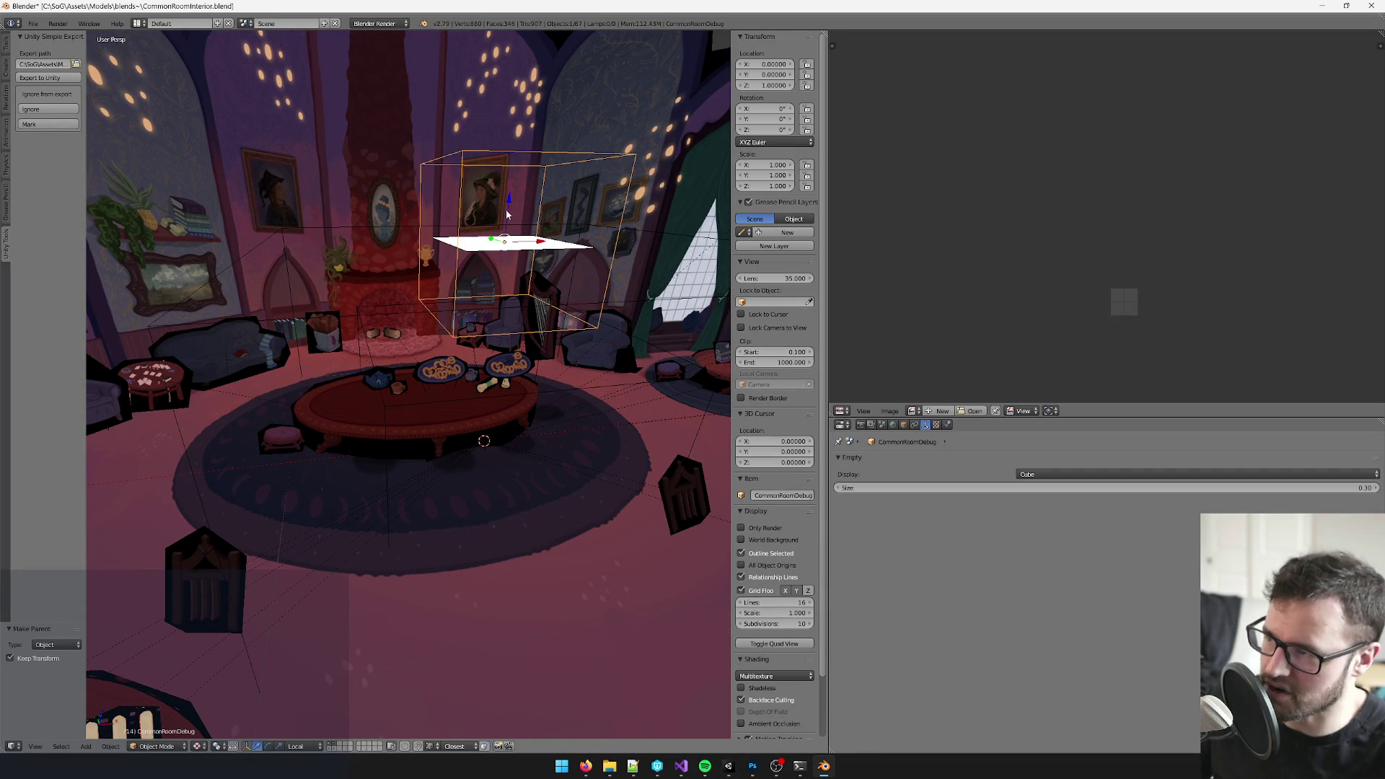
- Move the CommonRoomDebug box down 1 unit along Z to table height and check it against the table empties
key(g)
key(z)
click(503, 324)
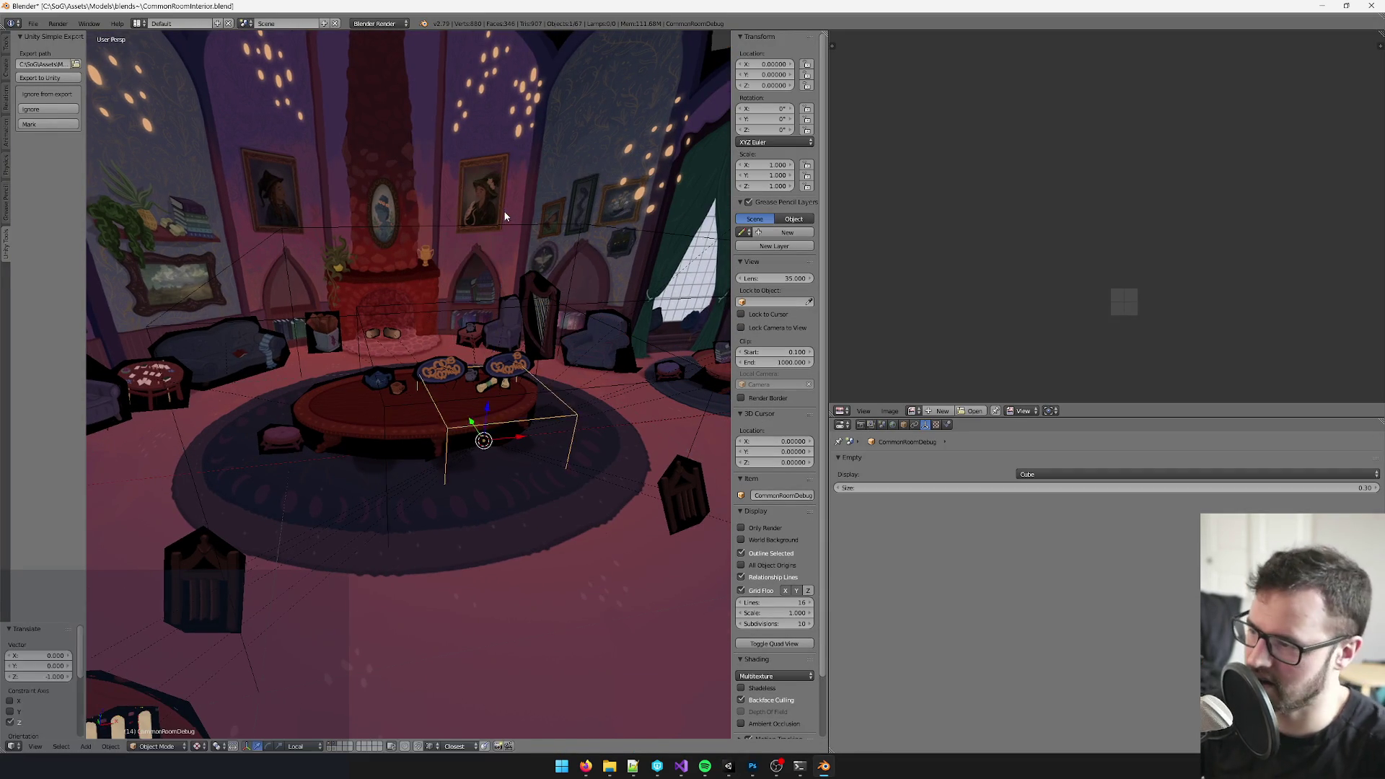
drag(474, 283, 445, 239)
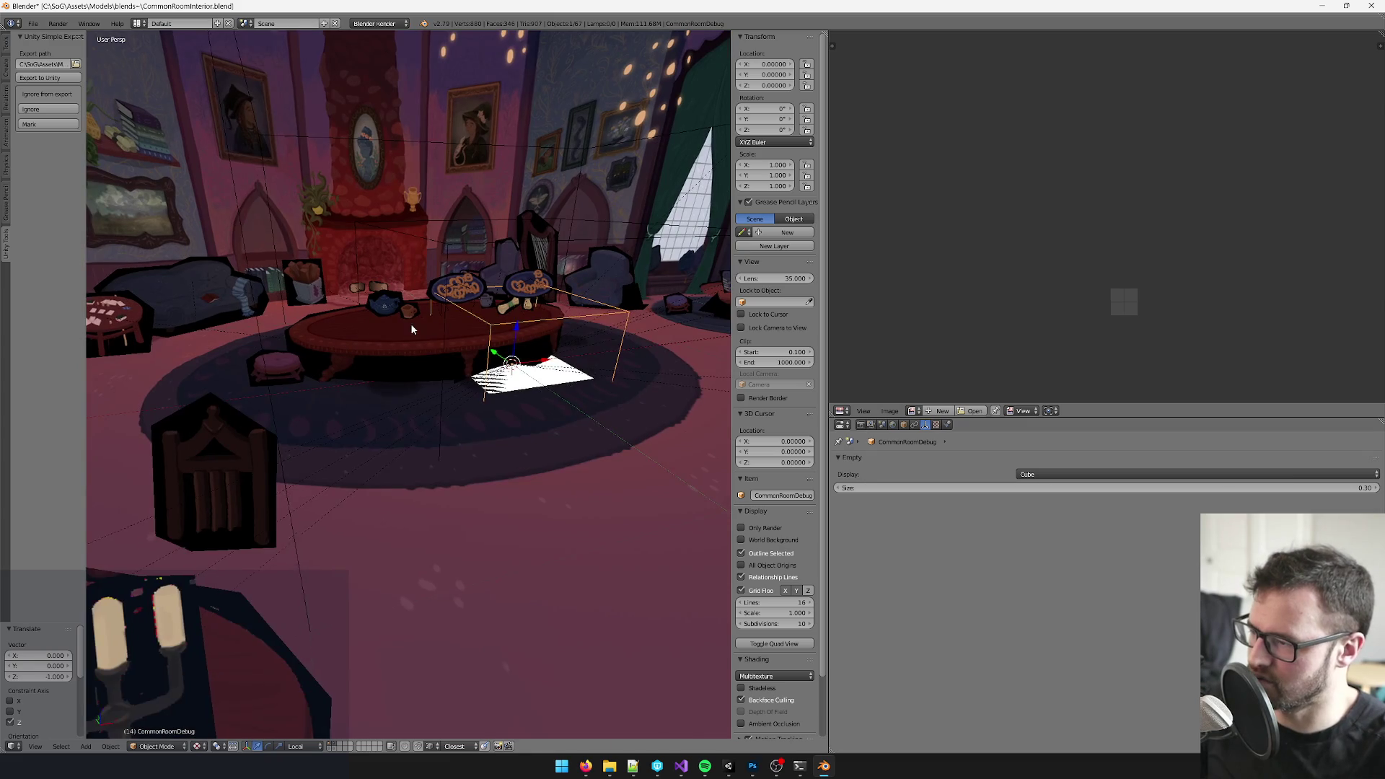
right_click(411, 324)
drag(411, 323, 462, 332)
right_click(490, 340)
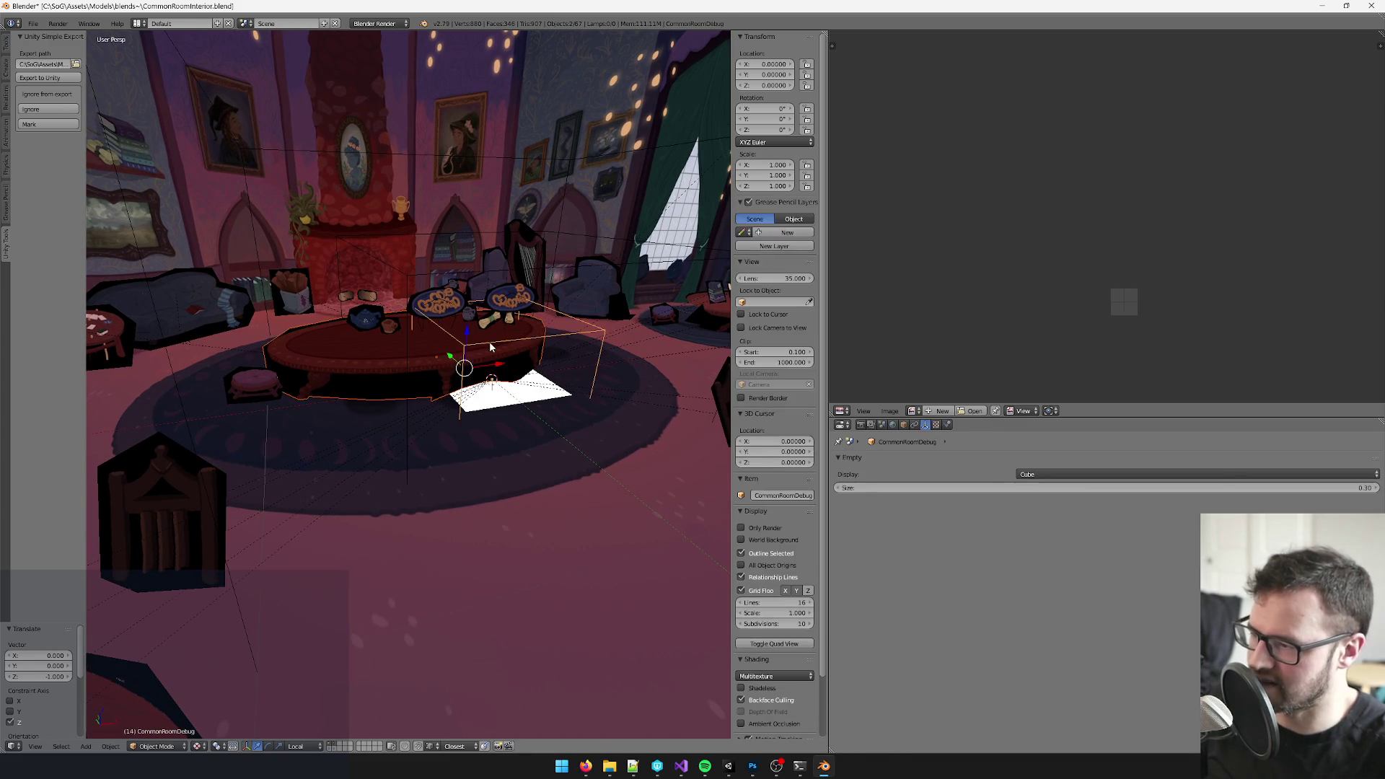
right_click(389, 268)
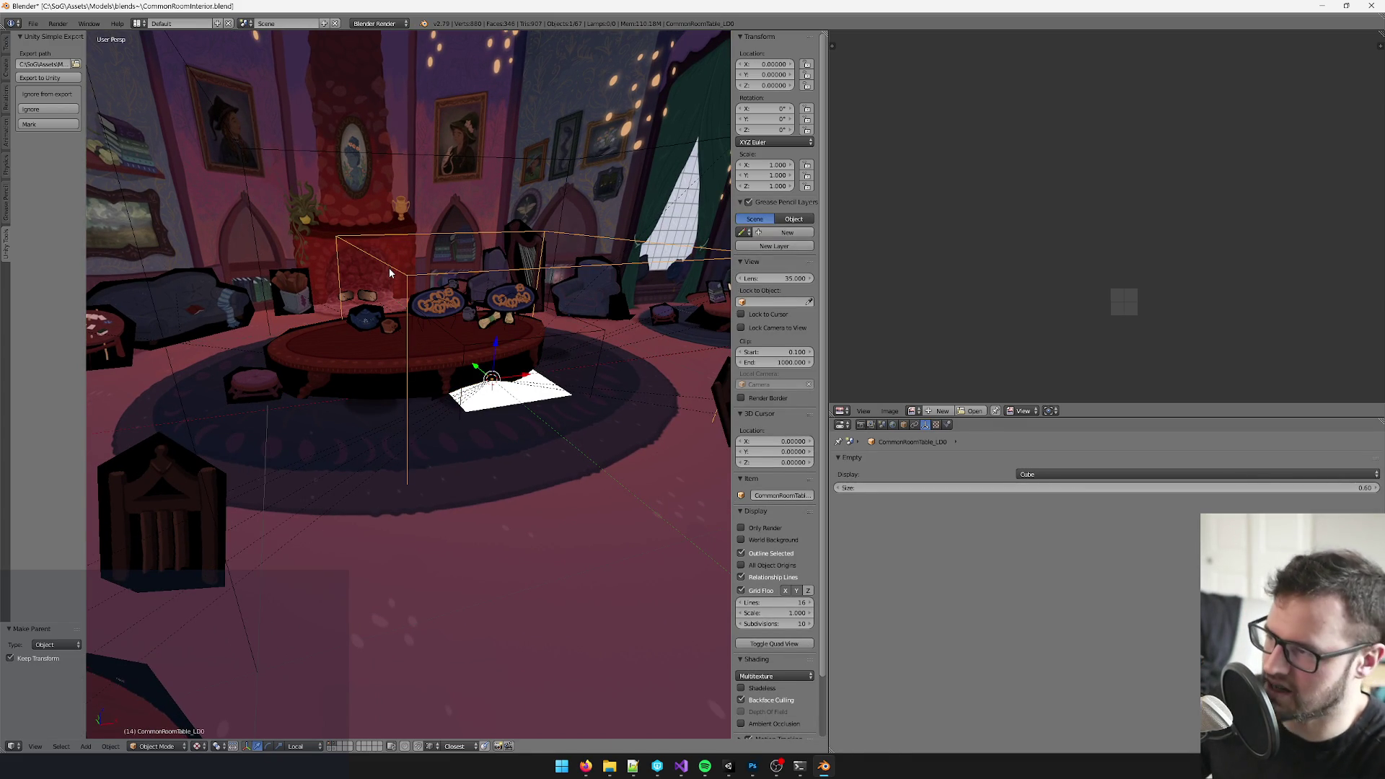
drag(389, 267, 367, 238)
- Snap the 3D cursor to the world centre via command search, save, and send the scene to Unity
key(space)
text(to c)
key(Escape)
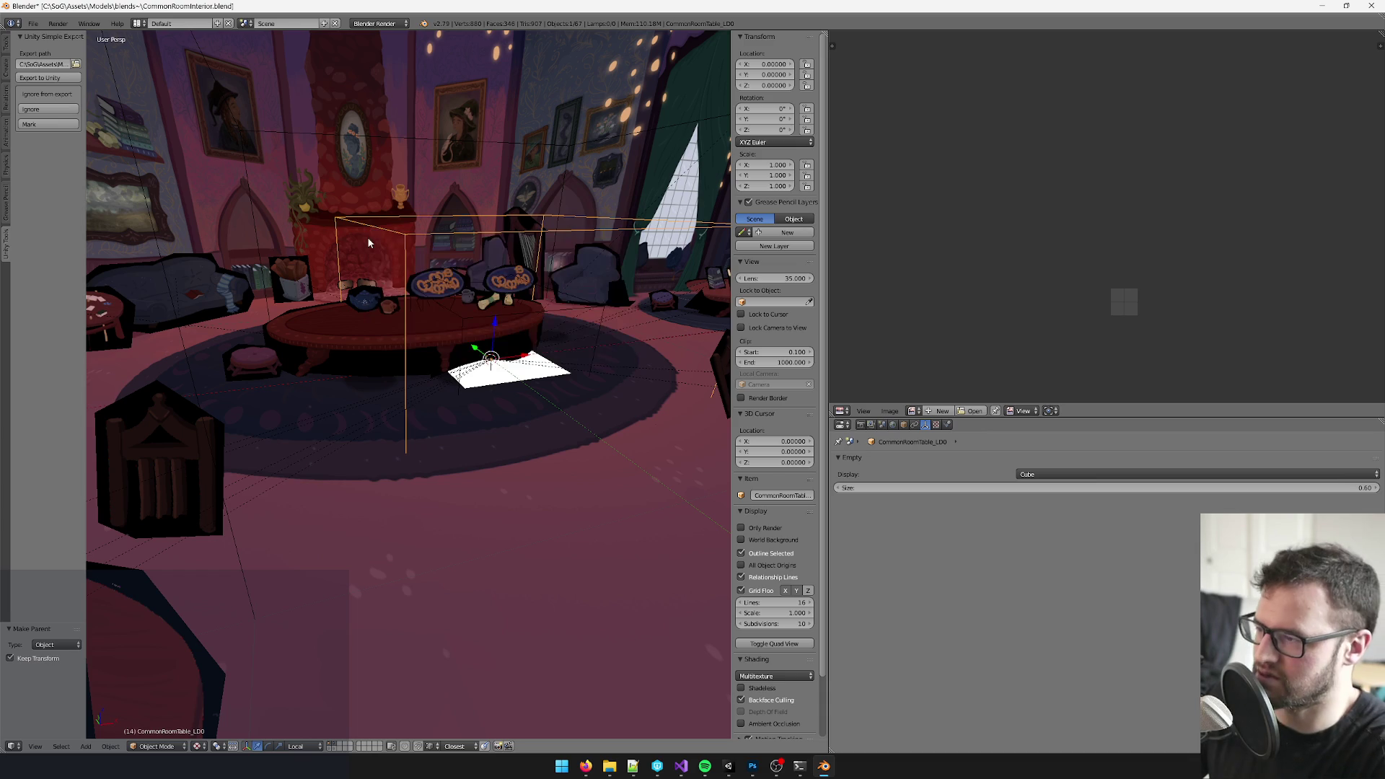
key(space)
key(Escape)
key(space)
key(Return)
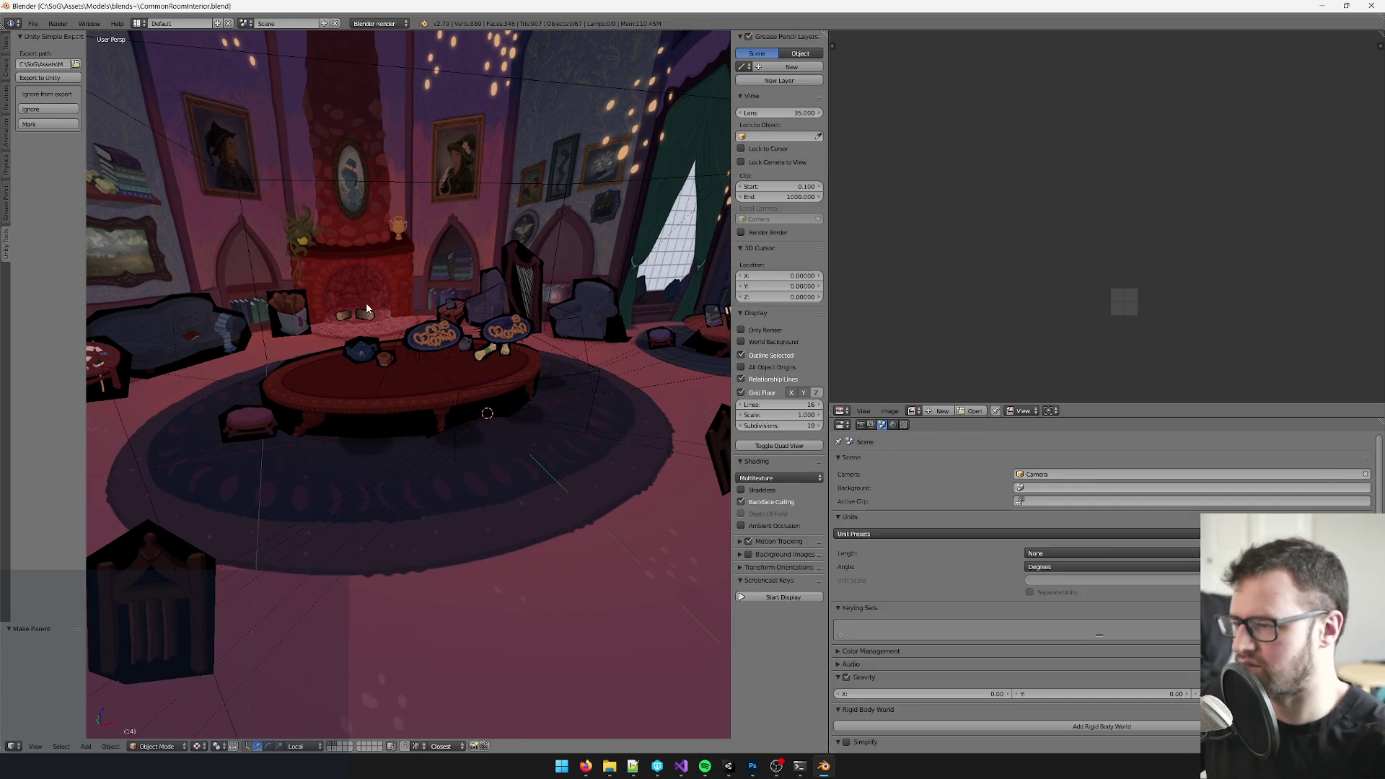
key(ctrl+s)
key(alt+Tab)
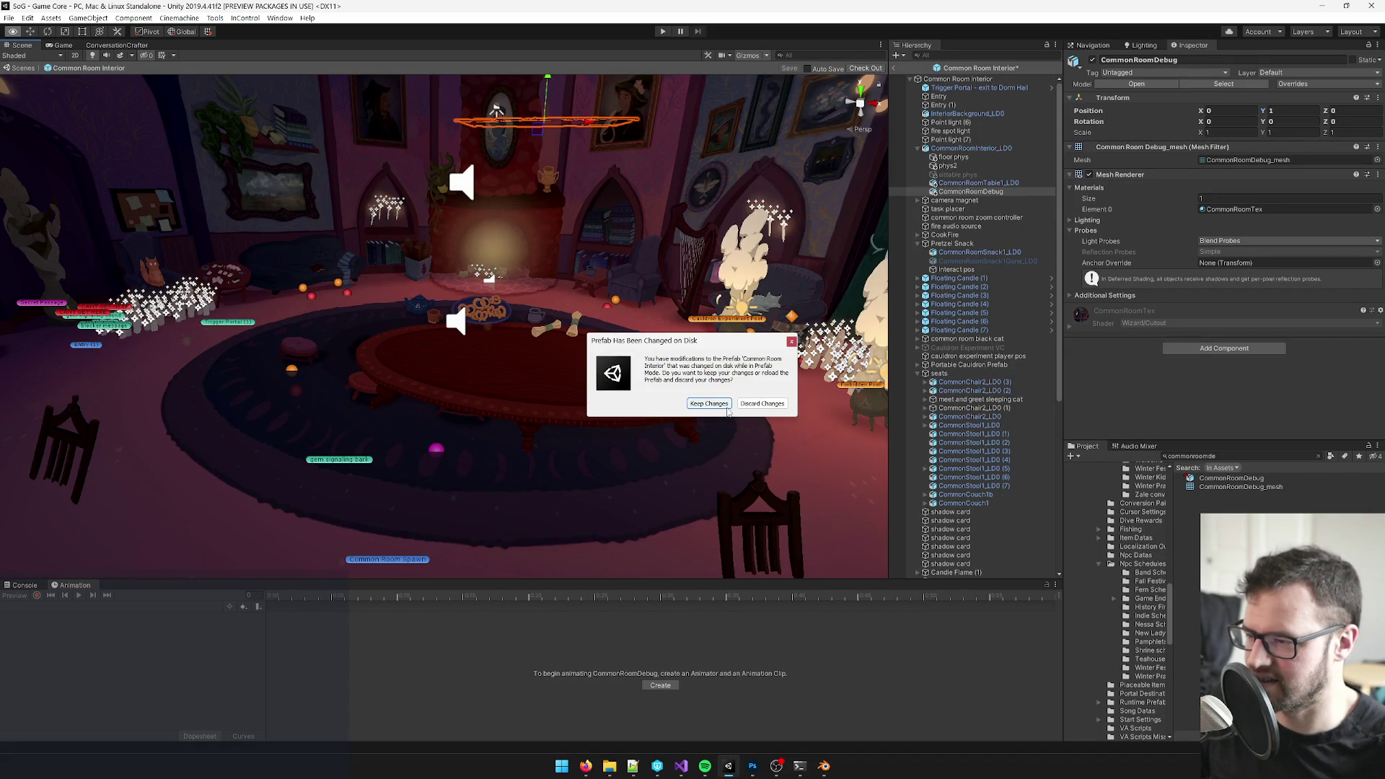
- Keep the reloaded prefab changes, confirm CommonRoomDebug rests at zero height, and switch back to Blender
click(710, 401)
drag(608, 383, 605, 437)
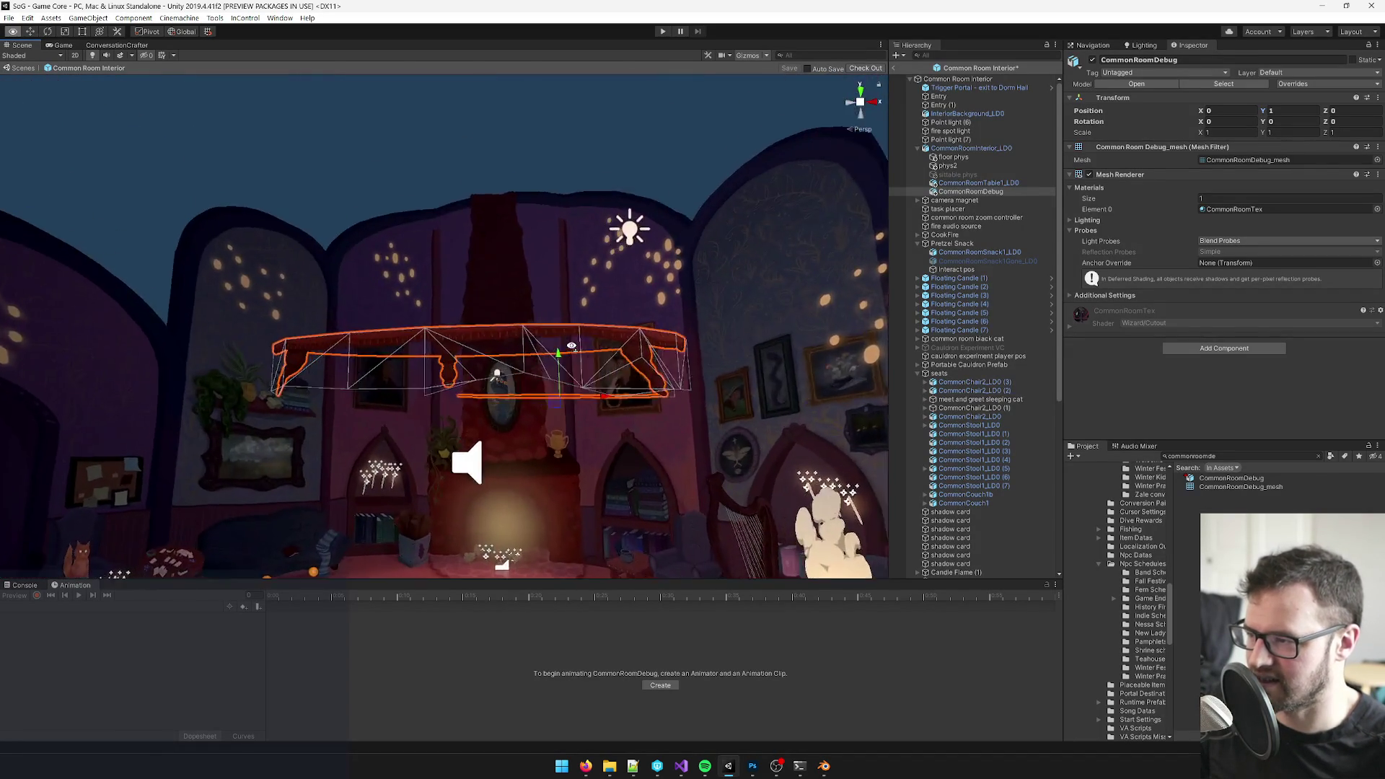
scroll(down, 3)
scroll(down, 3)
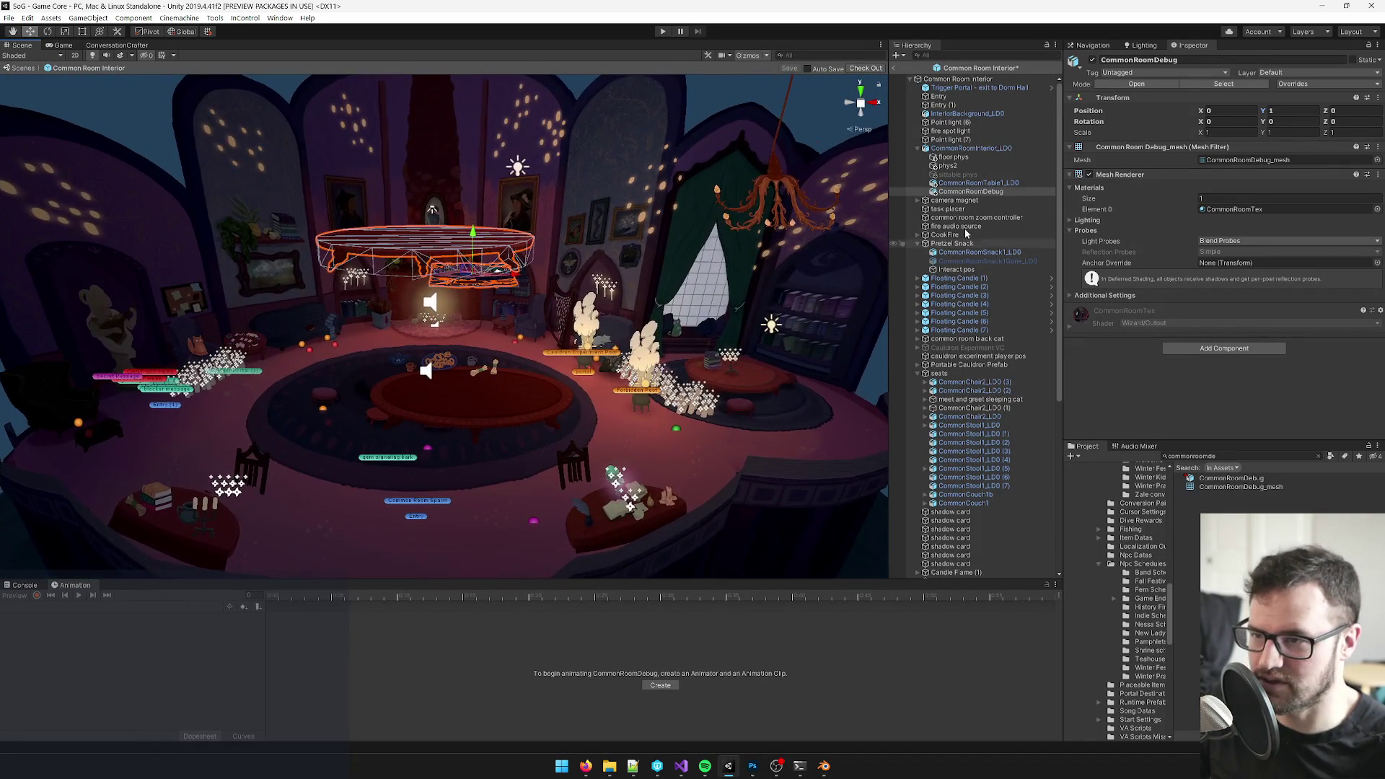
click(1291, 111)
text(0)
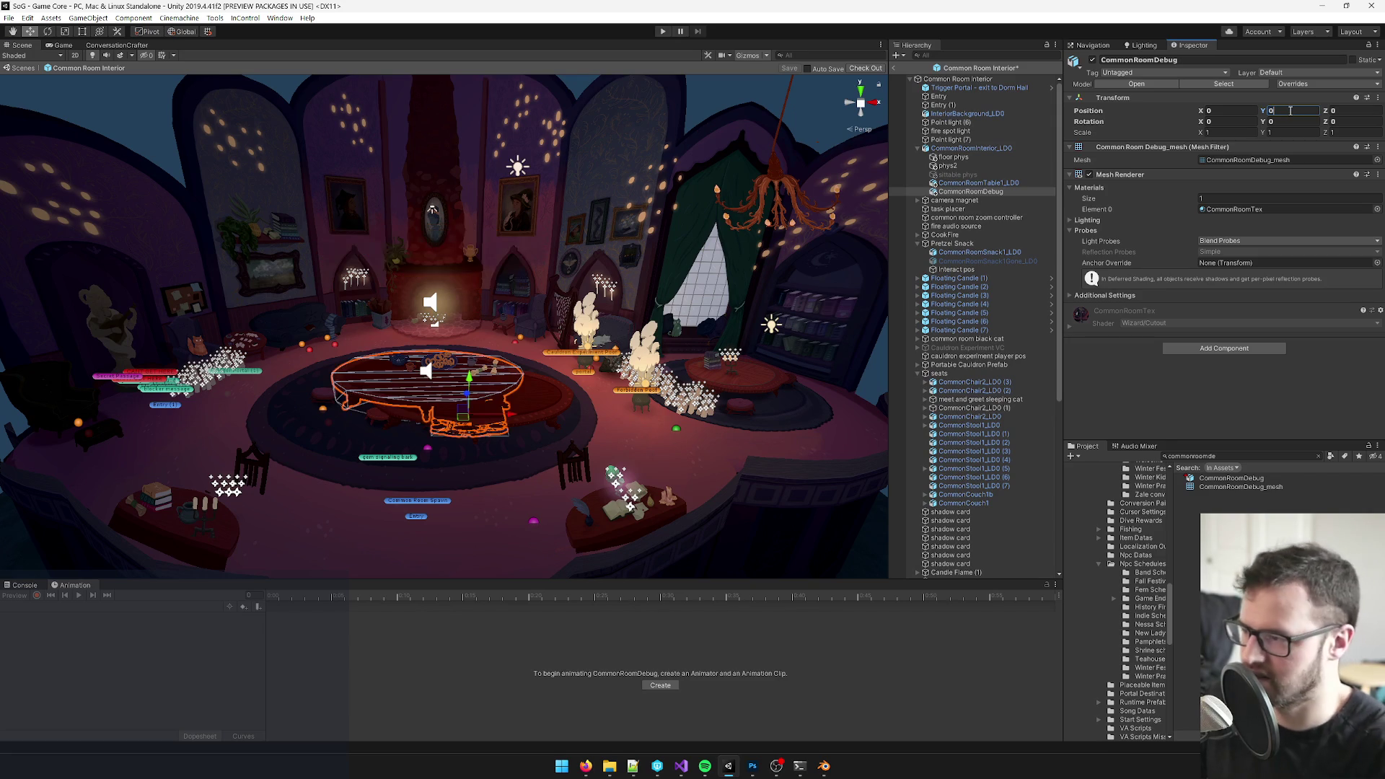
click(958, 295)
drag(497, 400, 518, 413)
key(alt+Tab)
drag(526, 514, 489, 484)
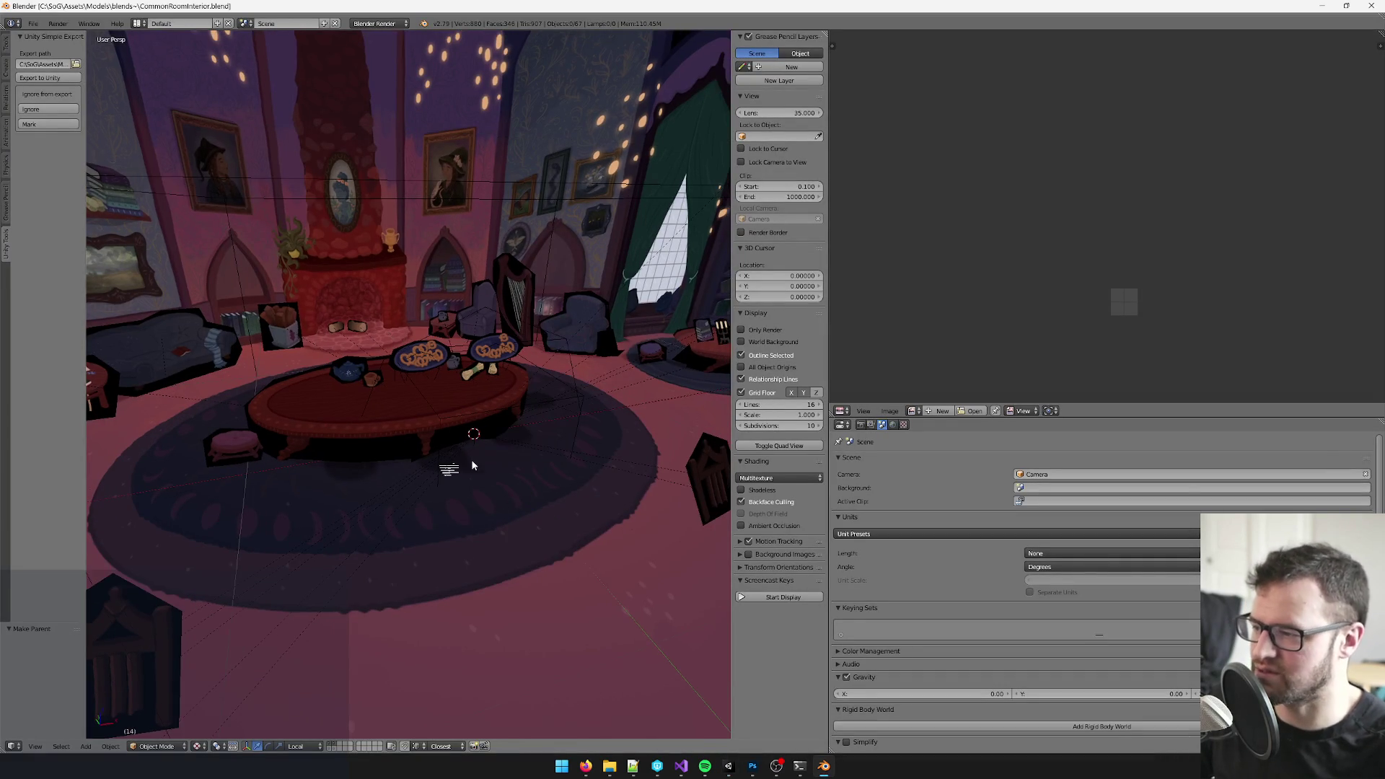
- Rename the common room table in Object properties so the debug table takes its name, leaving CommonRoomTable_LD0.001
right_click(407, 370)
drag(433, 412, 465, 422)
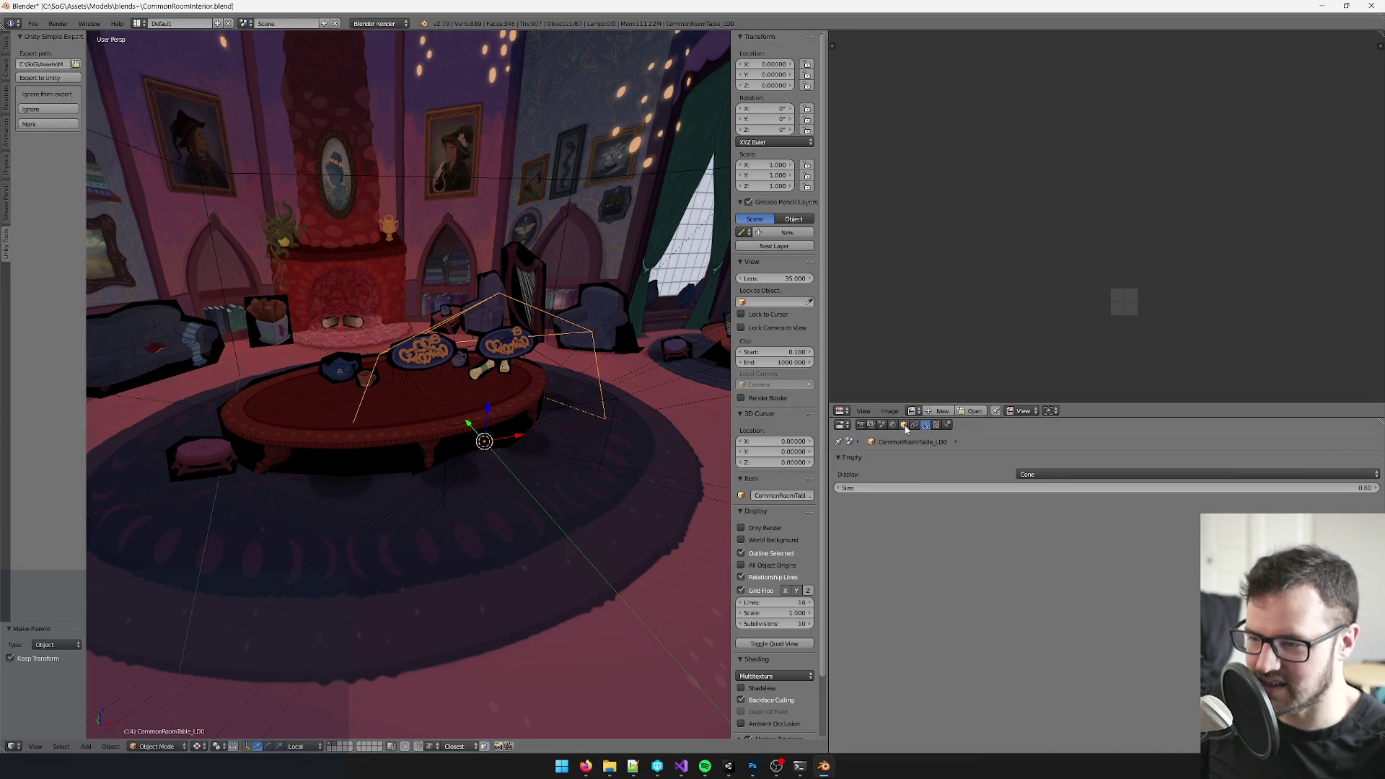
click(905, 424)
double_click(919, 460)
key(Return)
right_click(413, 383)
click(914, 460)
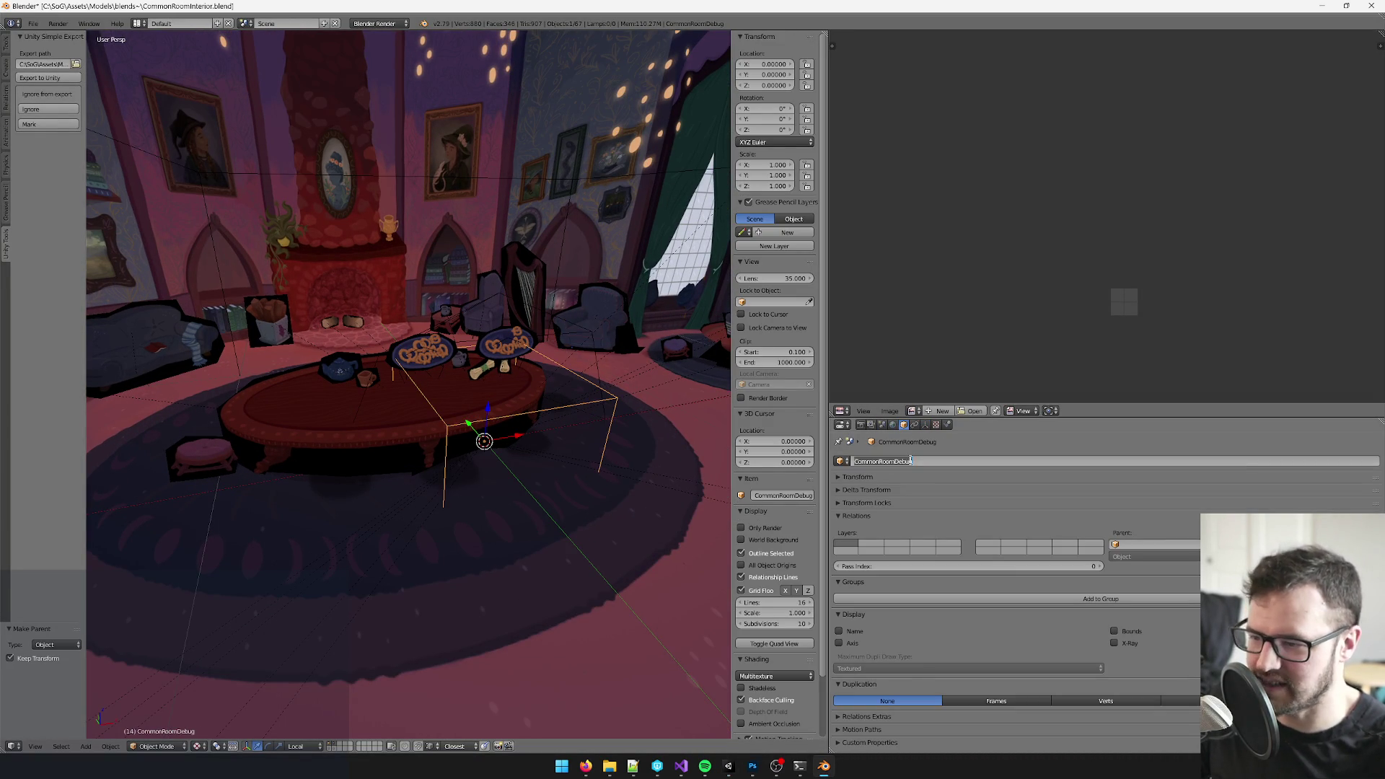
- Save the blend file and bring up Unity reimporting the assets
drag(476, 455, 452, 344)
key(ctrl+s)
key(alt+Tab)
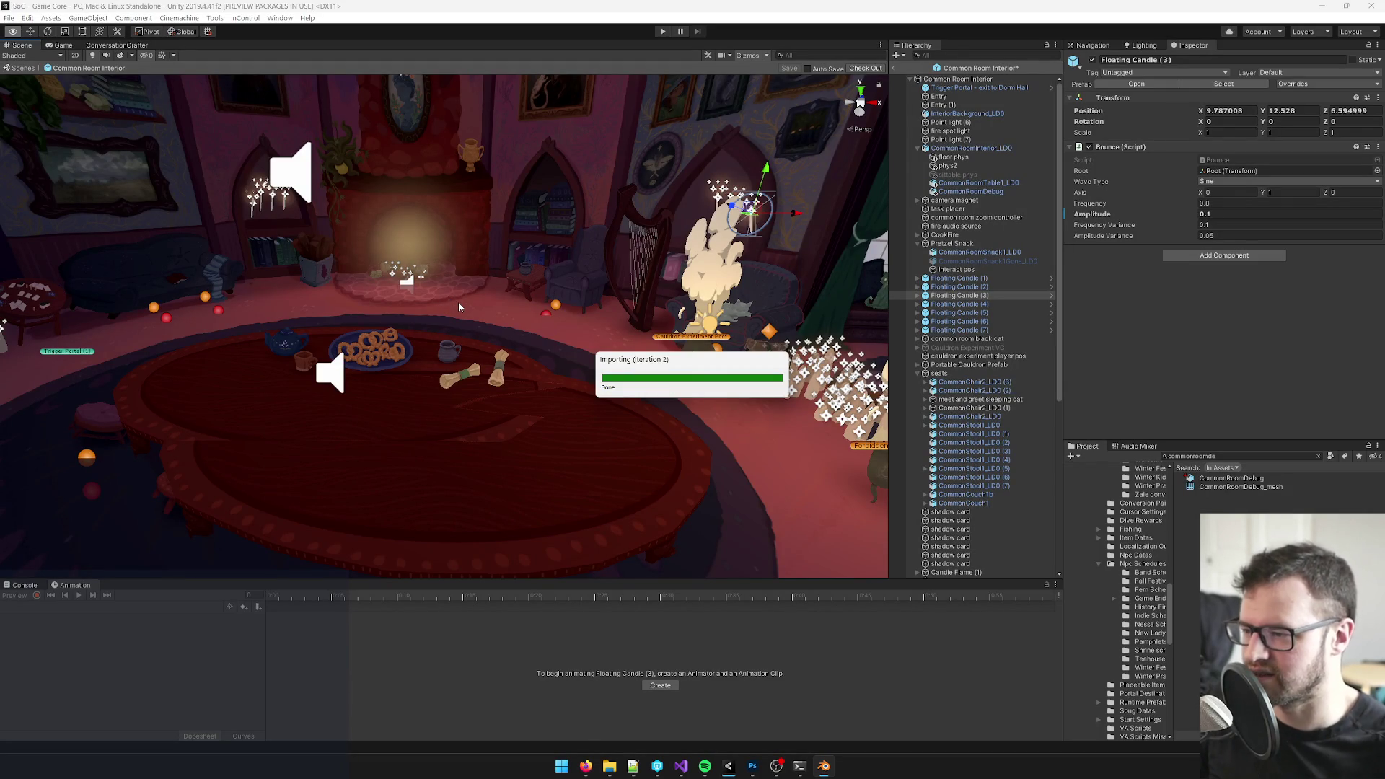
- Dismiss the prefab notice, select CommonRoomTable1_LD0 in the scene to check its mesh, then return to Blender
click(762, 404)
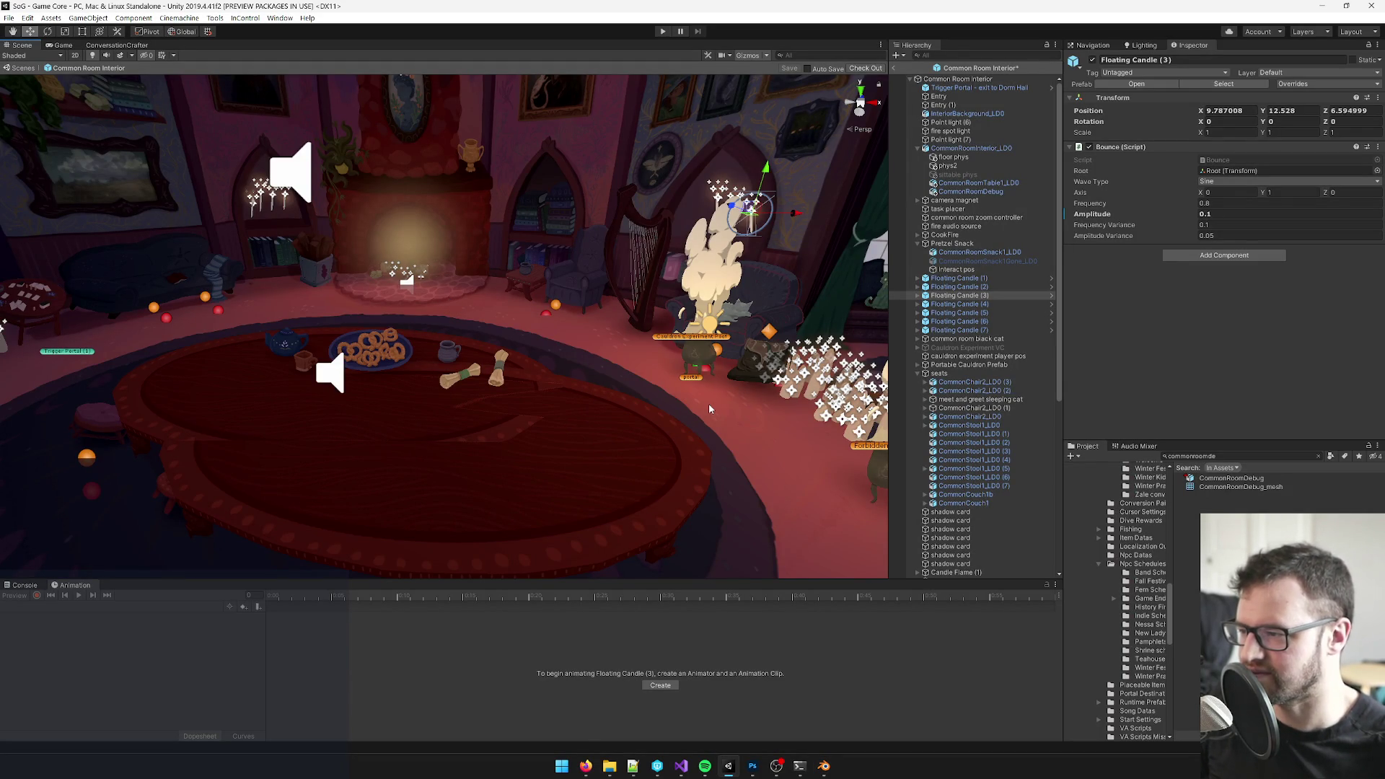
drag(524, 392, 607, 466)
click(489, 403)
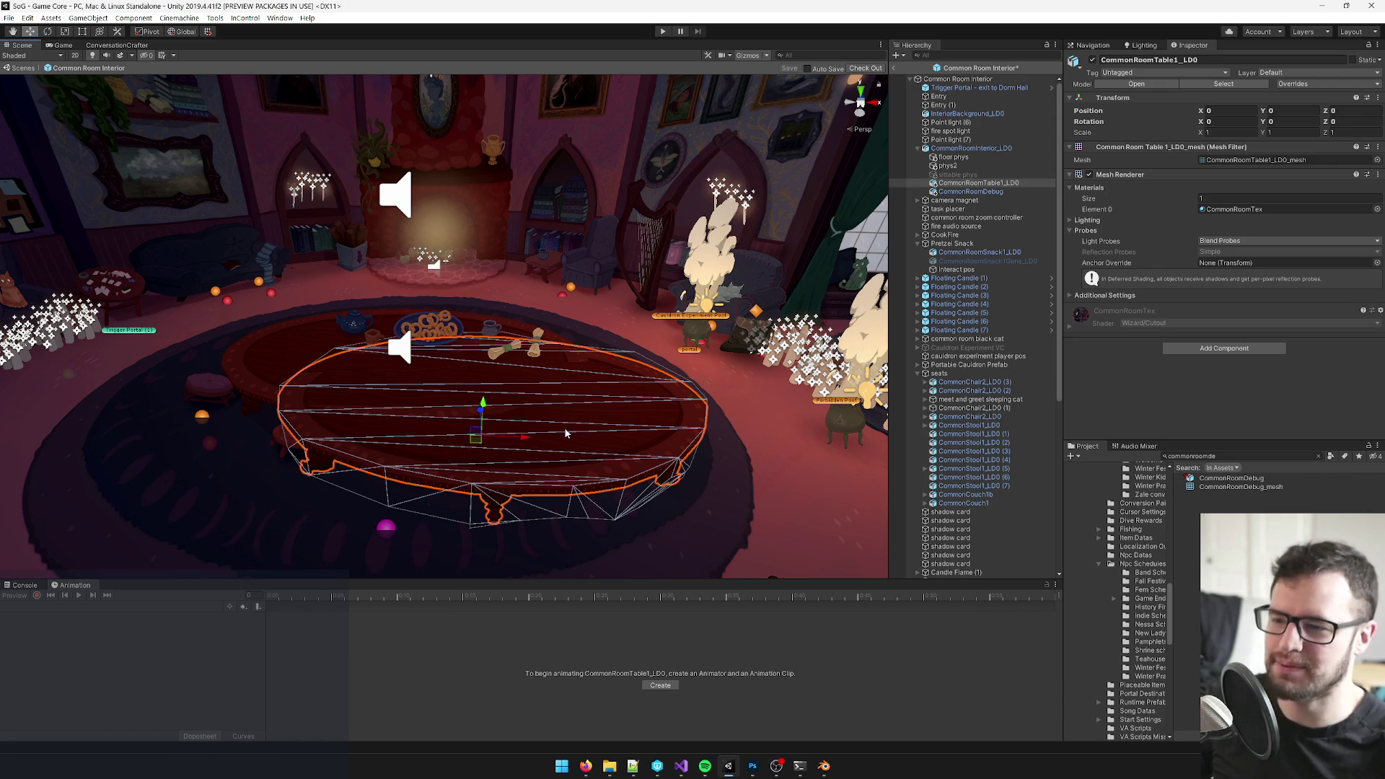
key(alt+Tab)
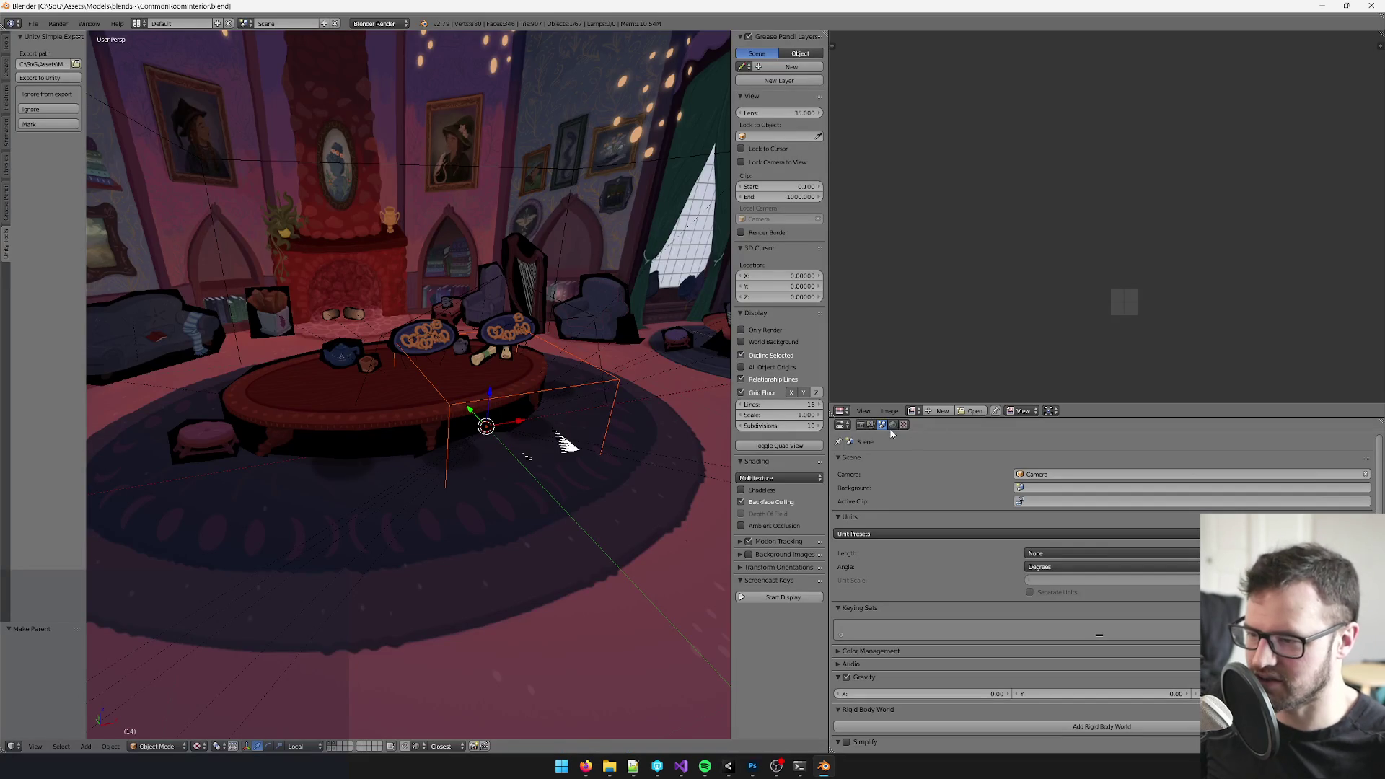
- Rename the table objects so the replacement carries CommonRoomTable_LOD without the .001 suffix, and save
right_click(551, 393)
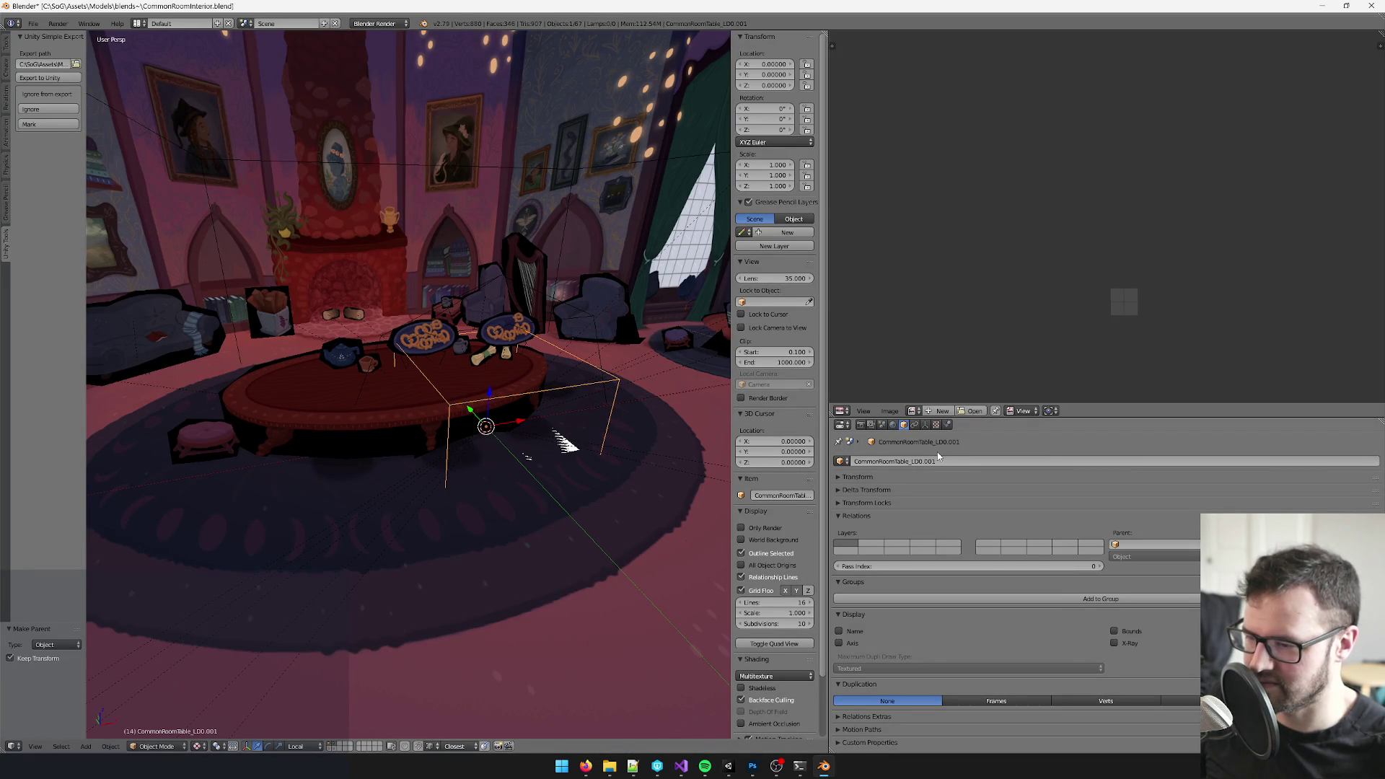
right_click(388, 333)
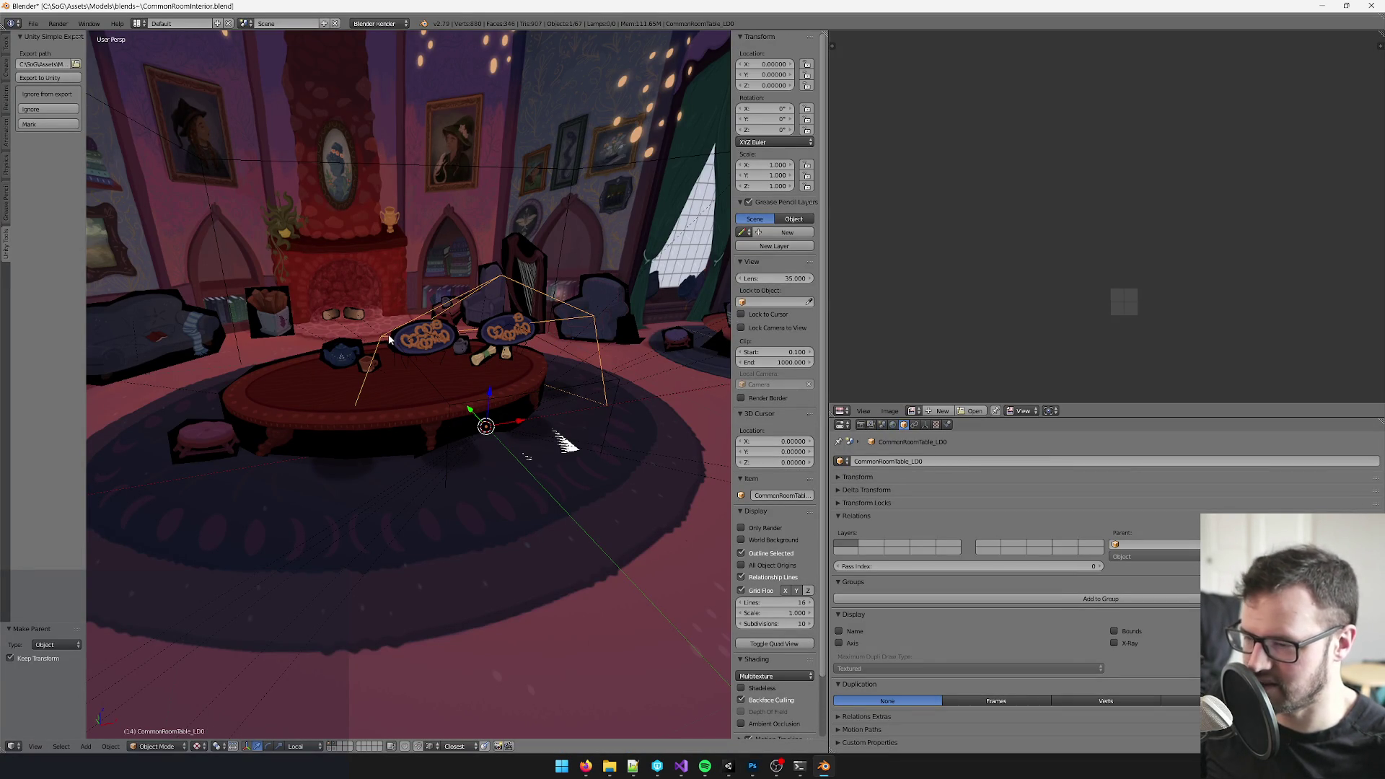
double_click(887, 461)
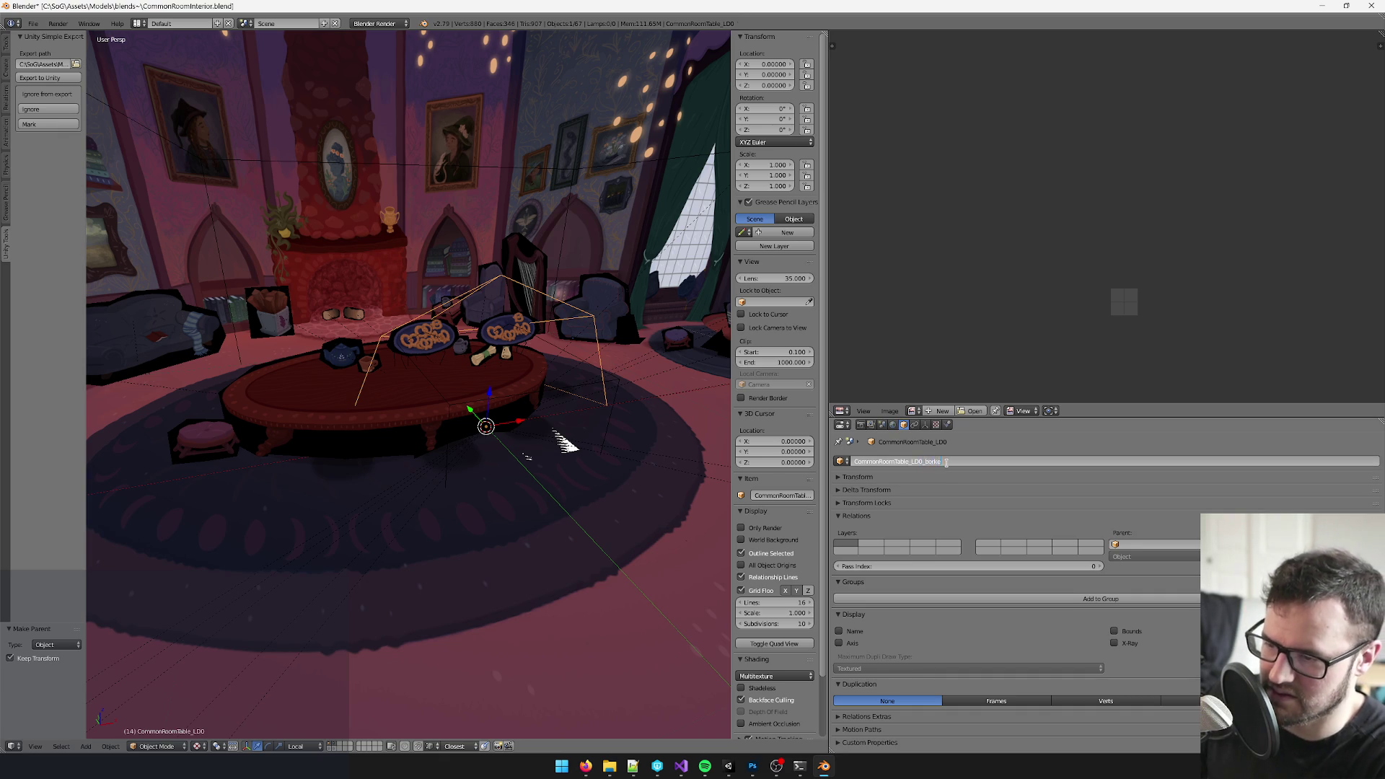
key(Return)
right_click(487, 434)
double_click(912, 460)
key(BackSpace)
key(BackSpace)
key(BackSpace)
key(Return)
key(ctrl+z)
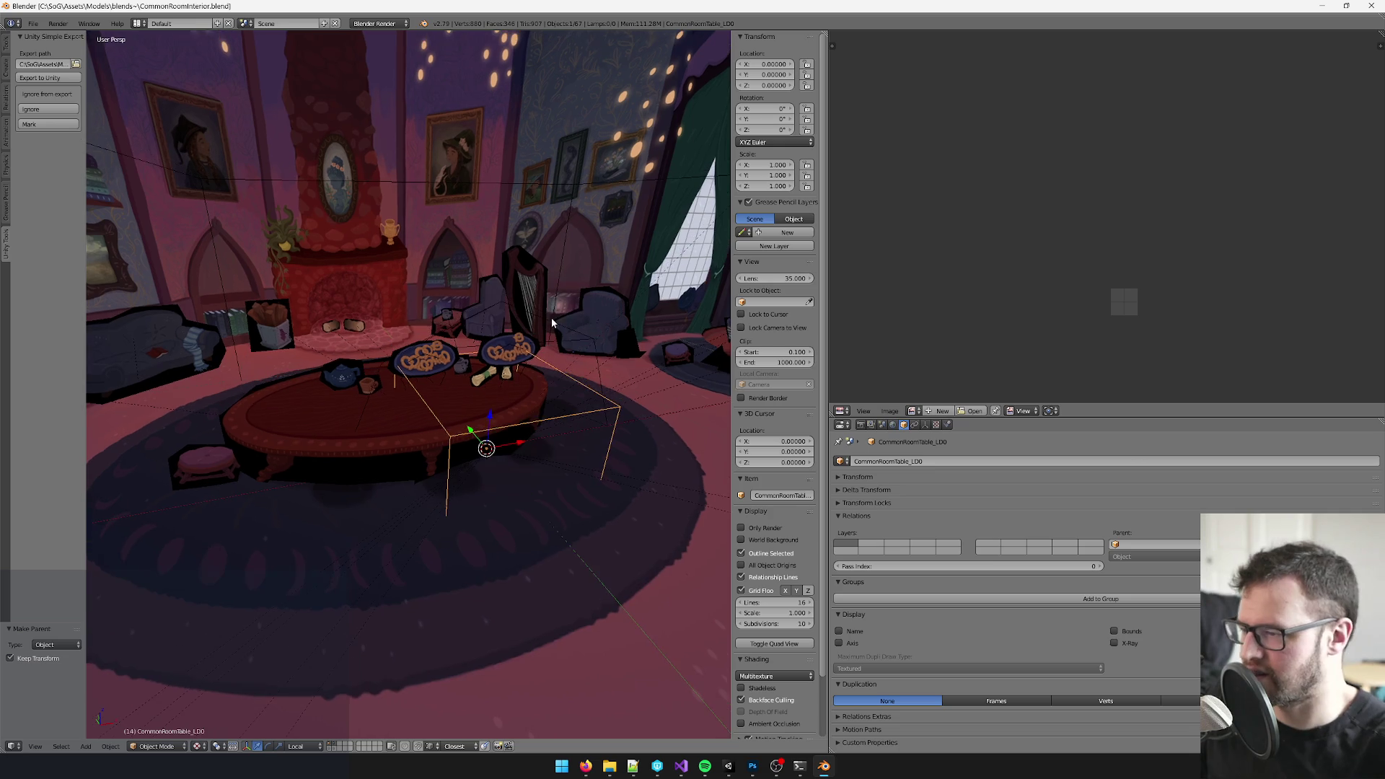
- In Unity keep the prefab changes reloaded from disk and inspect the table, then return to Blender
key(alt+Tab)
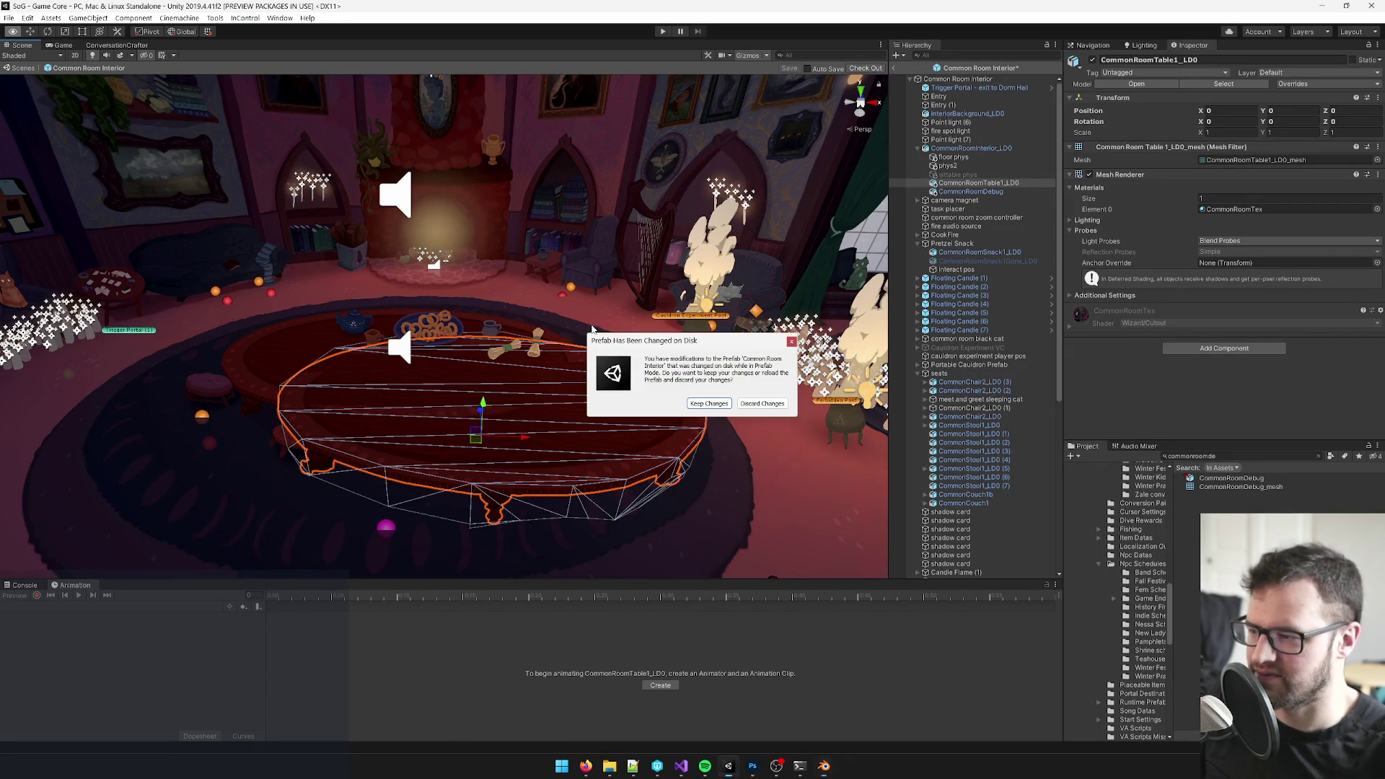
click(709, 403)
drag(628, 390, 594, 387)
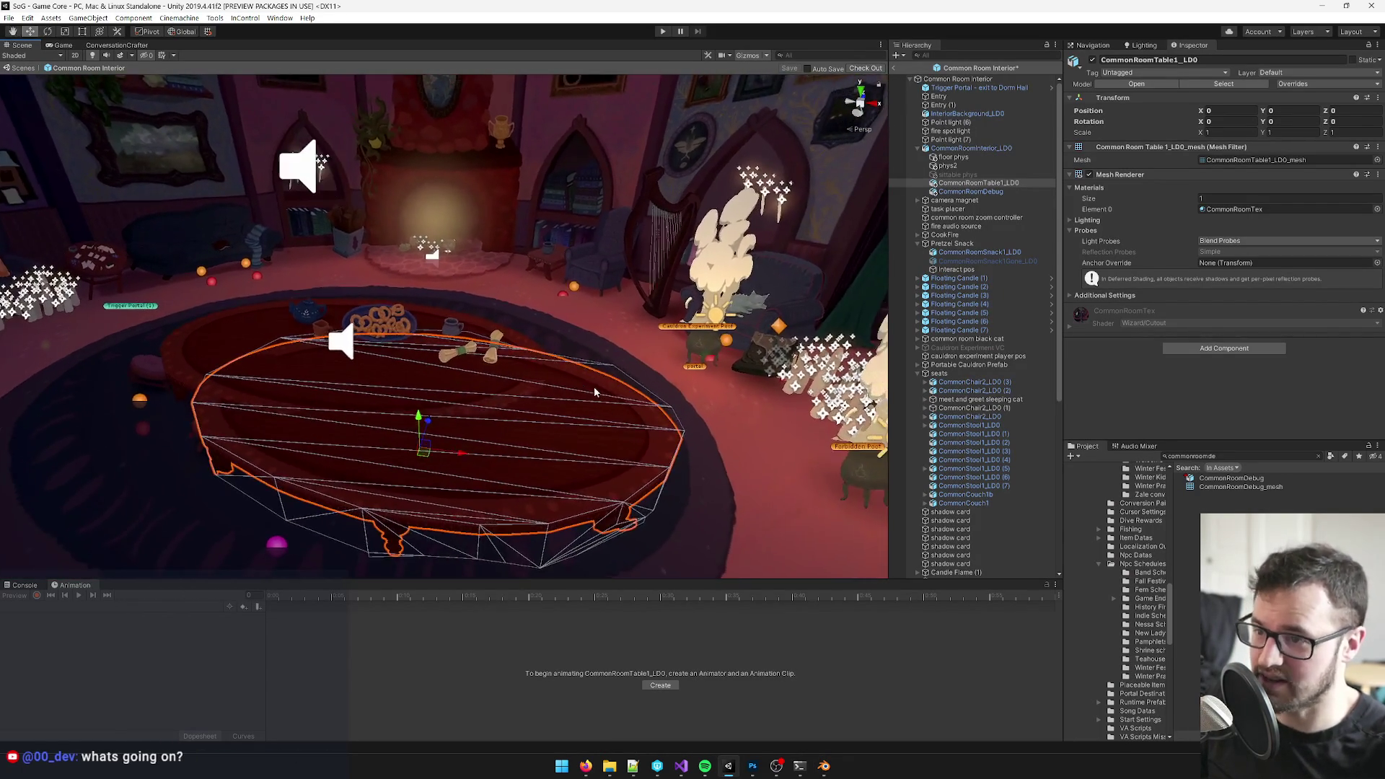
key(alt+Tab)
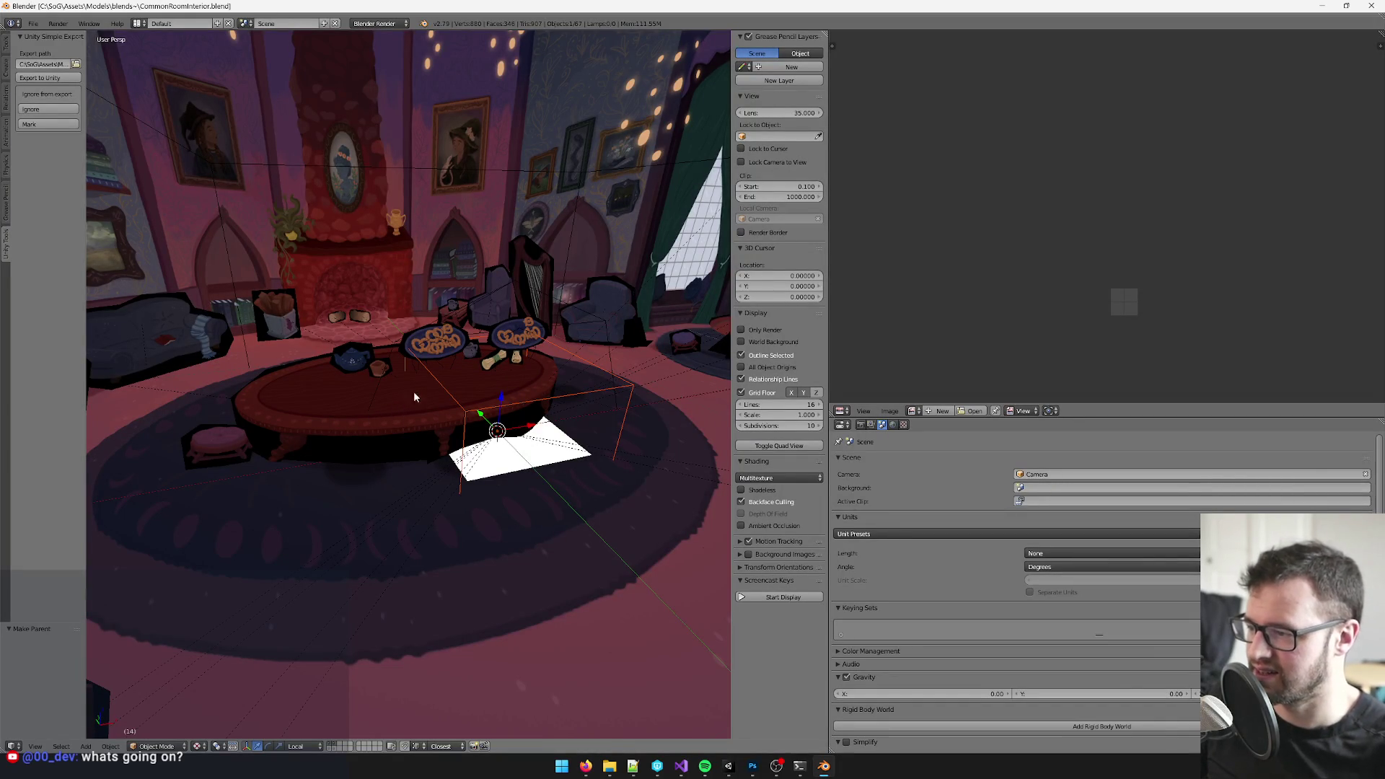
- Rename the table with a 2 and run Export to Unity; undo after the overwrite error
right_click(456, 399)
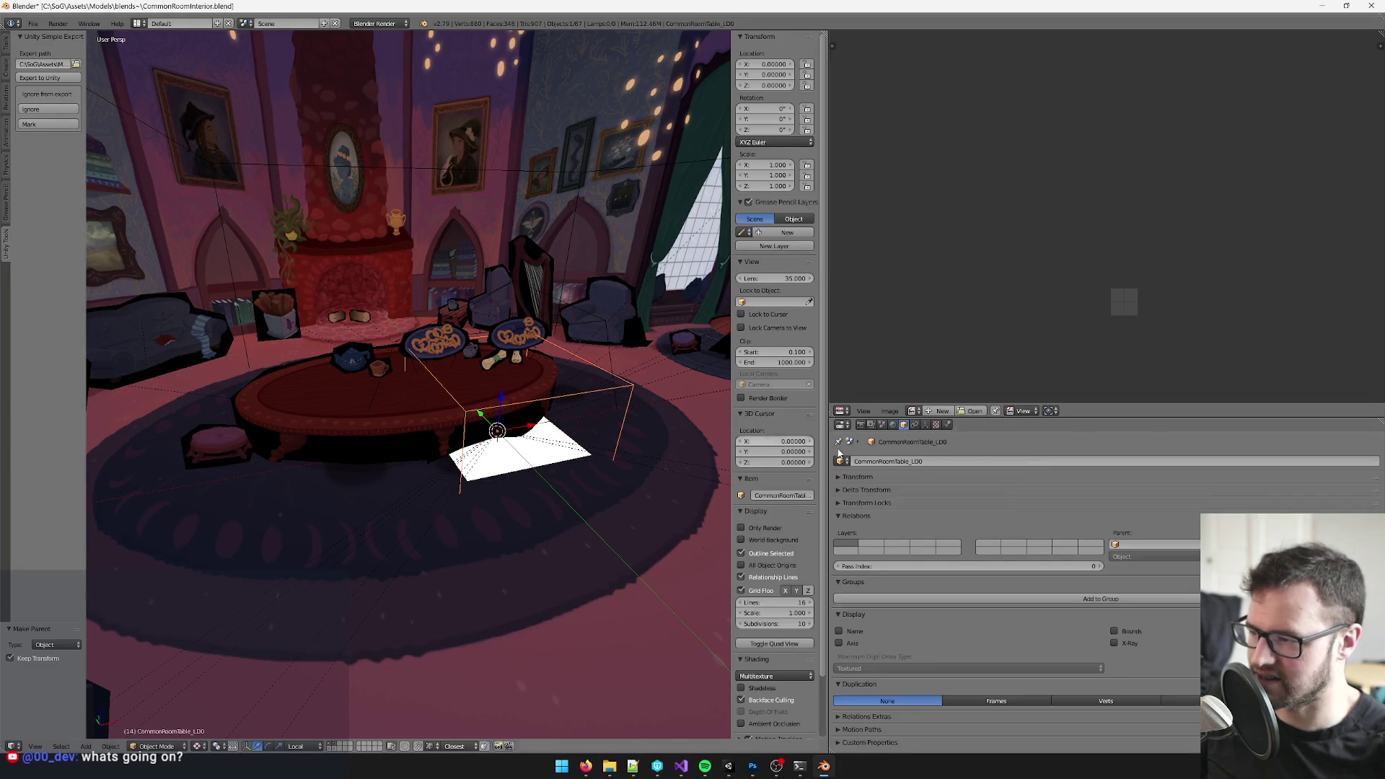
double_click(909, 461)
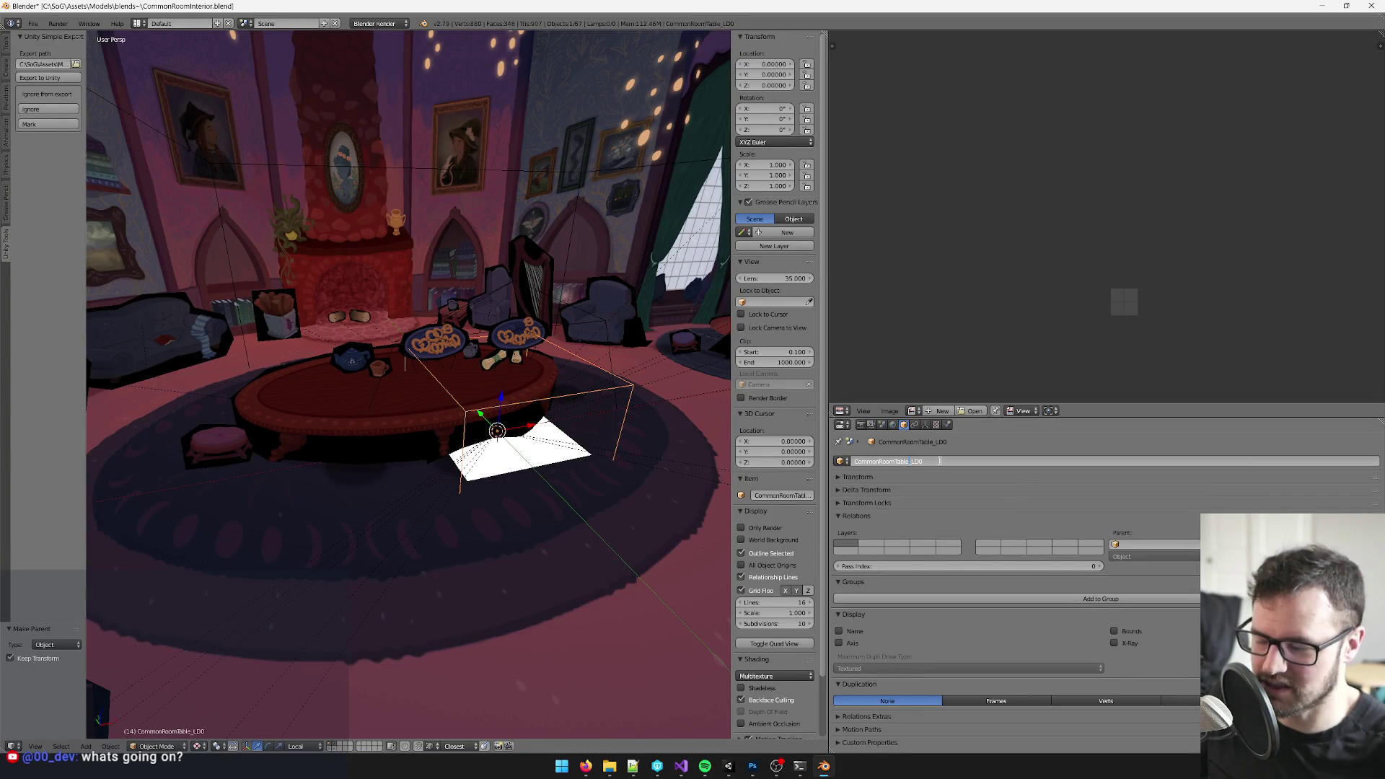
text(2)
key(Return)
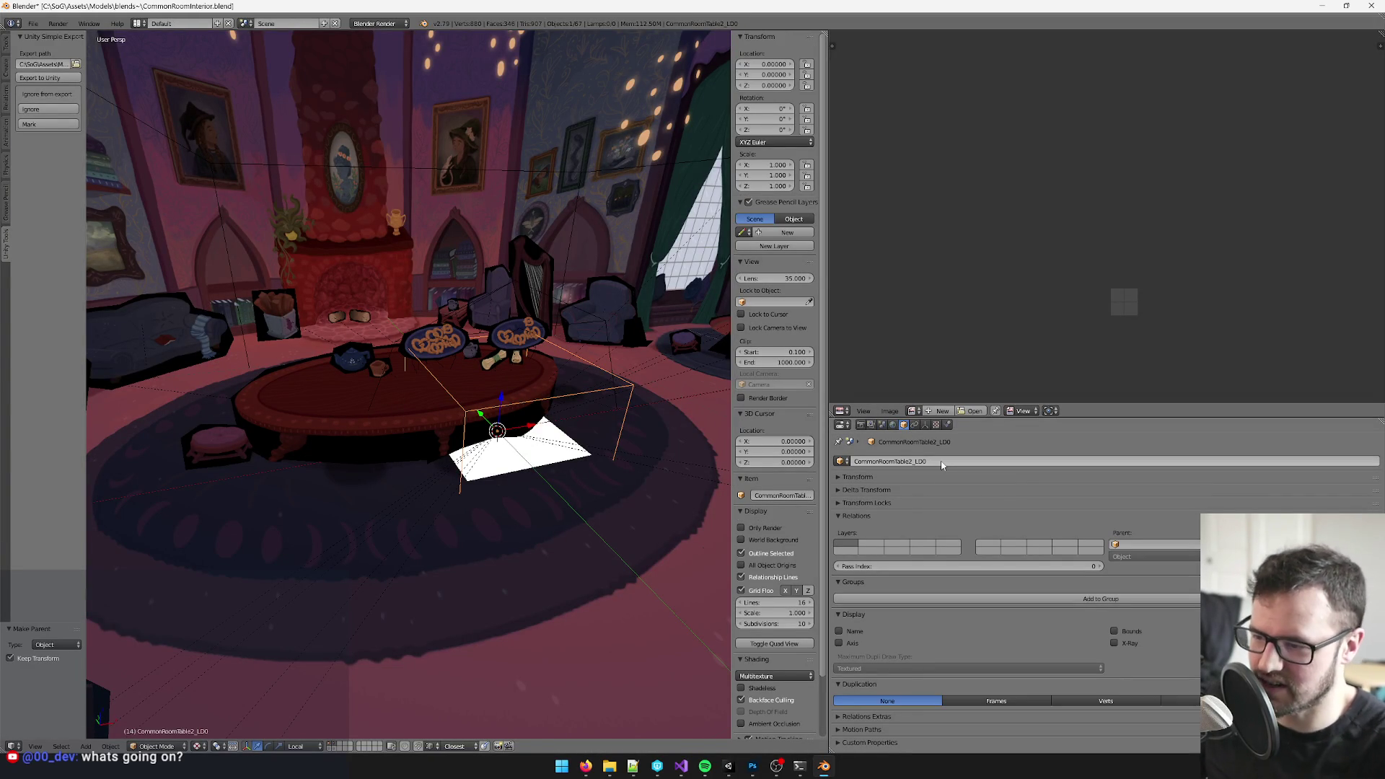
key(ctrl+e)
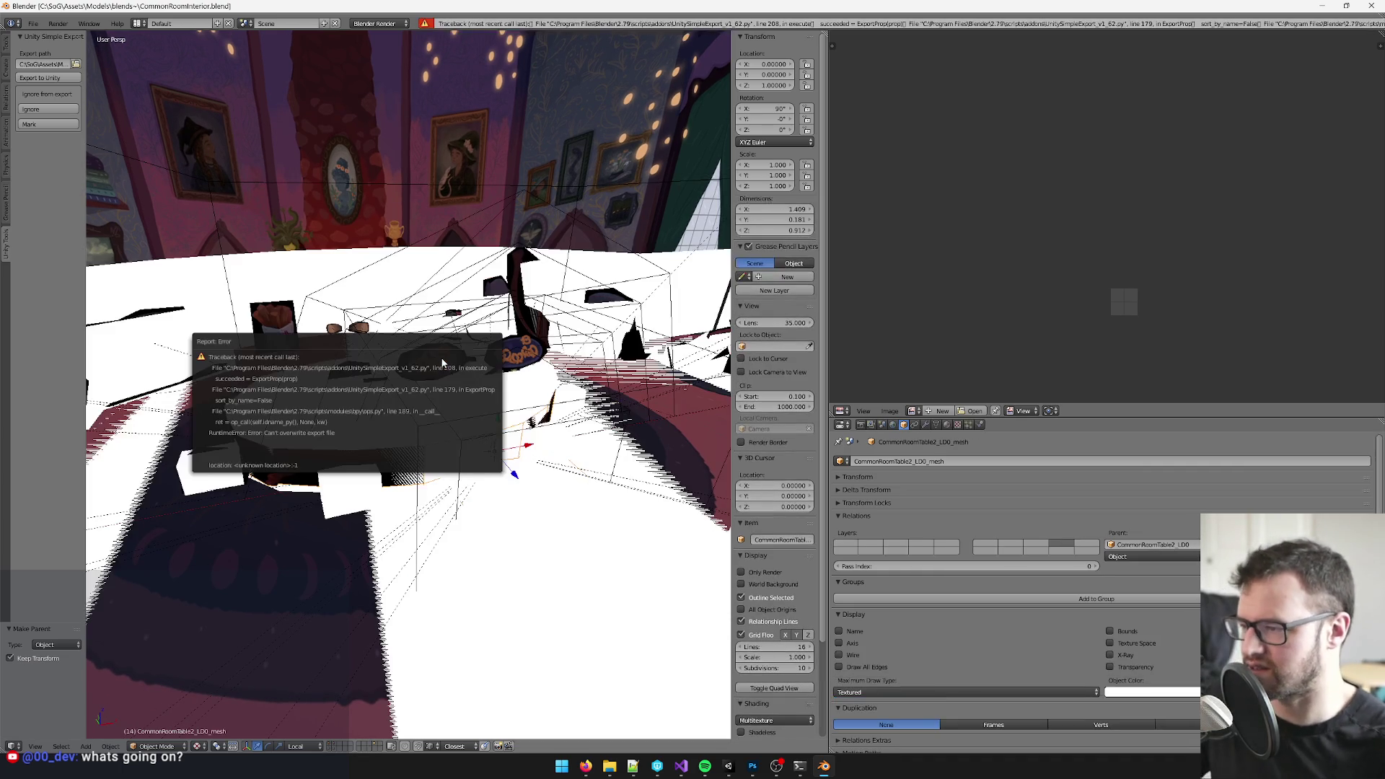
key(ctrl+z)
drag(514, 308, 452, 386)
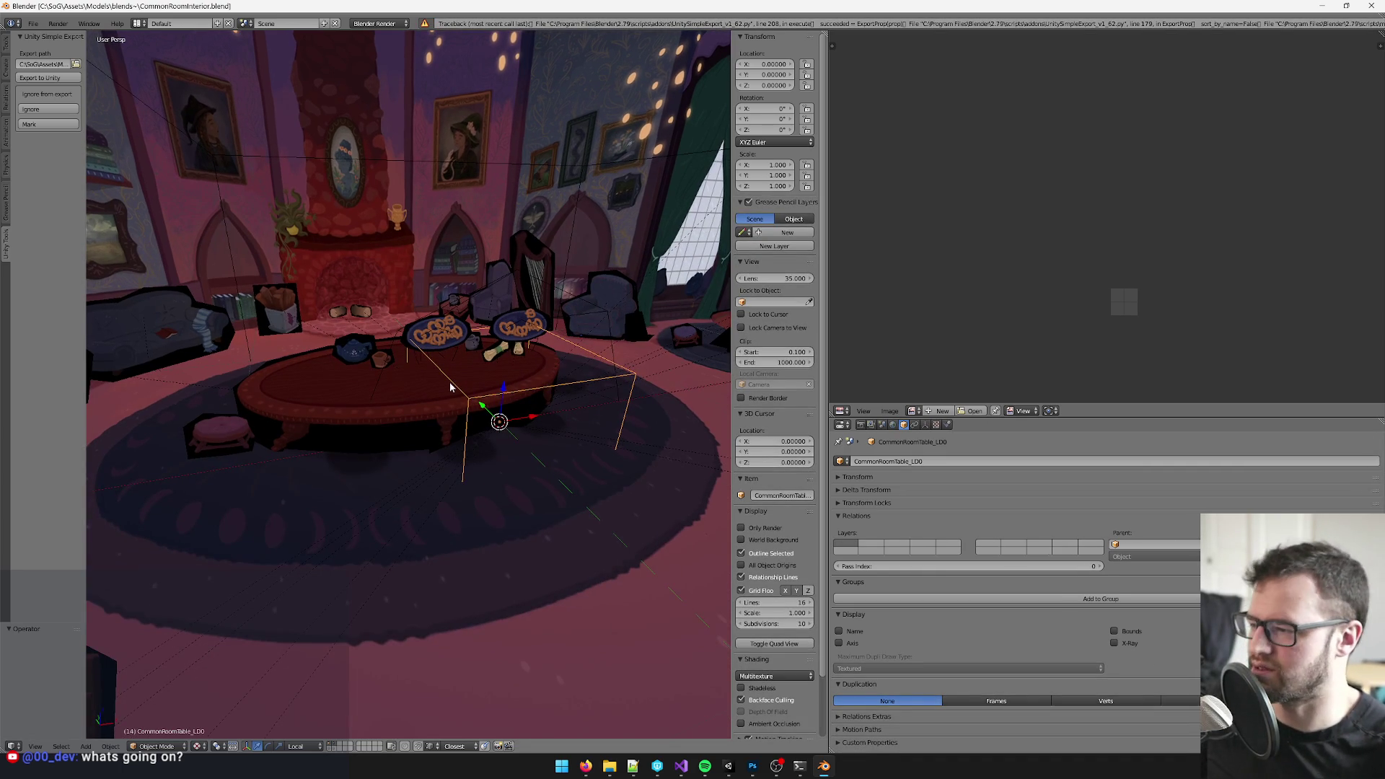
key(g)
key(Escape)
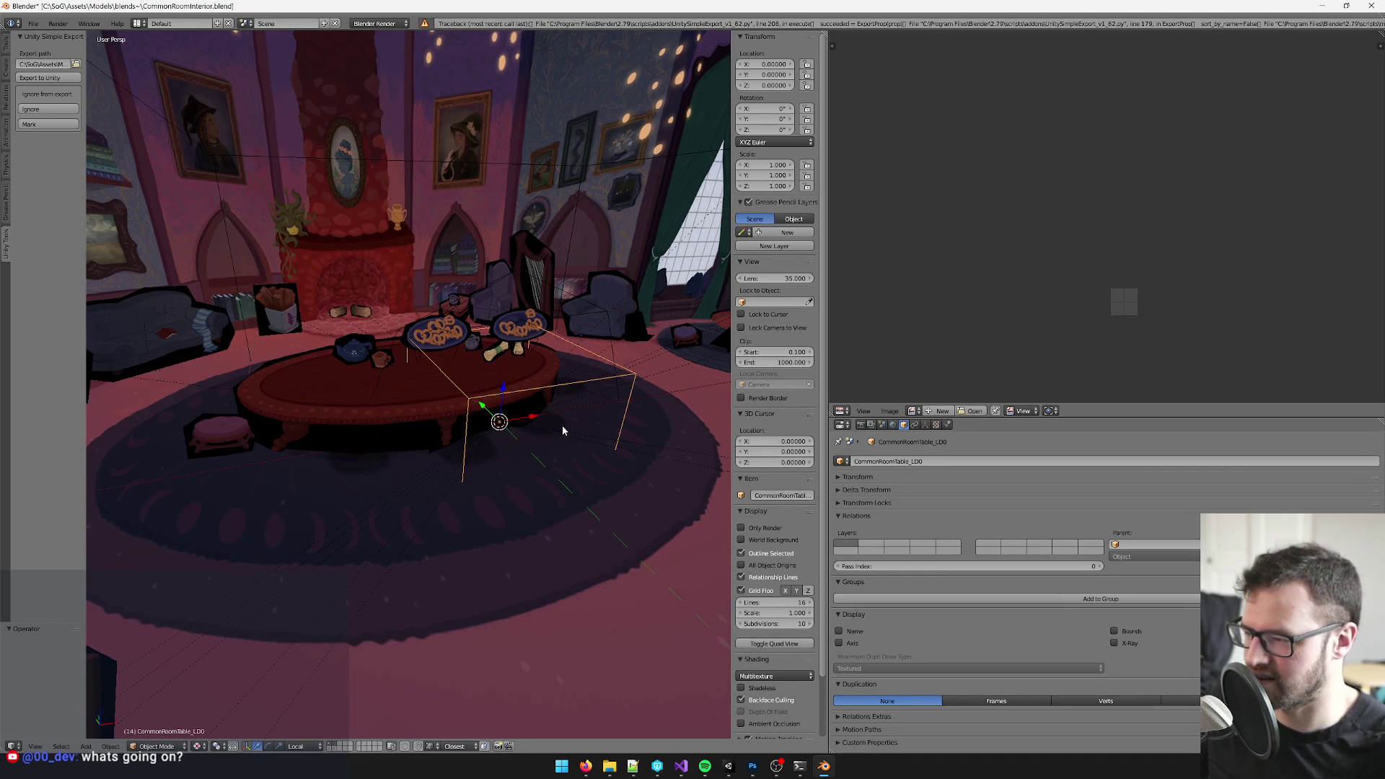
key(ctrl+shift+z)
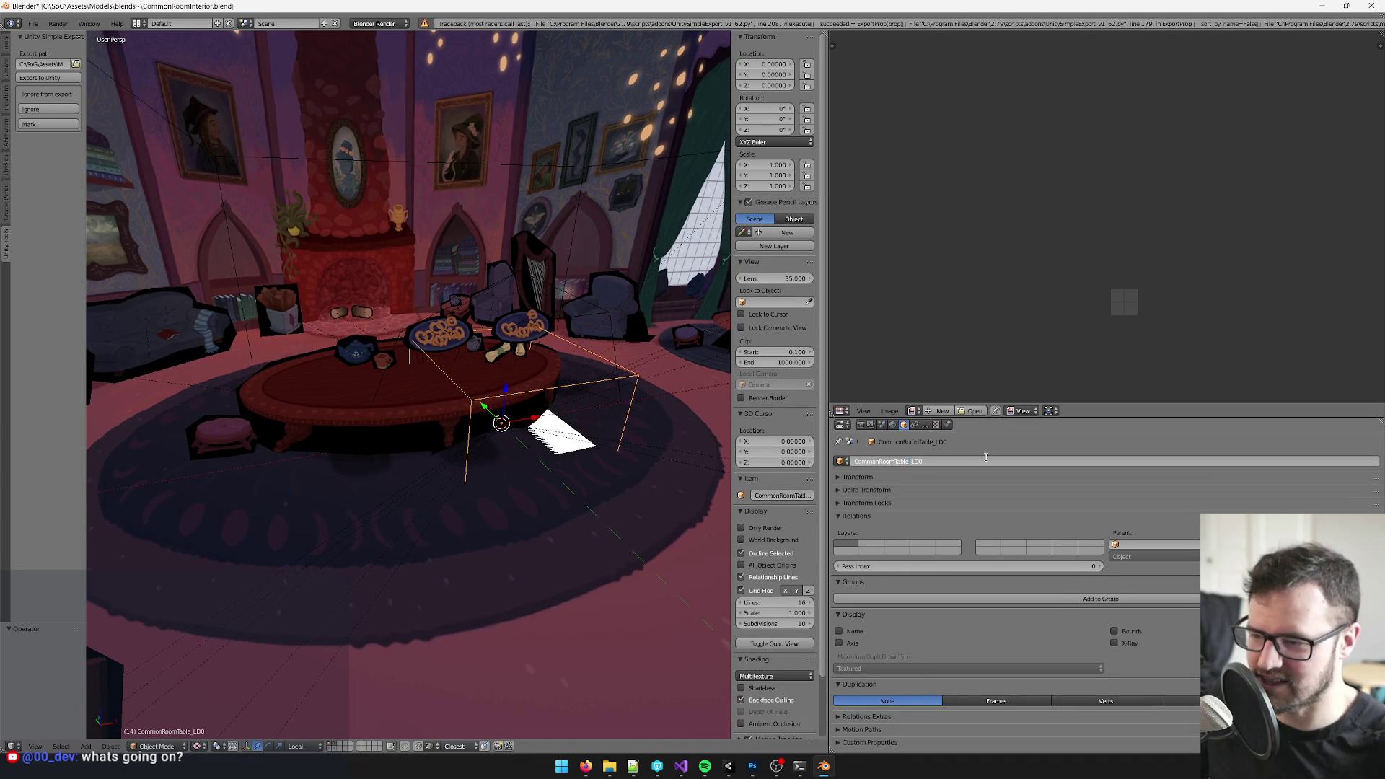
text(2)
- Retry the table 2 rename and export, undo again after the error, and switch to Unity
key(Return)
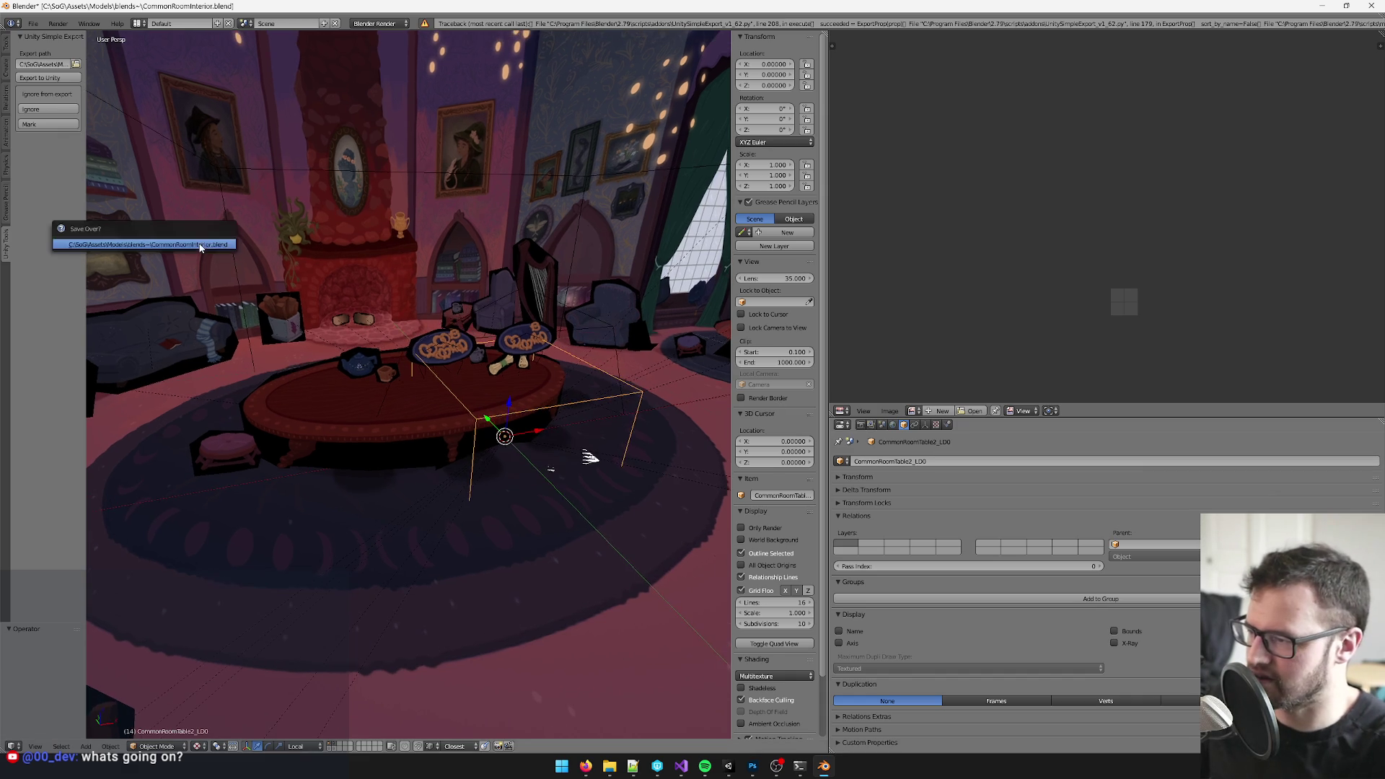
drag(325, 324, 441, 308)
key(ctrl+e)
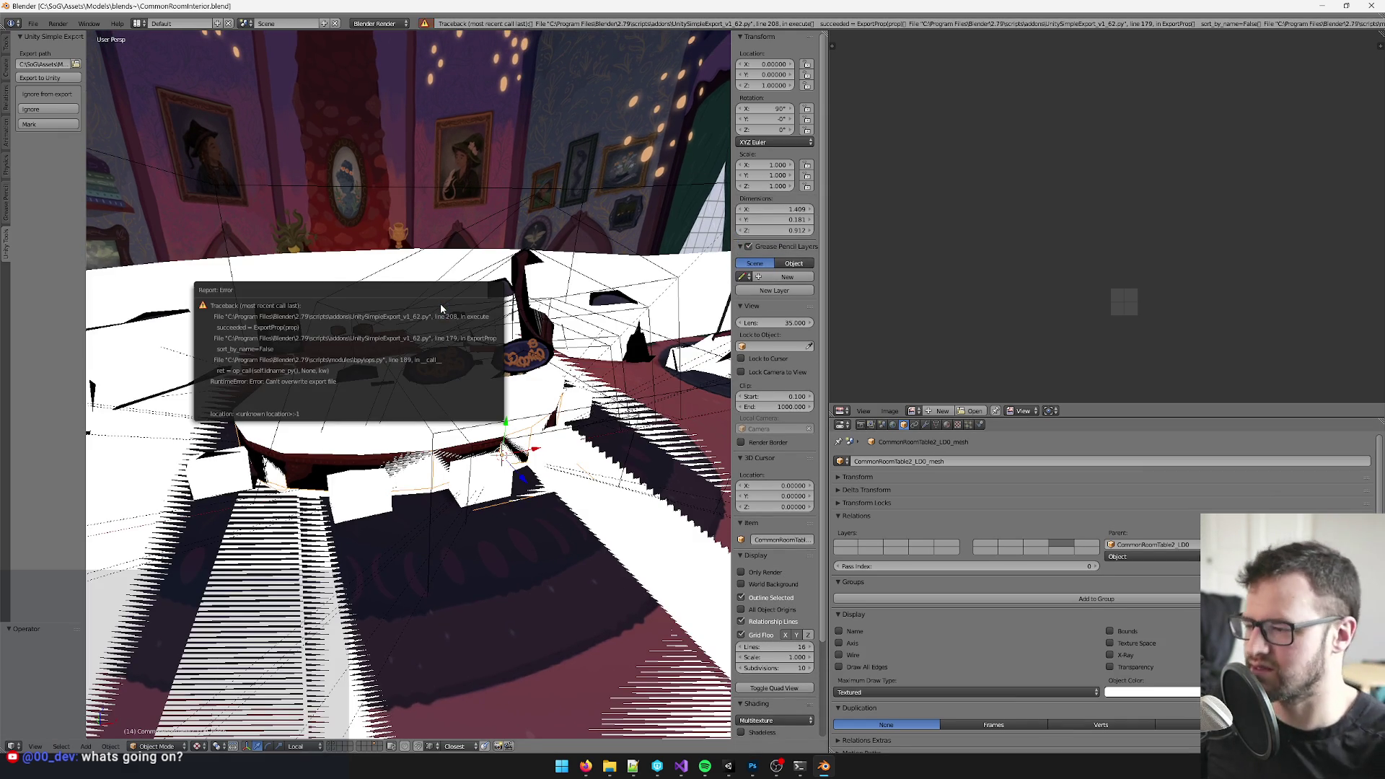
key(ctrl+z)
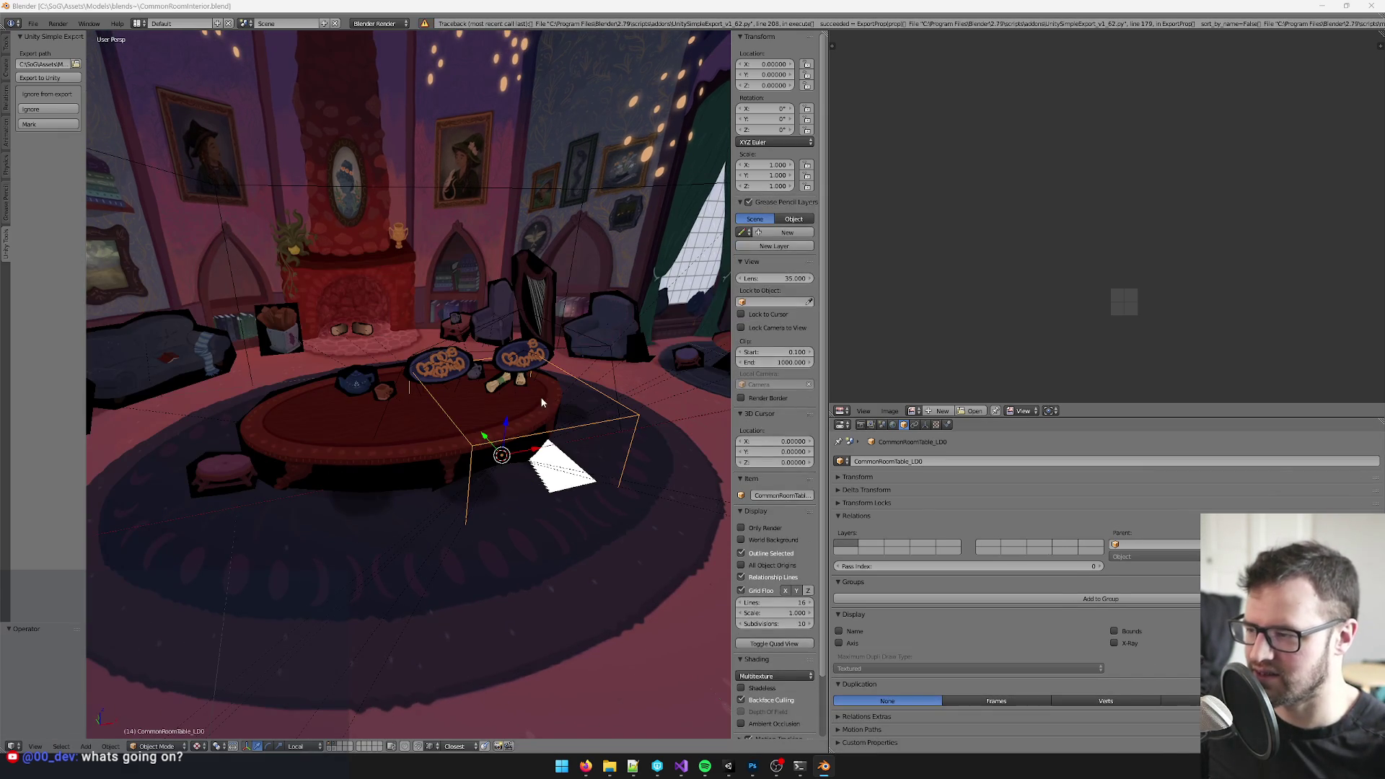
key(alt+Tab)
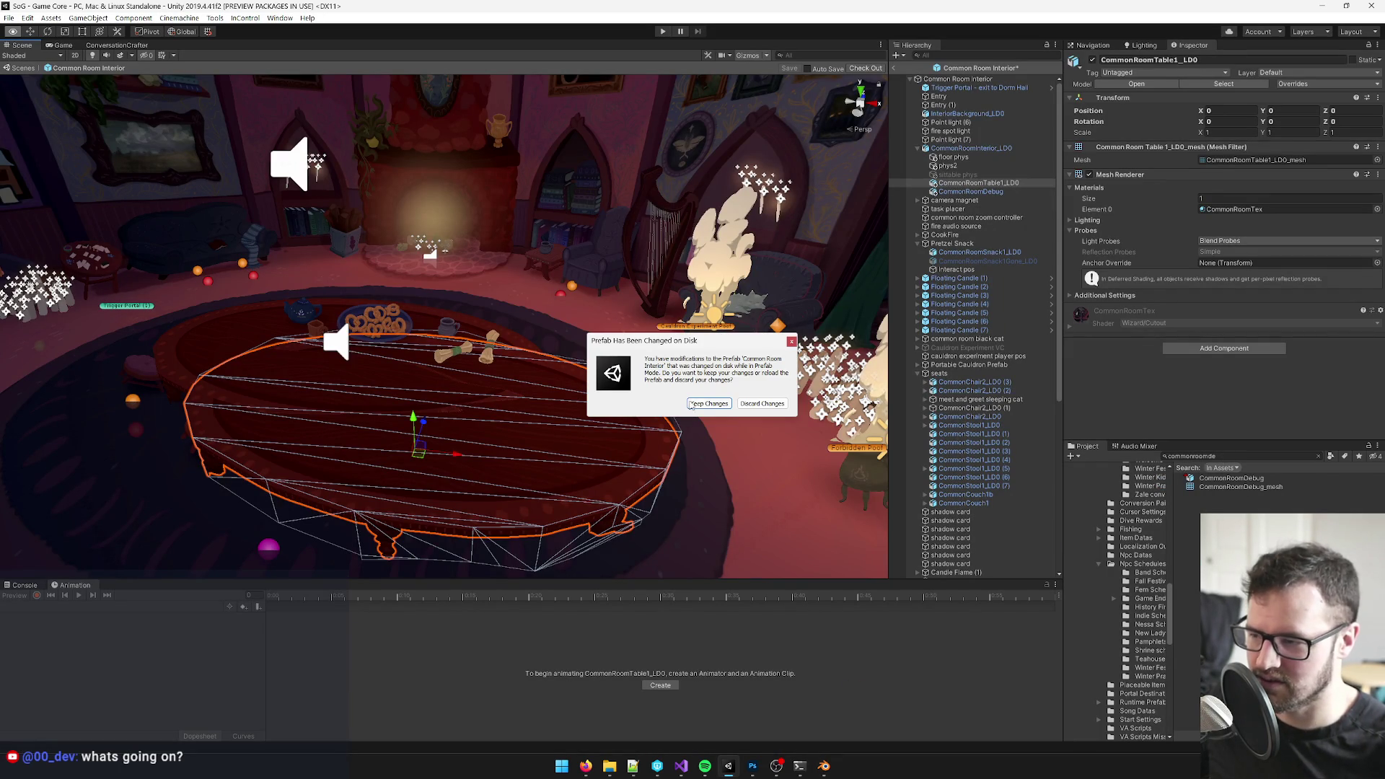
- Keep the Common Room Interior prefab changes reloaded from disk
click(709, 404)
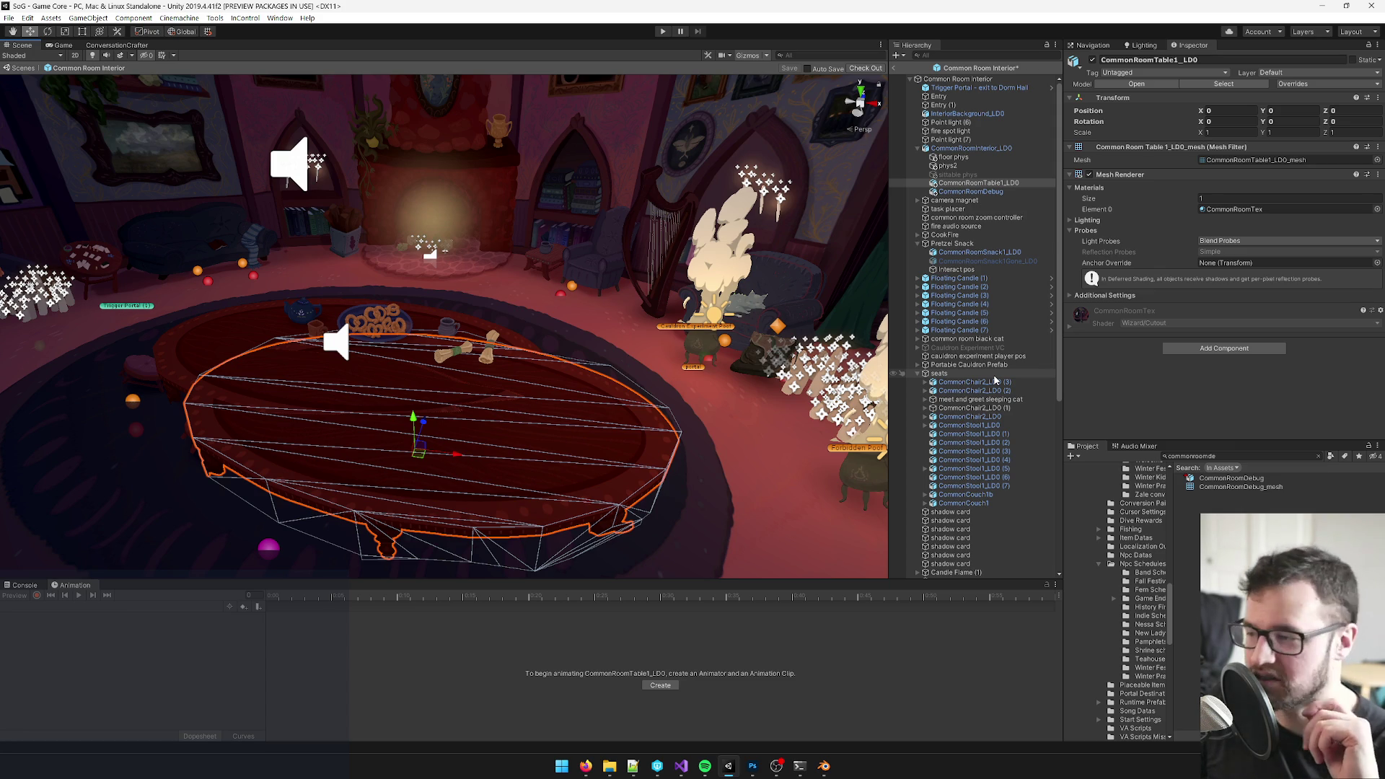
- Inspect the table in the room, undo the accidental nudge, reselect CommonRoomTable1_LD0, then switch to Blender
drag(358, 425, 465, 384)
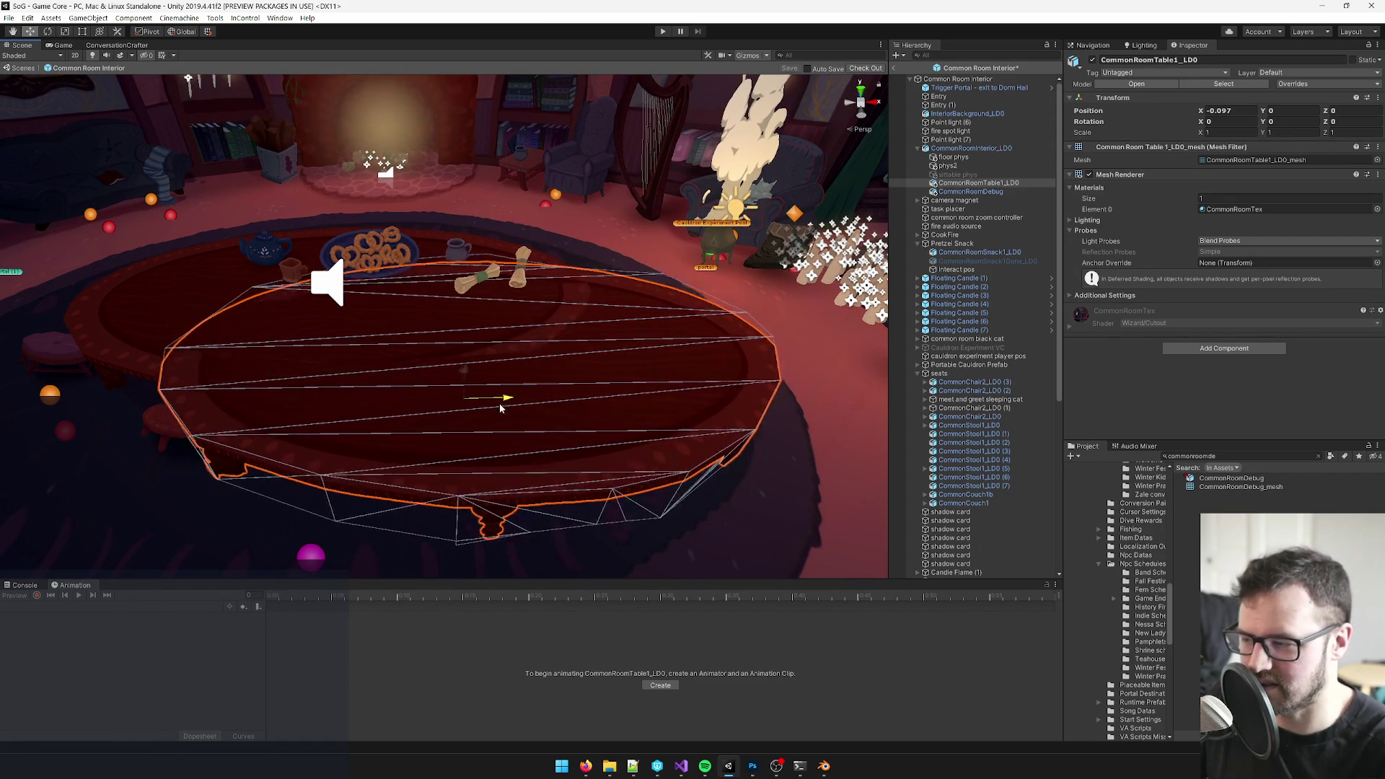
drag(517, 398, 574, 404)
key(ctrl+z)
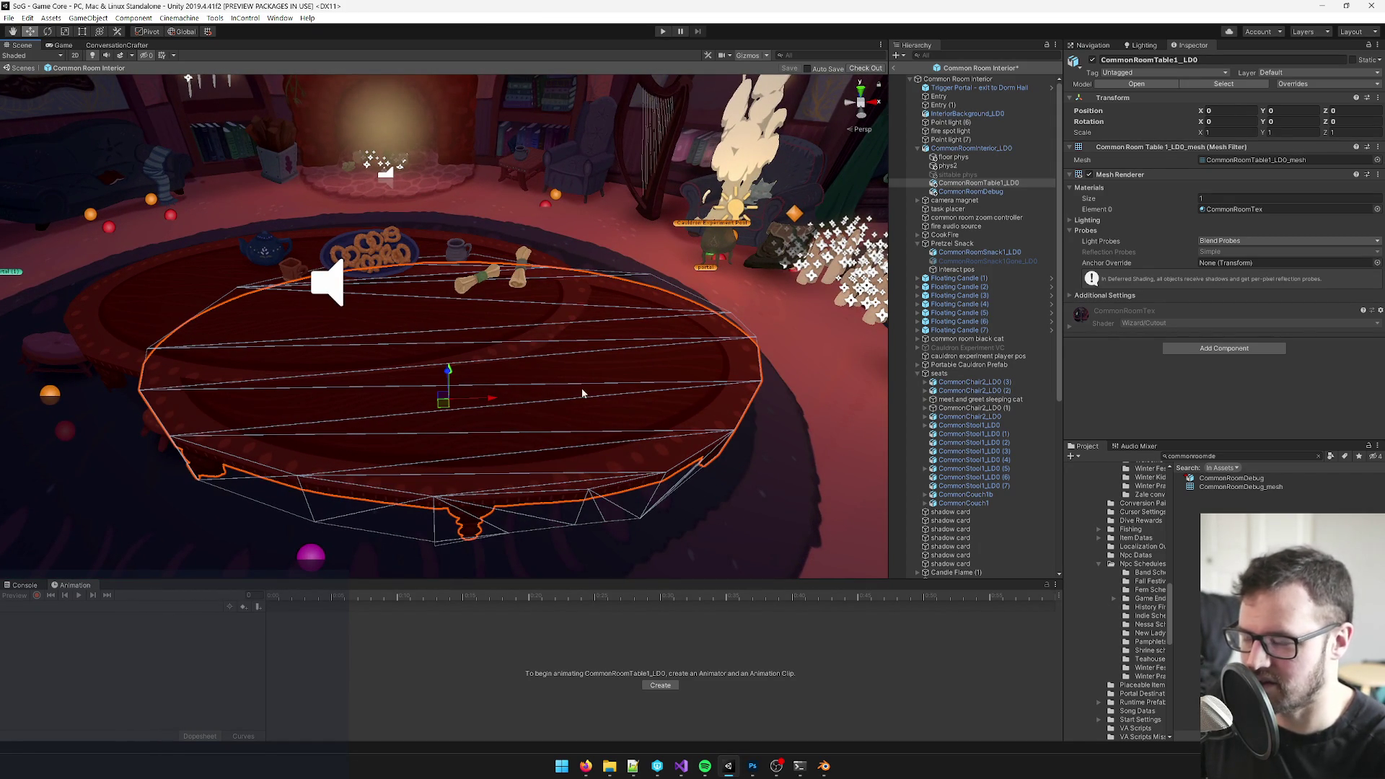
drag(551, 389, 546, 392)
scroll(down, 3)
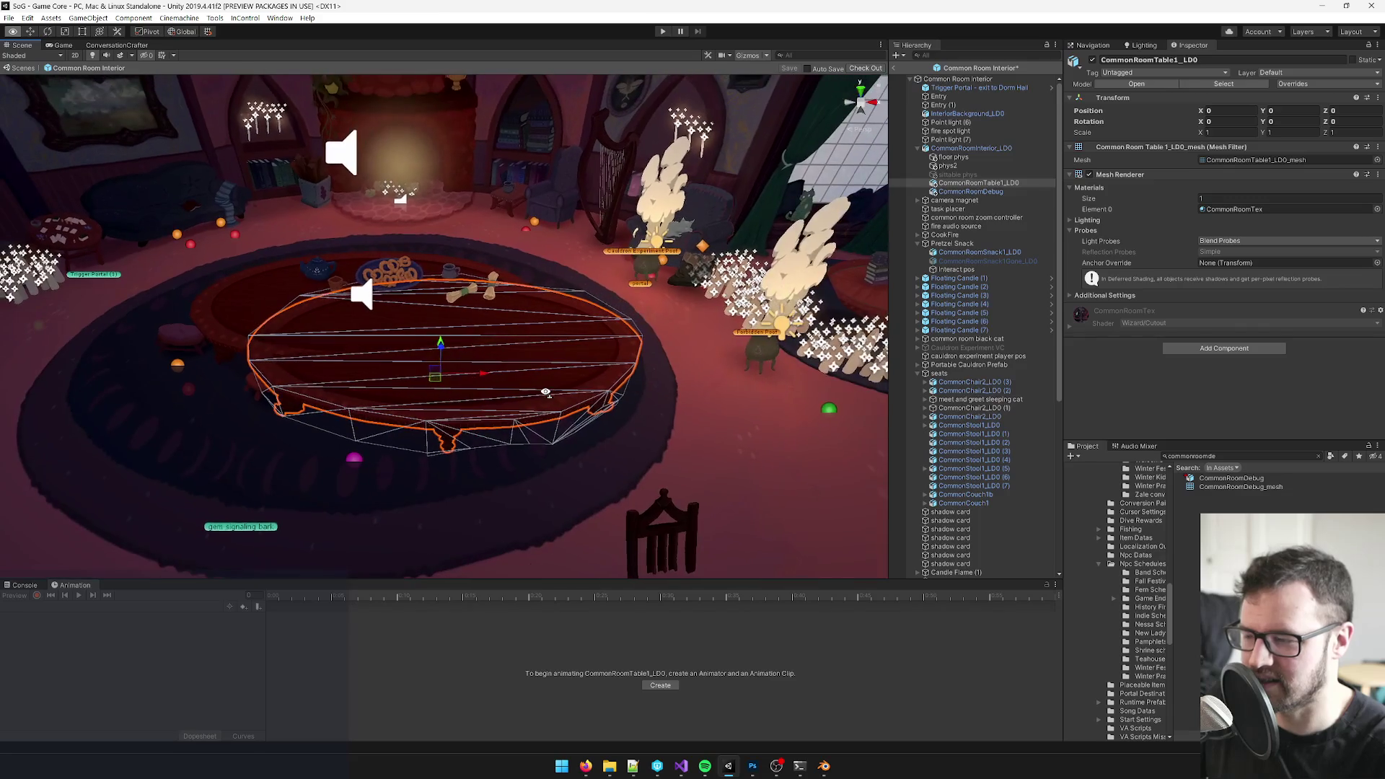
click(697, 414)
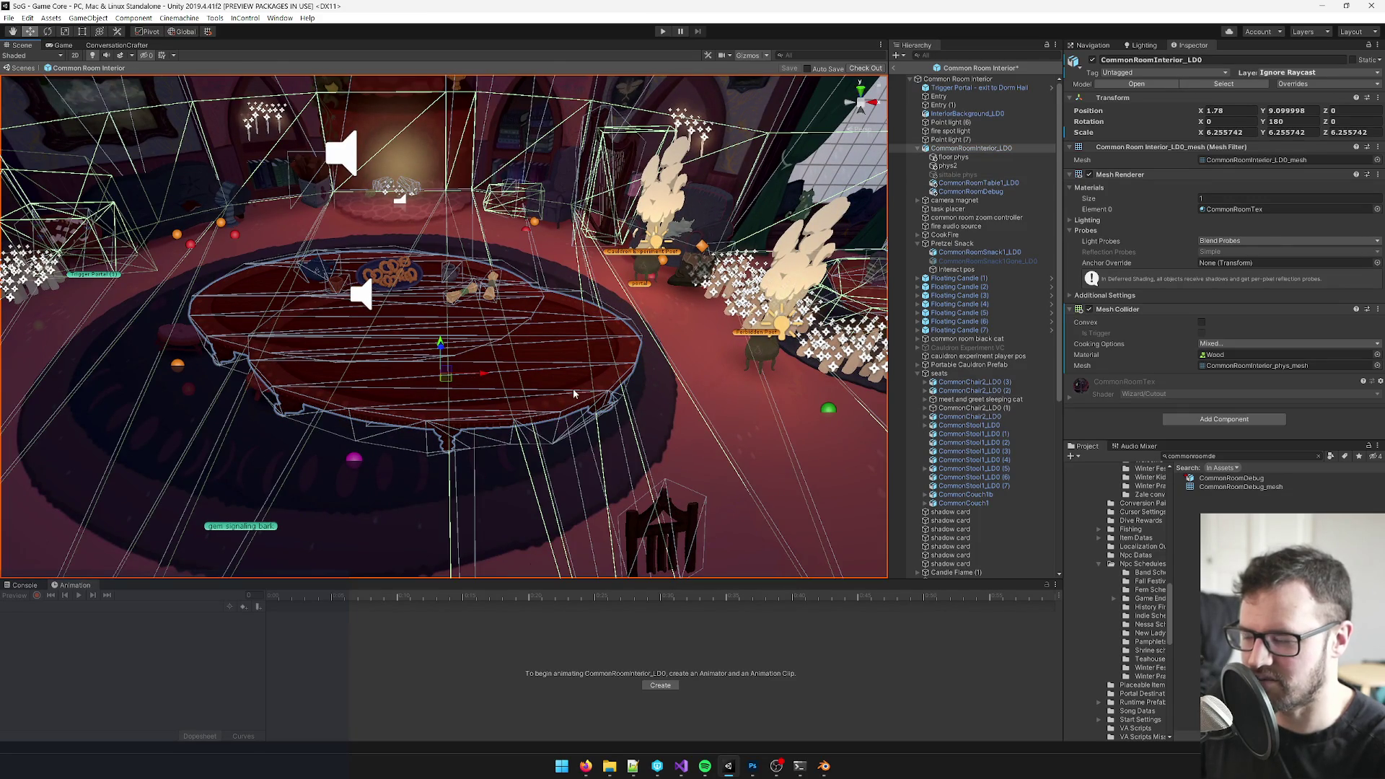
click(573, 395)
click(532, 368)
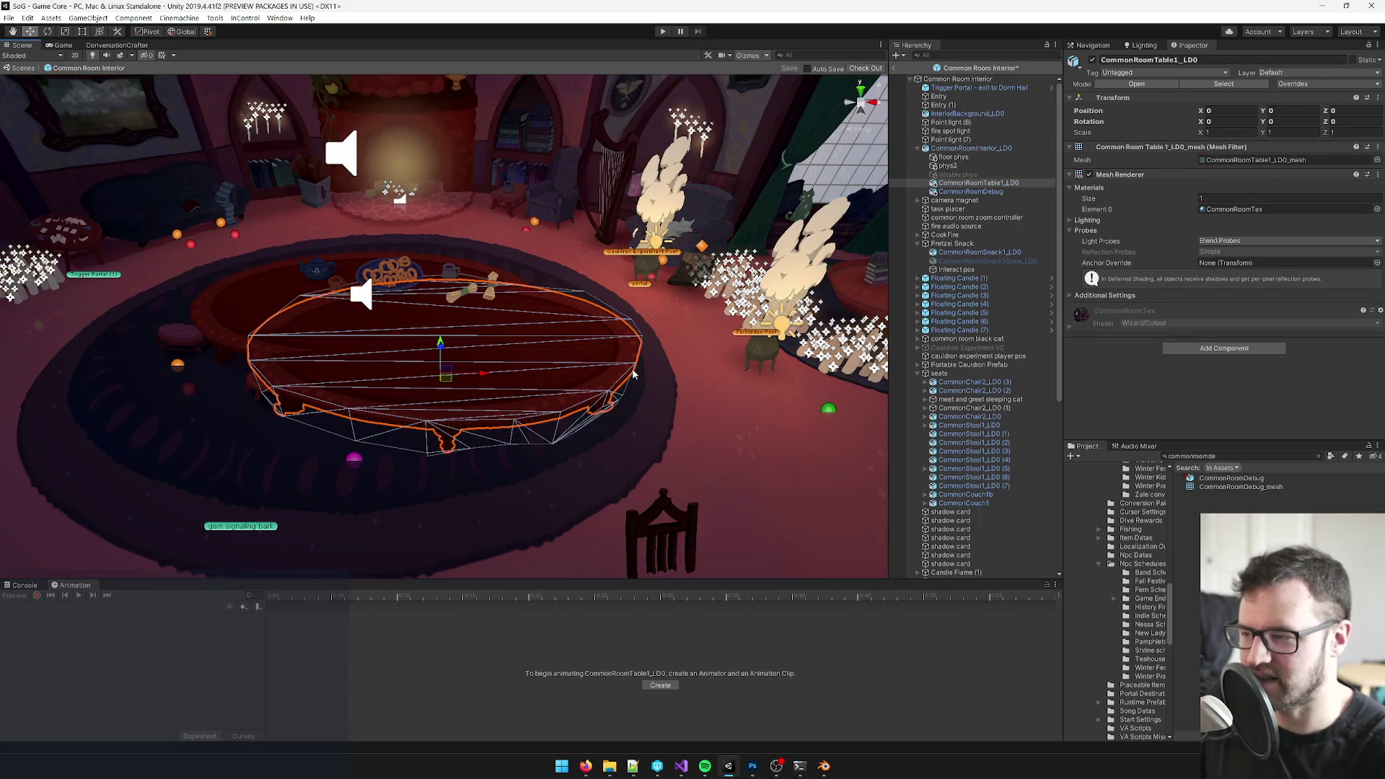
drag(552, 349, 572, 344)
key(alt+Tab)
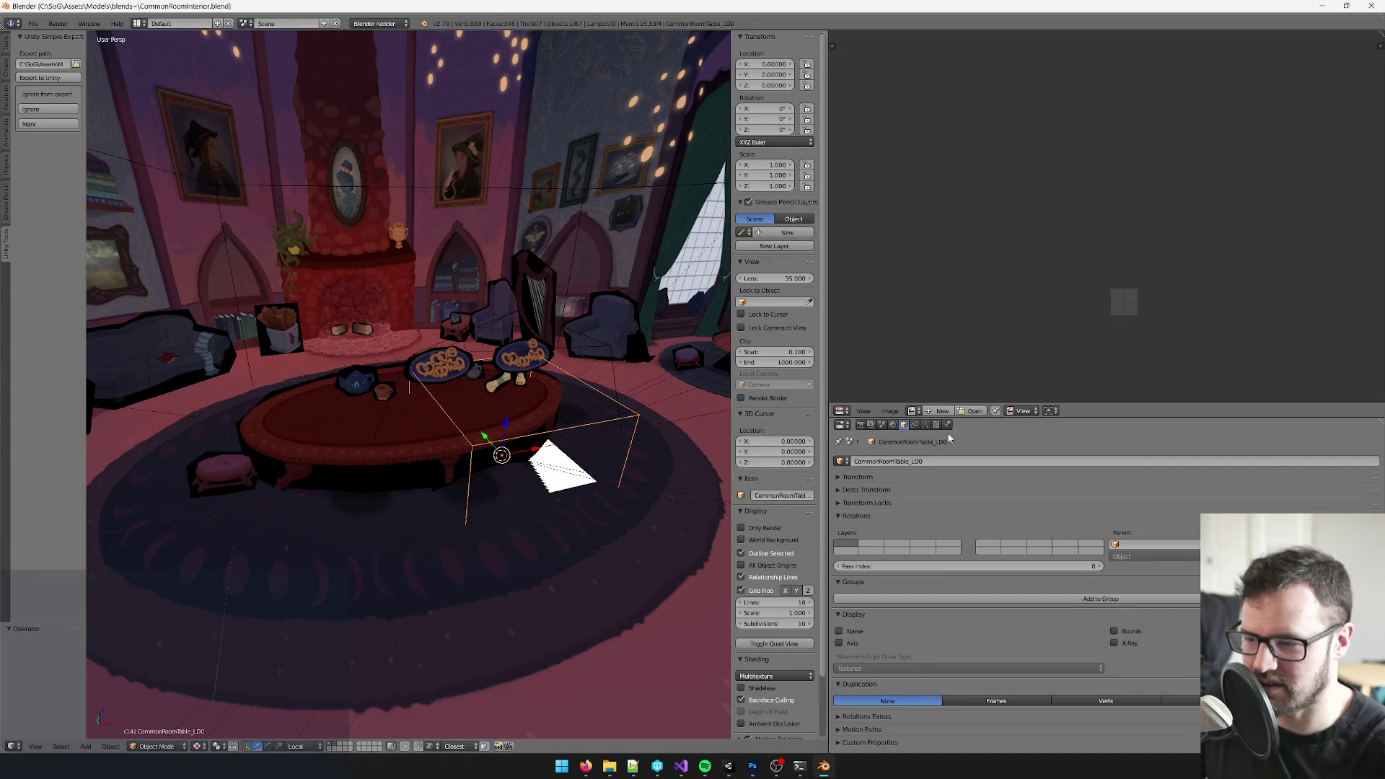
- Inspect CommonRoomTable_LD0, leave its name unchanged, save the blend file and switch to Unity
drag(596, 420, 580, 425)
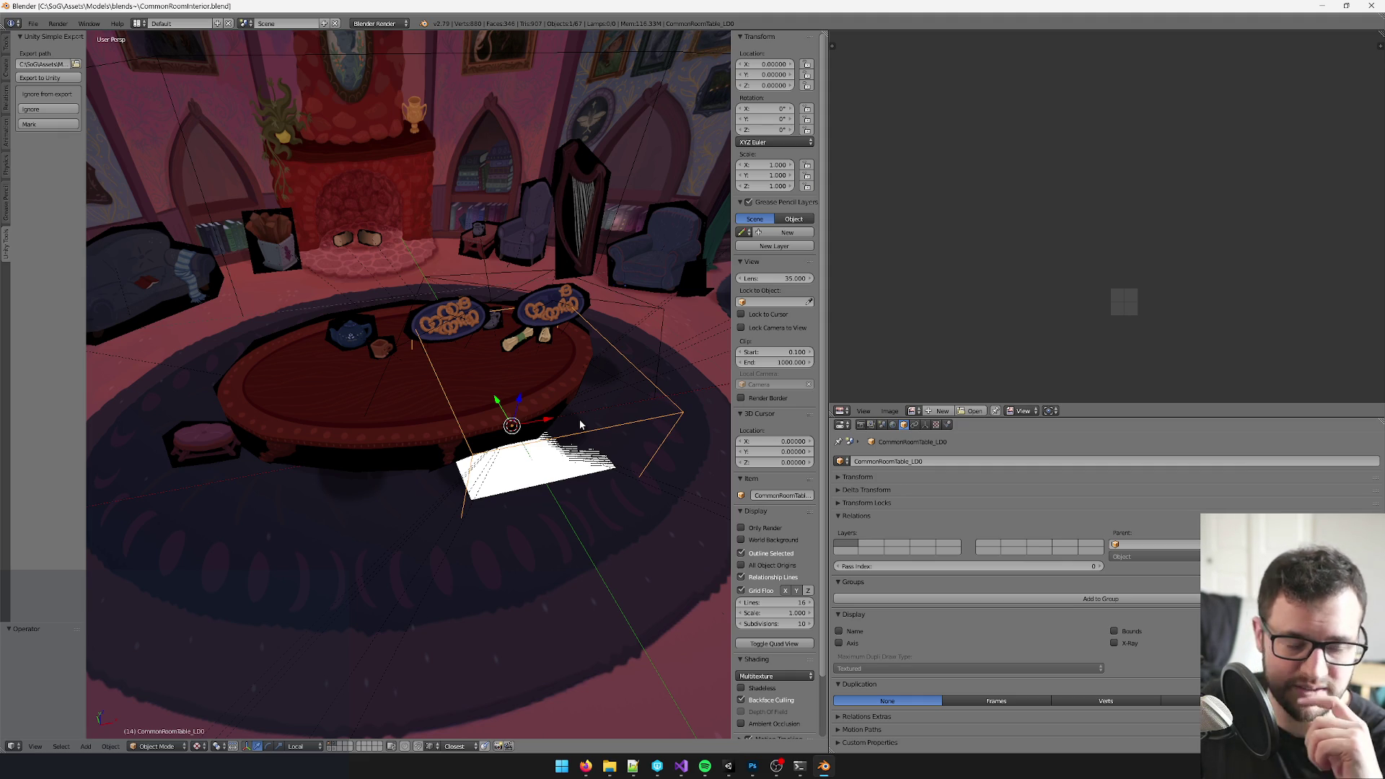
scroll(down, 3)
drag(520, 449, 523, 459)
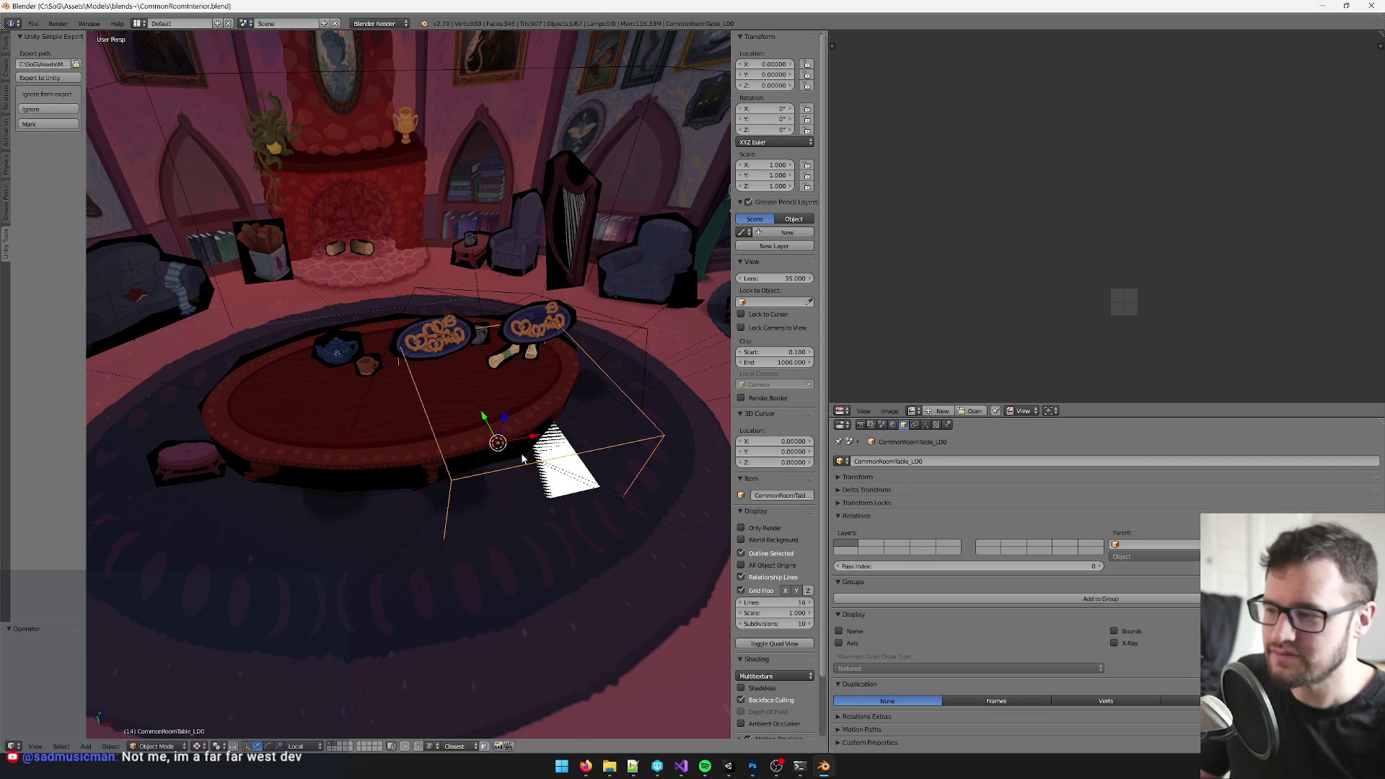
drag(404, 531, 650, 455)
double_click(898, 462)
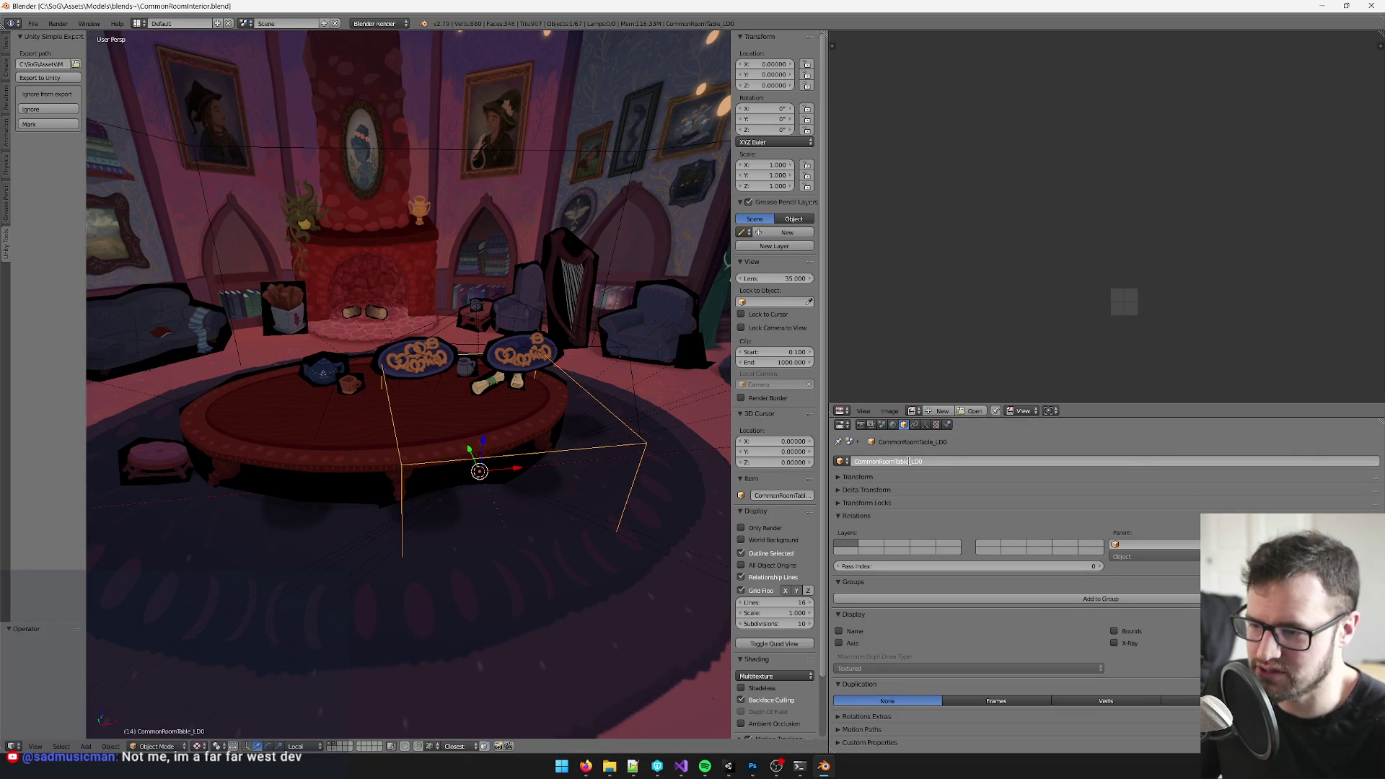
key(Return)
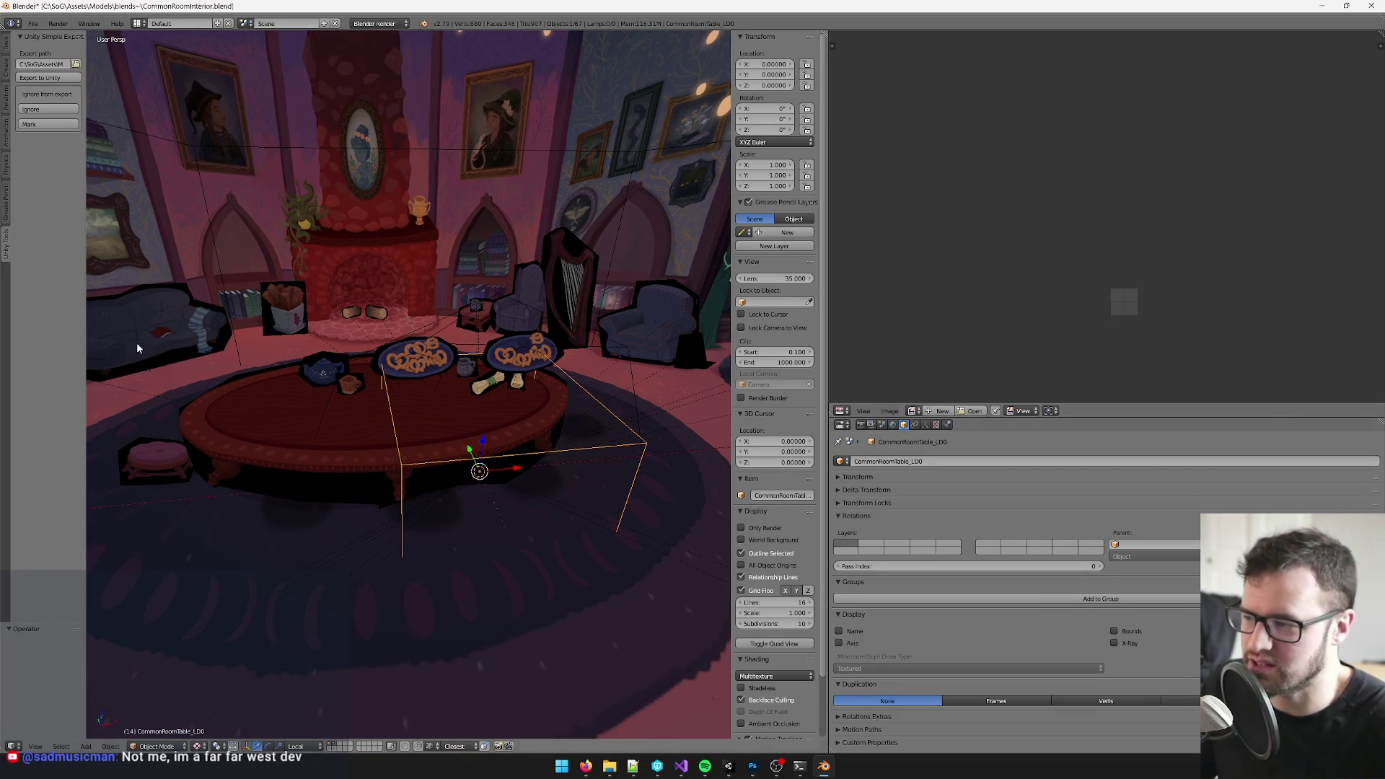
scroll(down, 3)
key(ctrl+z)
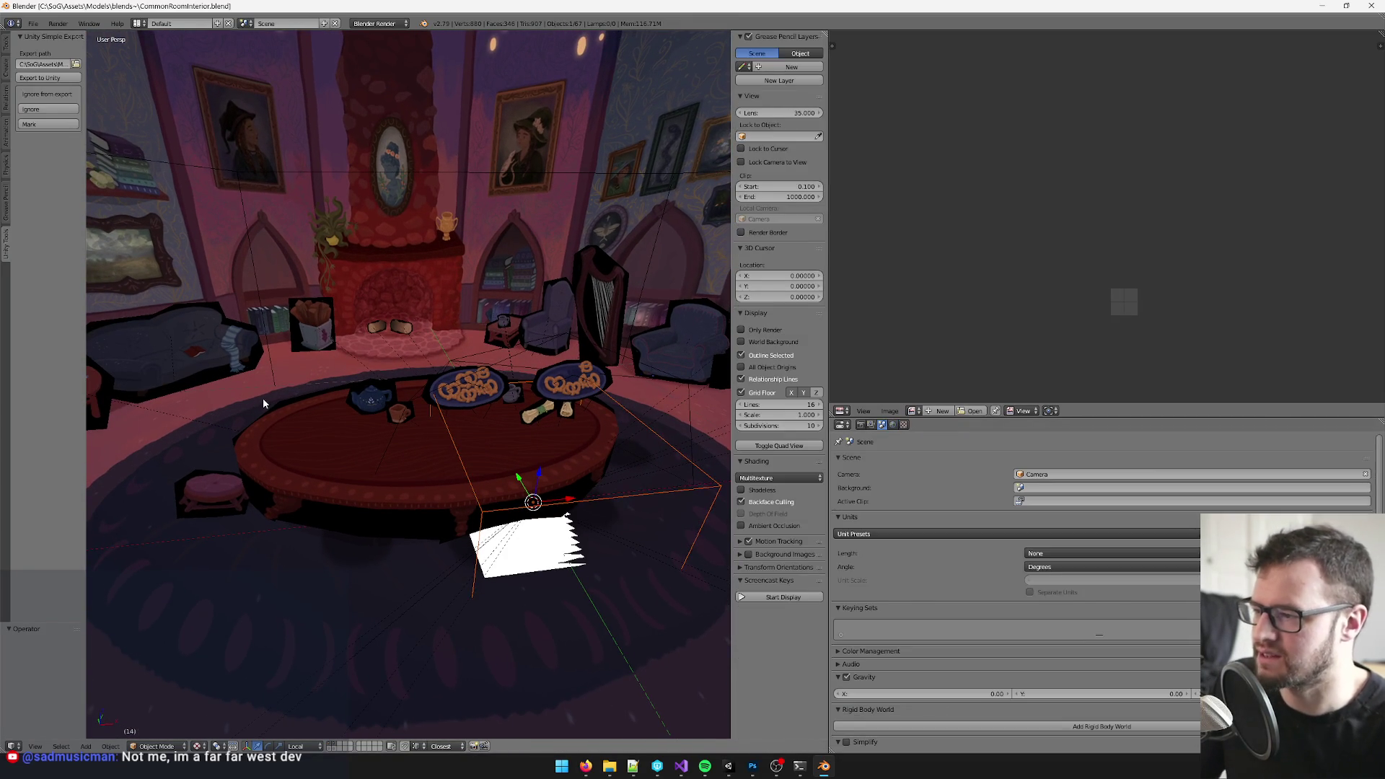
drag(378, 426, 477, 484)
key(ctrl+s)
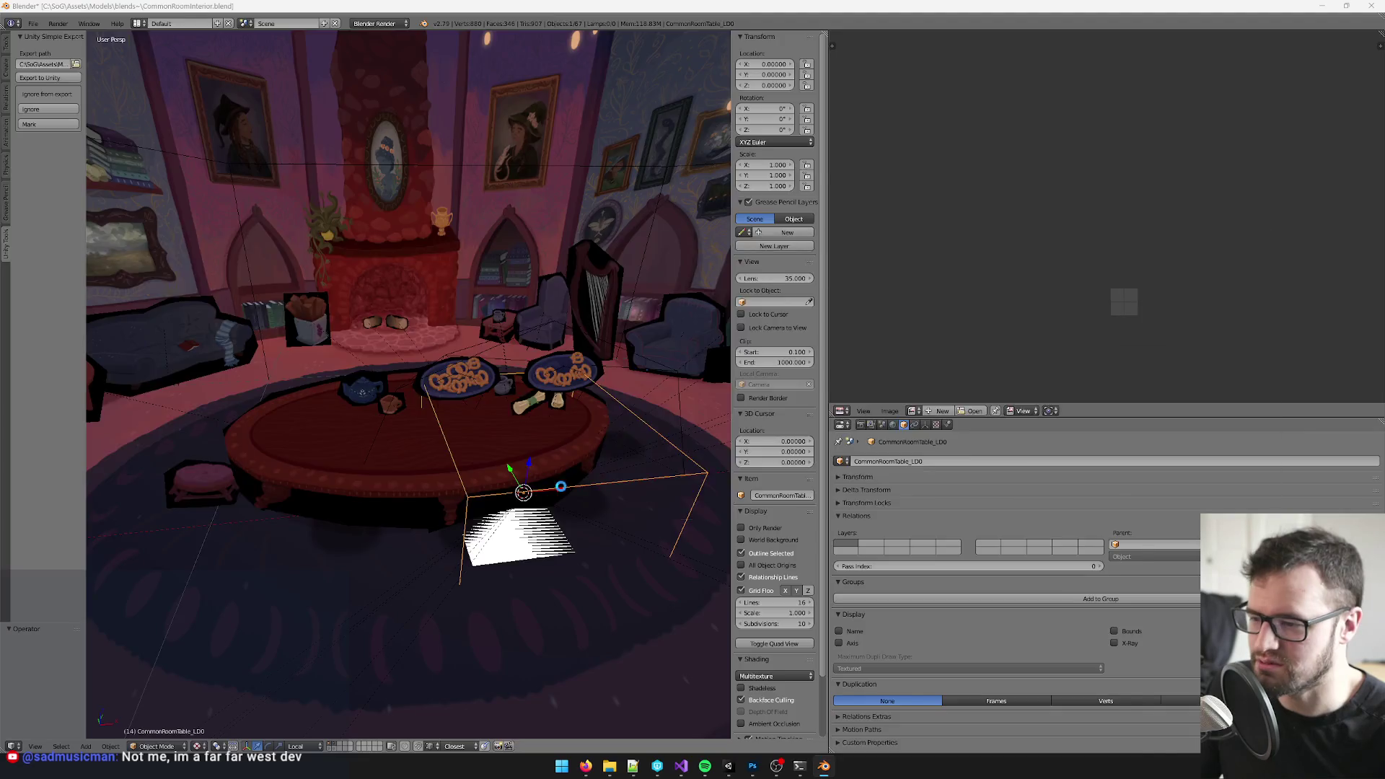
key(alt+Tab)
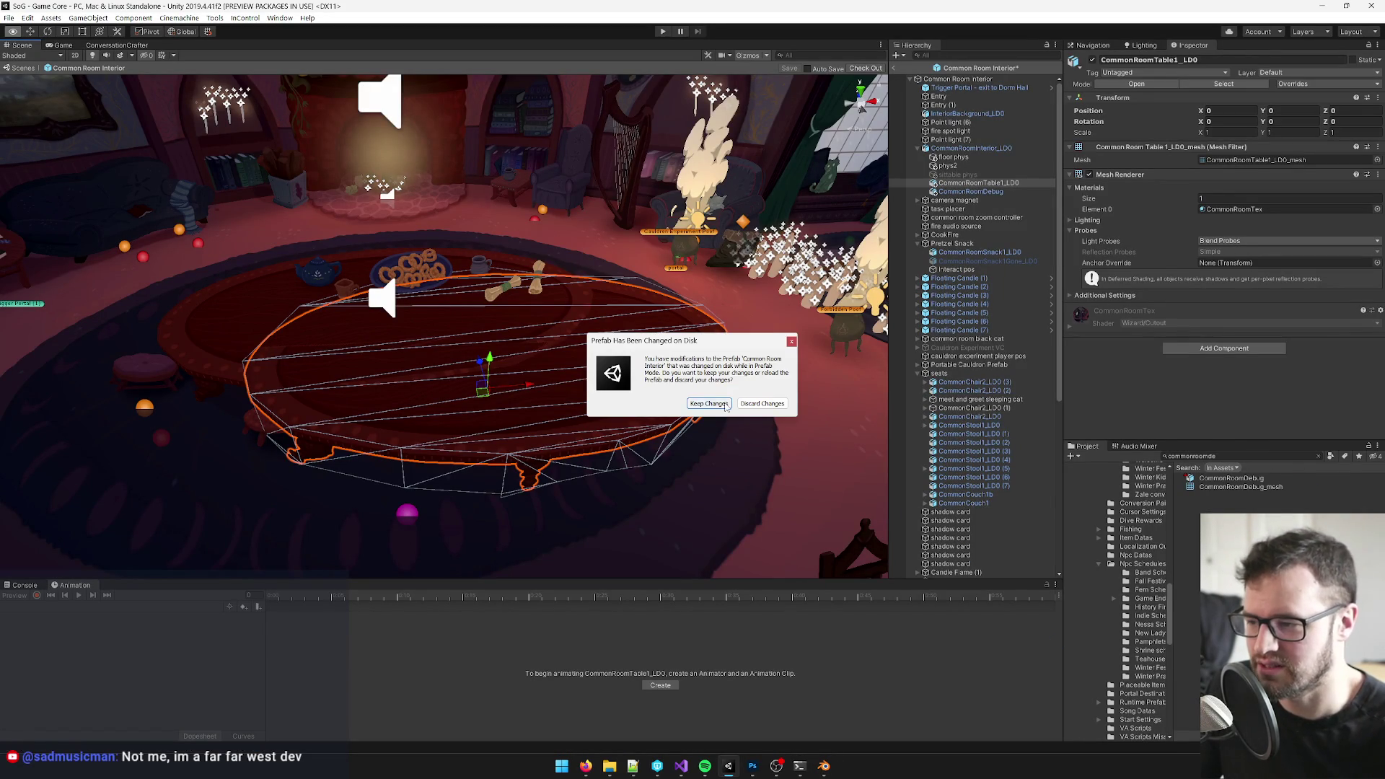
- Keep the prefab changes, preview the CommonRoomTable2_LD0 model from the asset search, then return to Blender's table name field
click(708, 402)
click(1220, 455)
text(ommo)
text(omtable2)
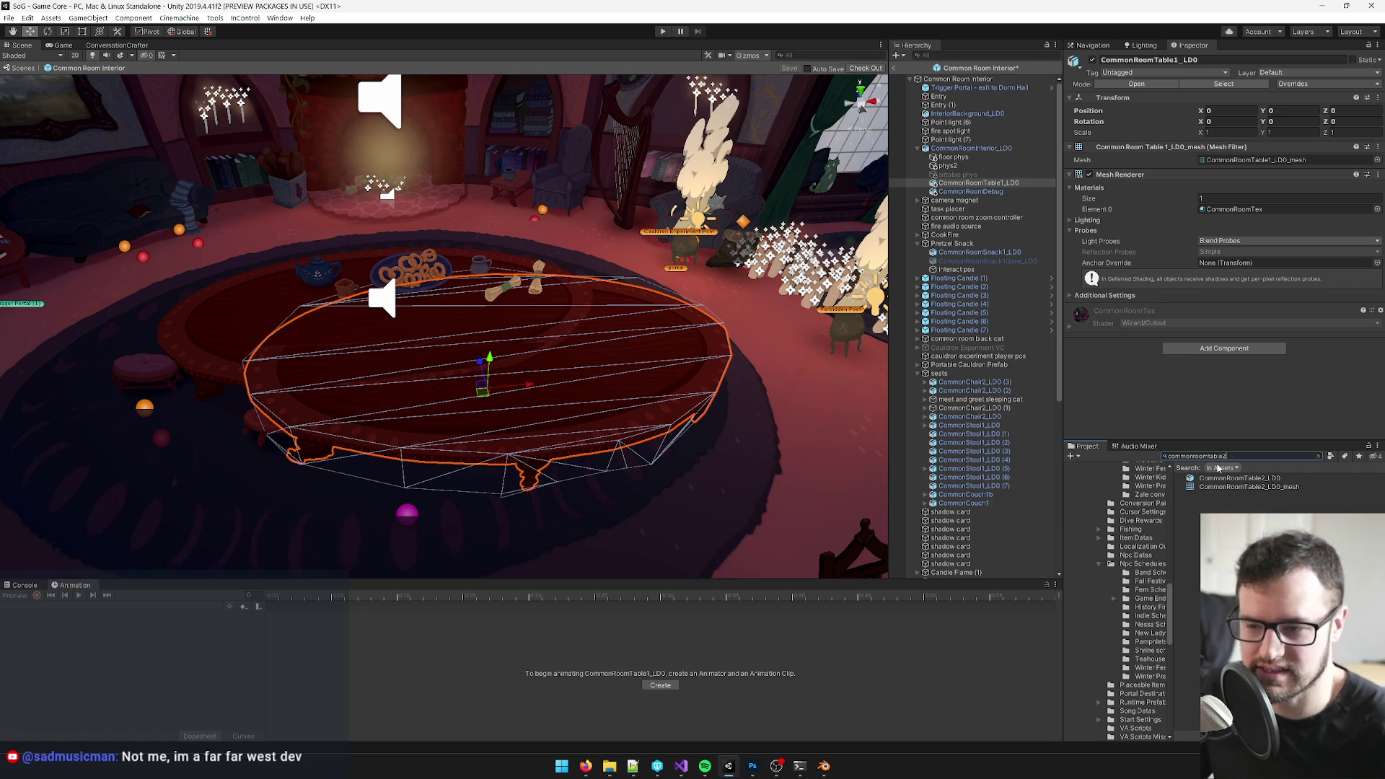
click(1233, 478)
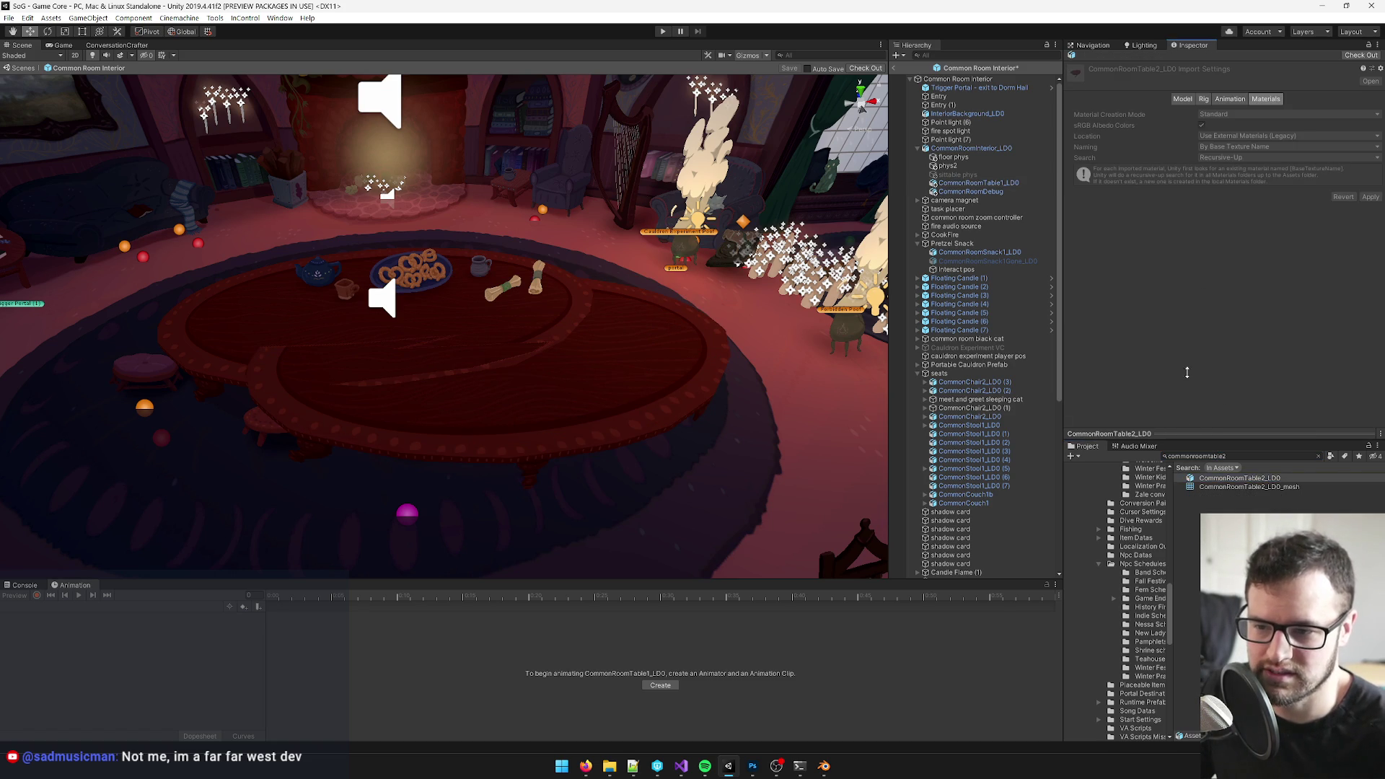
drag(1189, 432, 1189, 214)
drag(1223, 314, 1190, 314)
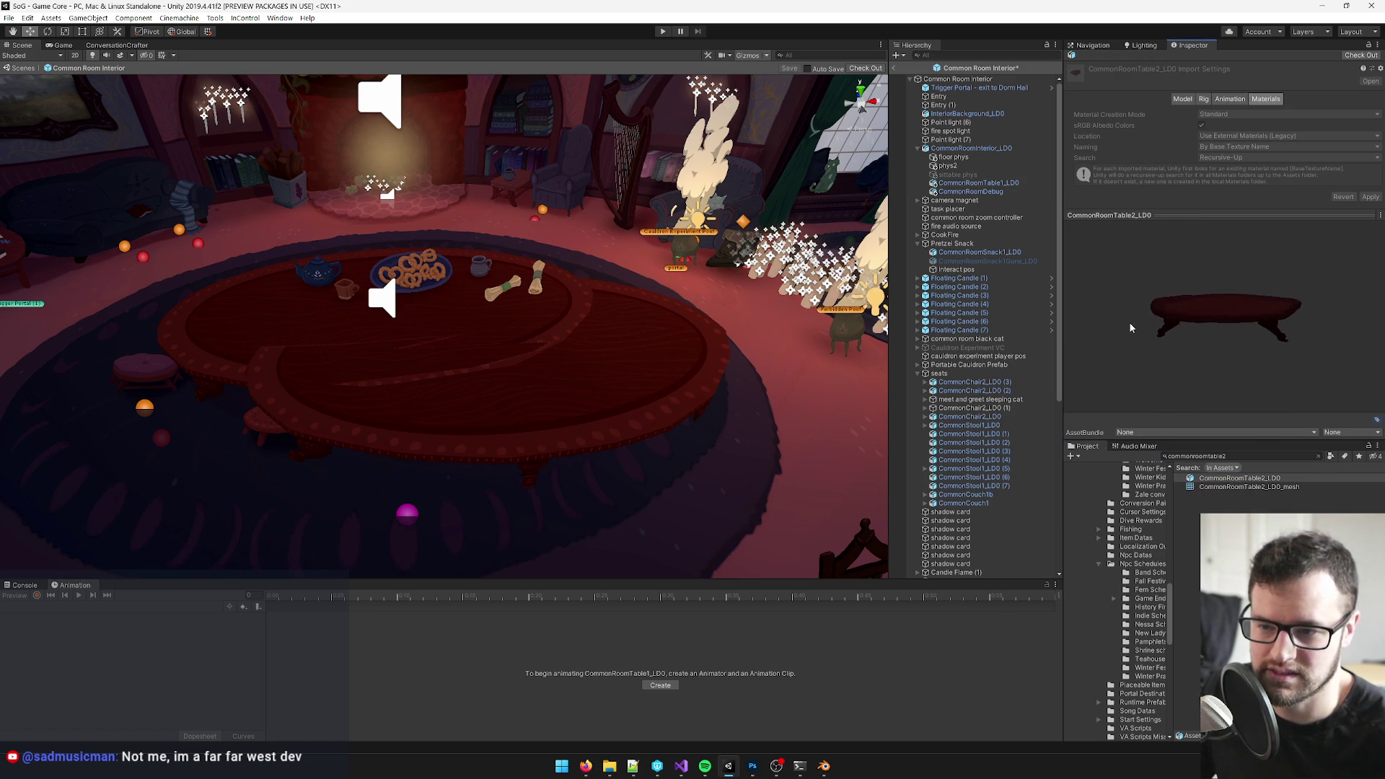
key(alt+Tab)
double_click(909, 461)
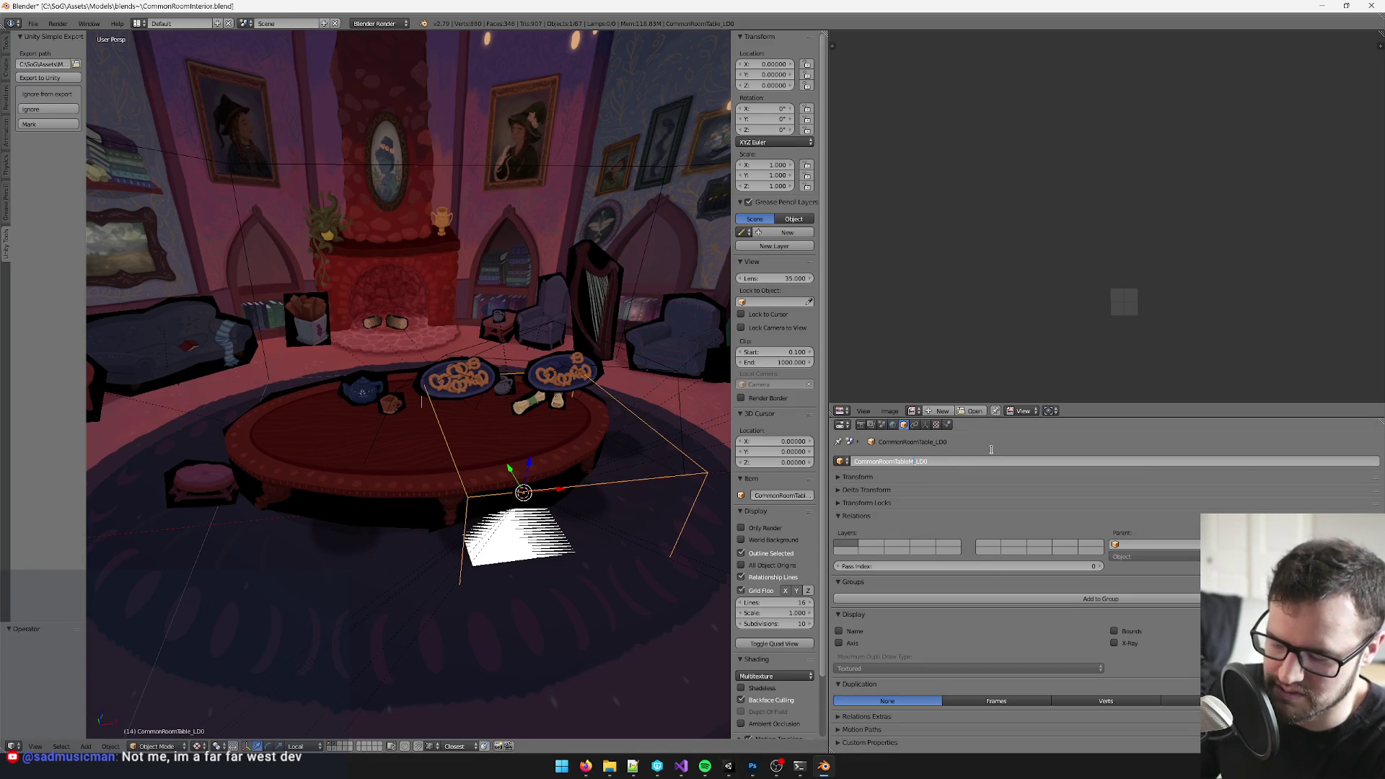
text(Mystery)
- Confirm the CommonRoomTableMystery_LD0 name and switch to Unity for the reimport
key(Return)
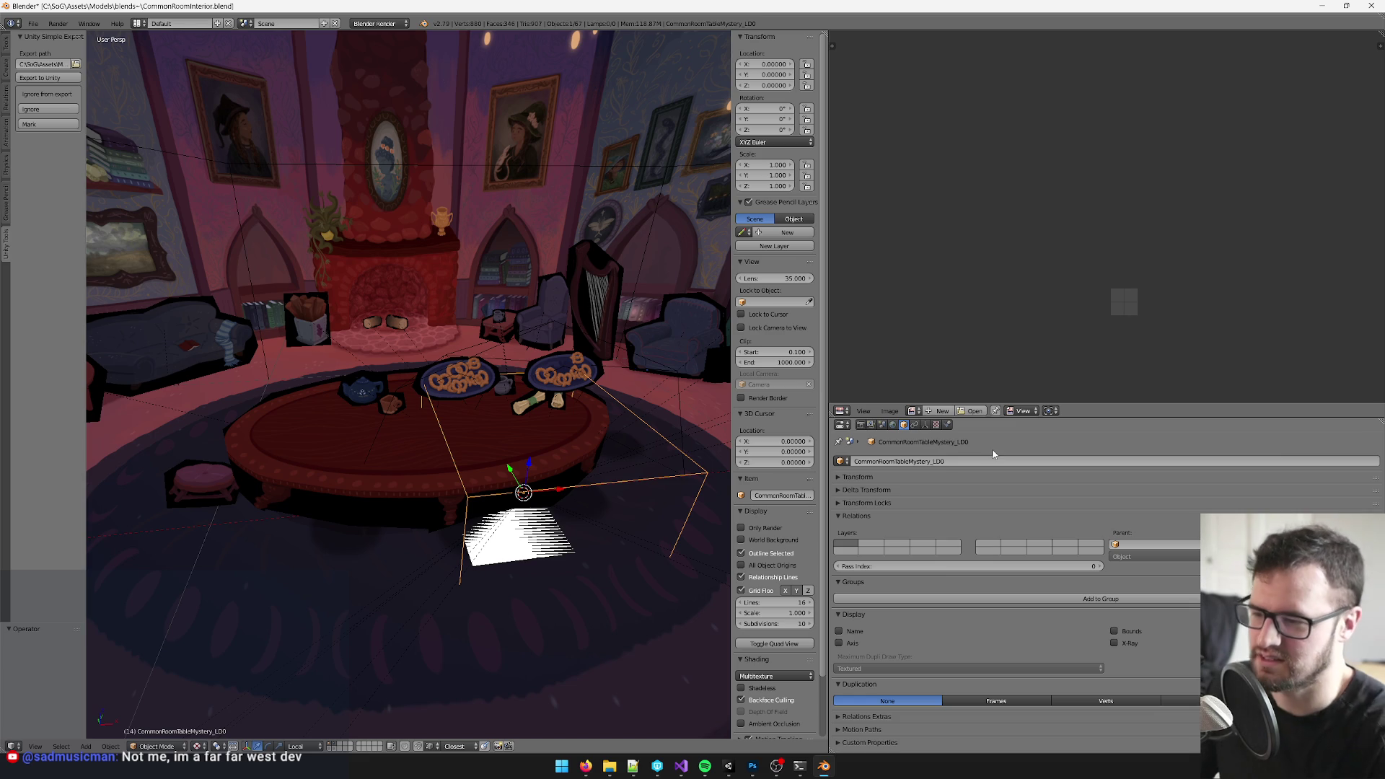
drag(433, 331, 427, 329)
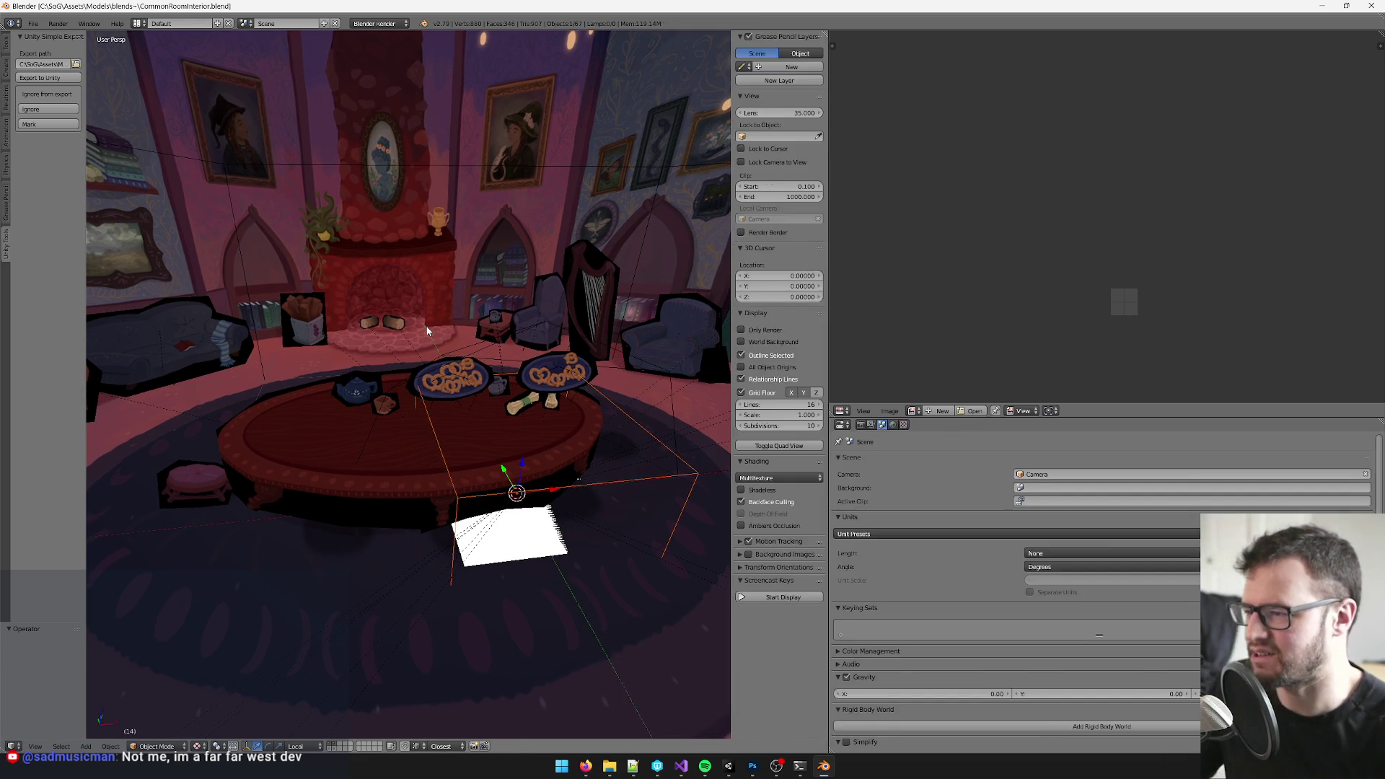
key(alt+Tab)
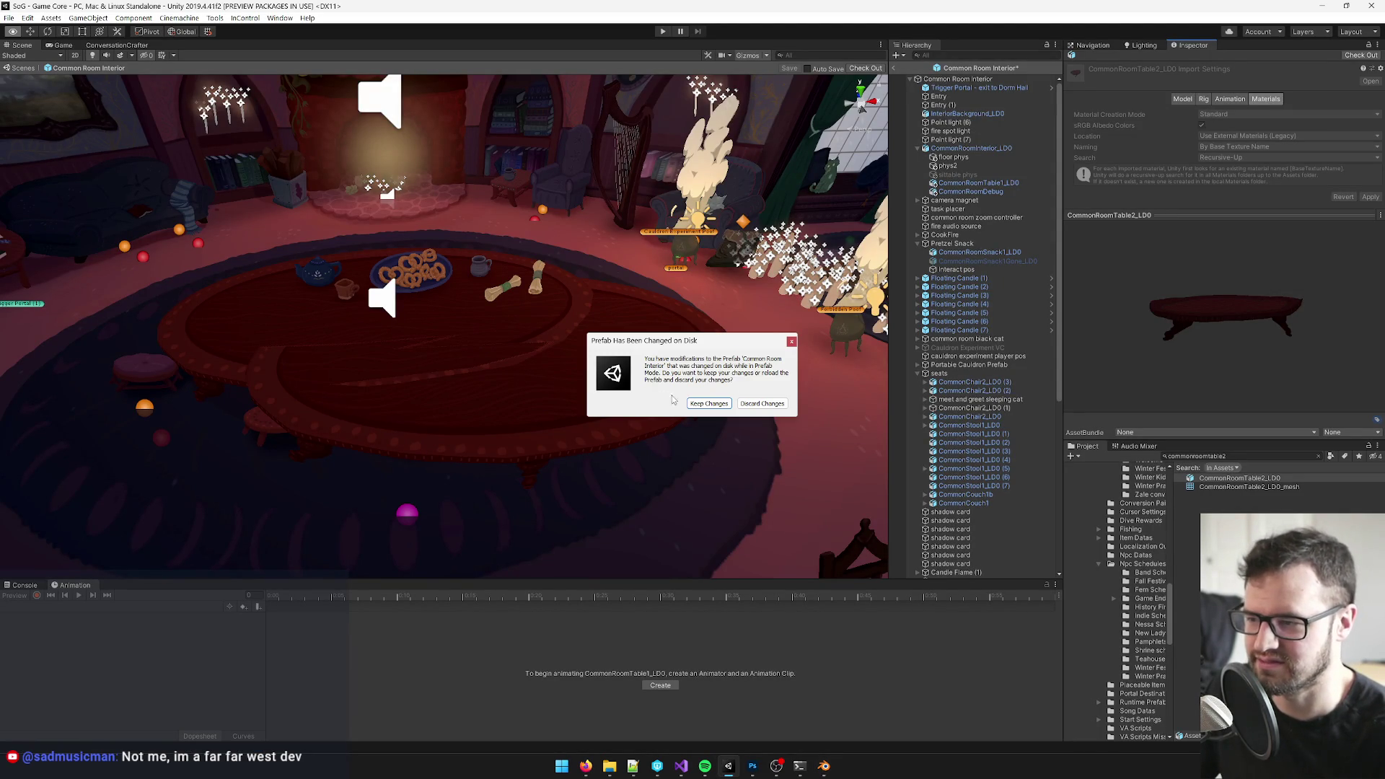
- Keep the prefab changes, select the table, and pick CommonRoomTableMystery_LD0 from the asset search results
click(708, 406)
click(647, 399)
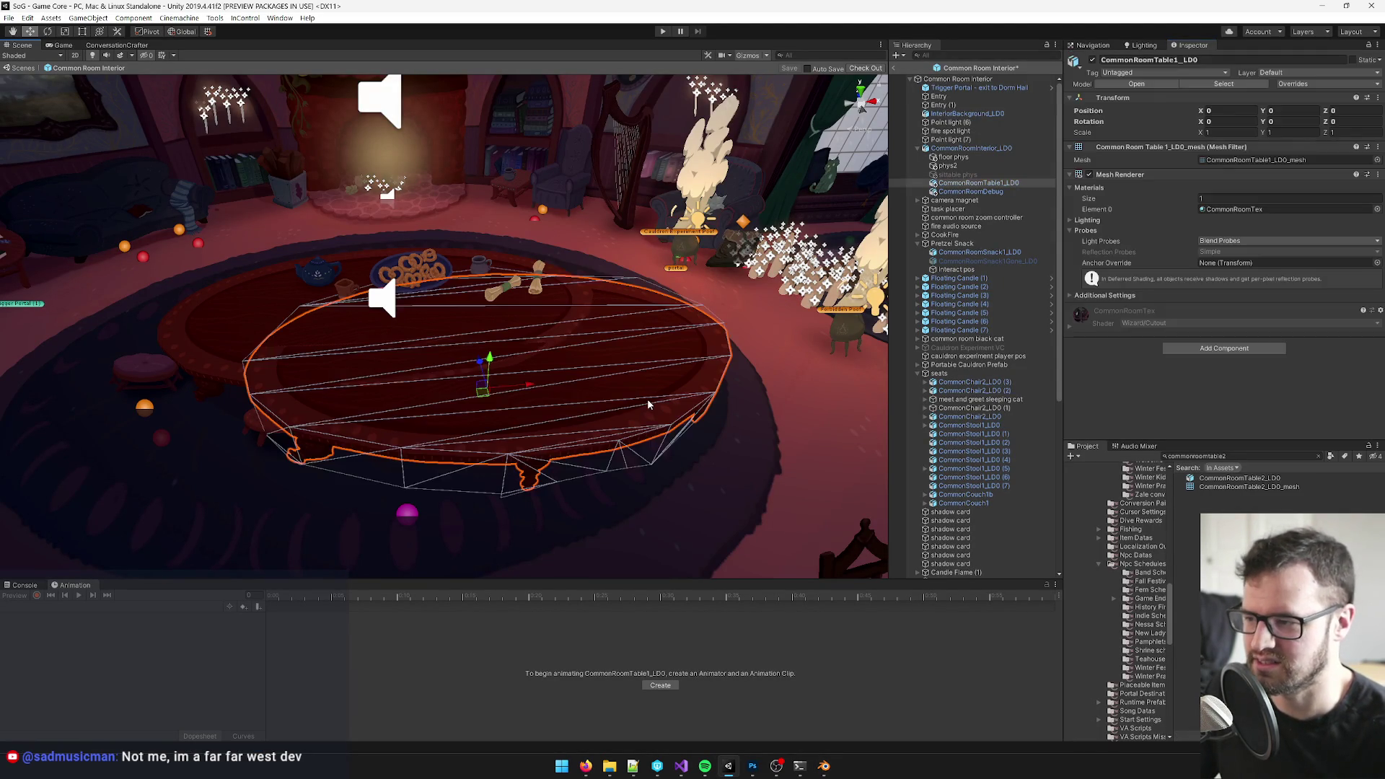
click(1259, 456)
text(common)
text(roomta)
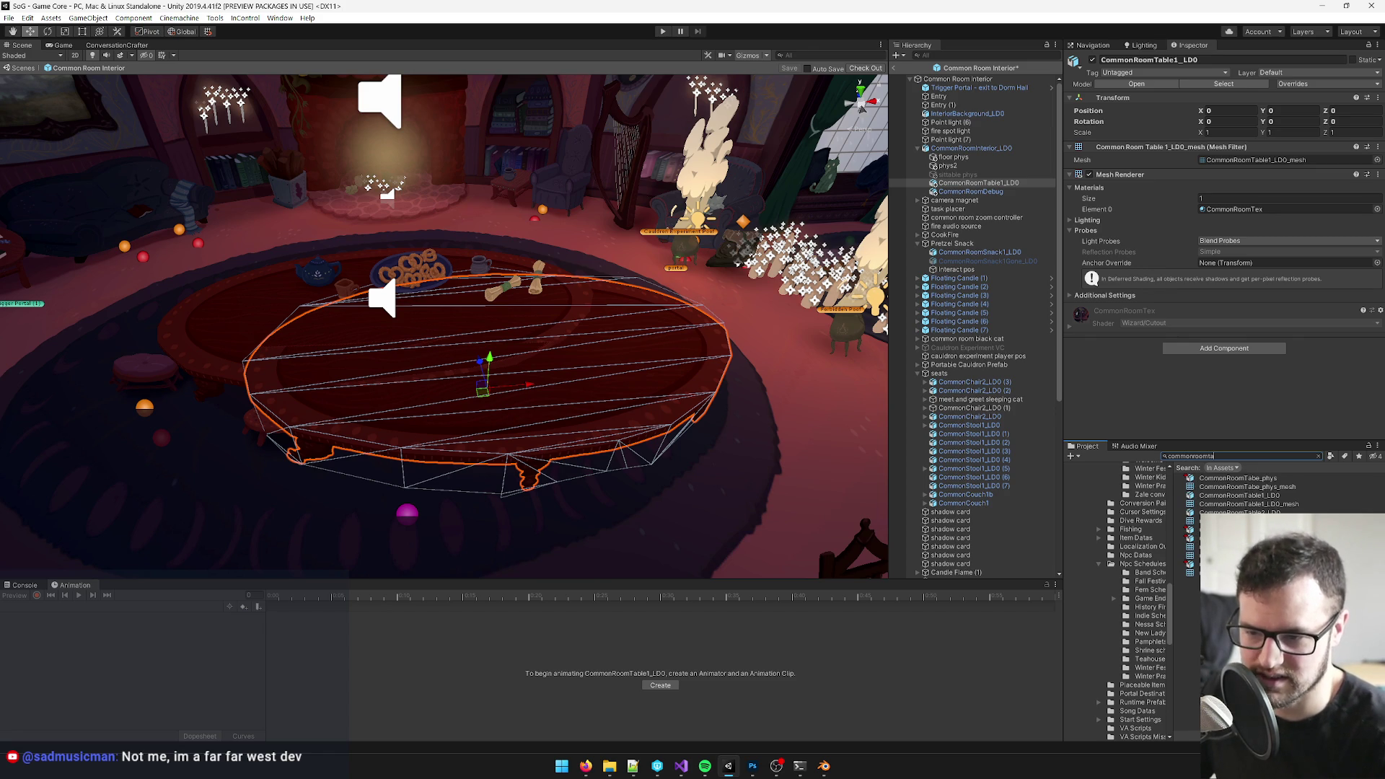
click(1190, 538)
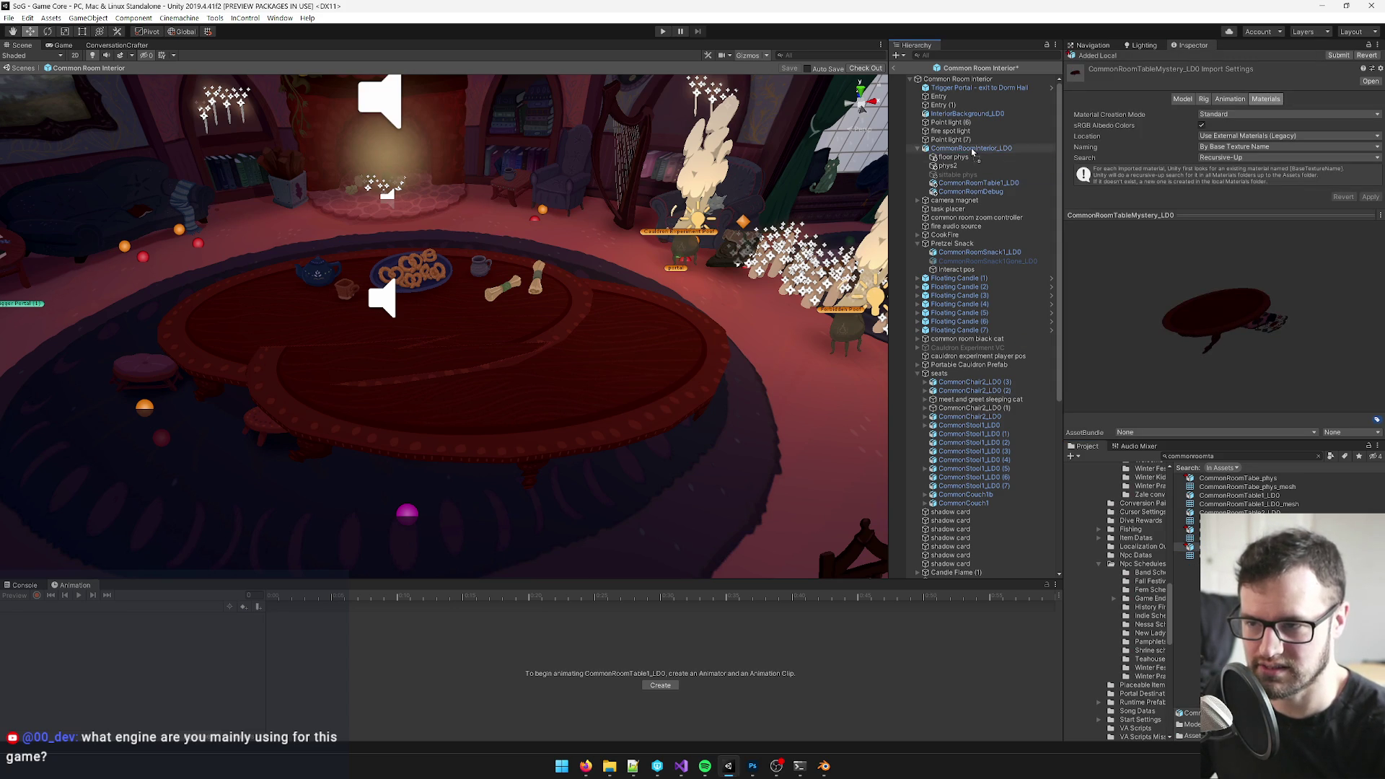
- Place CommonRoomTableMystery_LD0 into the prefab and delete the old CommonRoomTable1_LD0 table
drag(1222, 319, 972, 160)
drag(606, 369, 676, 359)
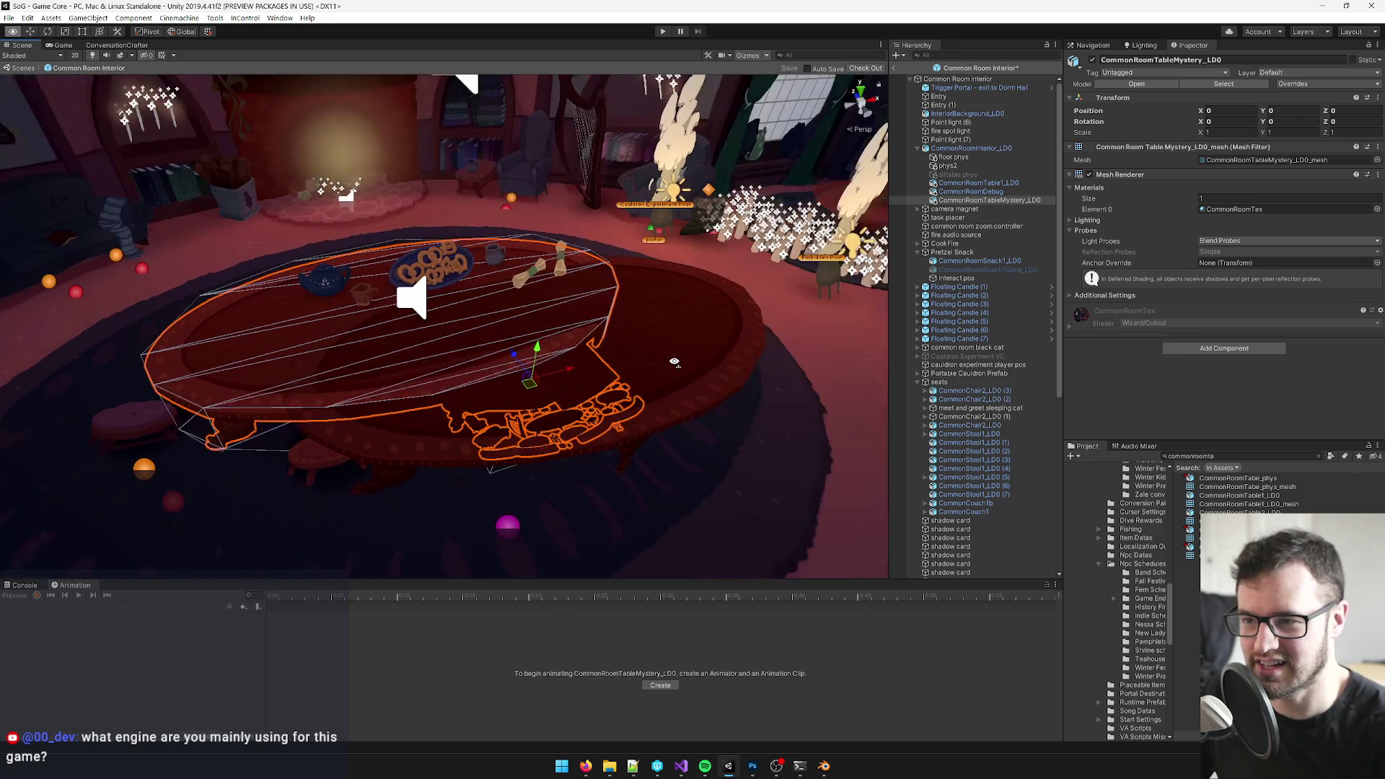
click(698, 338)
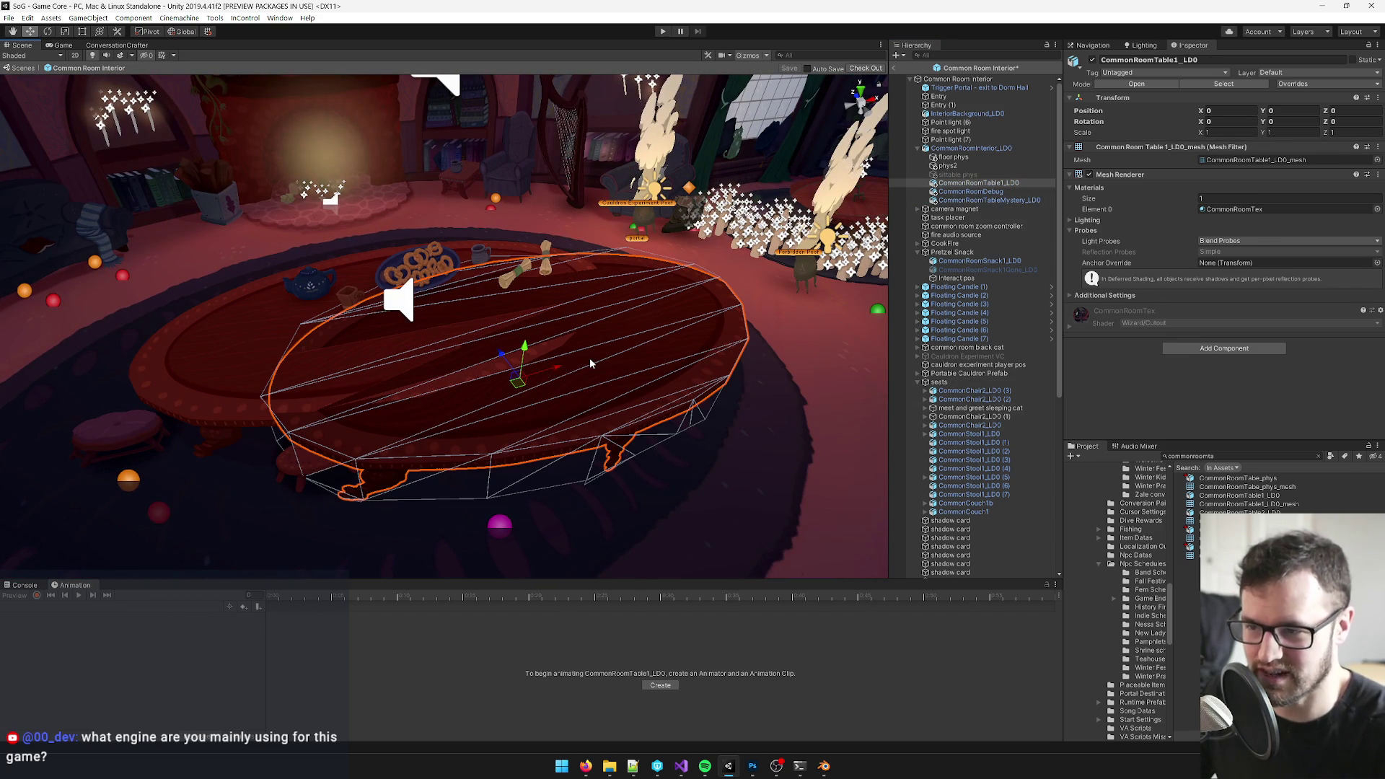
key(Delete)
- Search the project assets and inspect CommonRoomTable1_LD0, CommonRoomTabe_phys and CommonRoomTable_LD0 models
click(1219, 455)
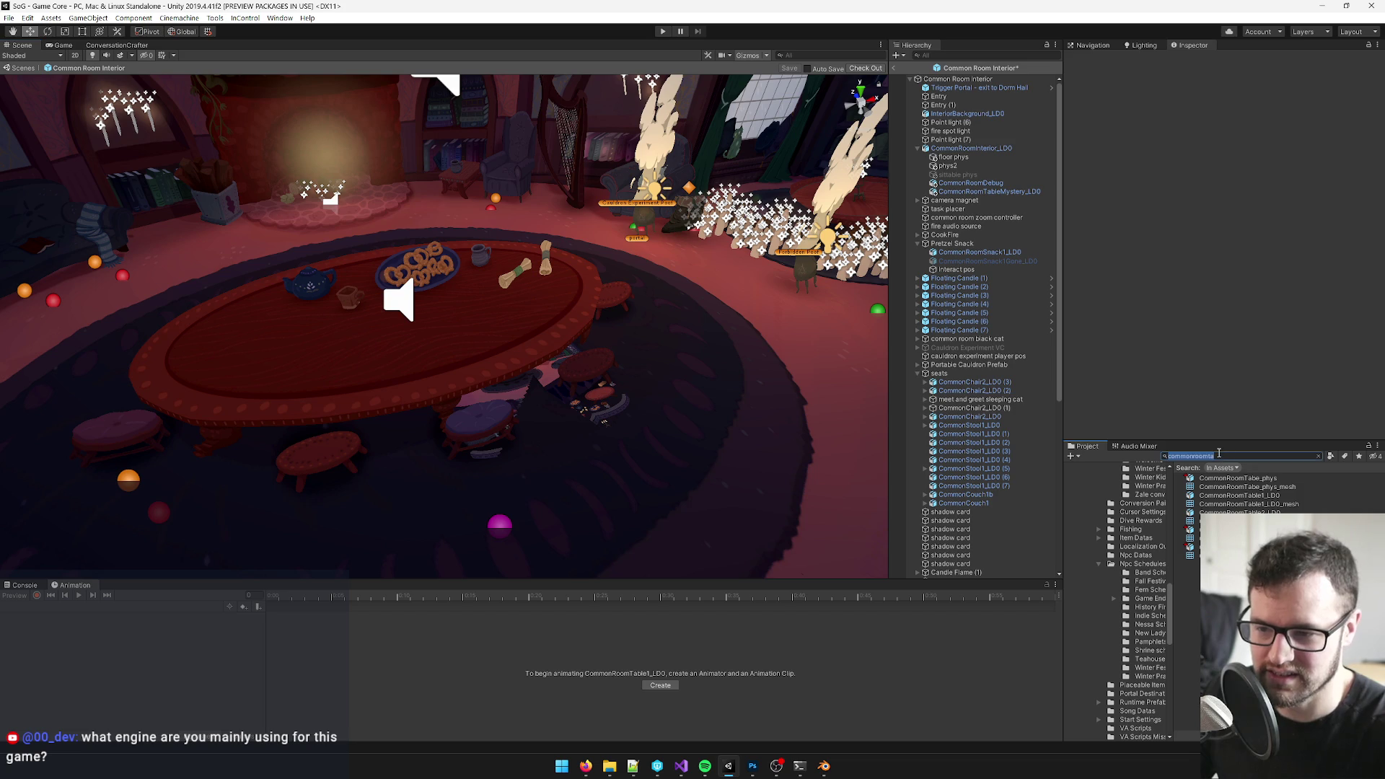
key(ctrl+a)
text(comm)
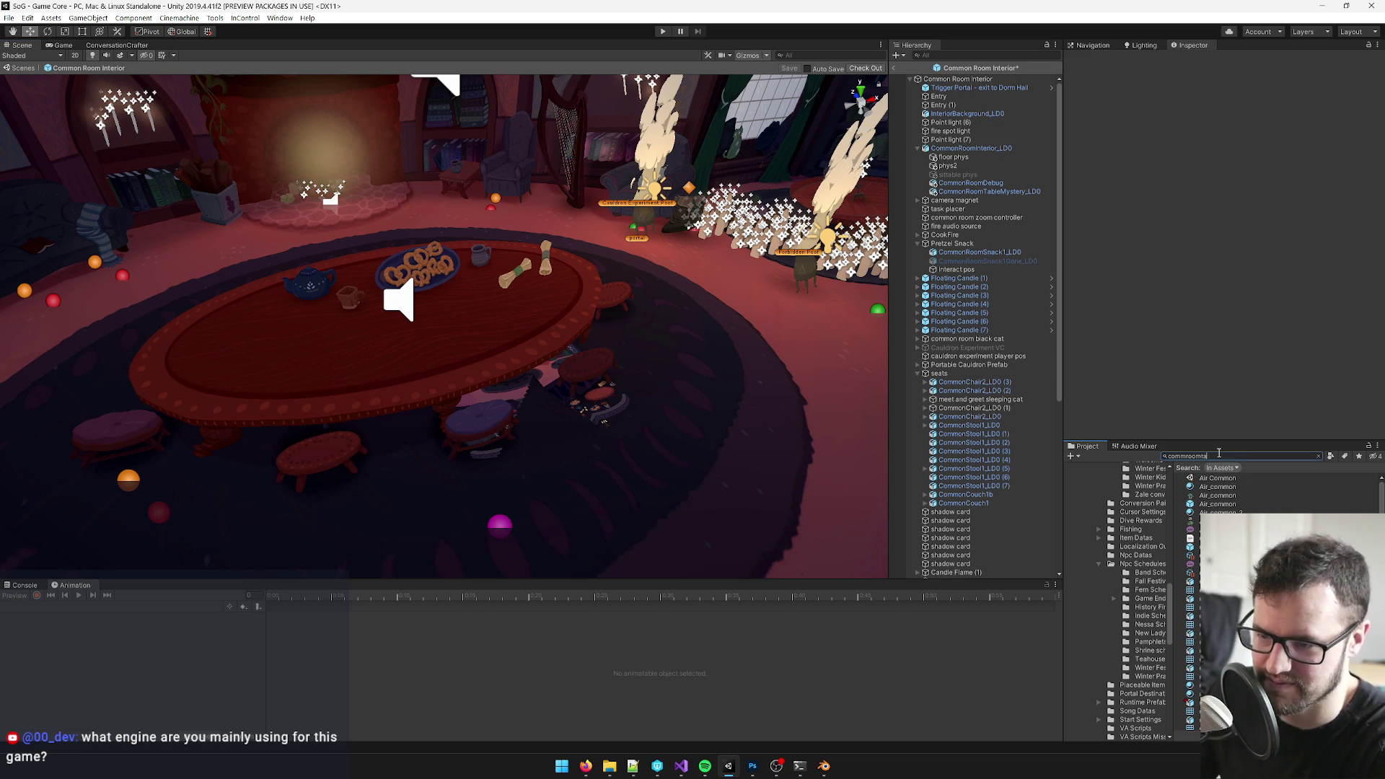
text(omtable1)
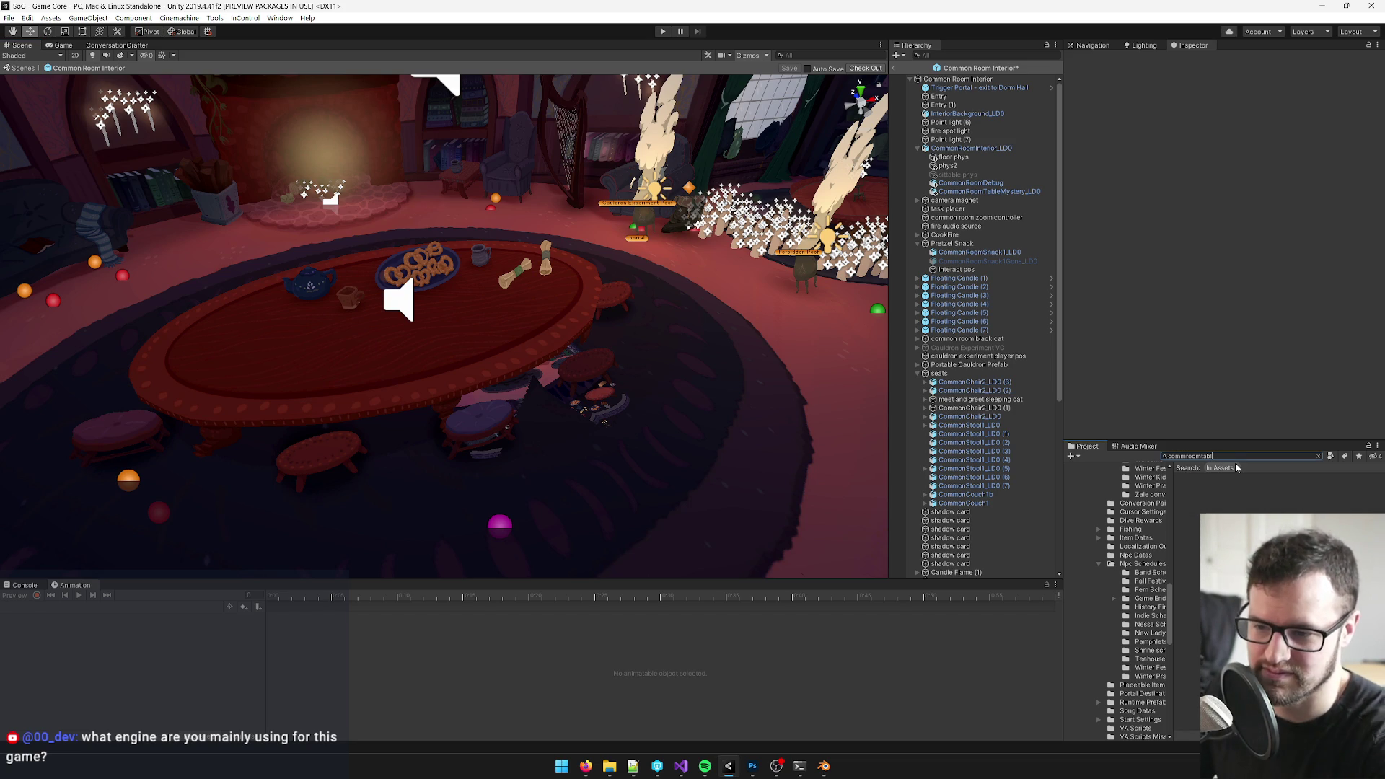
key(BackSpace)
key(BackSpace)
key(BackSpace)
key(BackSpace)
key(BackSpace)
key(BackSpace)
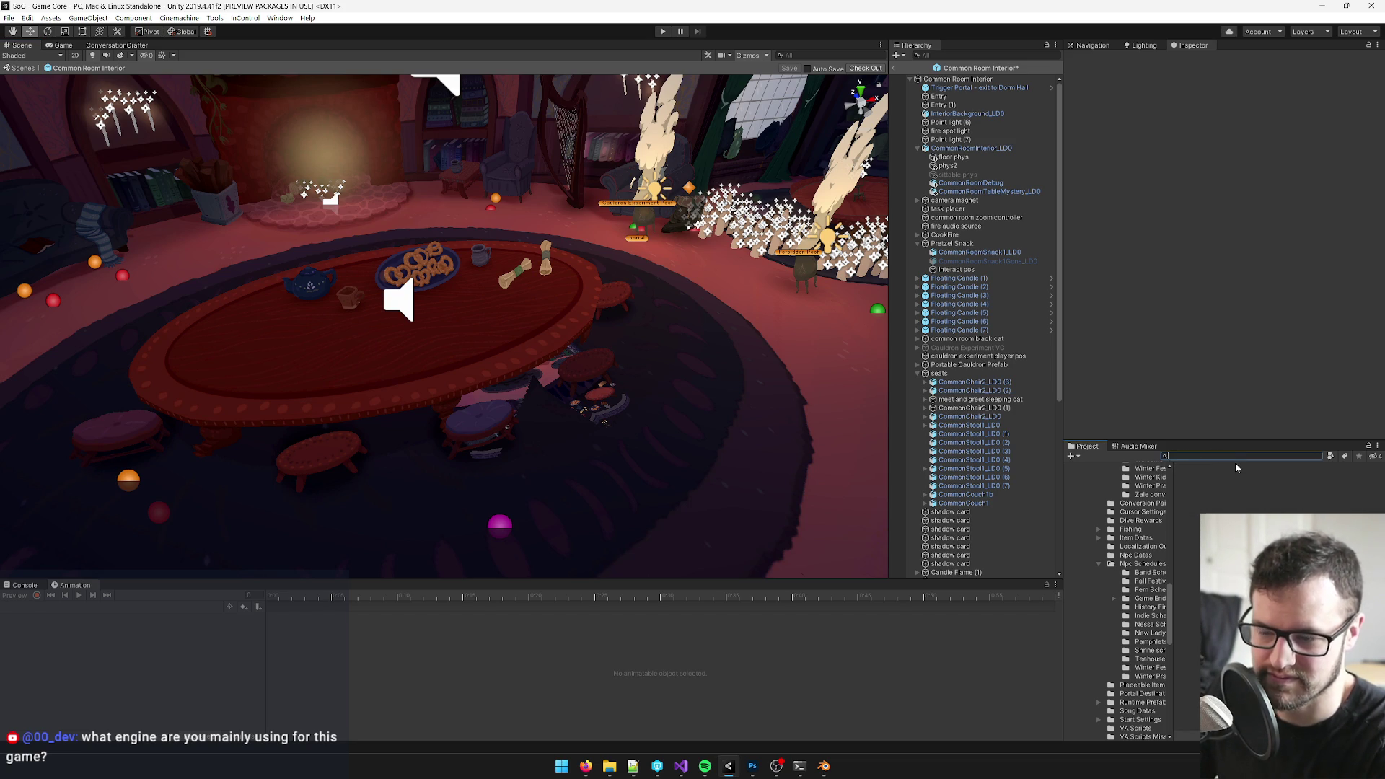
text(commonroom)
text(tab)
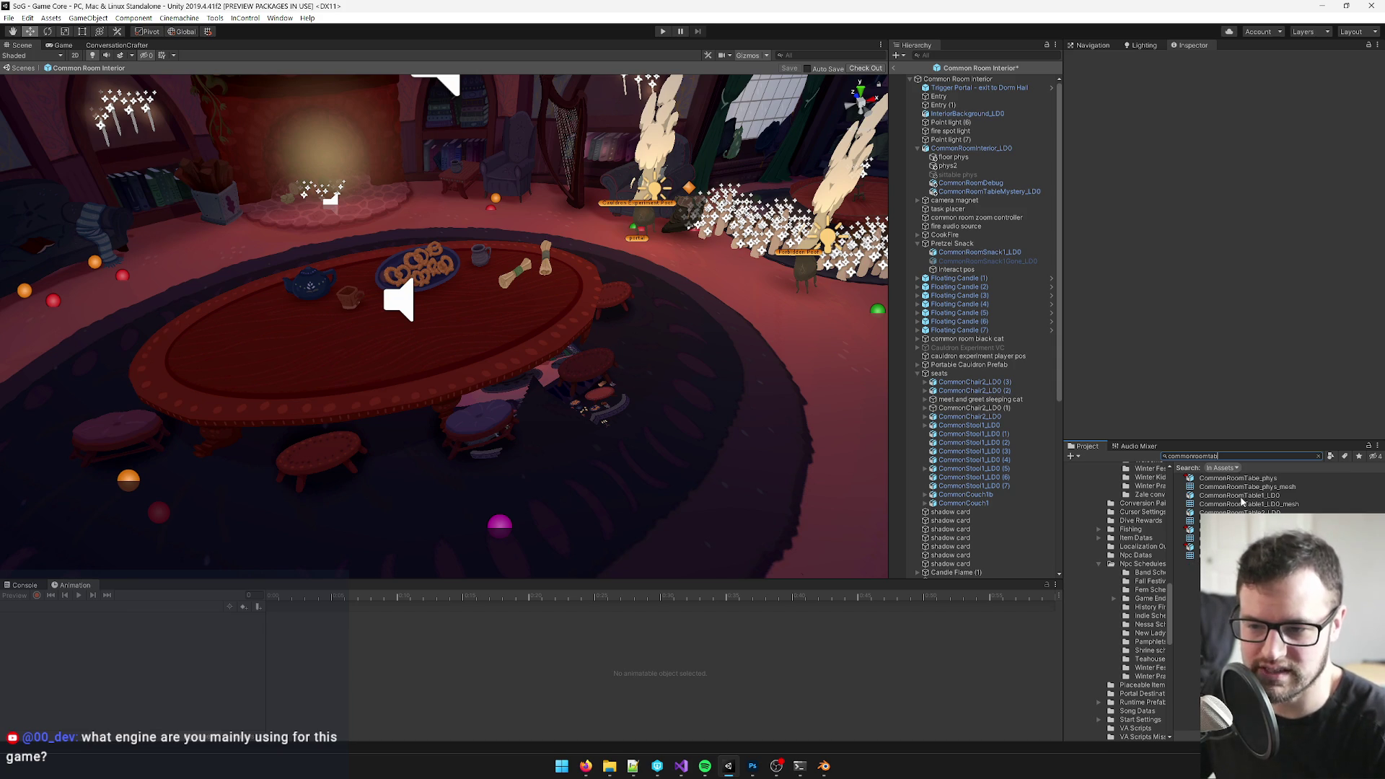
click(1239, 494)
click(1244, 477)
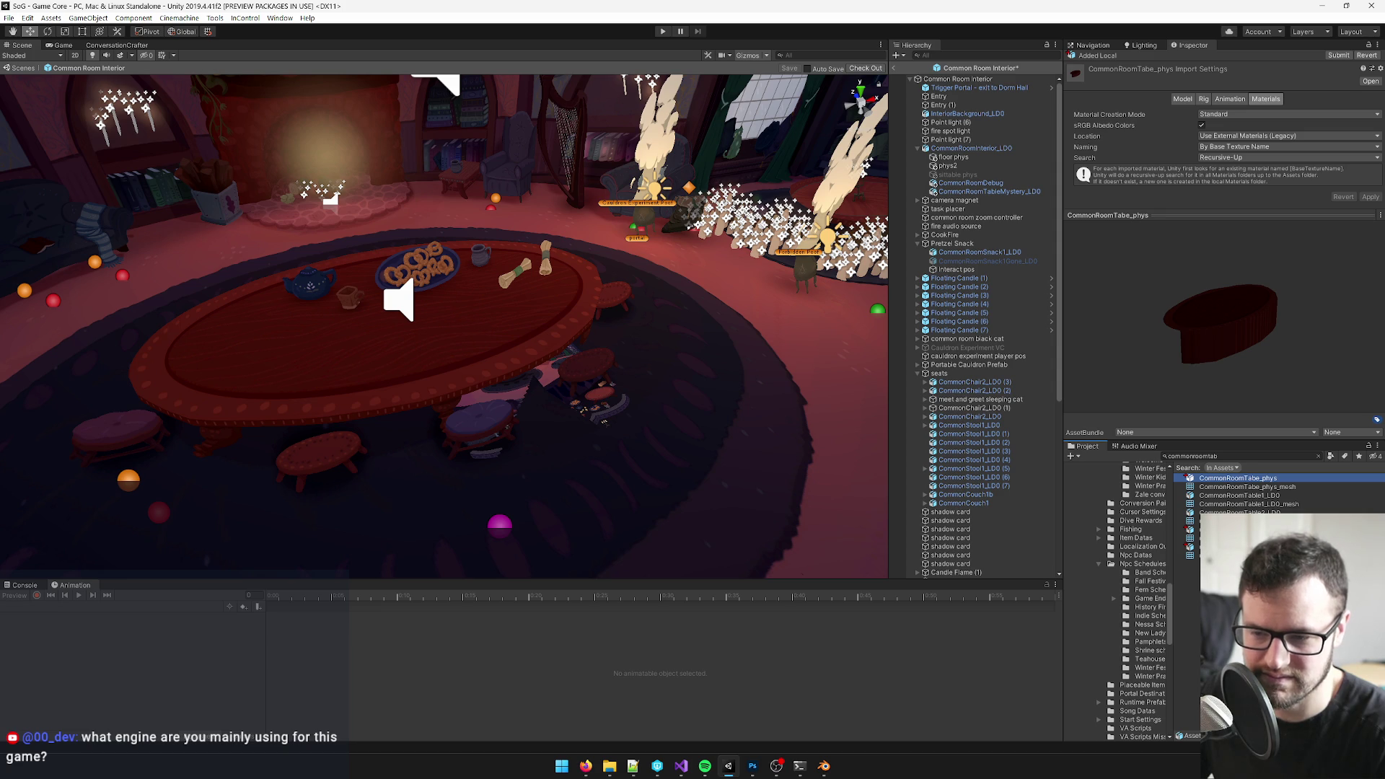
click(1191, 529)
drag(1234, 325, 1220, 372)
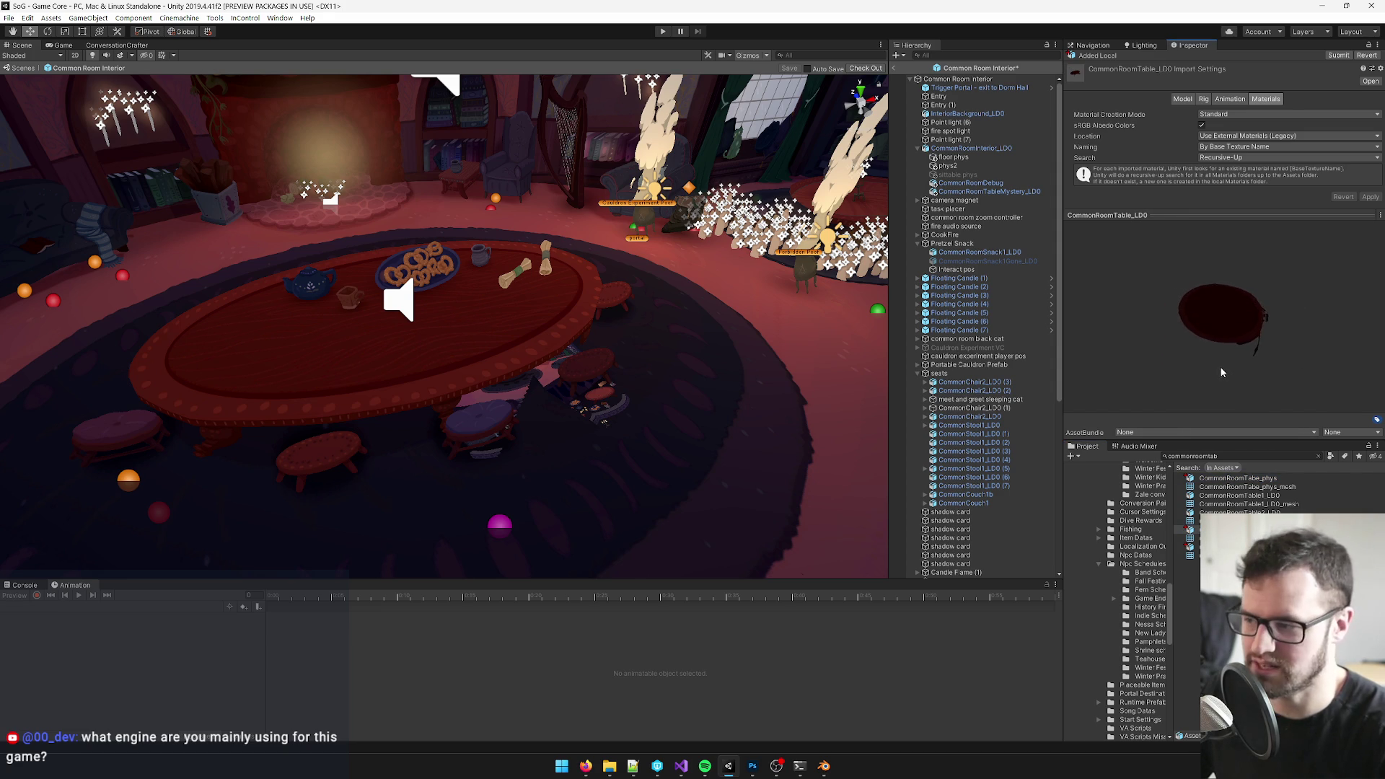
- Add CommonRoomTable_LD0 to the prefab below the mystery table and frame it, then select the mystery table in Blender for renaming
click(552, 325)
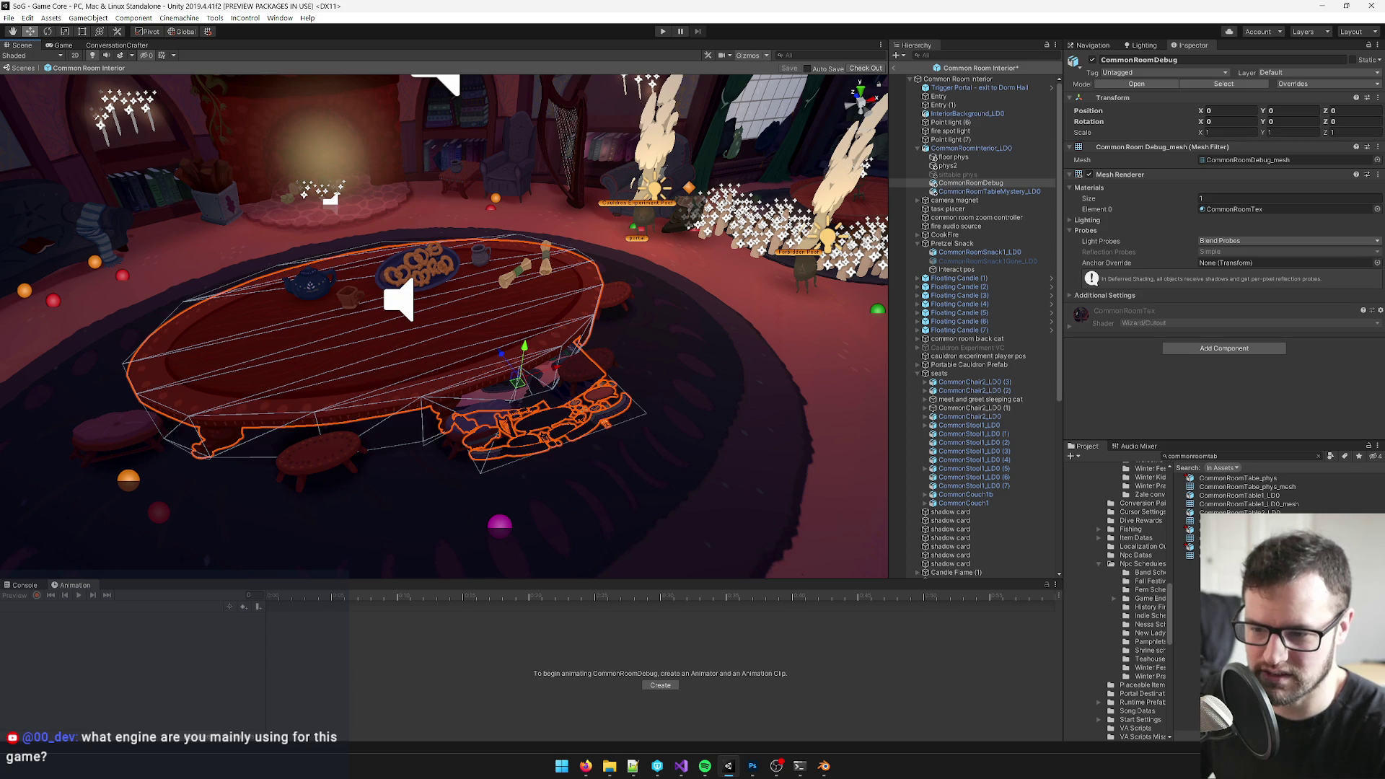
click(968, 184)
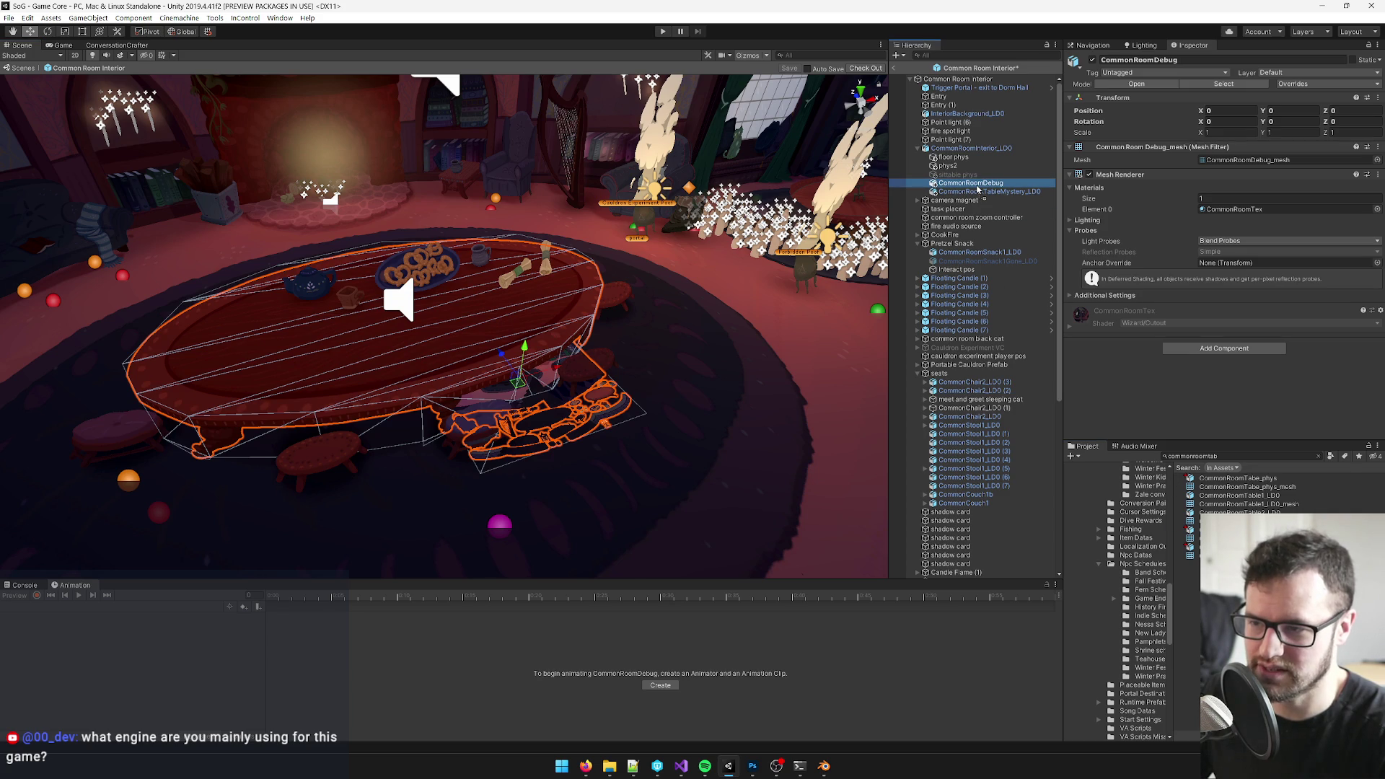
drag(978, 190, 971, 163)
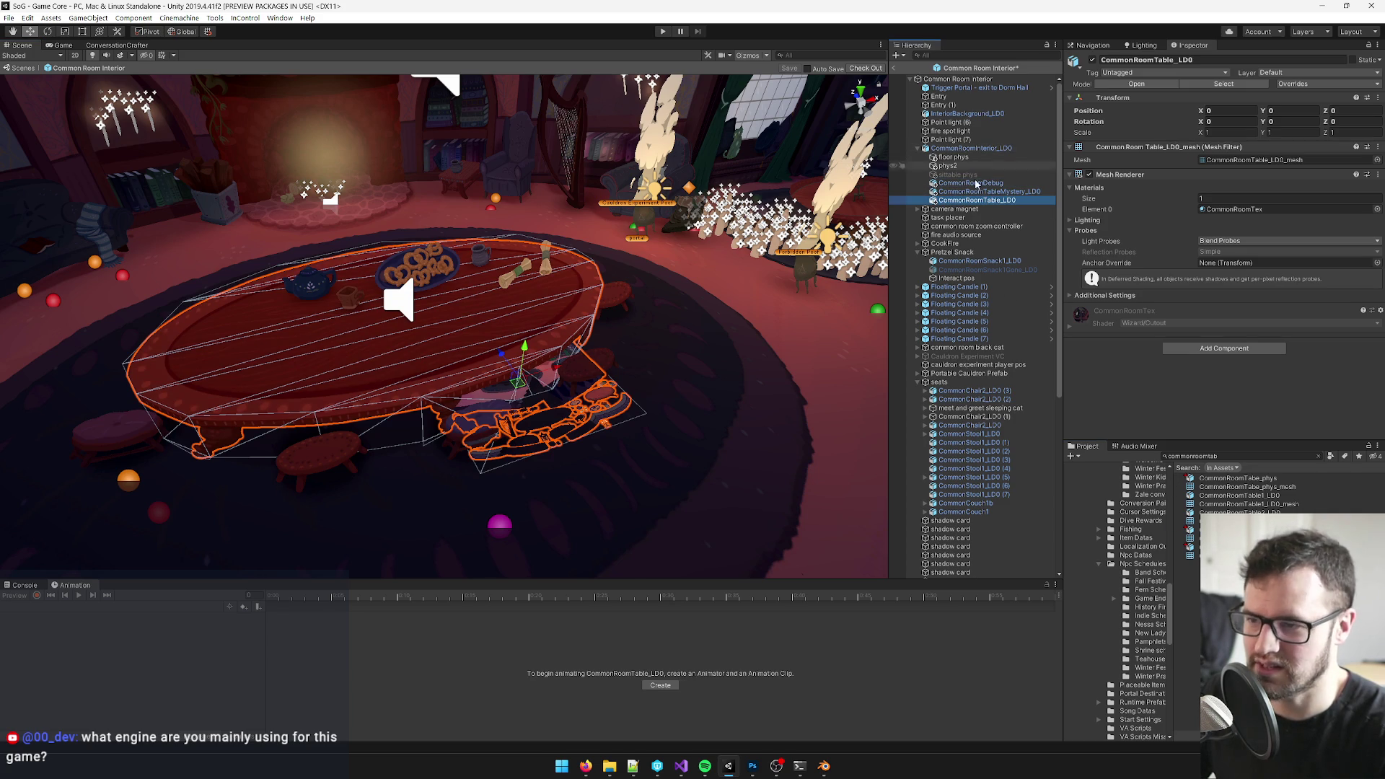
key(f)
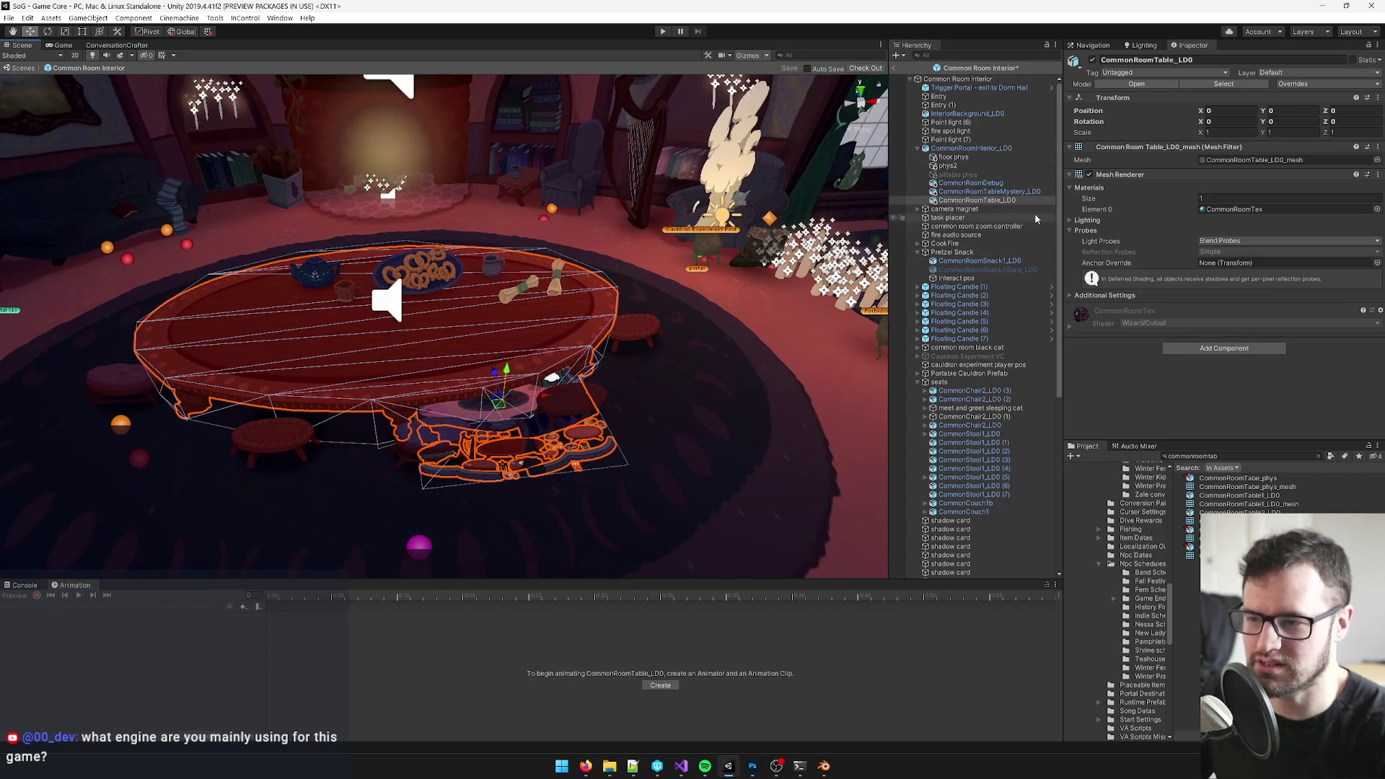
key(F2)
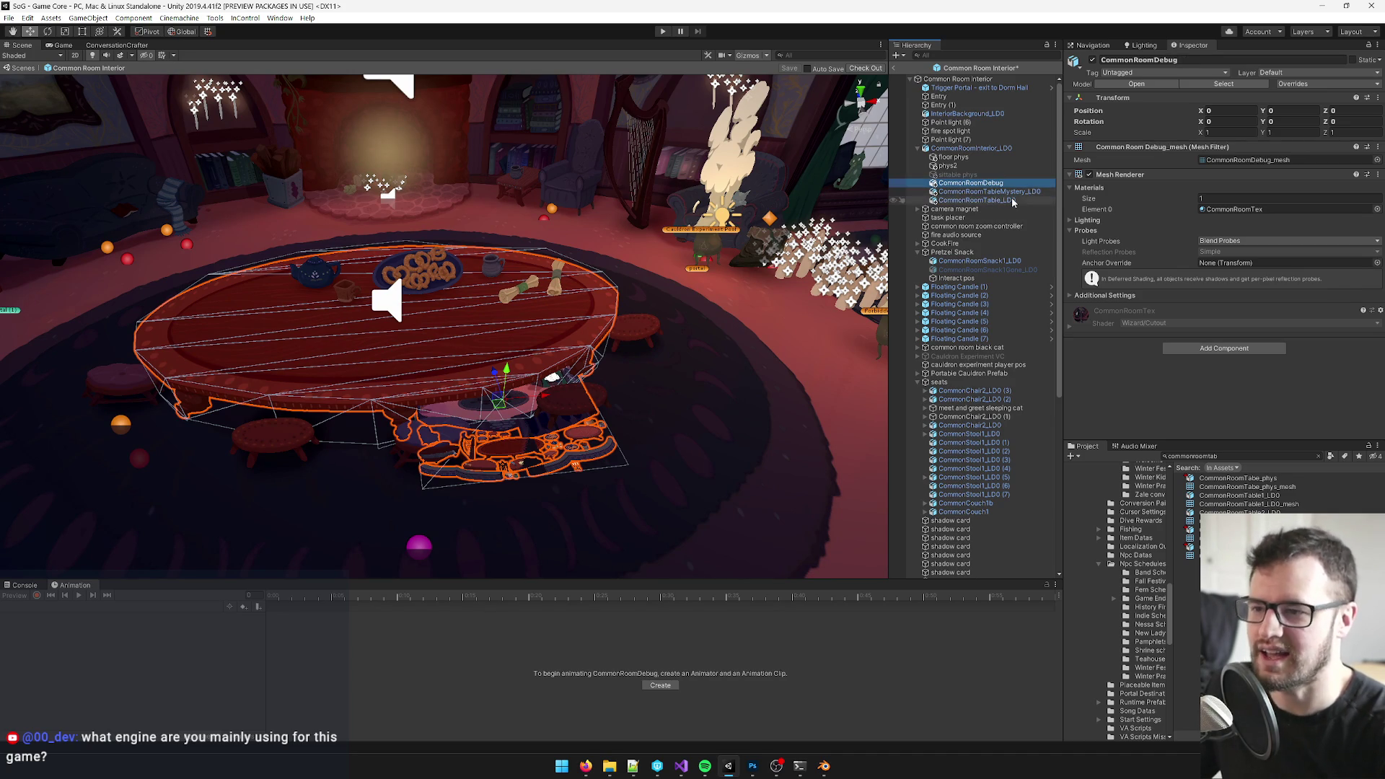
key(alt+Tab)
click(594, 463)
click(935, 424)
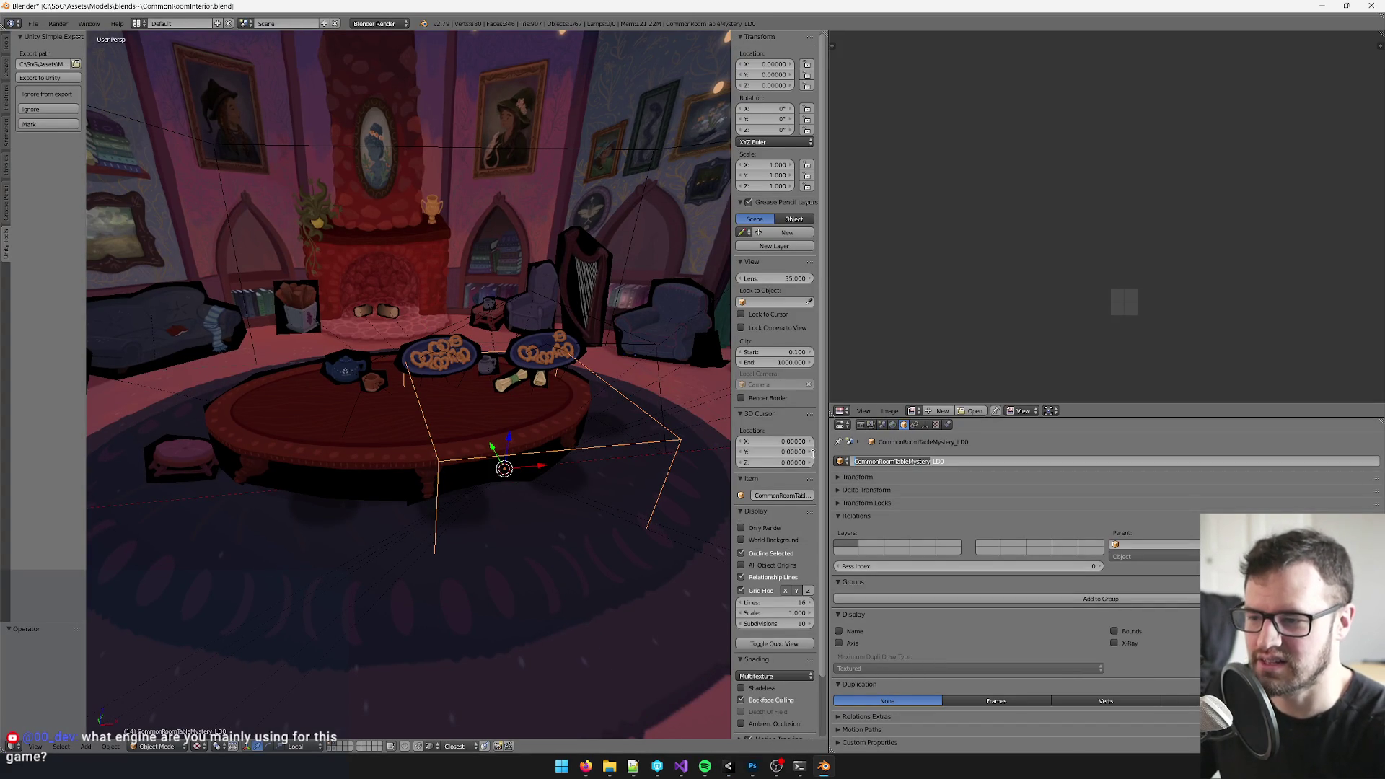
- Confirm the table name CommonRoomTable_LD0 and delete the borked table object
key(Return)
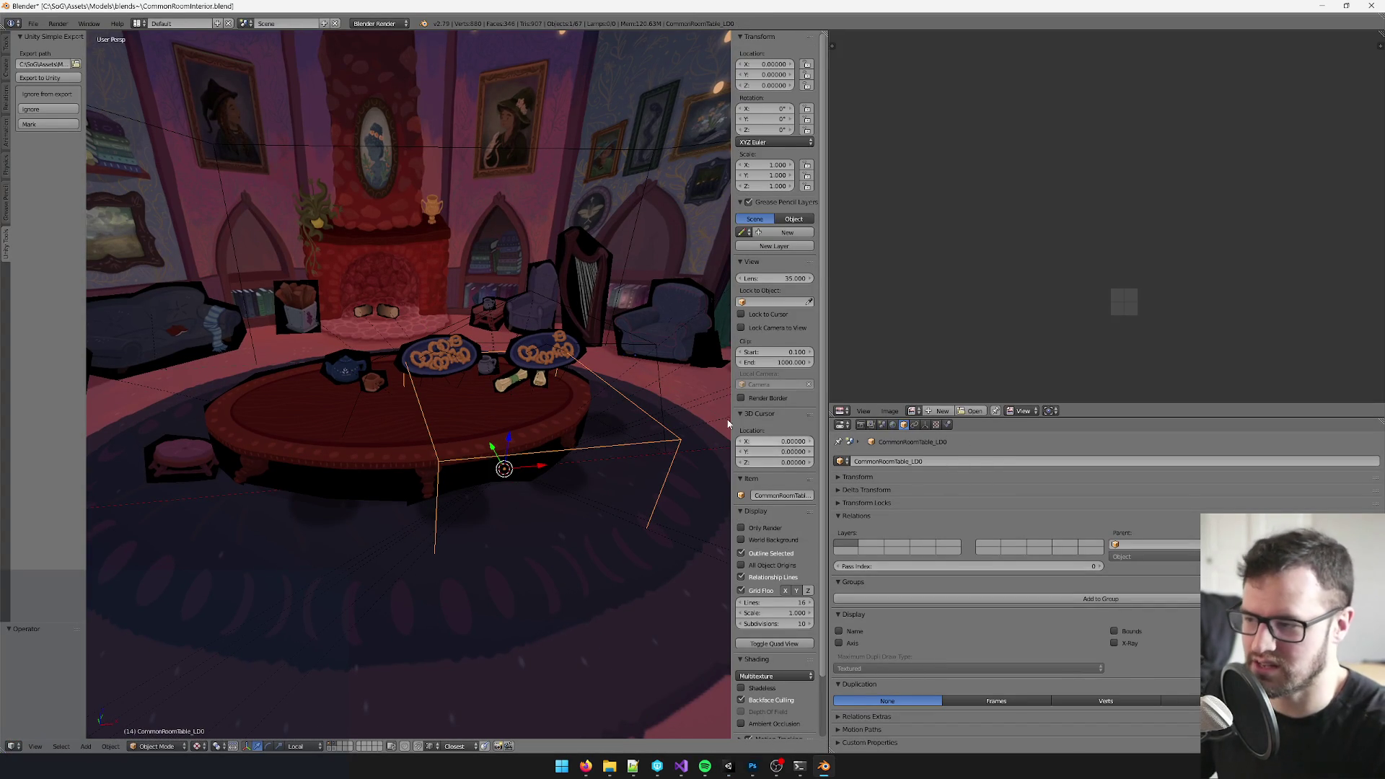
right_click(483, 316)
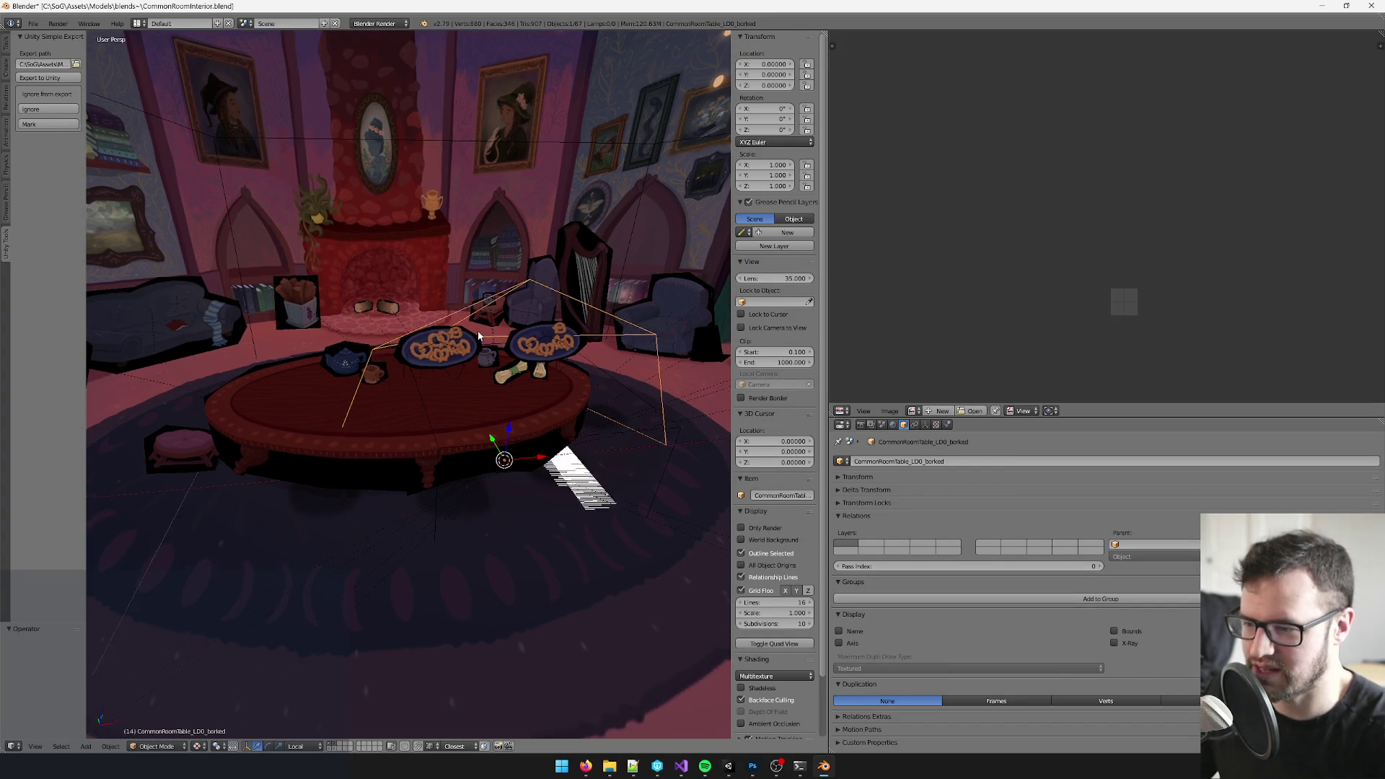
drag(483, 325, 470, 347)
key(x)
click(455, 338)
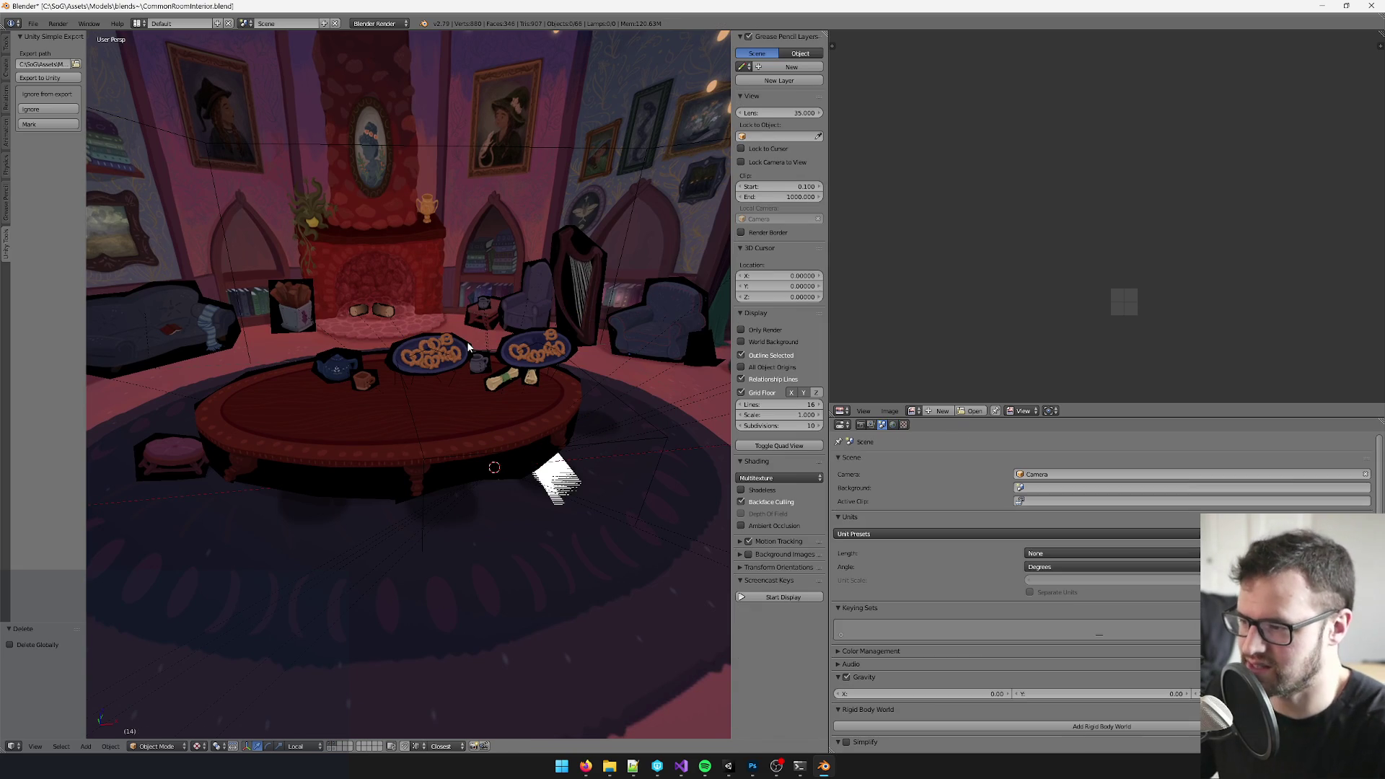
- Delete the stray white plane, save the Blender scene and return to Unity
right_click(557, 482)
key(x)
click(487, 467)
drag(488, 467, 498, 433)
right_click(501, 402)
key(ctrl+s)
key(alt+Tab)
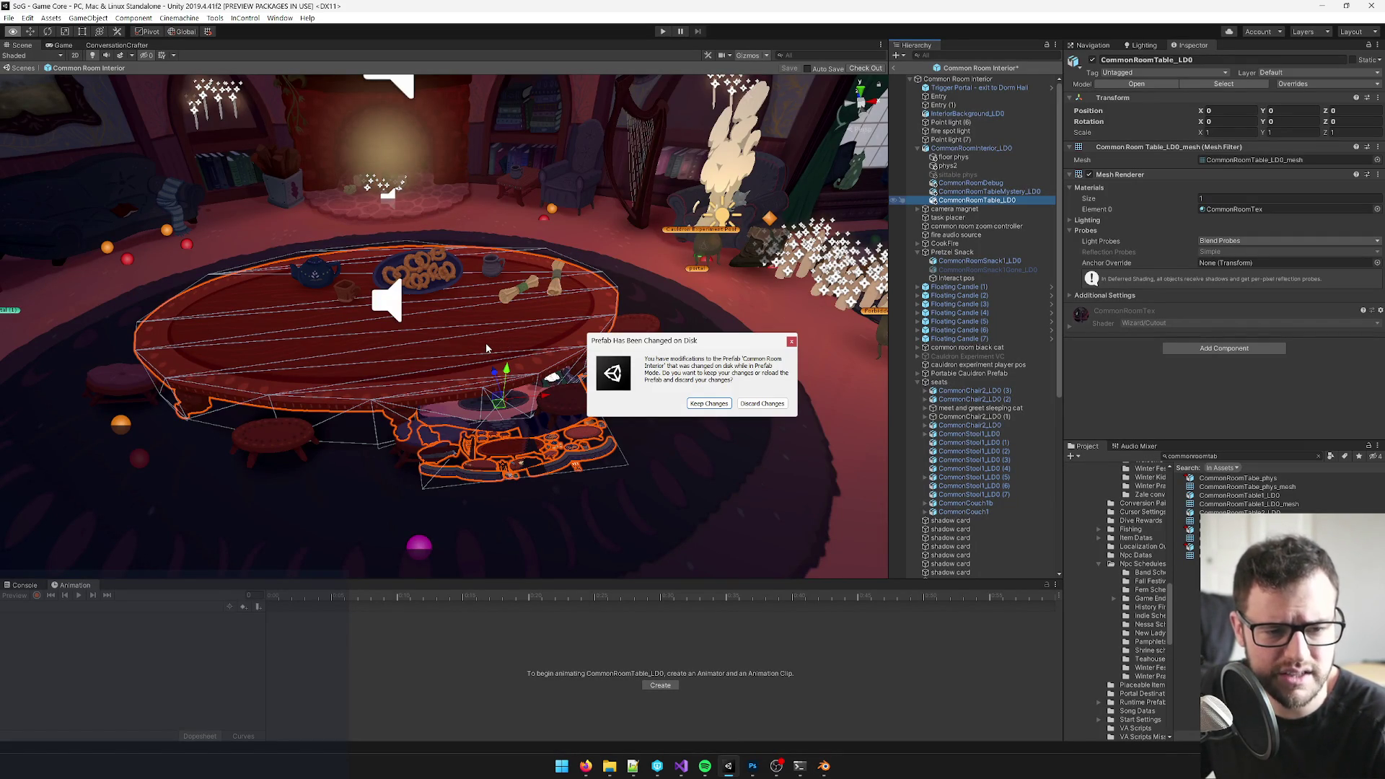
- Keep the reloaded prefab changes and remove CommonRoomTableMystery_LD0 and CommonRoomDebug from the prefab
click(709, 403)
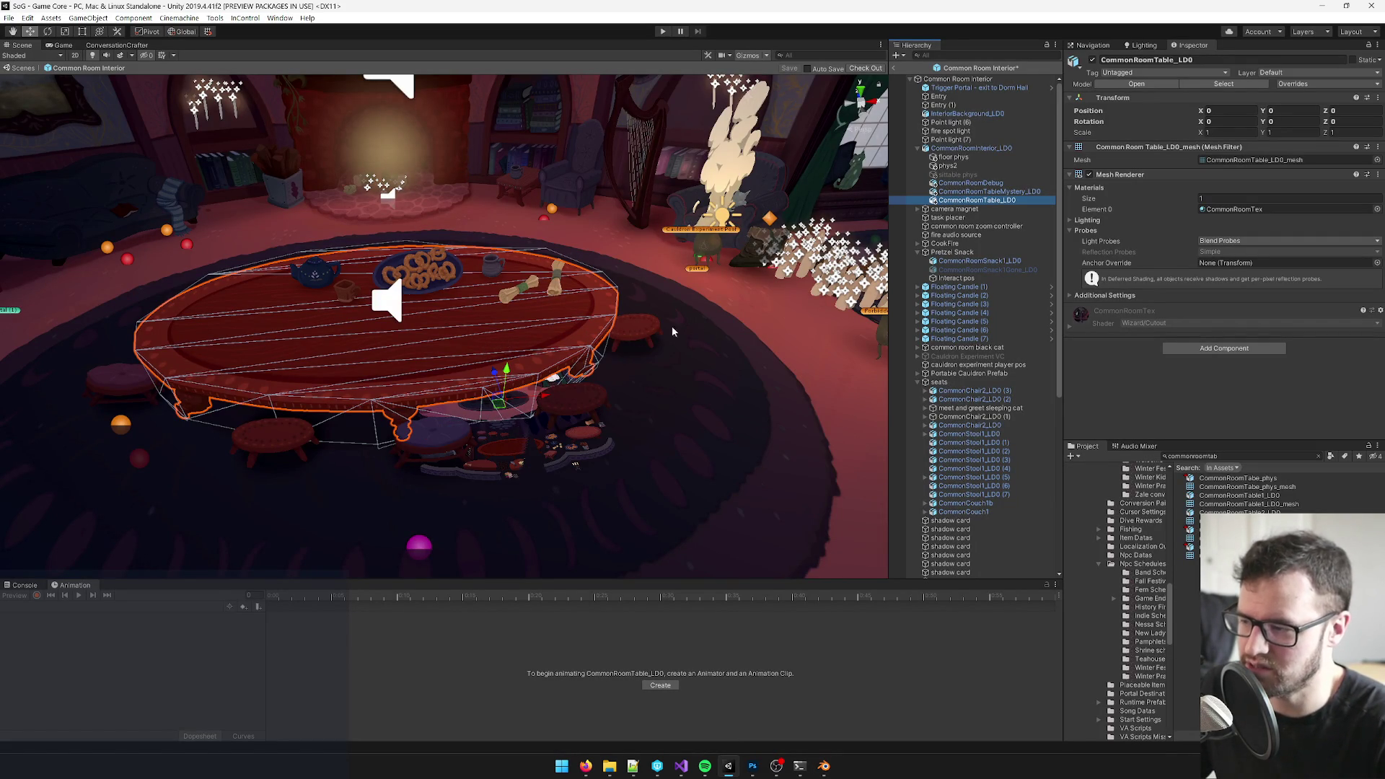
drag(644, 330, 649, 361)
click(986, 191)
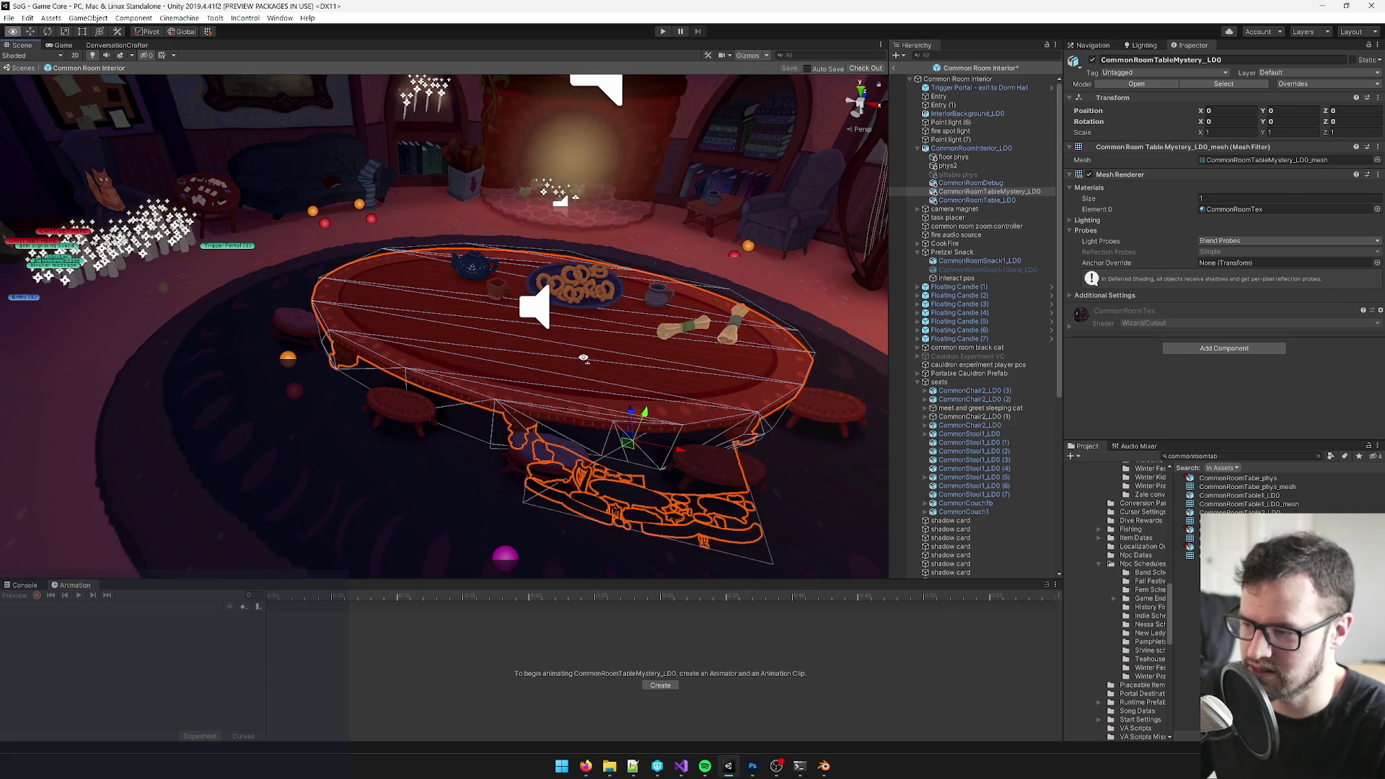
key(f)
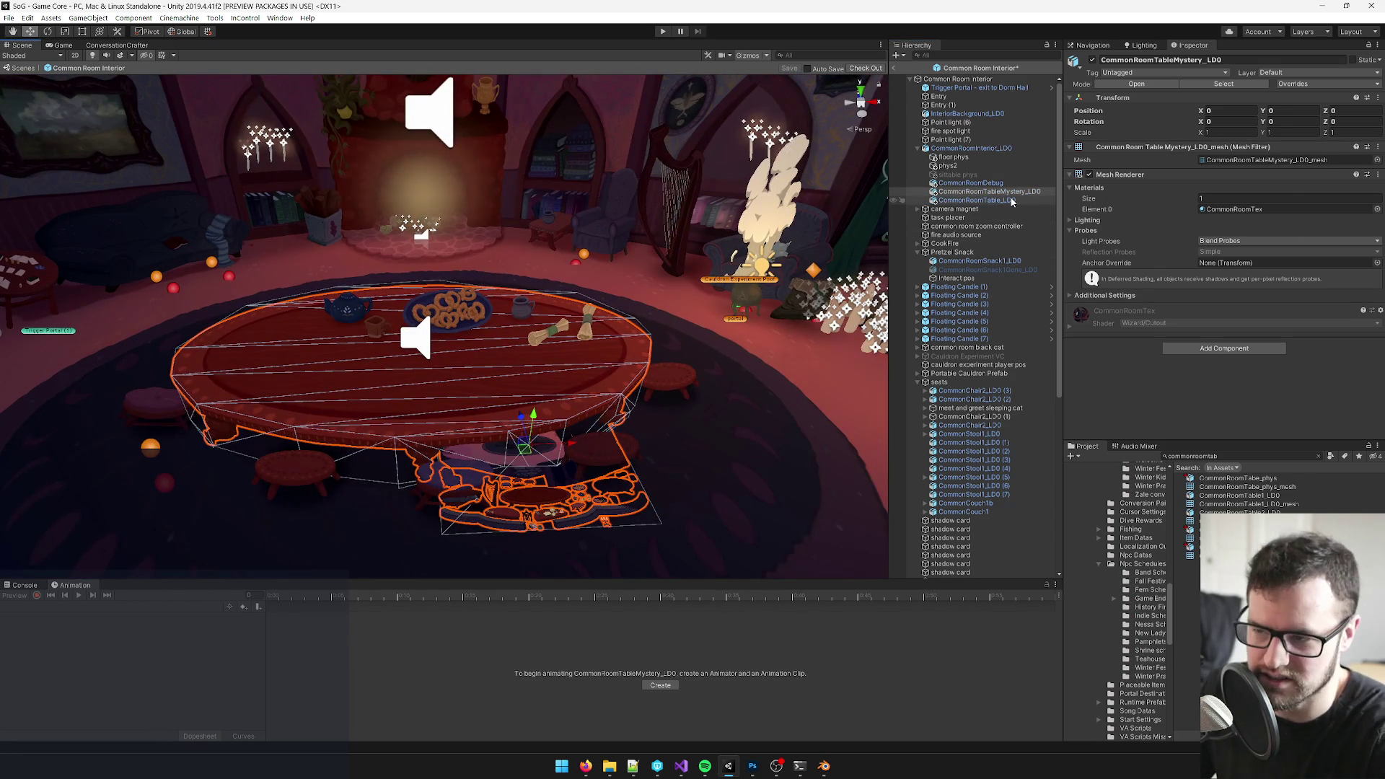
key(Delete)
click(978, 201)
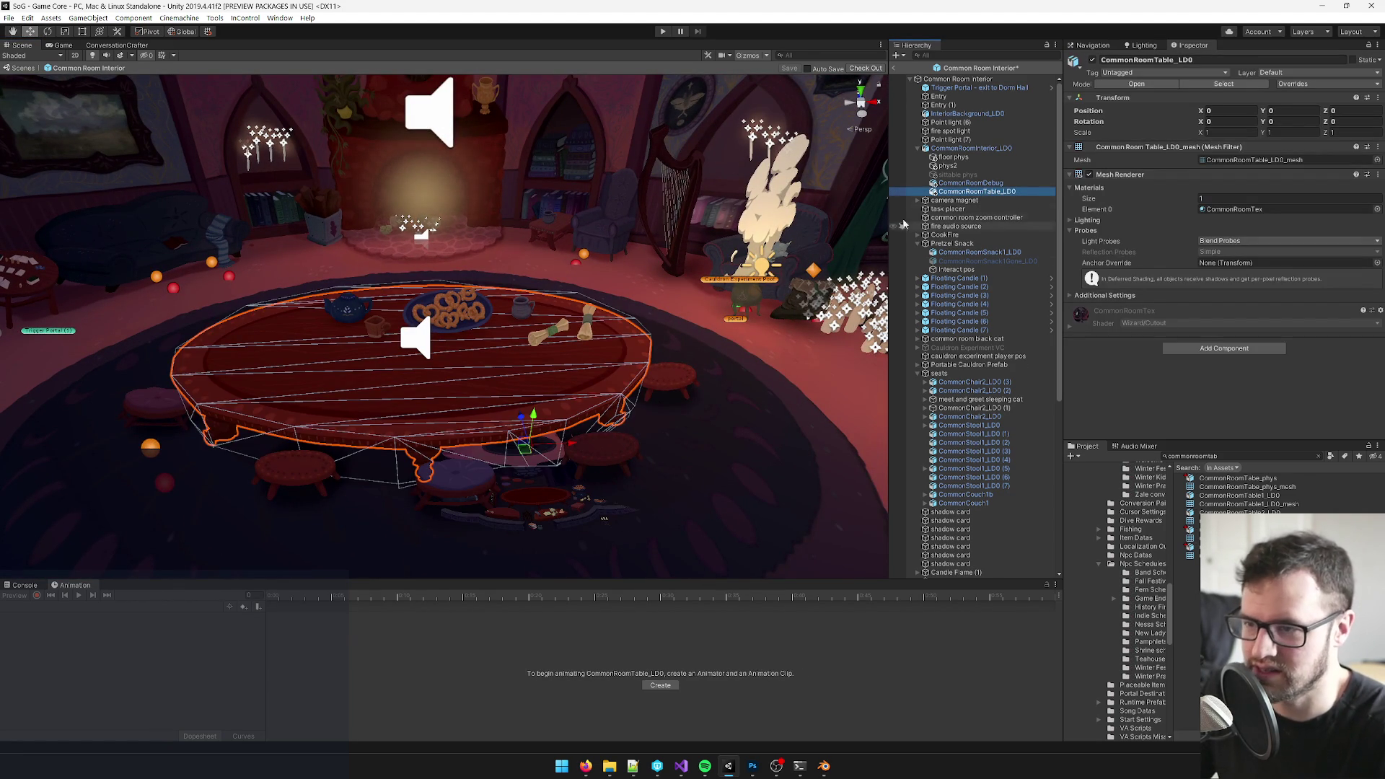
click(968, 183)
key(Delete)
text(commonro)
text(abl)
text(emys)
- Delete the CommonRoomTableMystery_LD0 asset and add a Mesh Collider to CommonRoomTable_LD0
click(1250, 477)
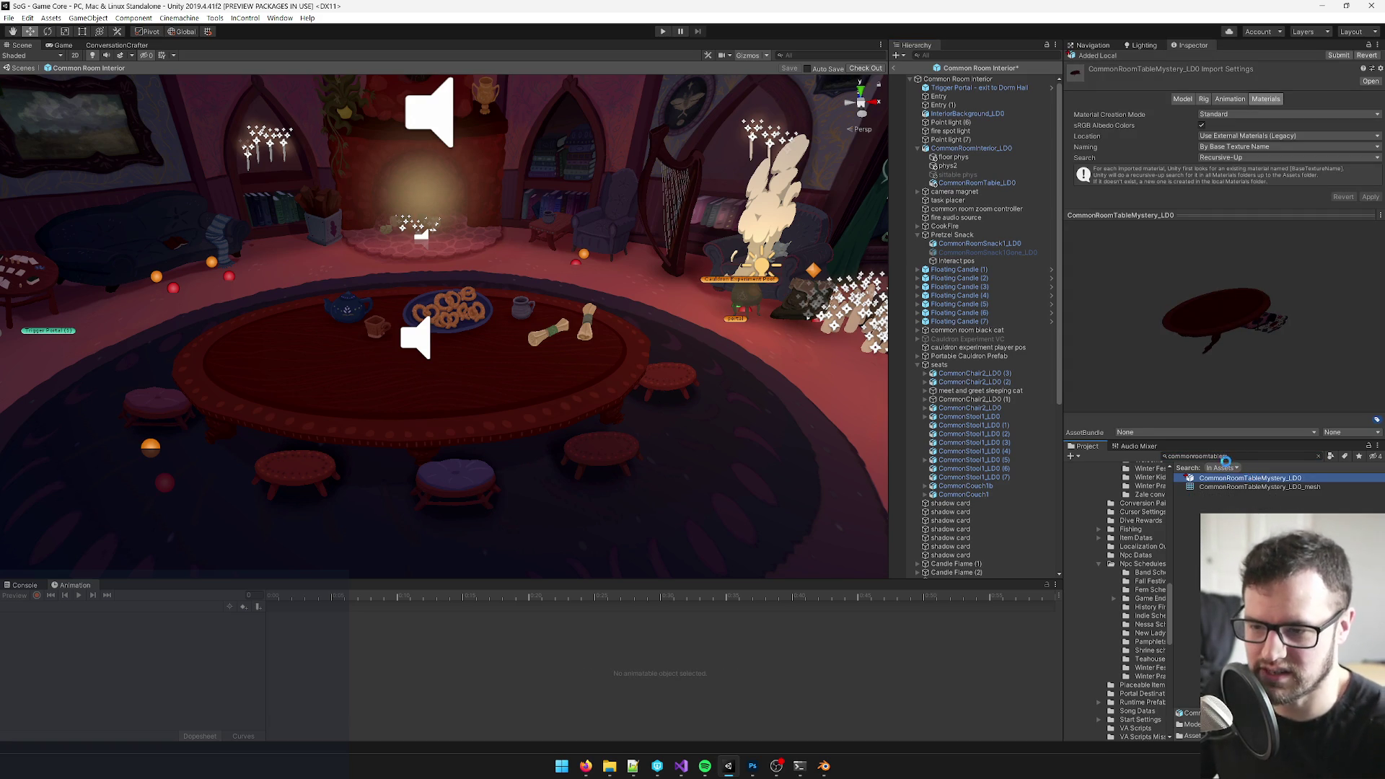
key(Delete)
key(Return)
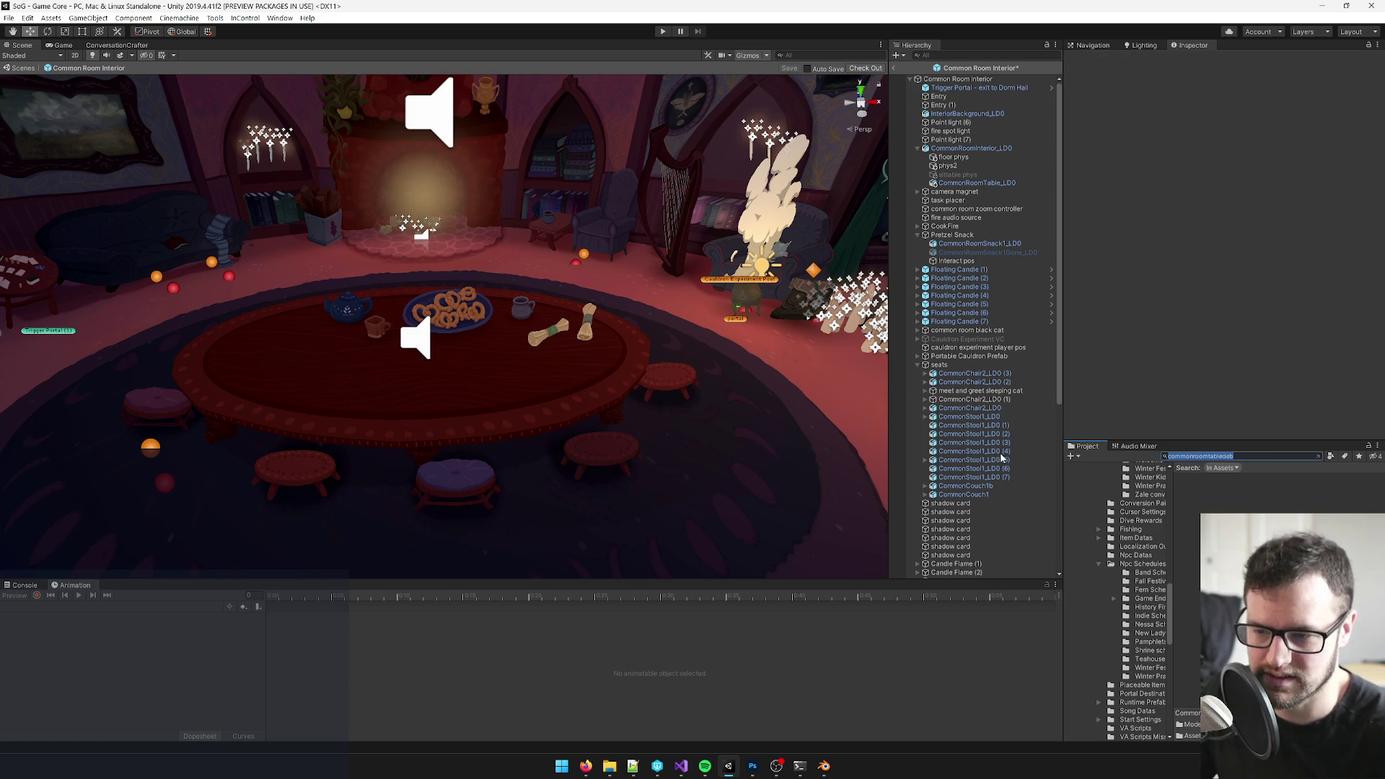
text(co)
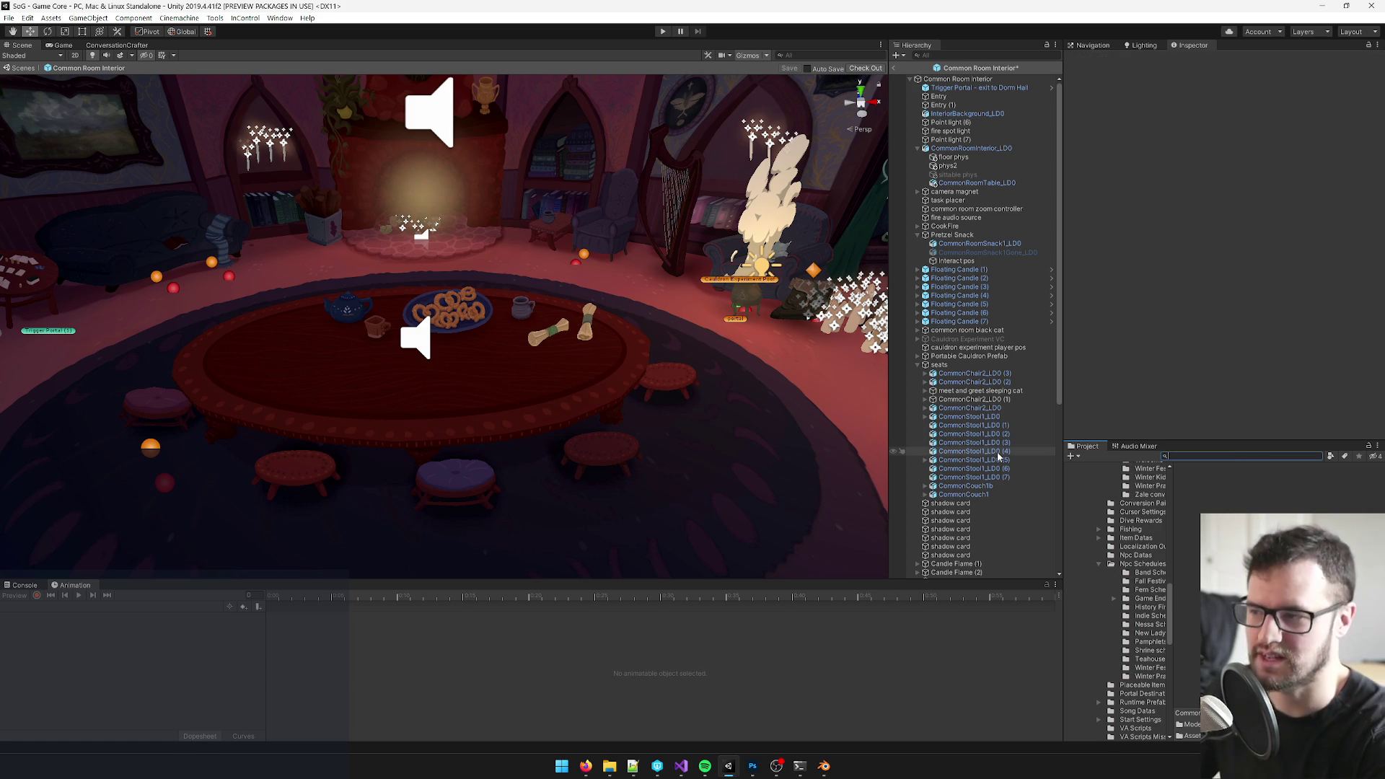
click(479, 415)
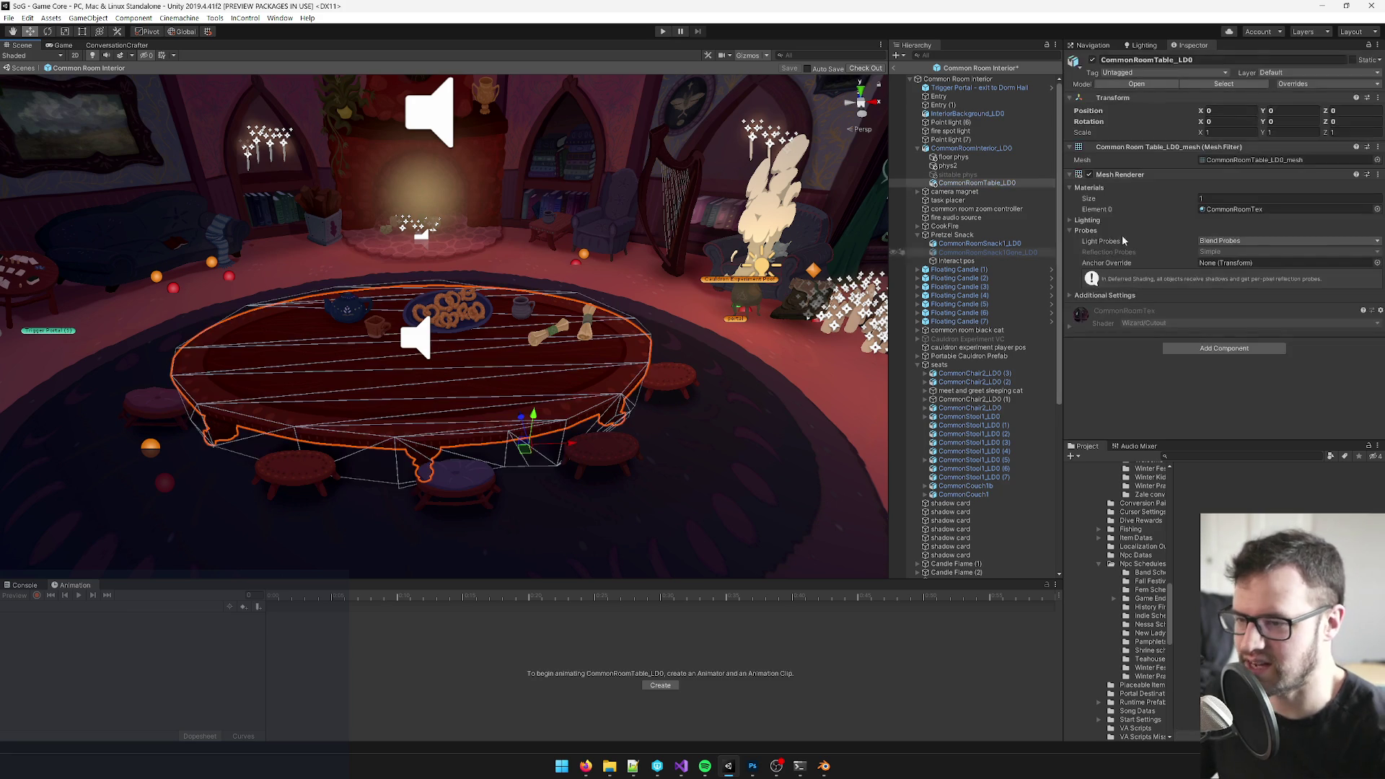
click(1223, 348)
text(meshcol)
click(1209, 387)
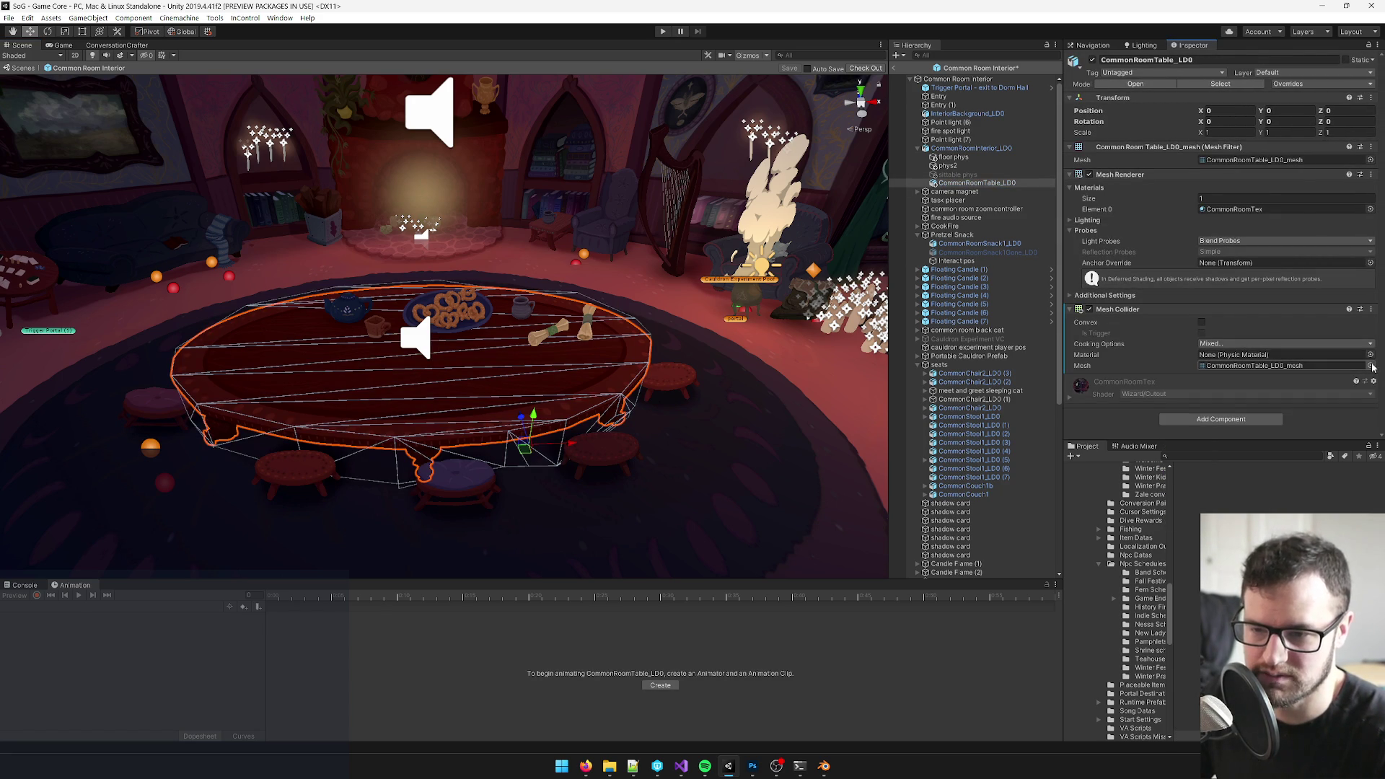
- Assign CommonRoomTabe_phys_mesh as the table's collider mesh and inspect the boxy result
click(1371, 366)
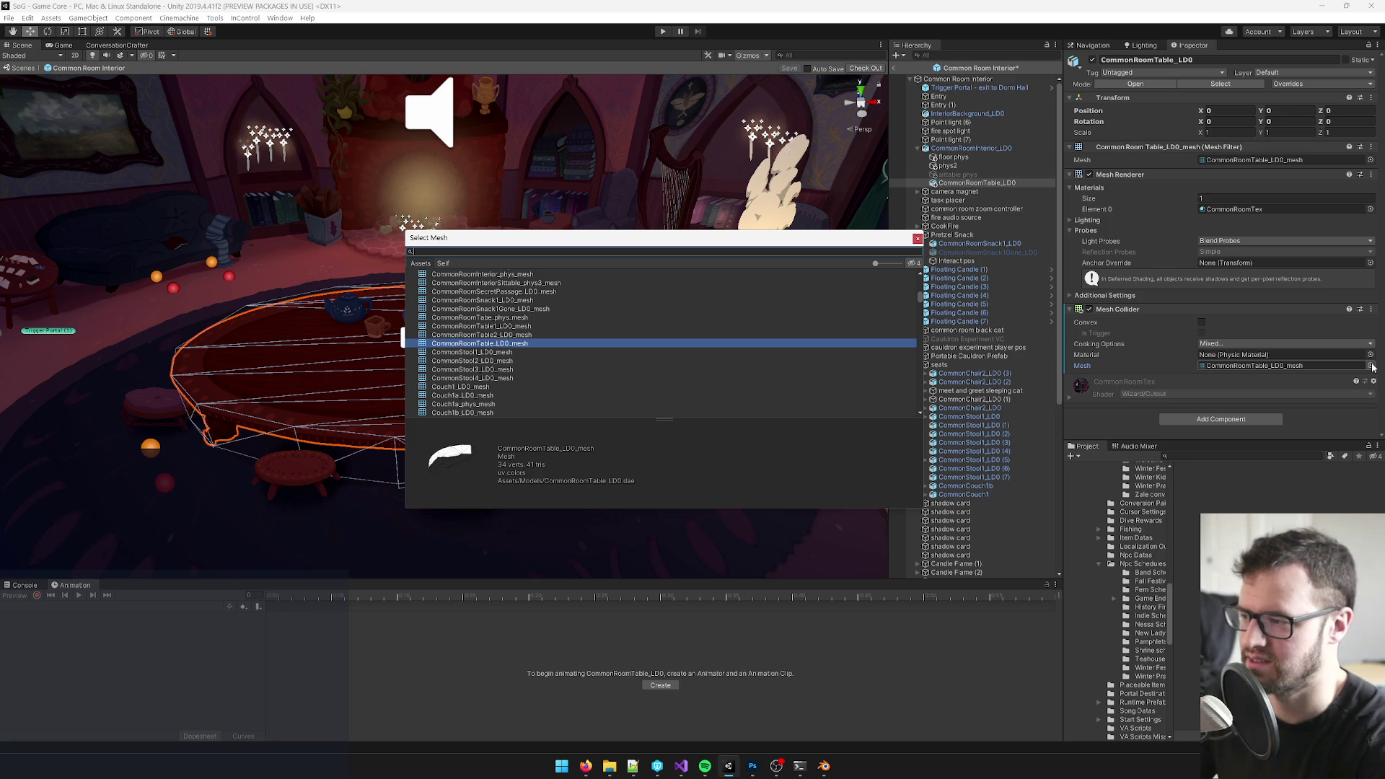
text(common)
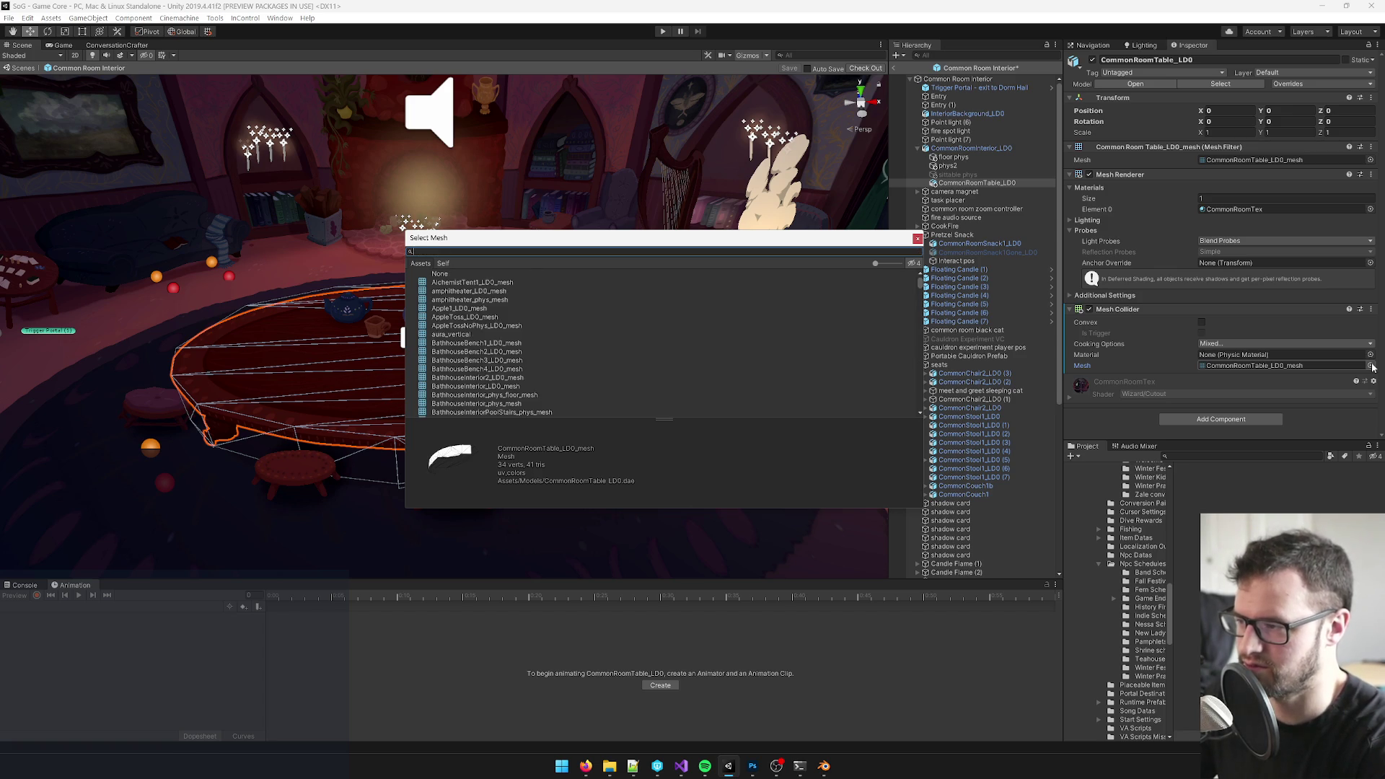
text(room)
text(tab)
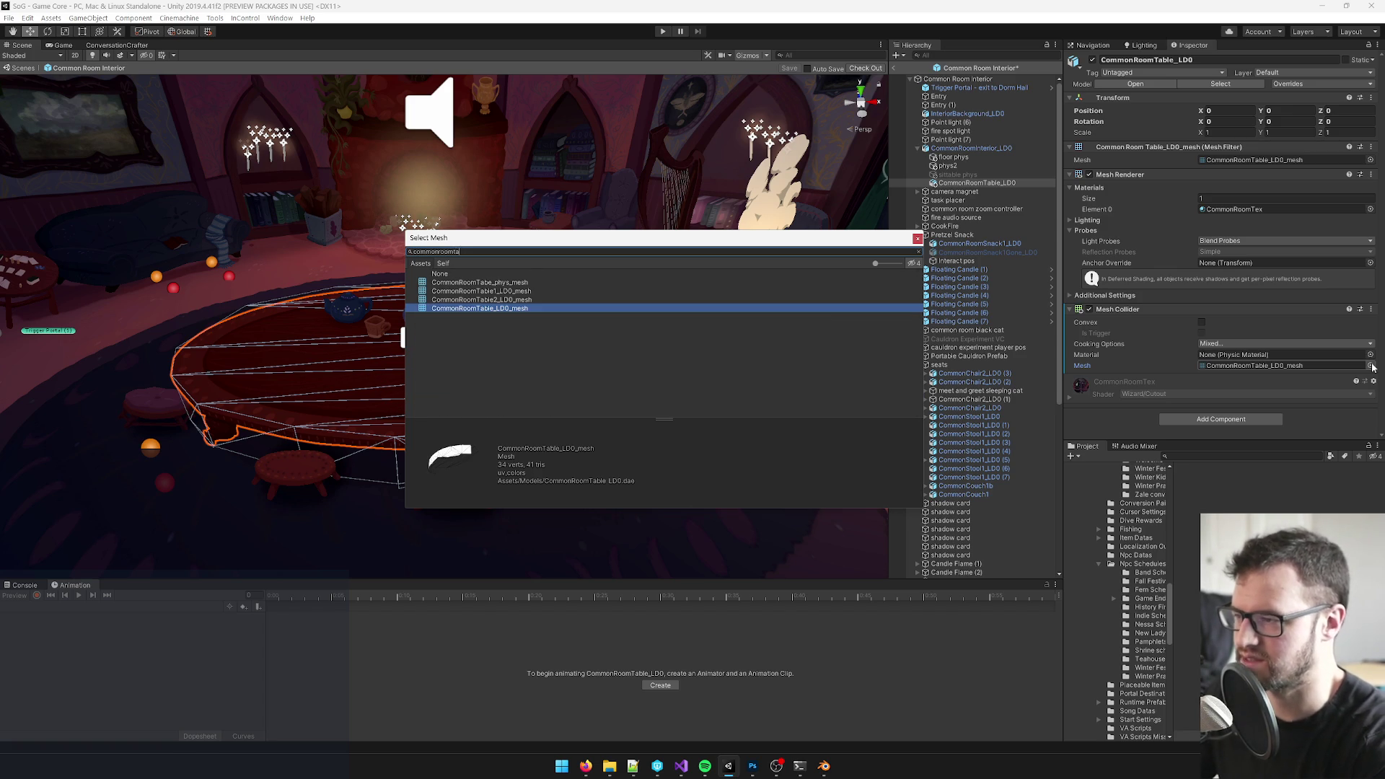
click(598, 281)
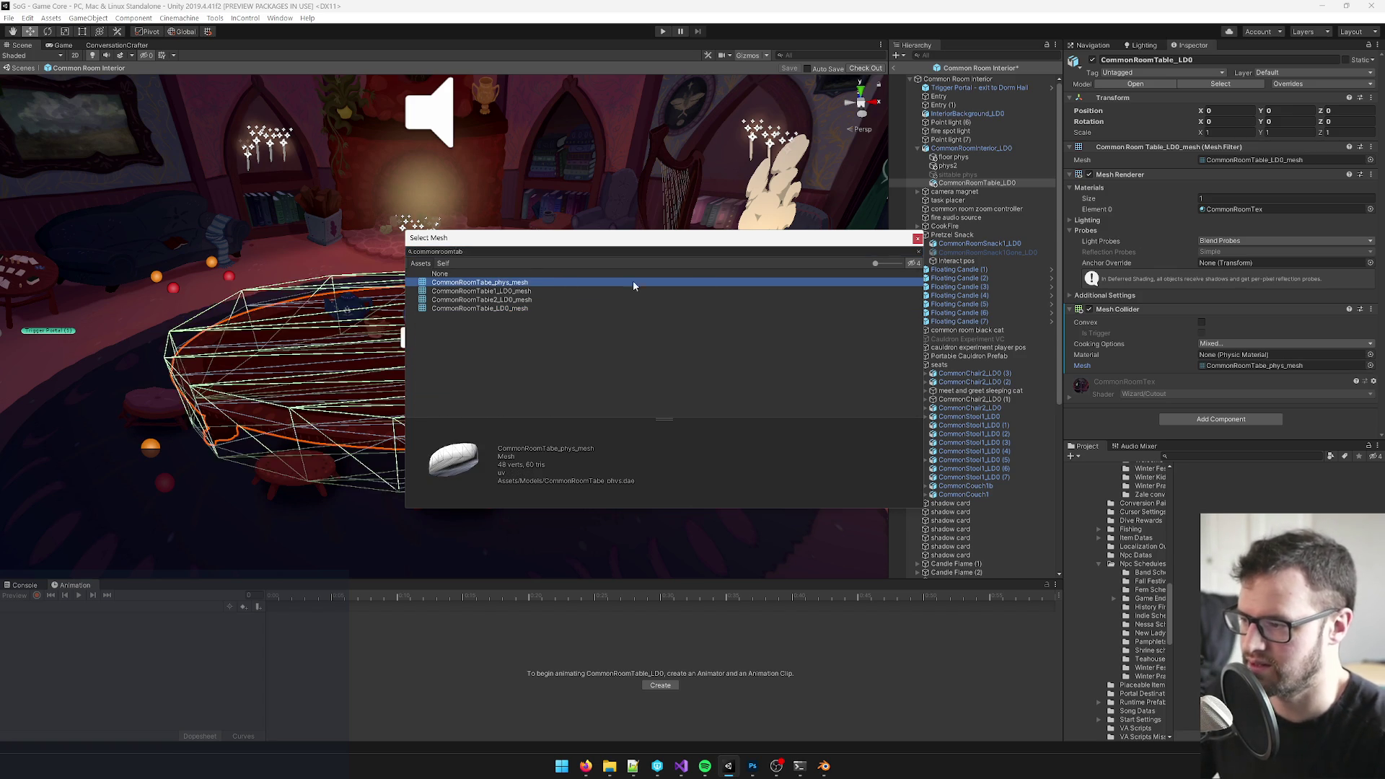
click(917, 239)
drag(325, 271, 492, 224)
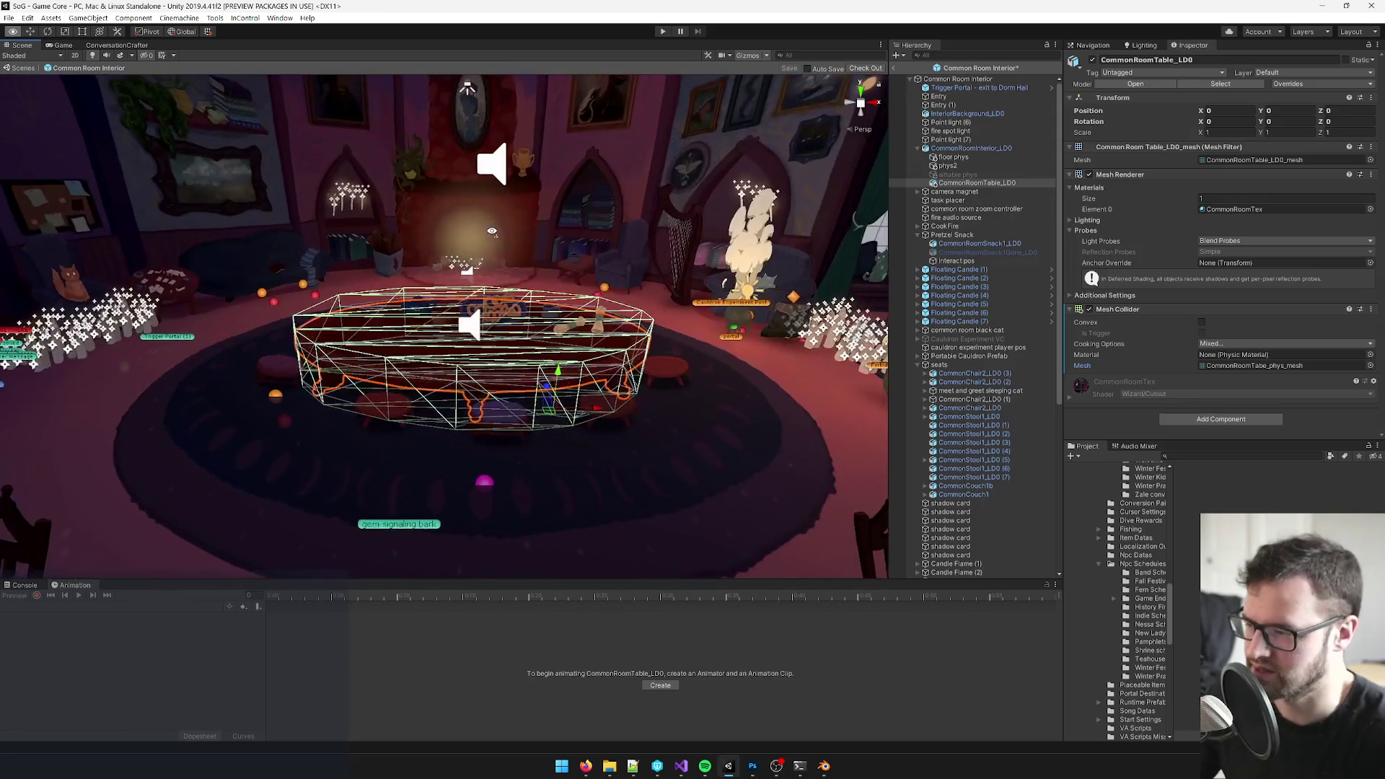
scroll(up, 3)
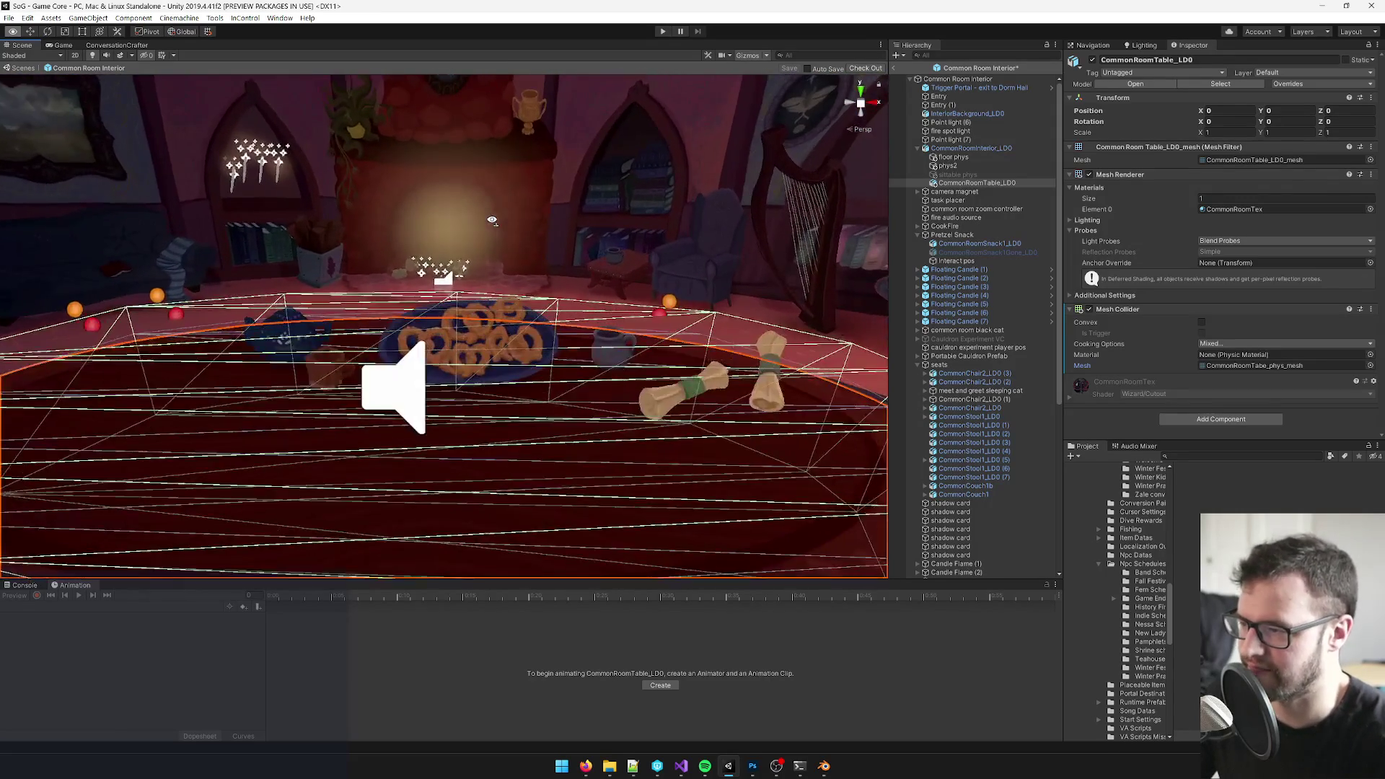
scroll(down, 3)
scroll(down, 3)
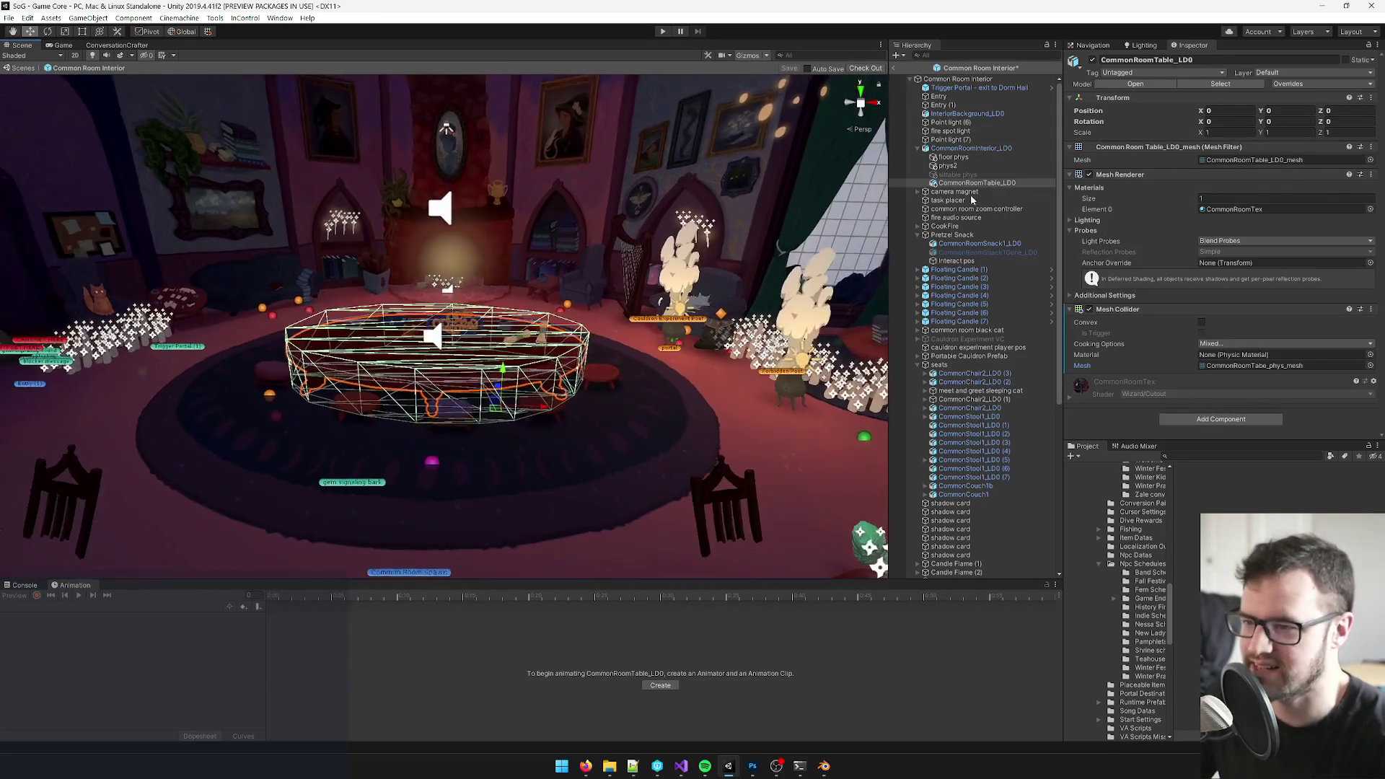
- Inspect CommonRoomInterior_LOD's physics collider around the table, then switch to Blender
drag(489, 222, 635, 251)
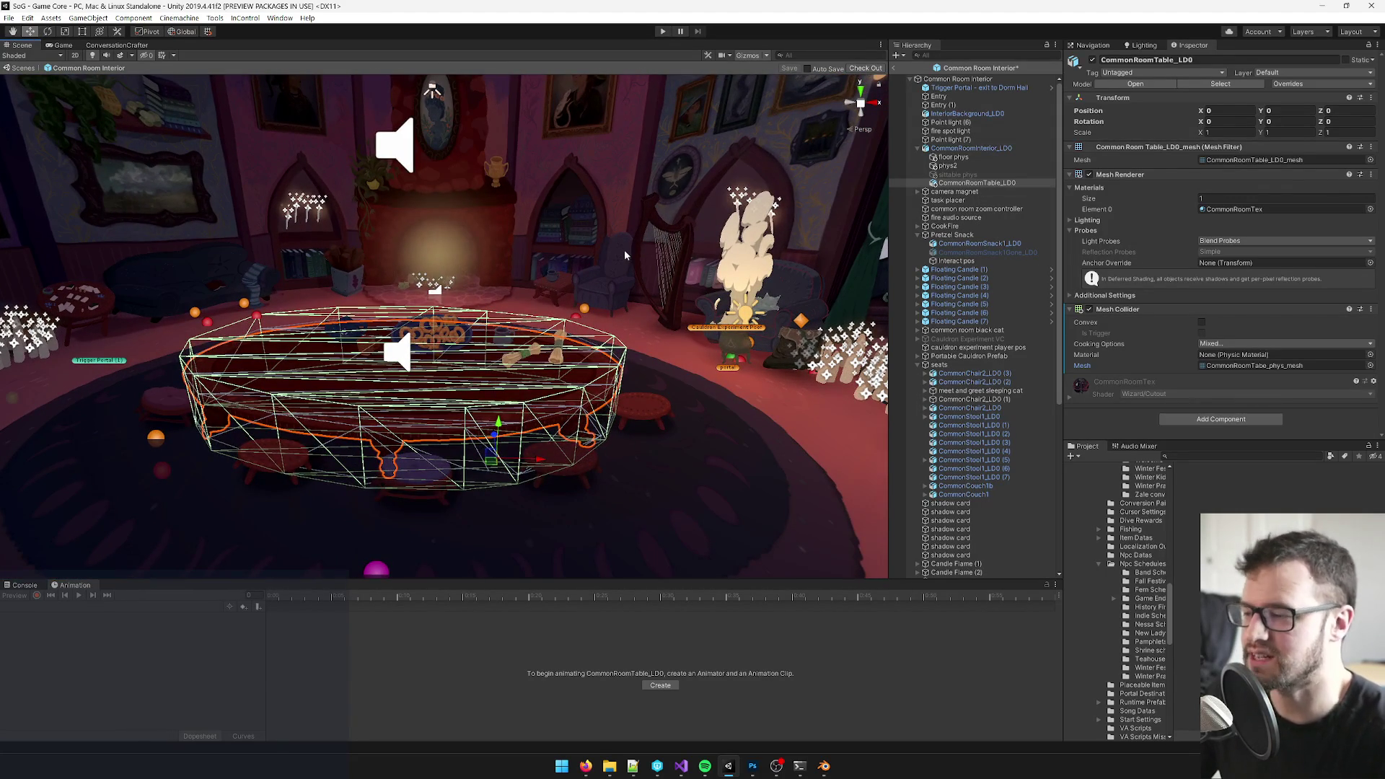
scroll(up, 3)
scroll(down, 3)
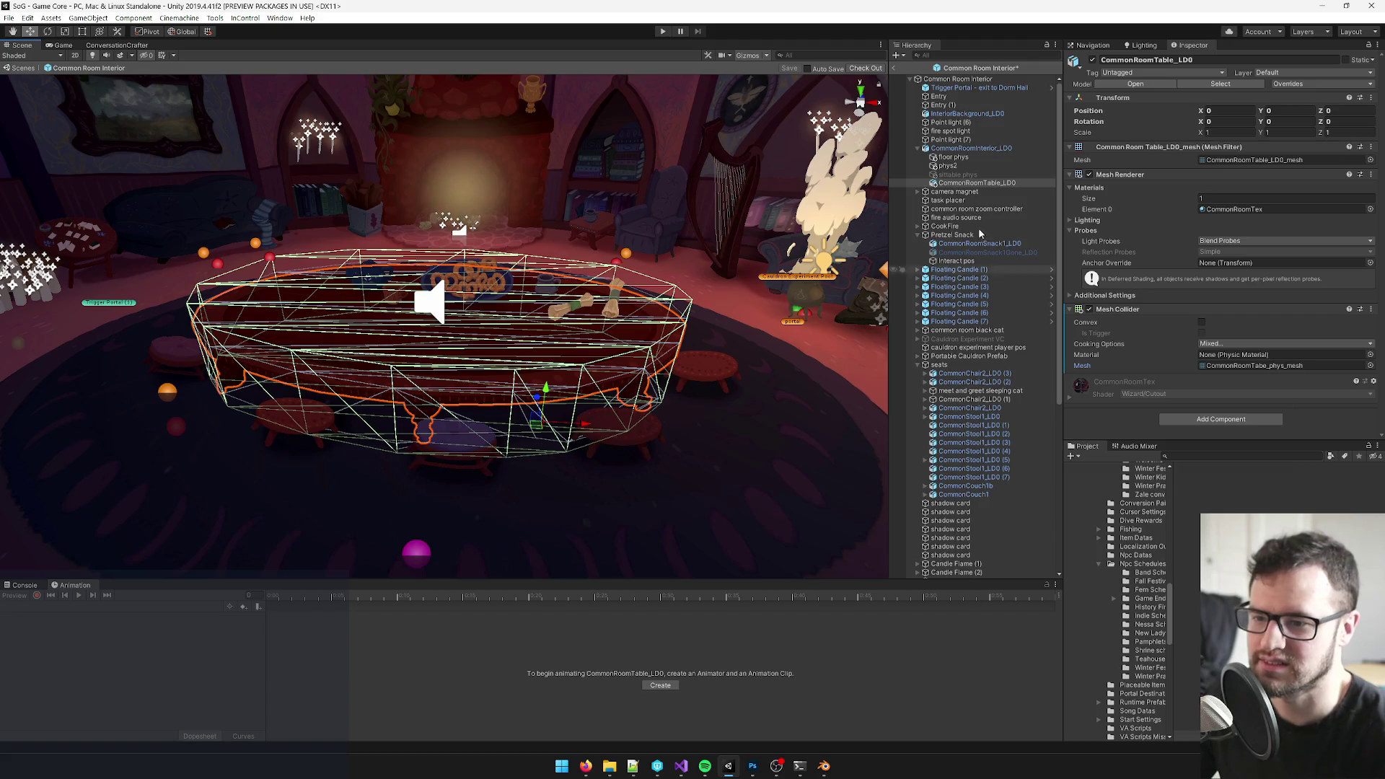
click(928, 148)
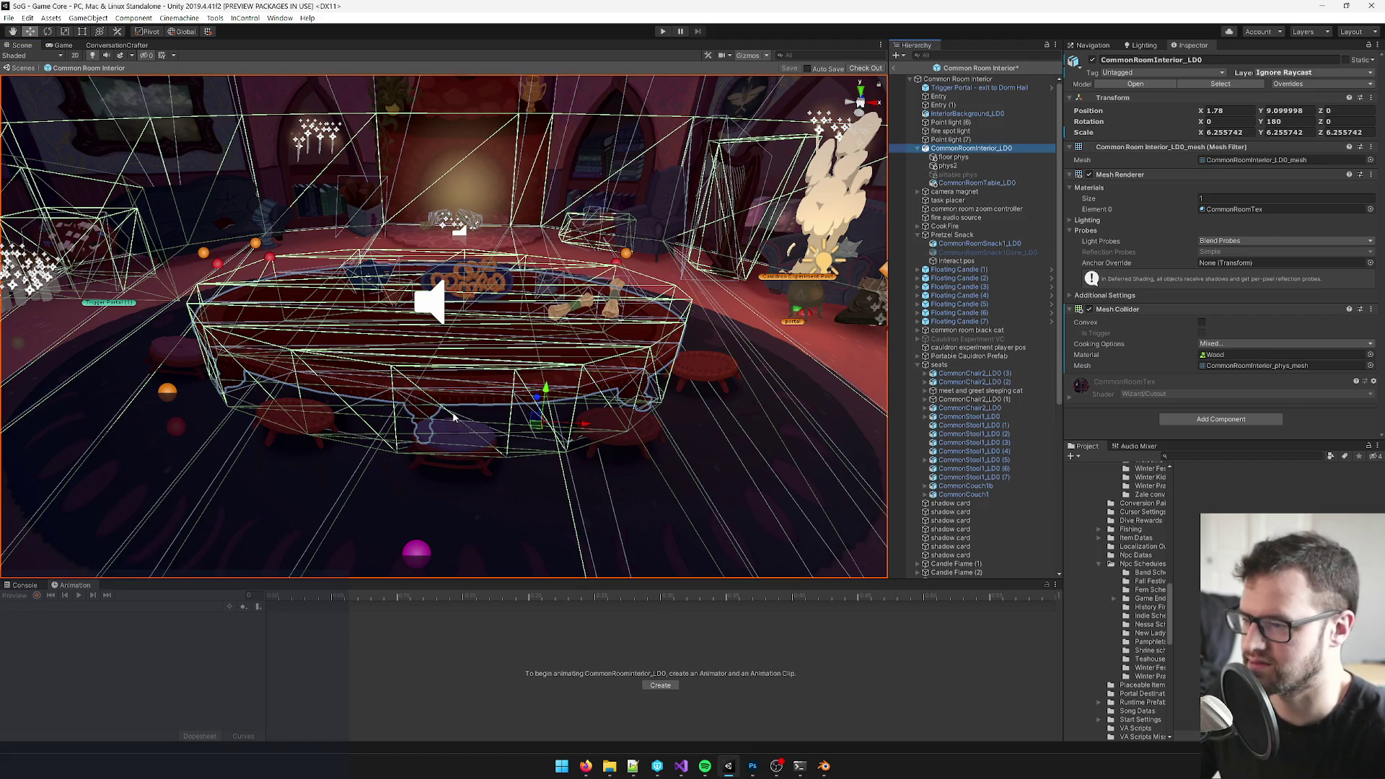
drag(468, 409, 487, 357)
click(917, 148)
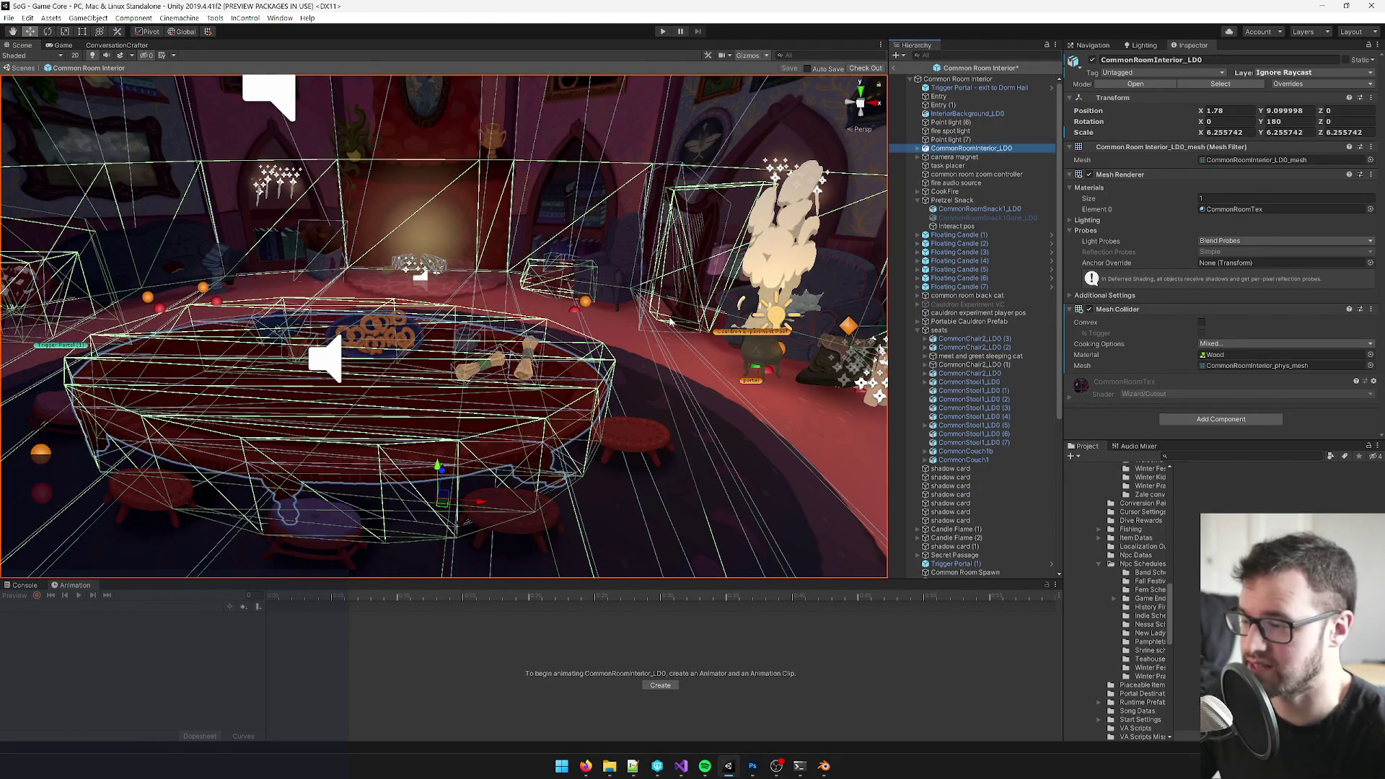
drag(668, 318, 541, 346)
key(alt+Tab)
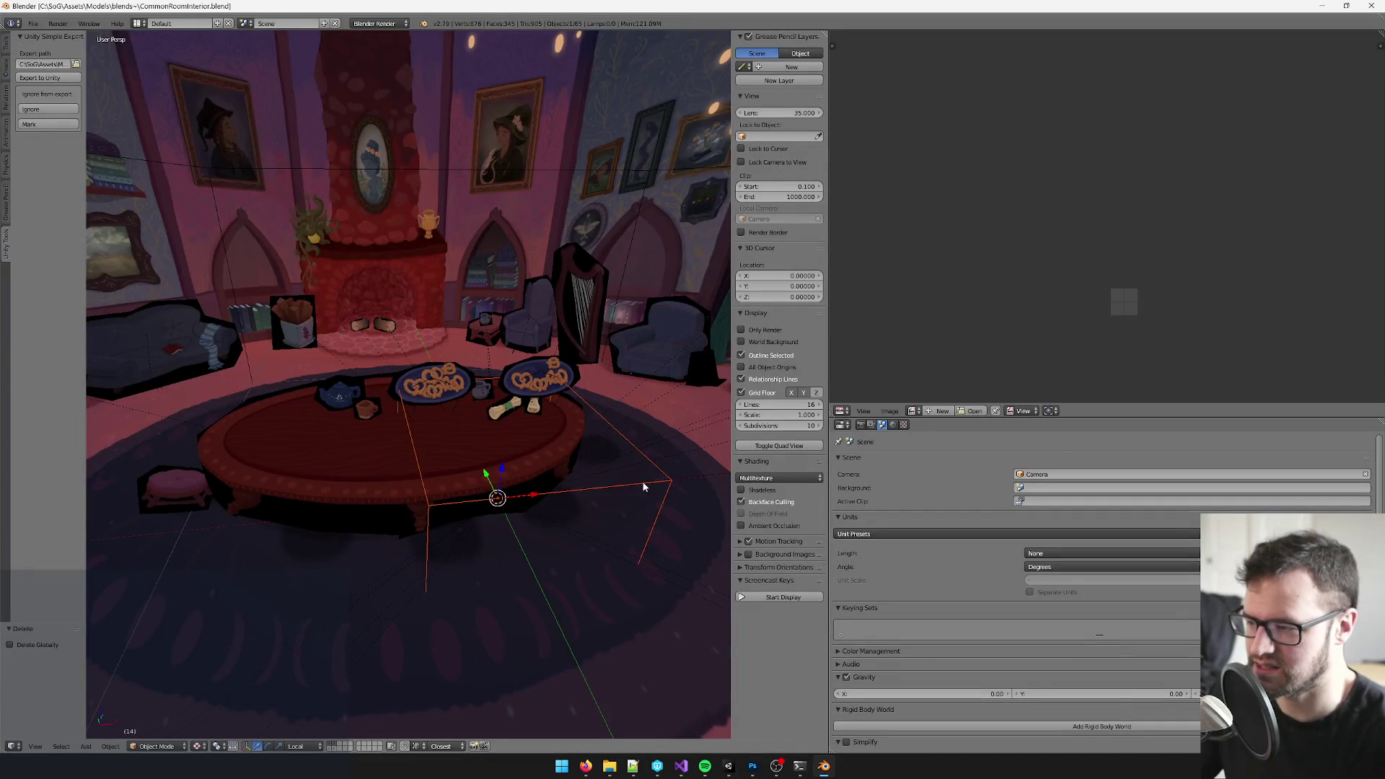
- Return to Unity briefly and bring up the elevated table artwork in Photoshop
key(alt+Tab)
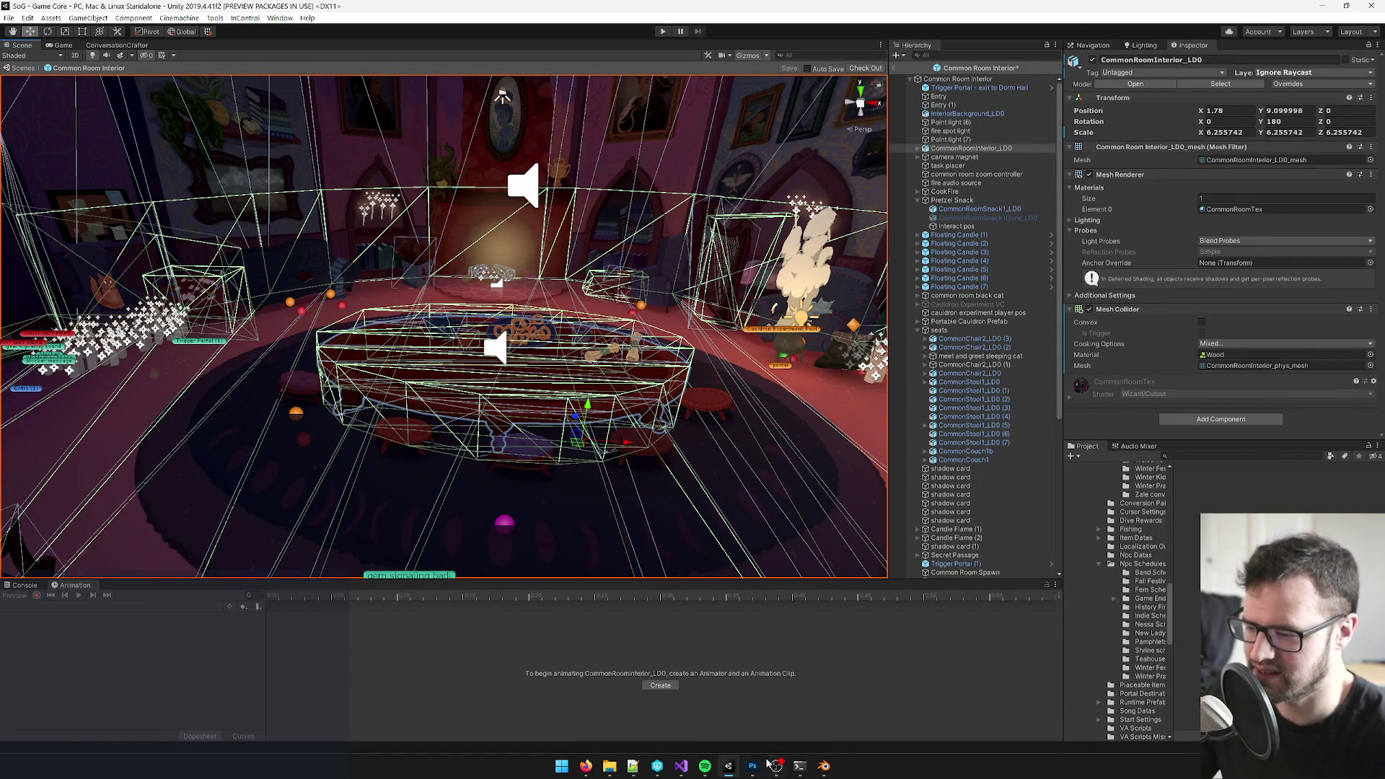
click(775, 765)
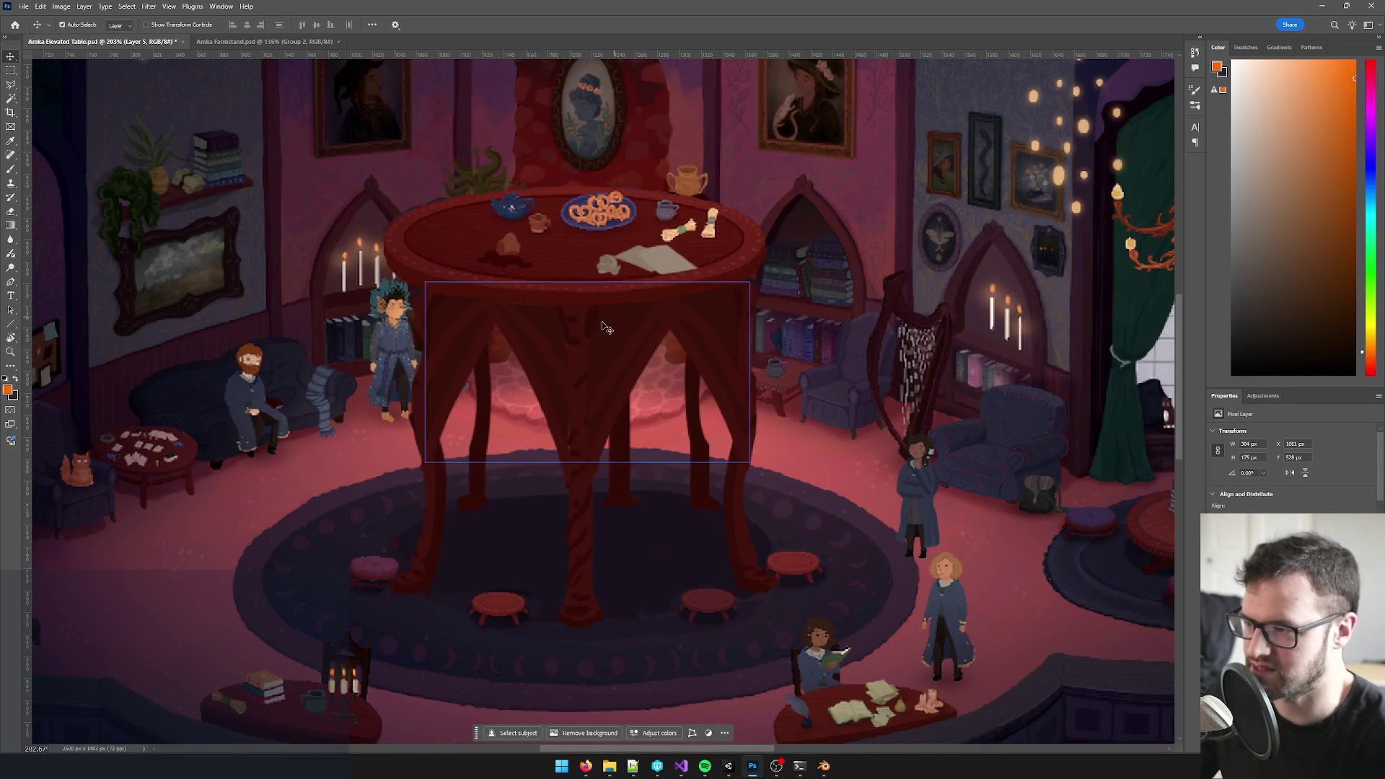
- Select Layer 7 and pan over the elevated table's legs to examine them
click(593, 358)
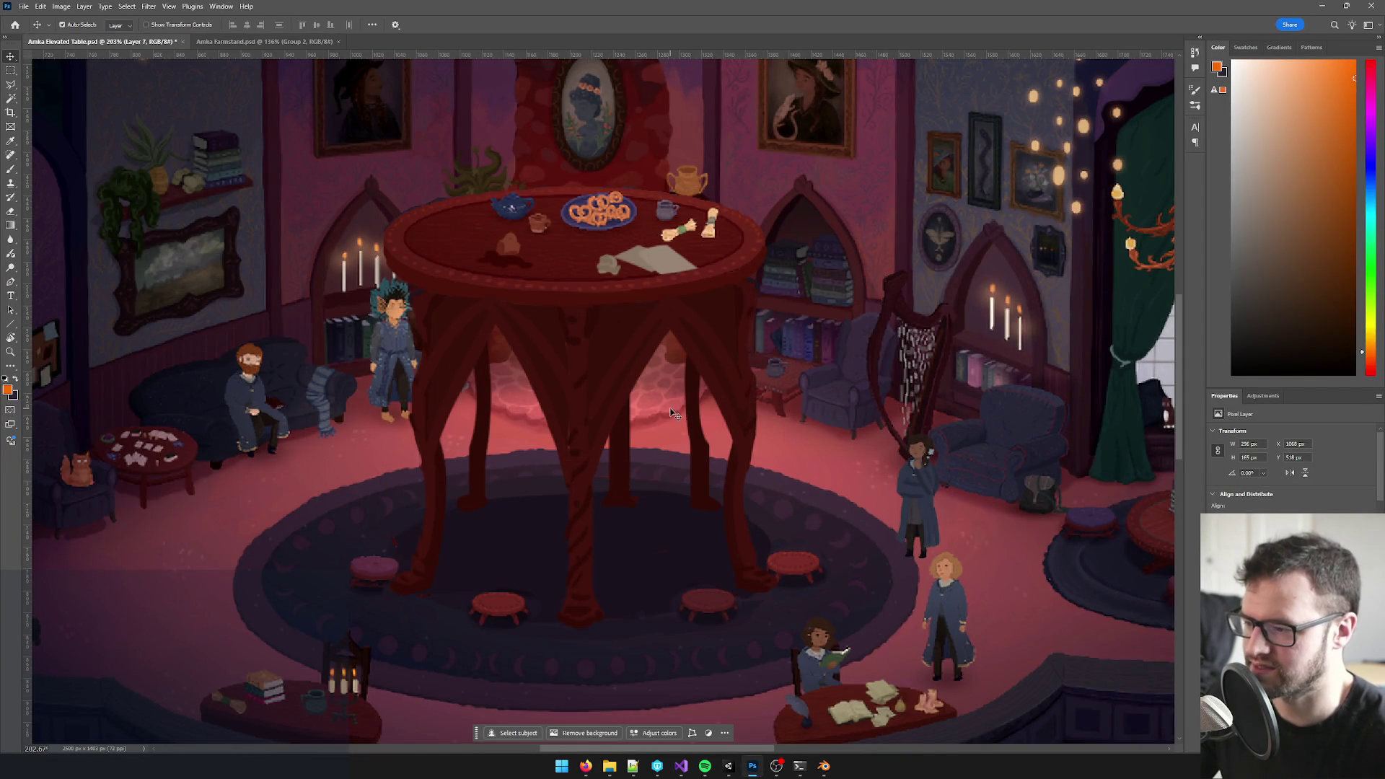
click(24, 7)
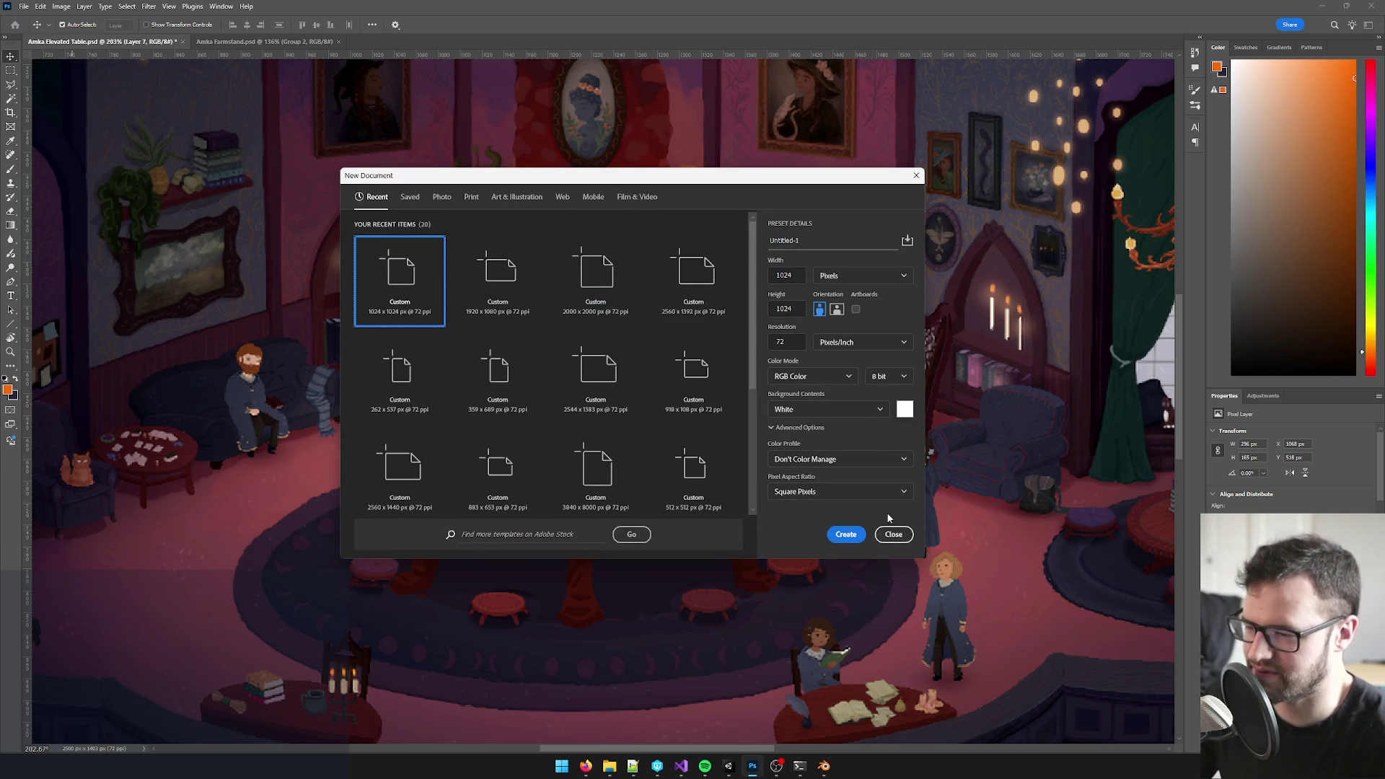
click(893, 533)
scroll(up, 3)
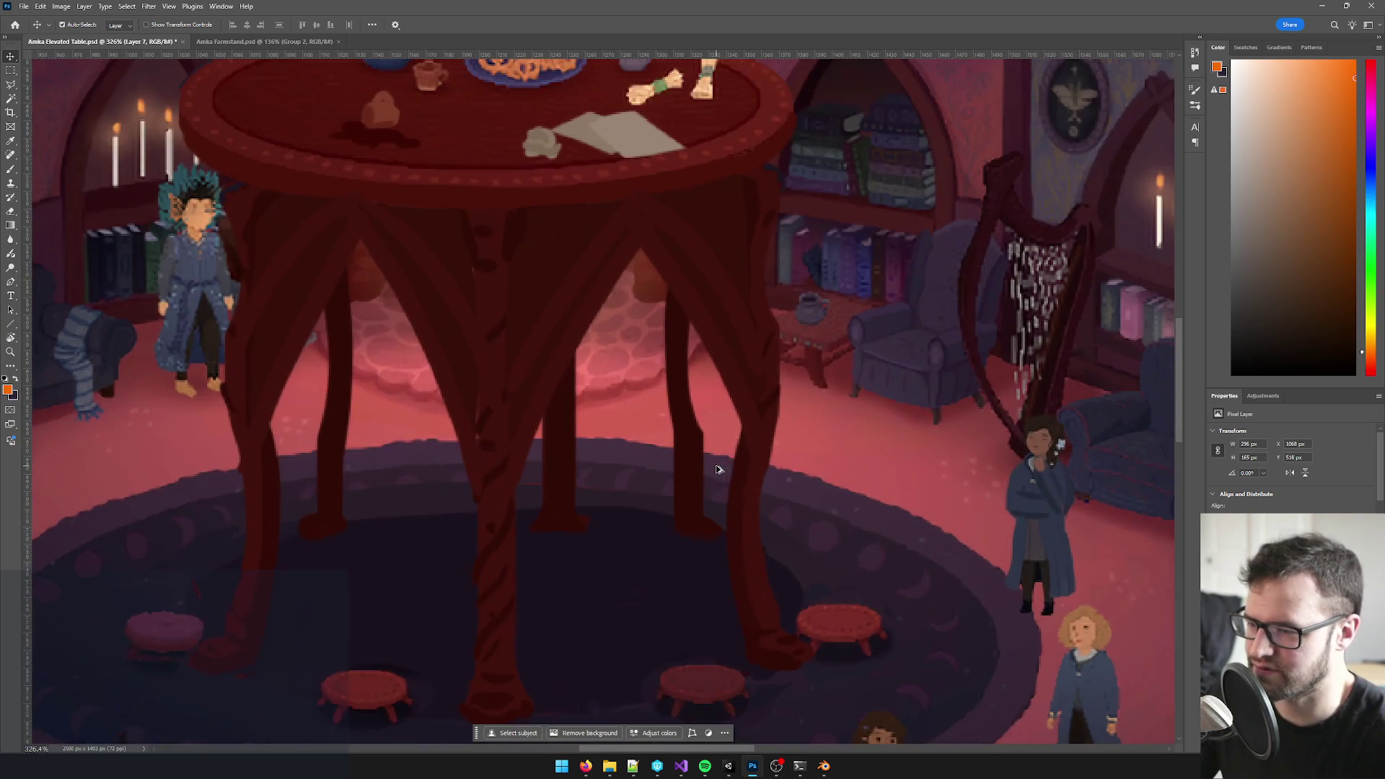
scroll(up, 3)
scroll(up, 3)
scroll(up, 3)
scroll(down, 3)
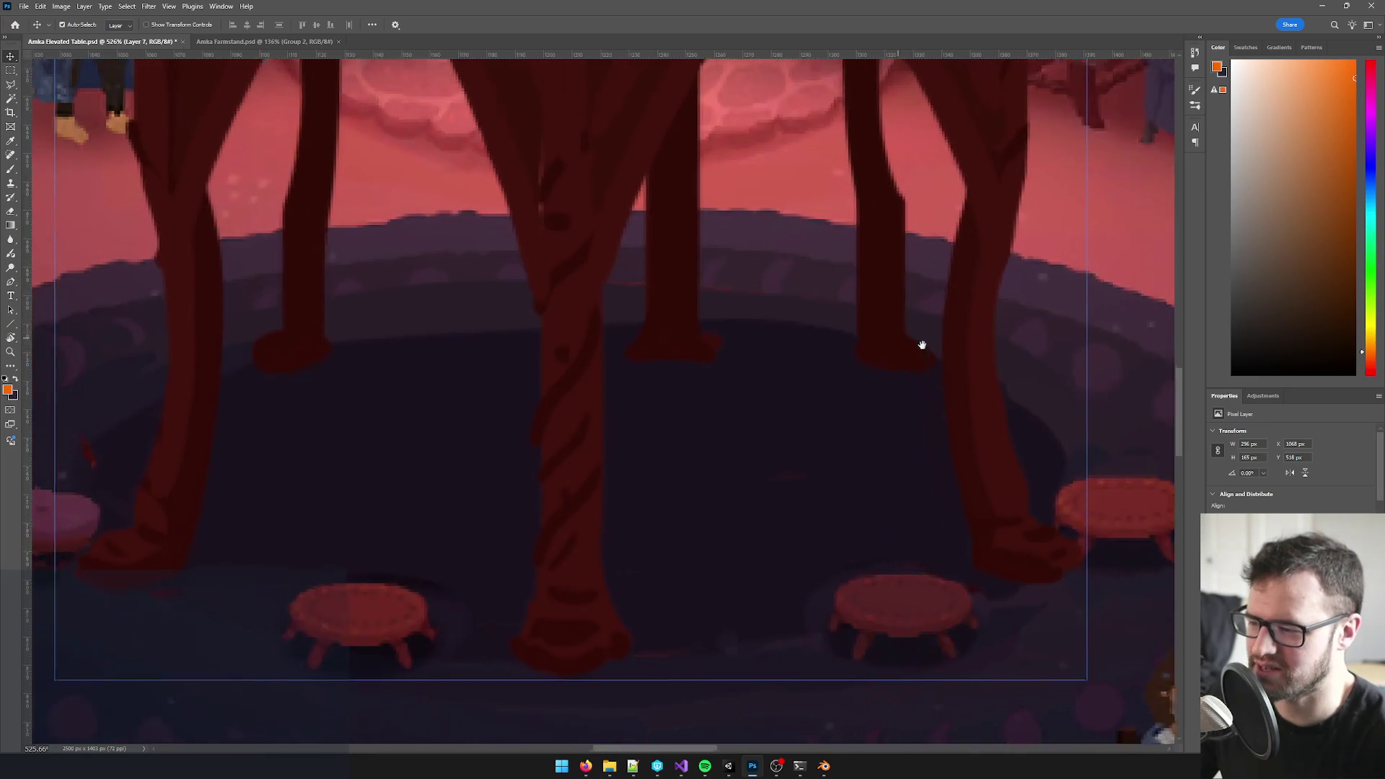
scroll(up, 3)
drag(650, 476, 616, 270)
scroll(down, 3)
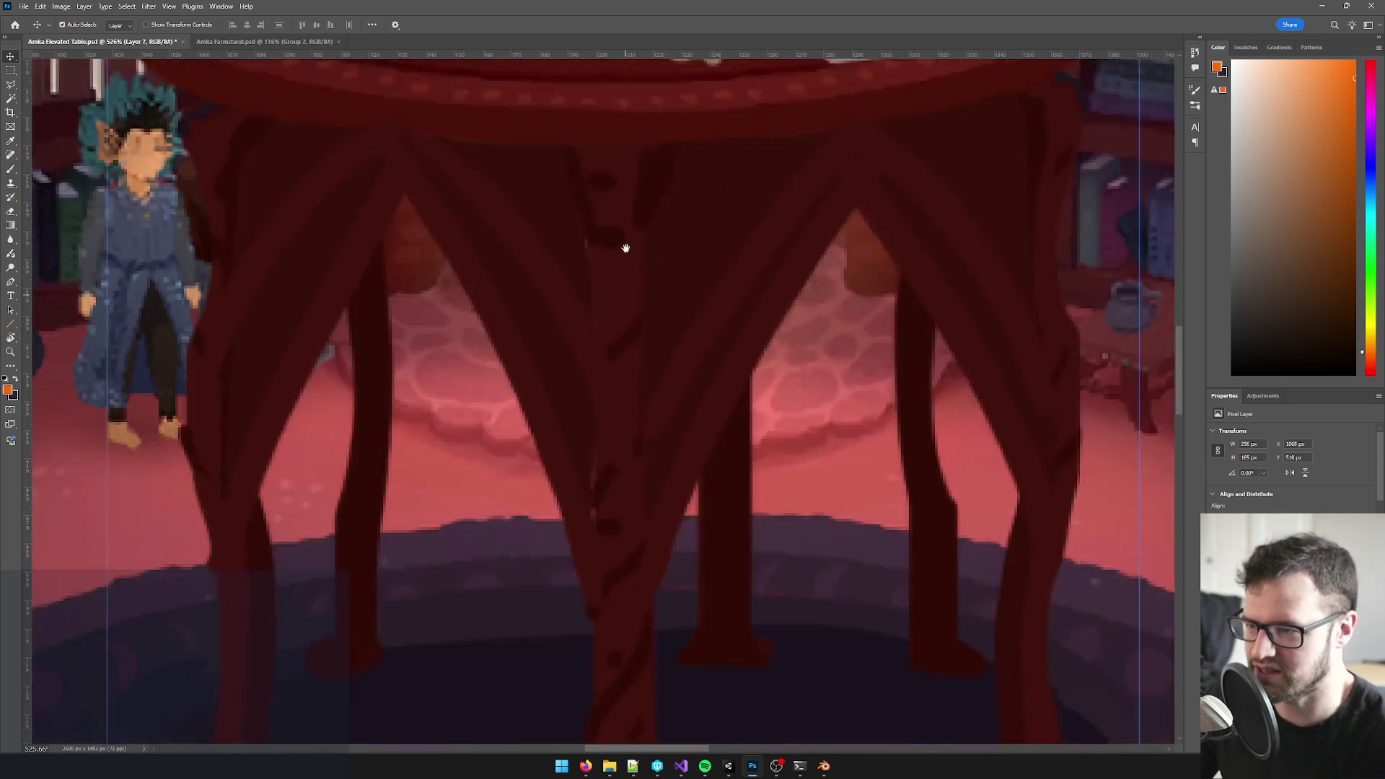
scroll(up, 3)
scroll(down, 3)
scroll(down, 3)
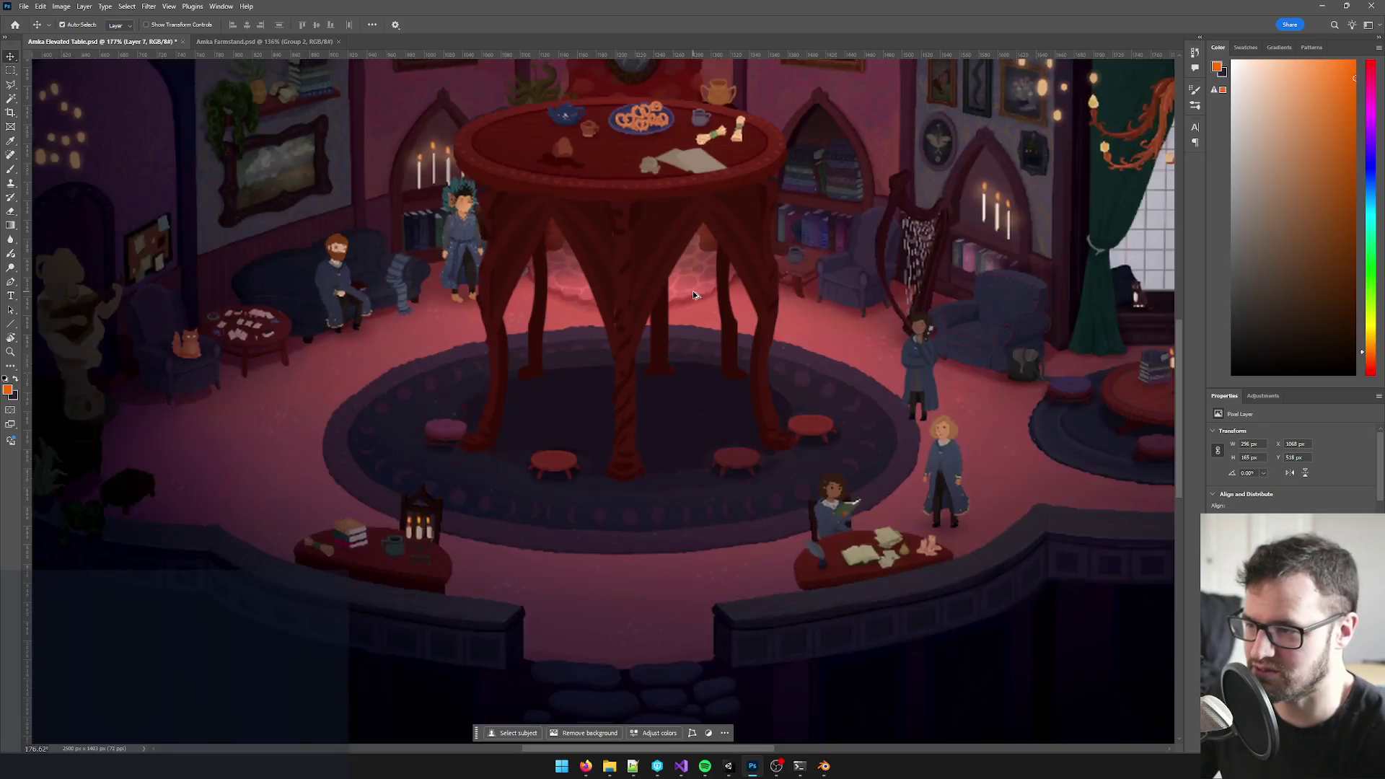
scroll(up, 3)
drag(605, 357, 560, 366)
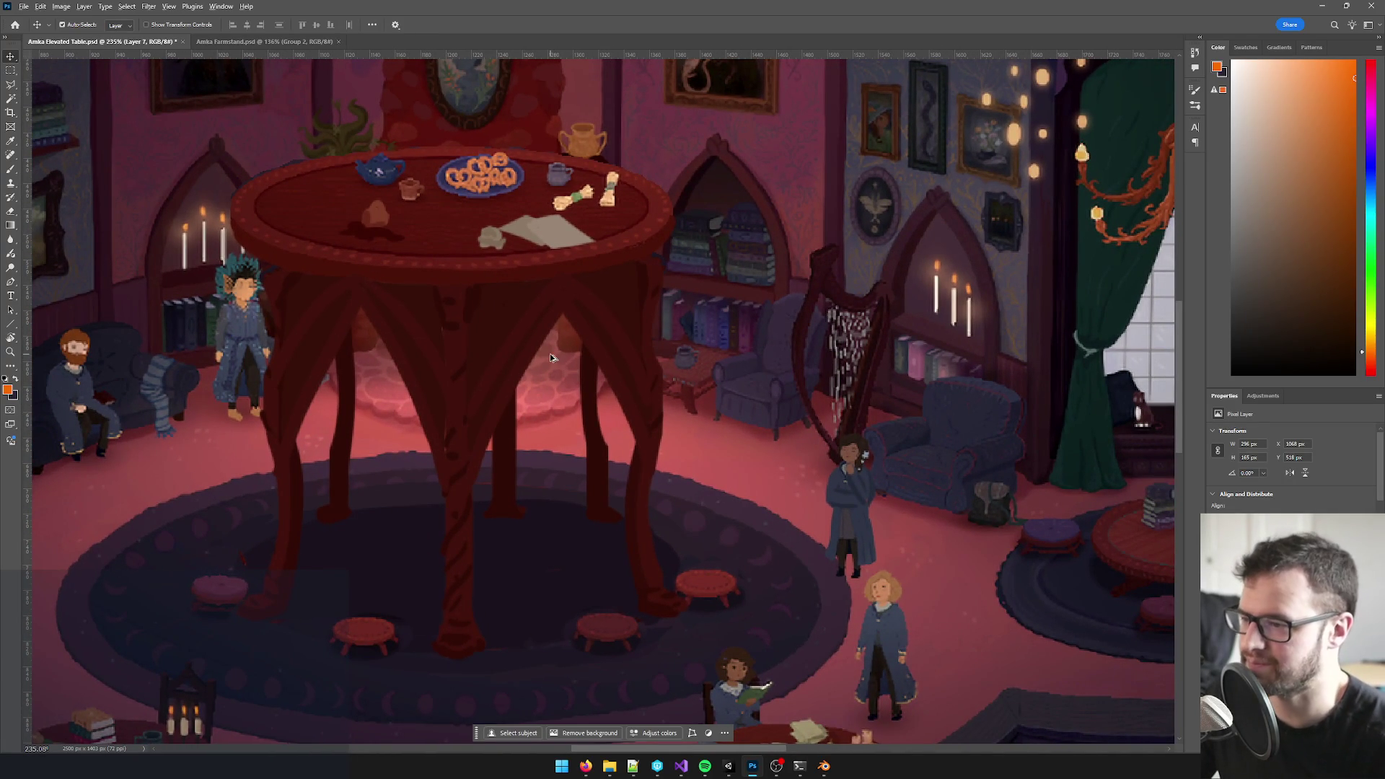
drag(549, 353, 642, 356)
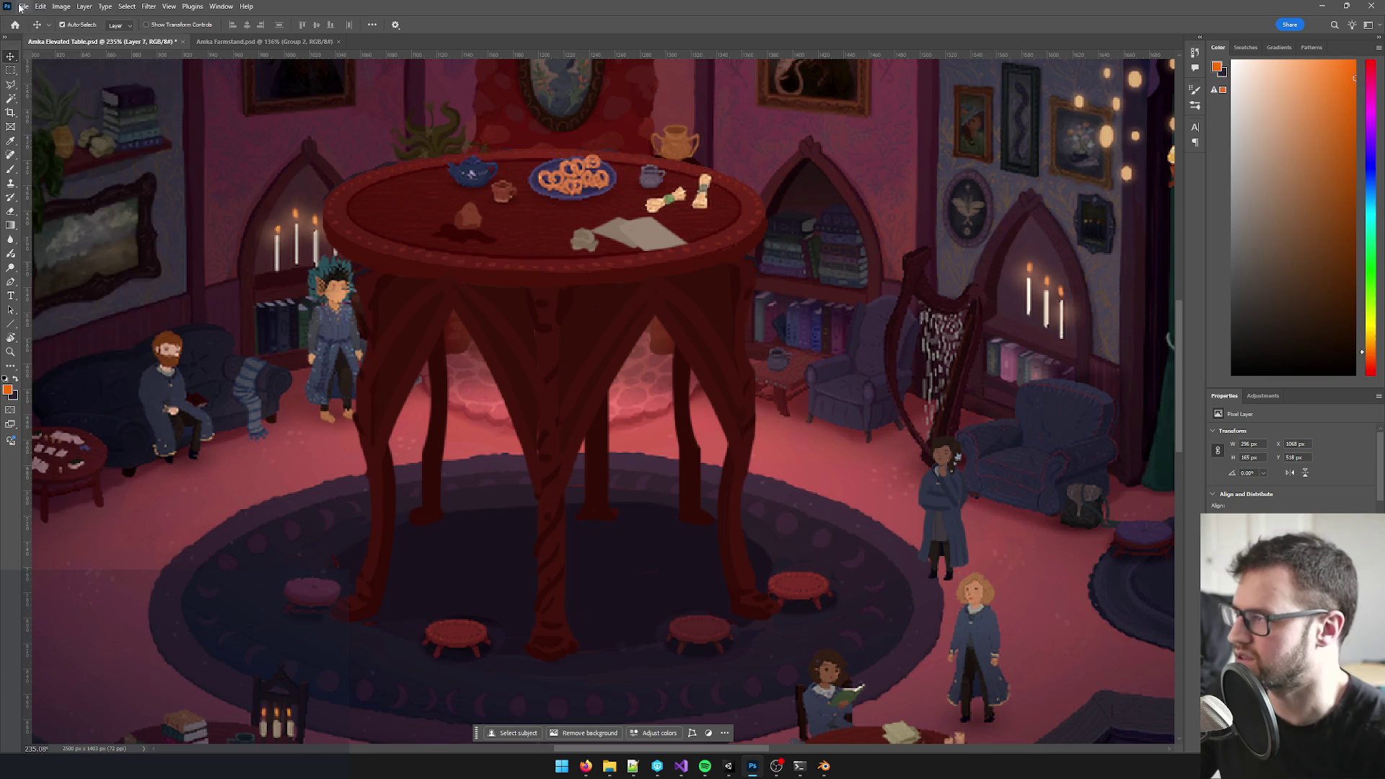
- Start a new document and enter a 2048 pixel width, moving on to the height
click(21, 7)
click(46, 16)
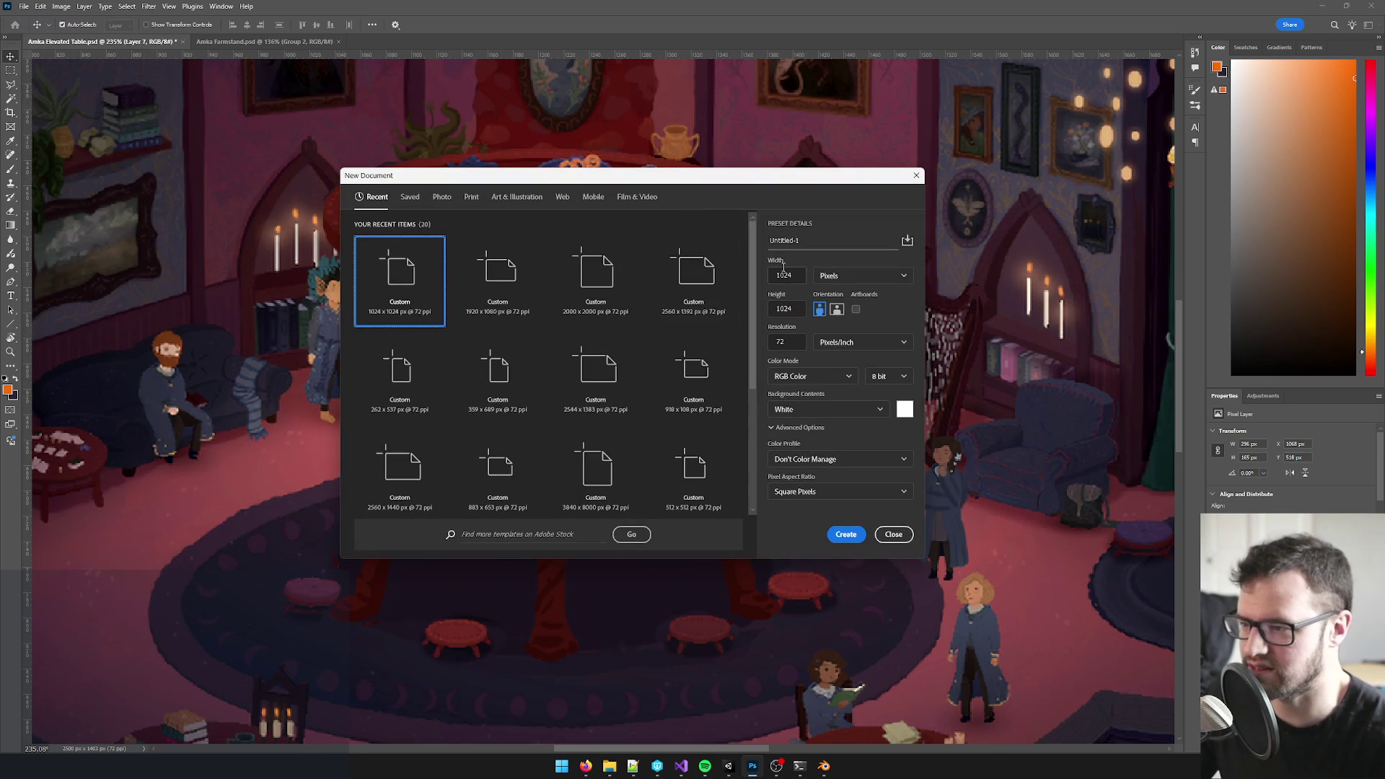
click(797, 275)
text(48)
key(Tab)
text(20)
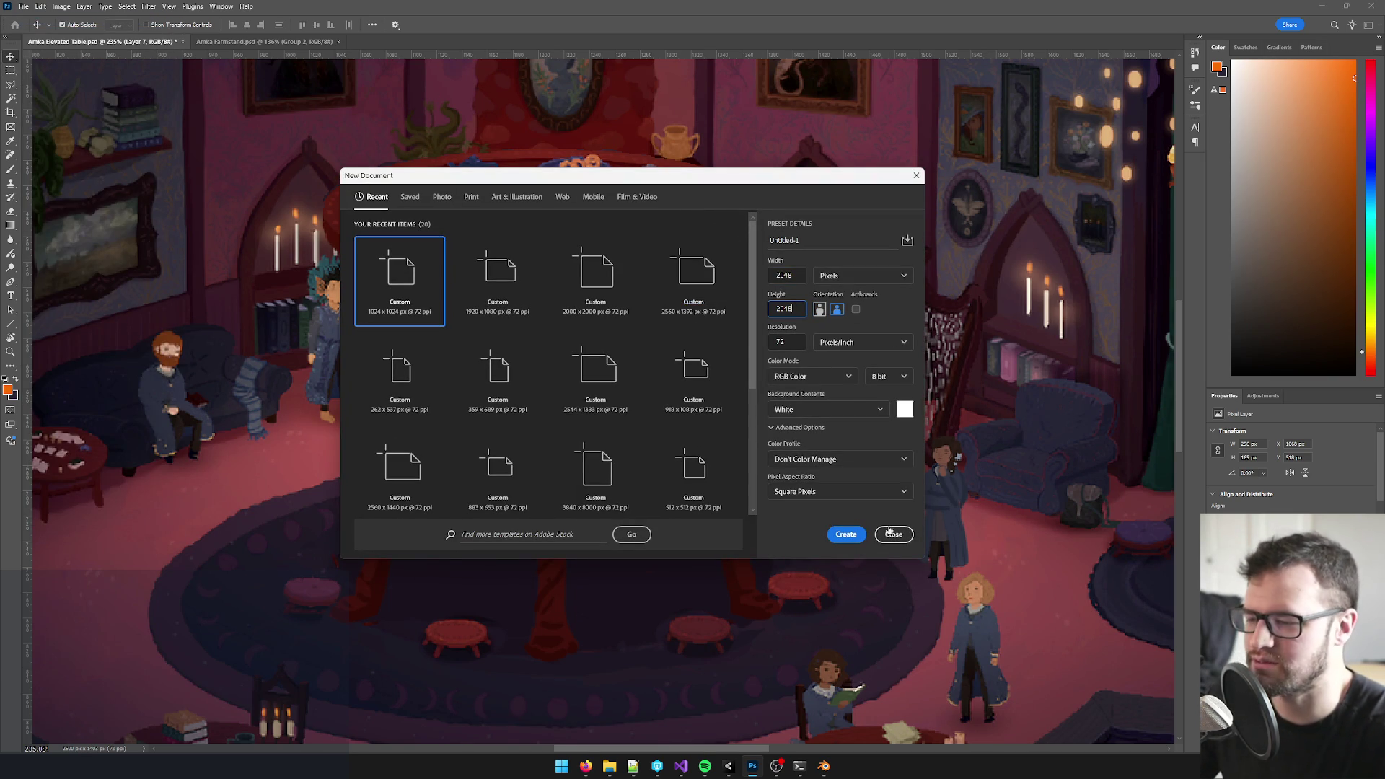
- Create the 2048 × 2048 document and carry the whole table, top and legs, into it
click(848, 533)
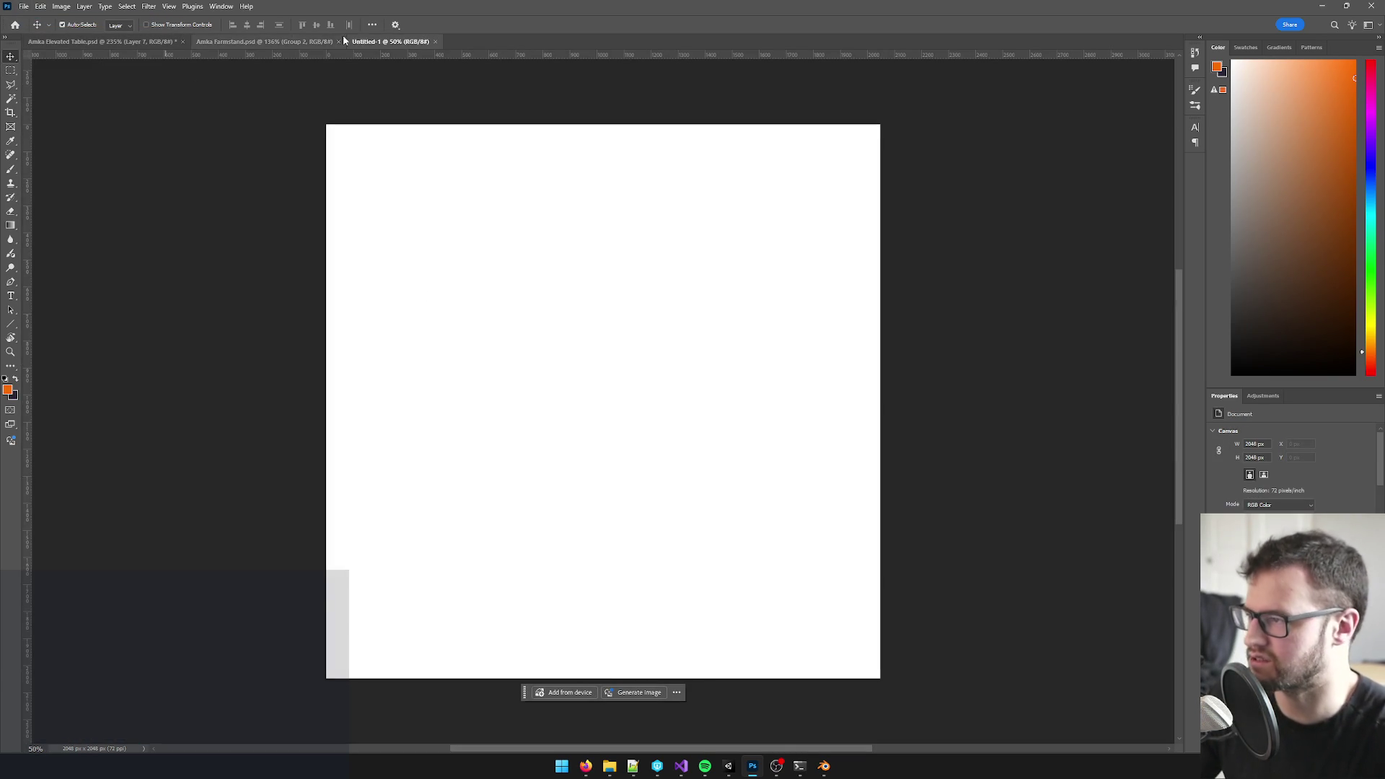
drag(390, 41, 233, 42)
click(132, 44)
click(1094, 571)
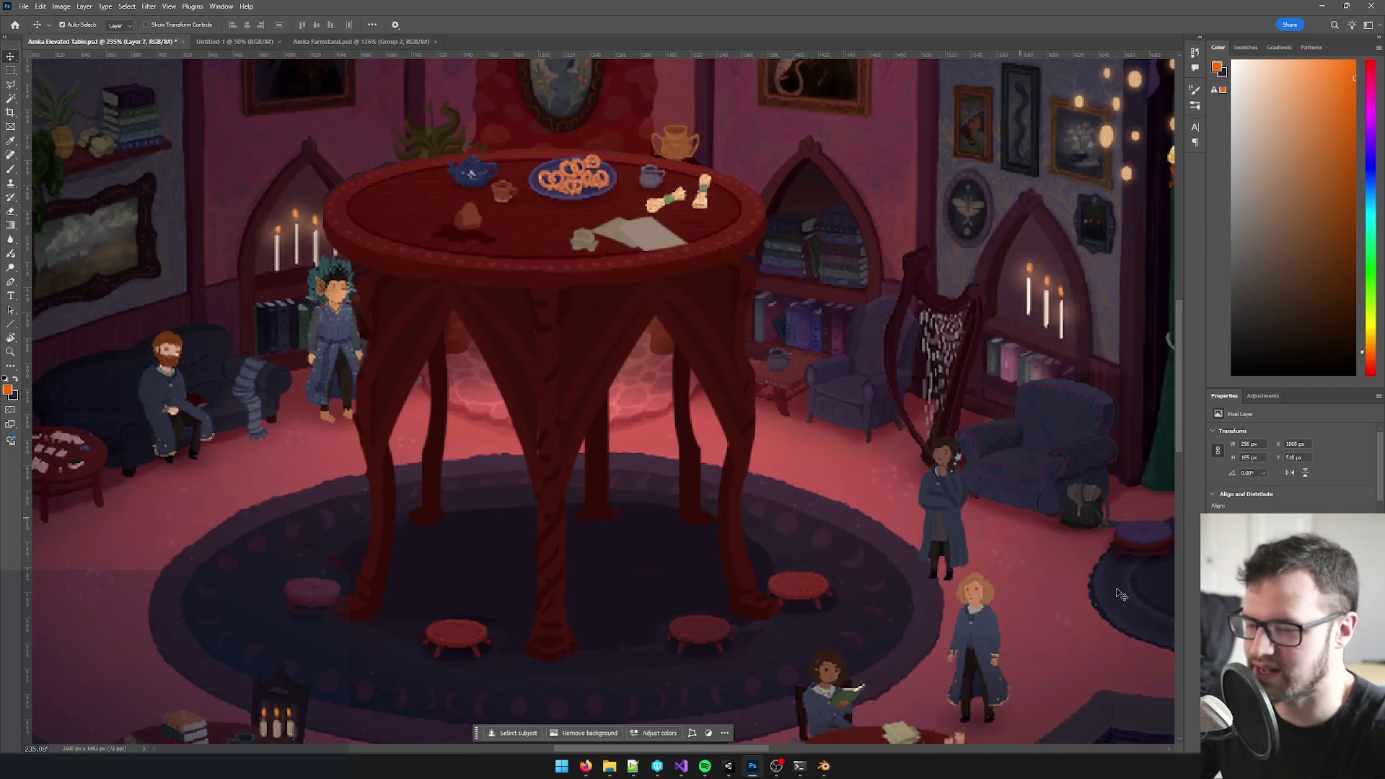
click(541, 368)
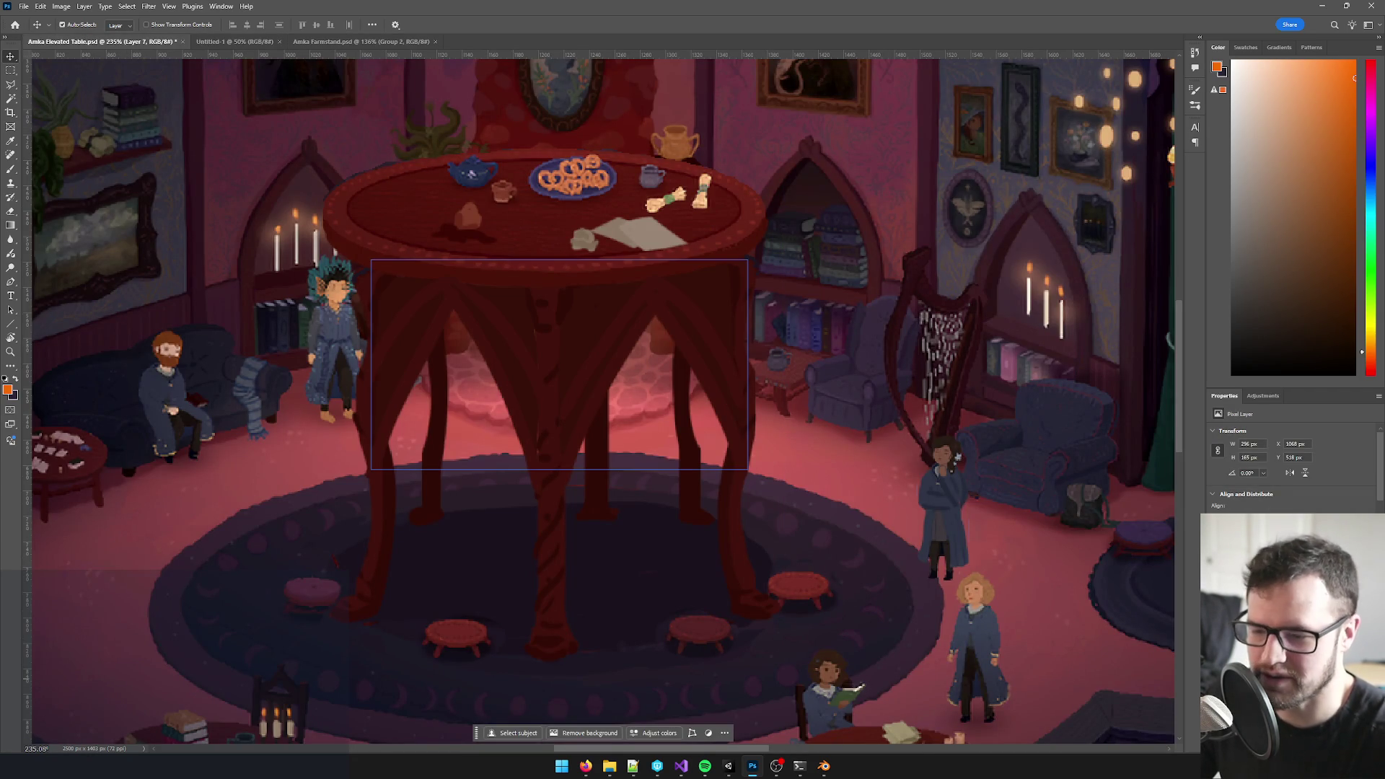
click(541, 206)
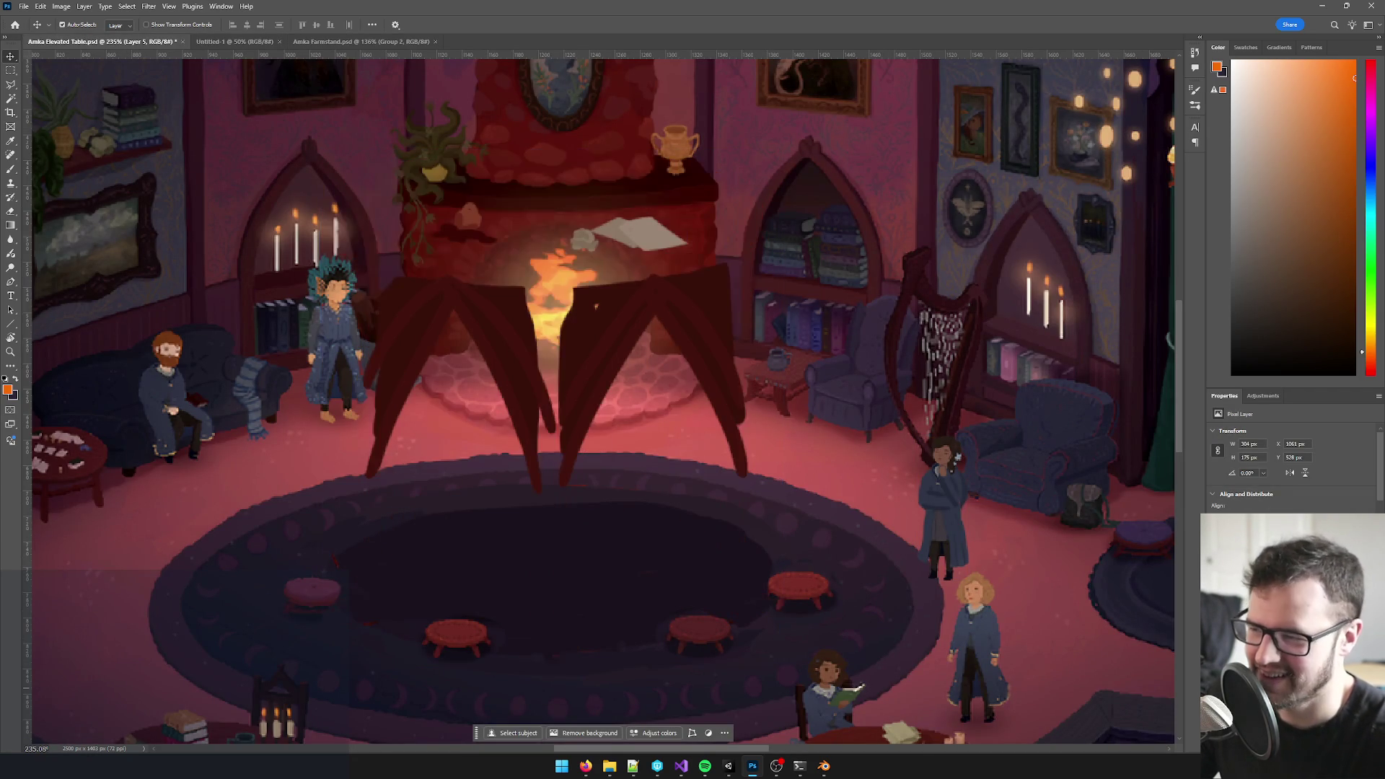
key(Escape)
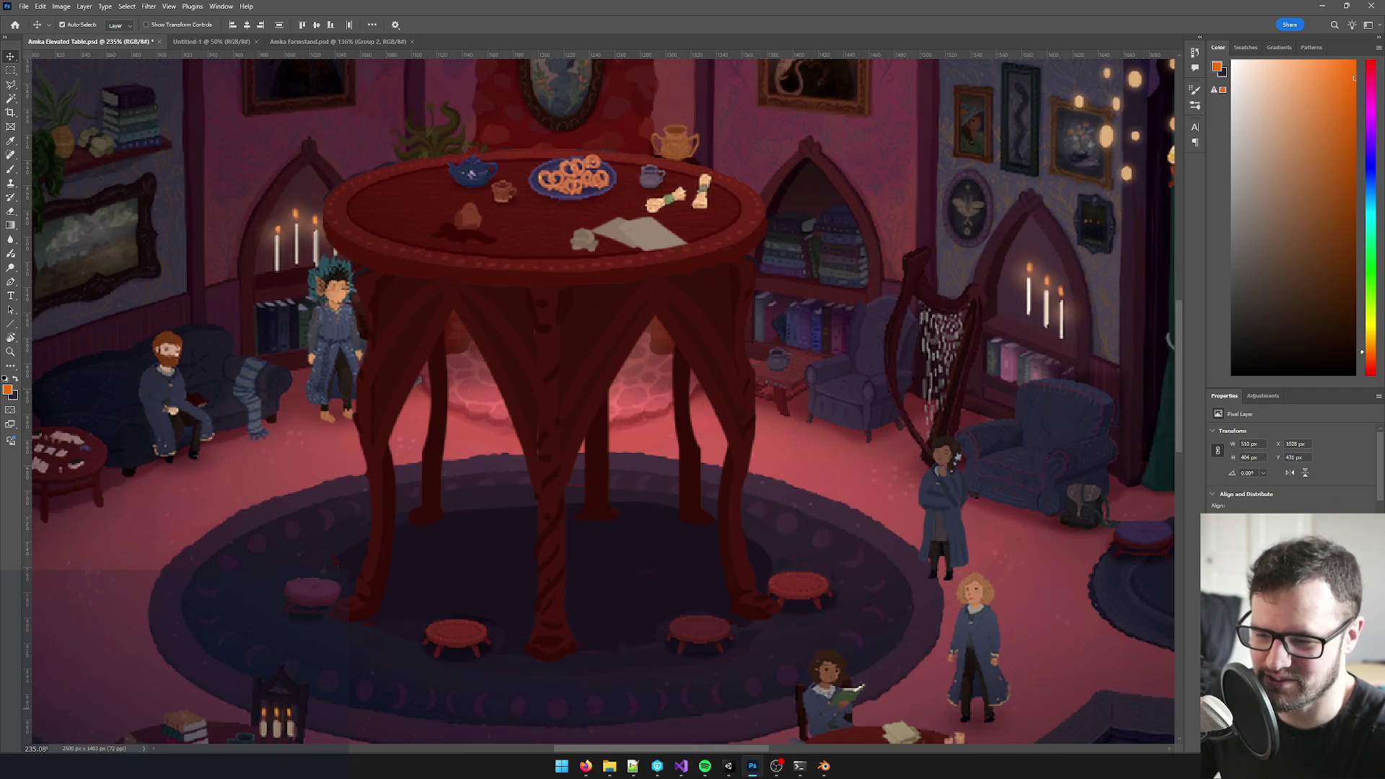
click(552, 368)
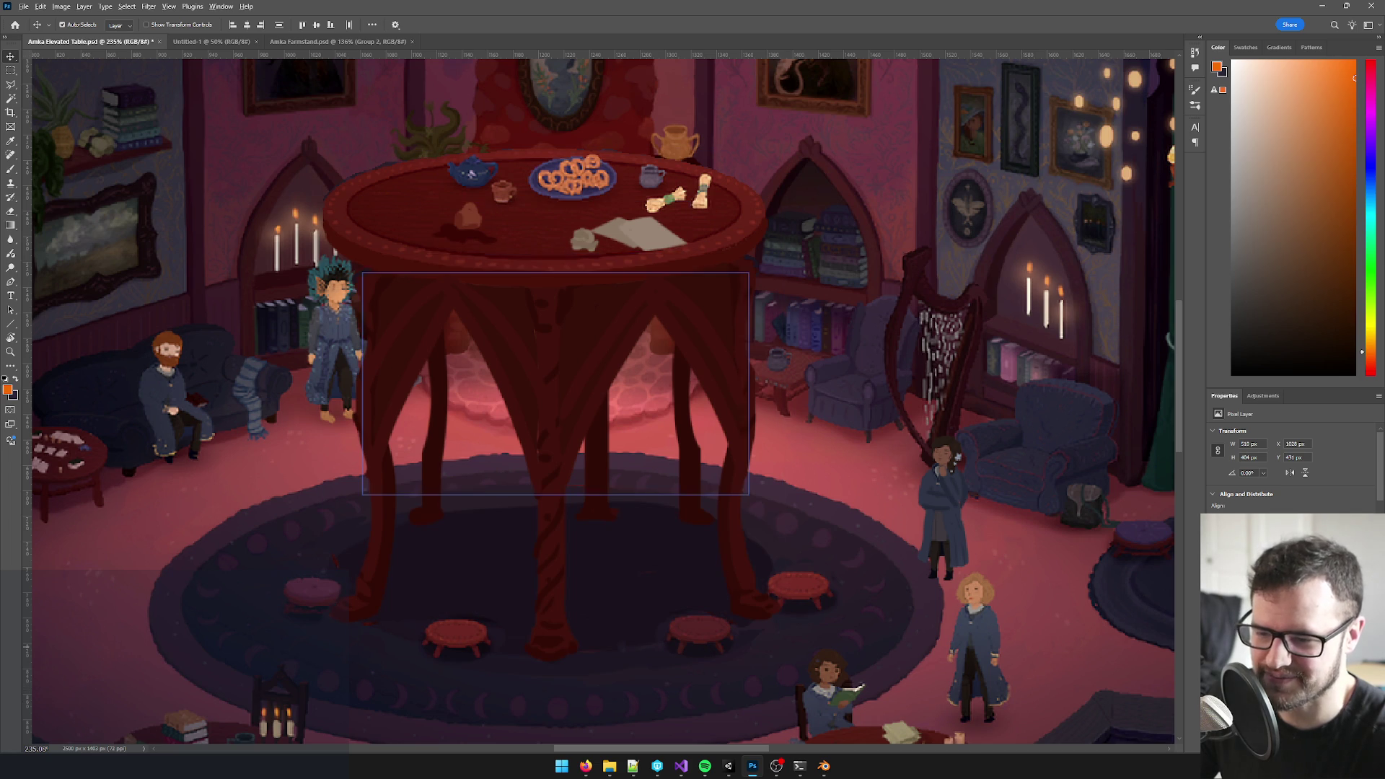
drag(472, 206, 559, 411)
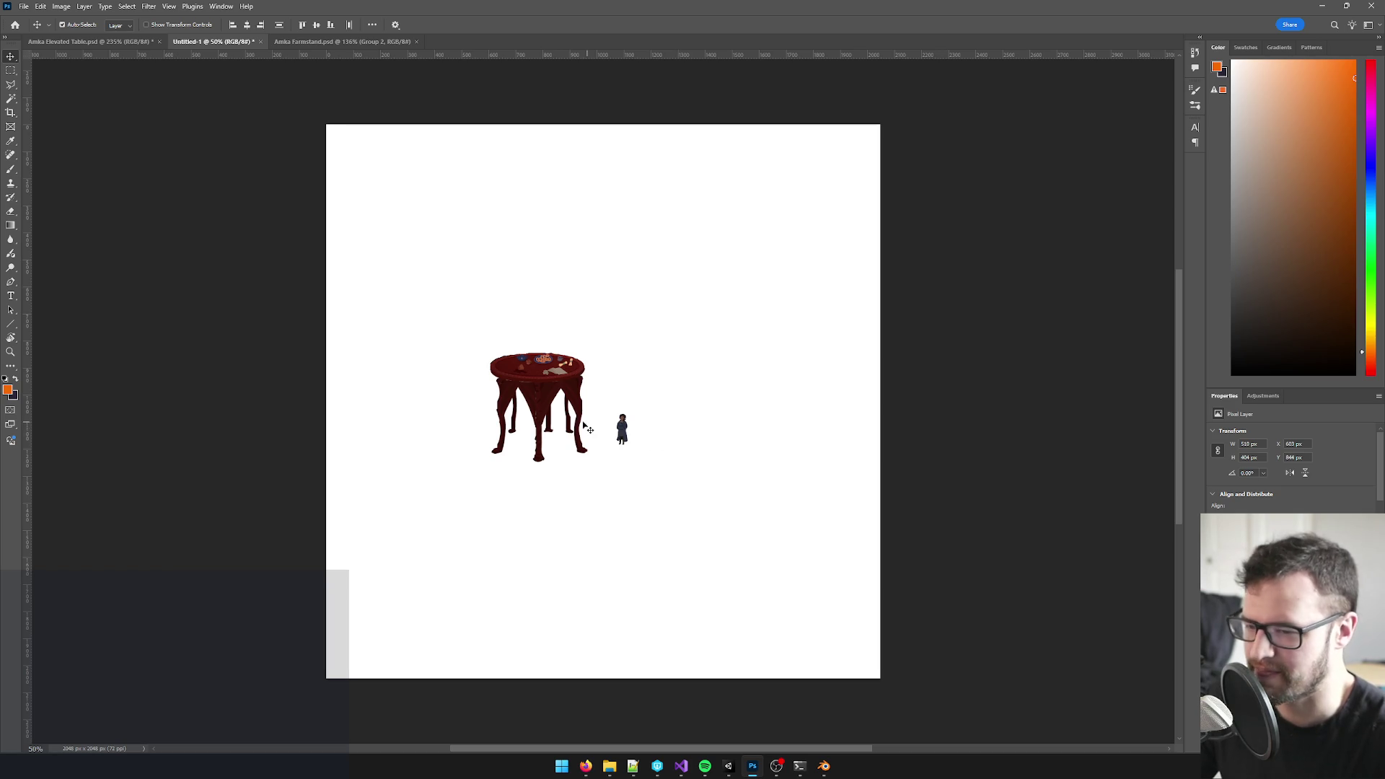
scroll(up, 3)
scroll(up, 3)
scroll(up, 3)
scroll(up, 3)
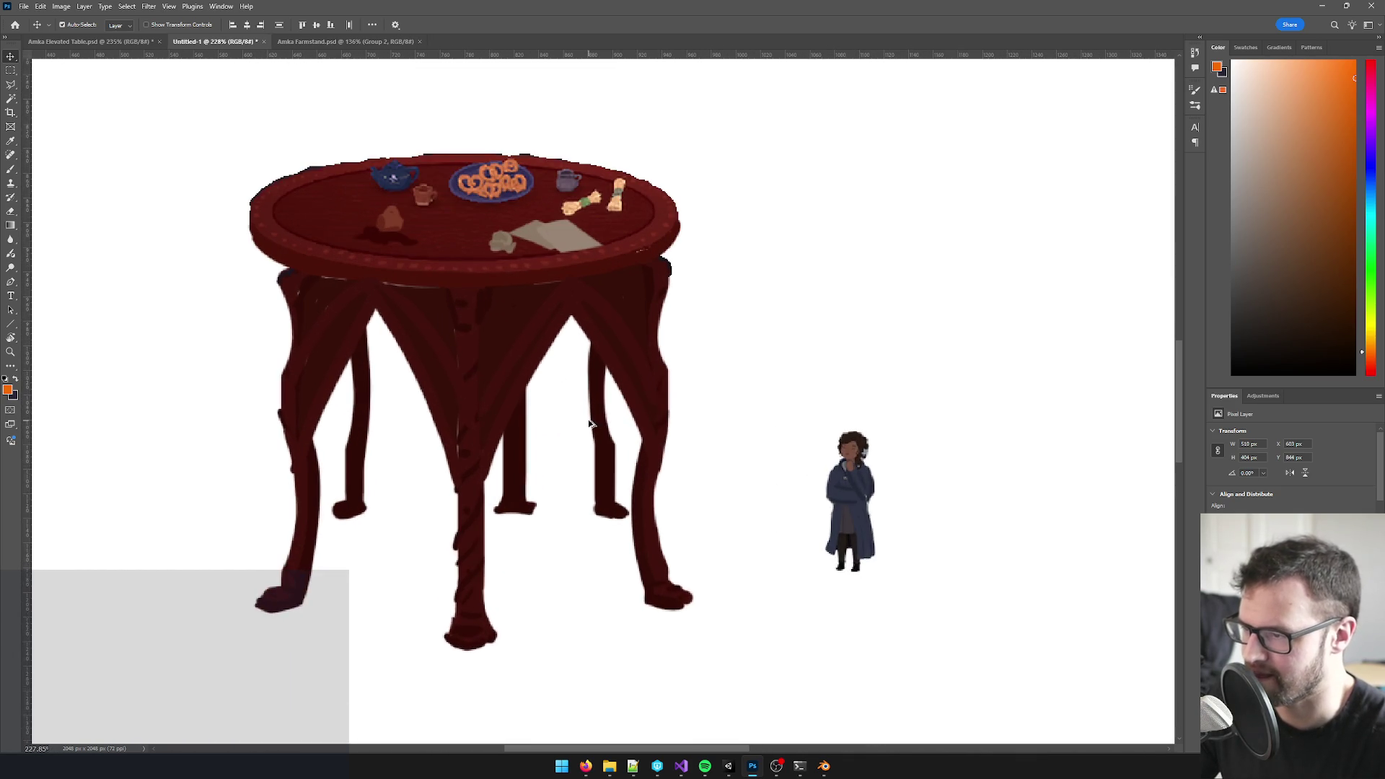
- In the new document, delete the small character figure and the white background for transparency
click(92, 41)
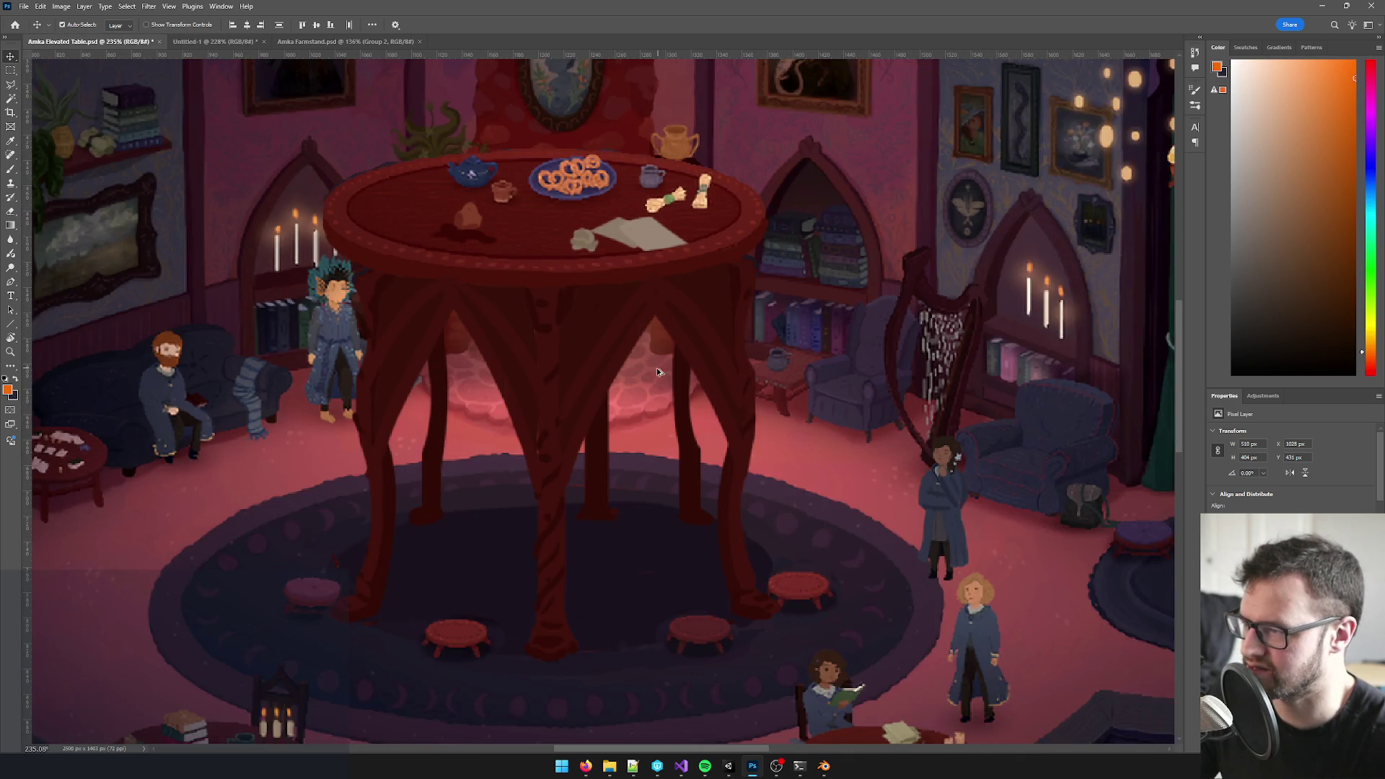
drag(742, 283, 671, 270)
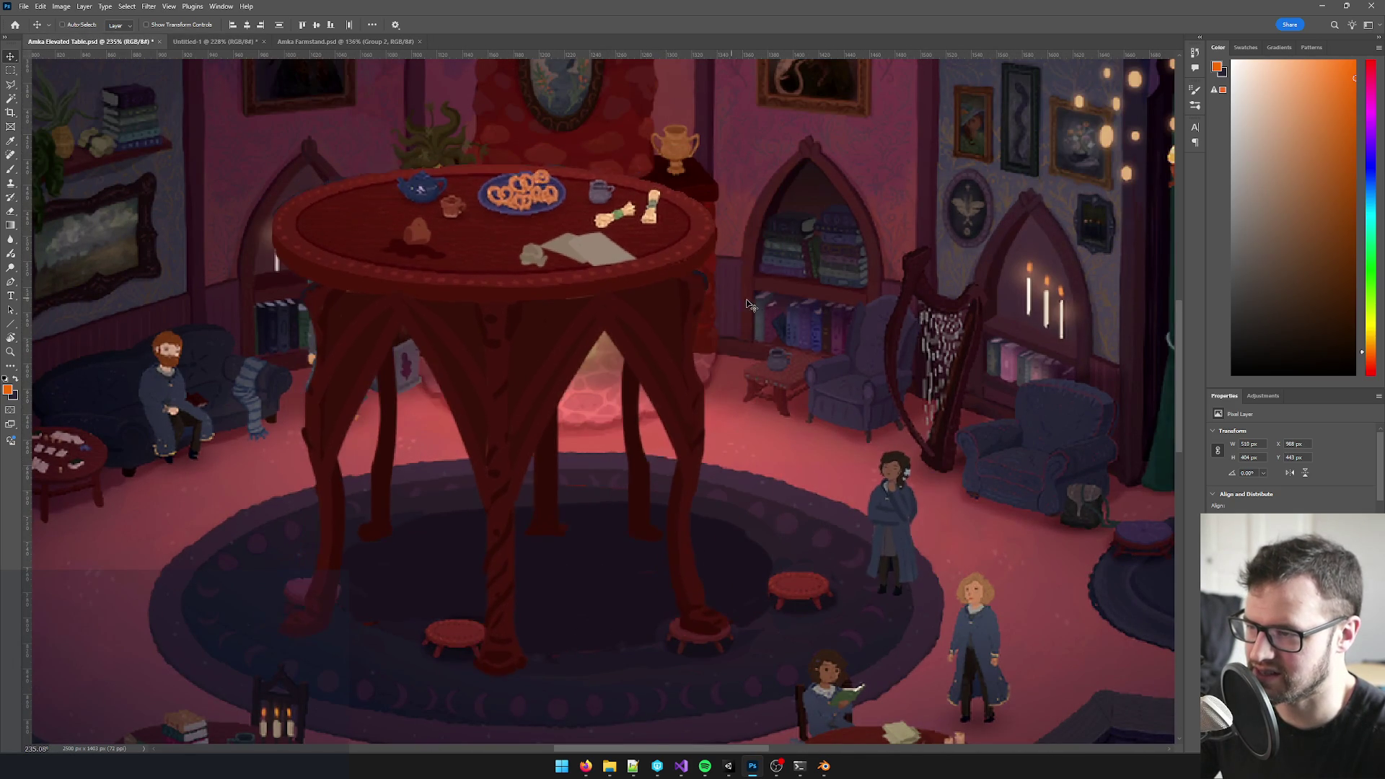
key(ctrl+z)
click(203, 41)
scroll(down, 3)
scroll(up, 3)
scroll(up, 3)
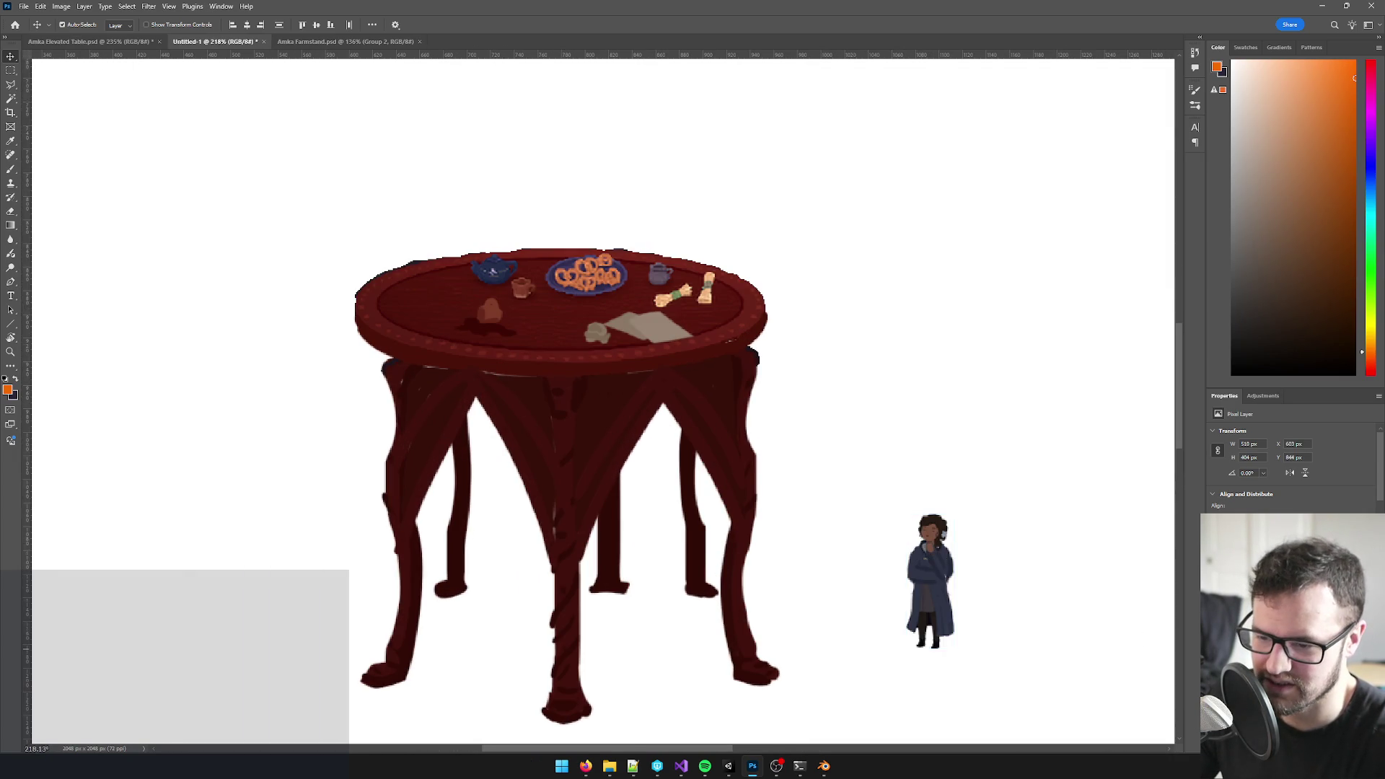
key(ctrl+v)
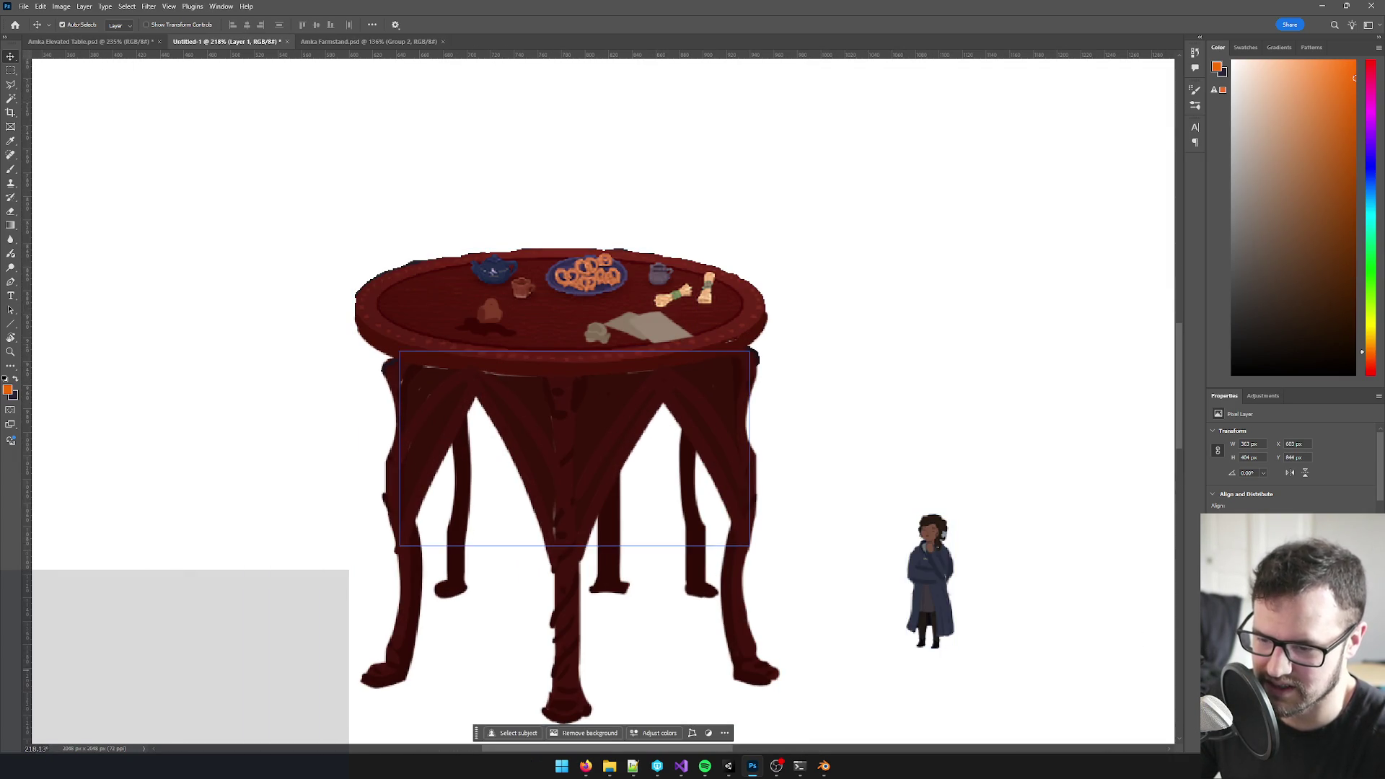
click(931, 579)
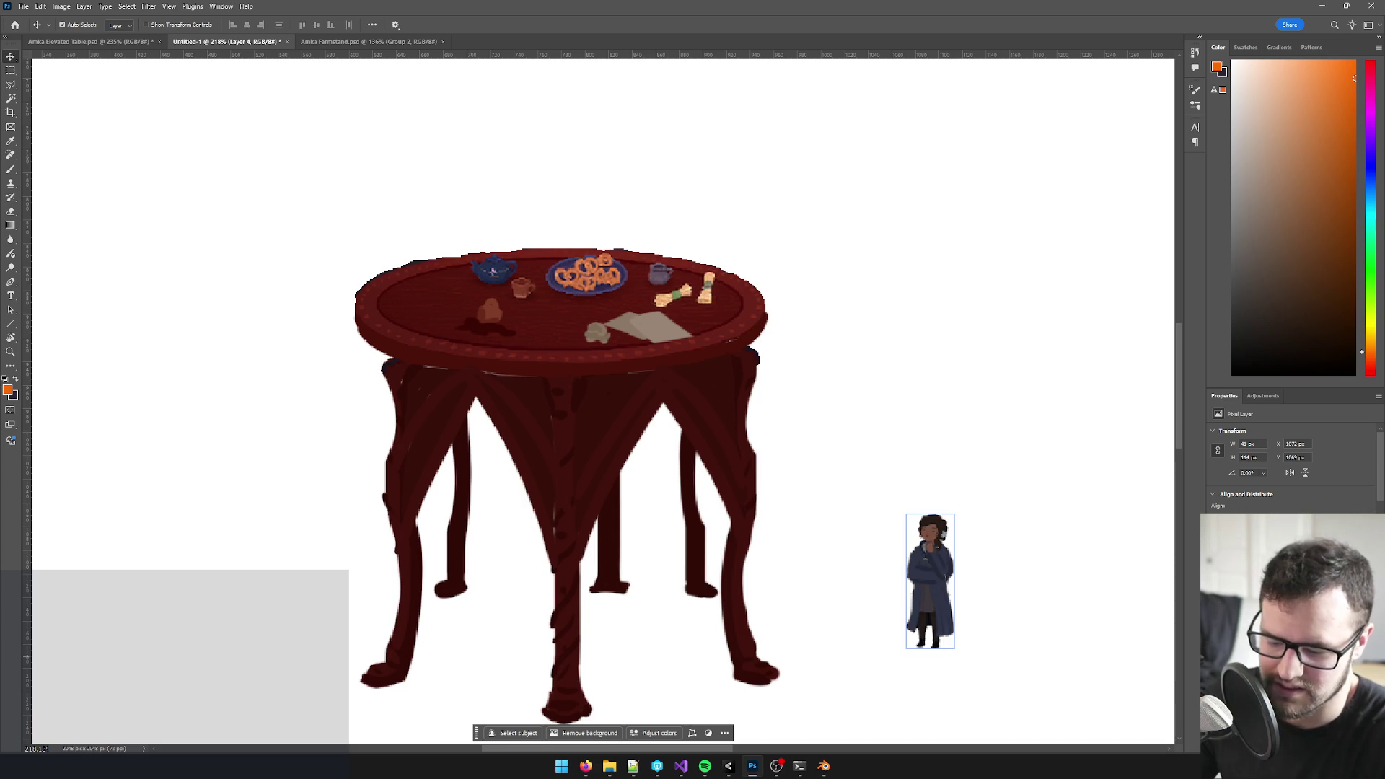
key(Delete)
scroll(down, 3)
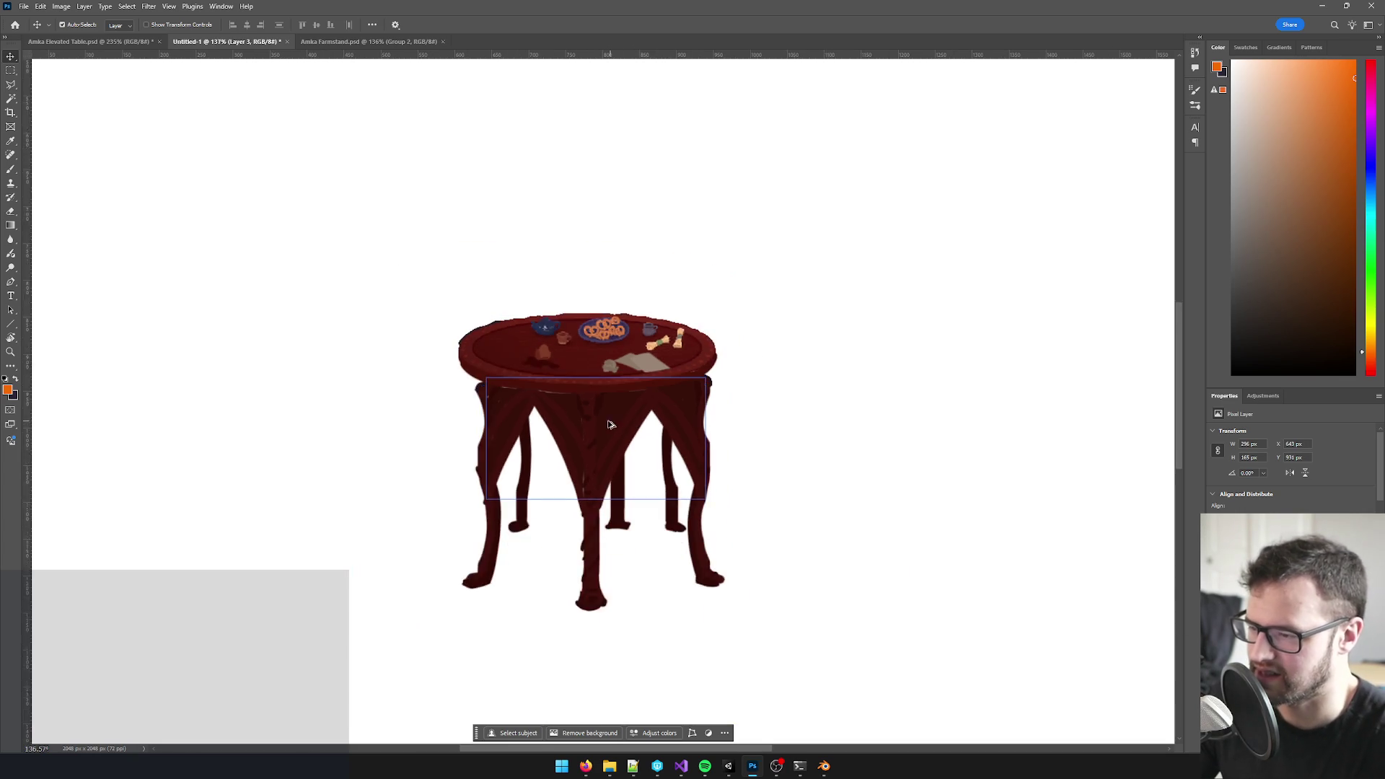
scroll(up, 3)
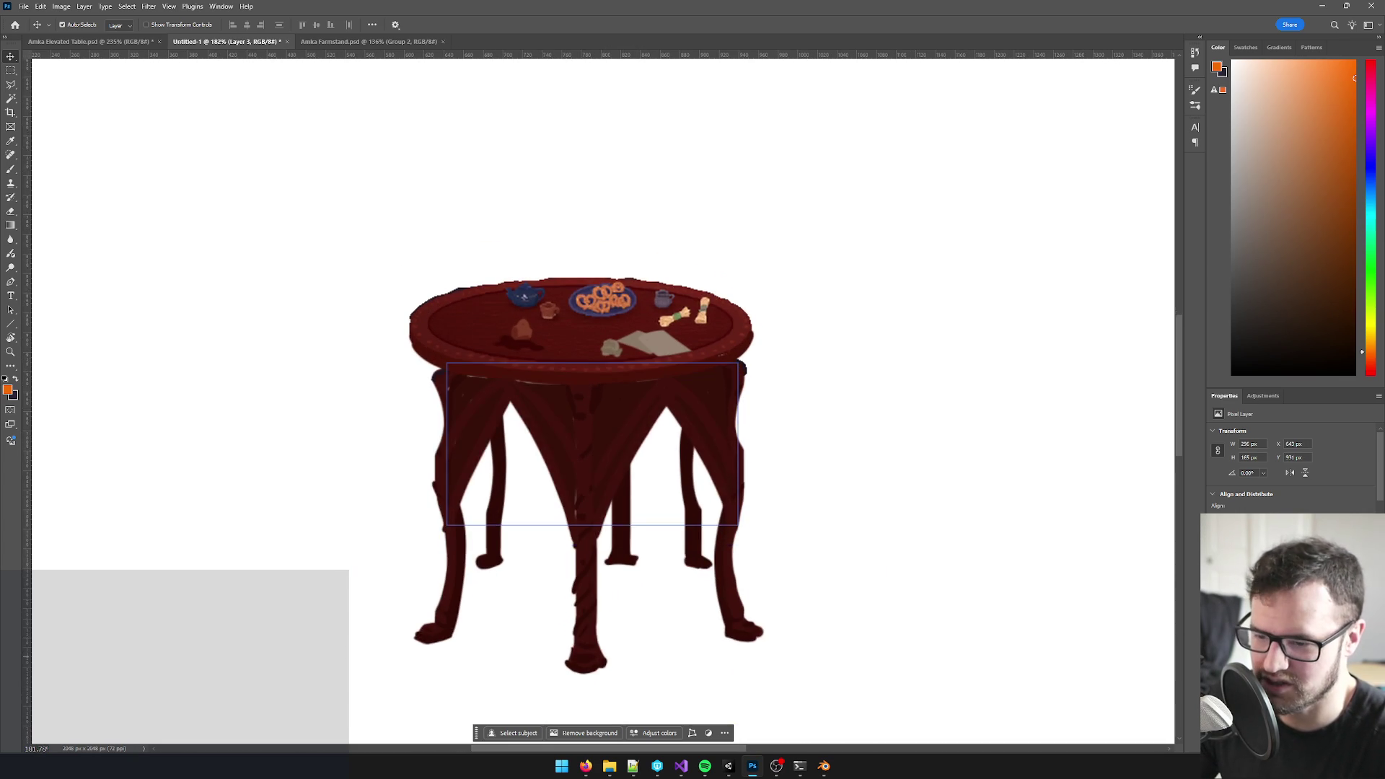
scroll(down, 3)
click(271, 324)
key(Delete)
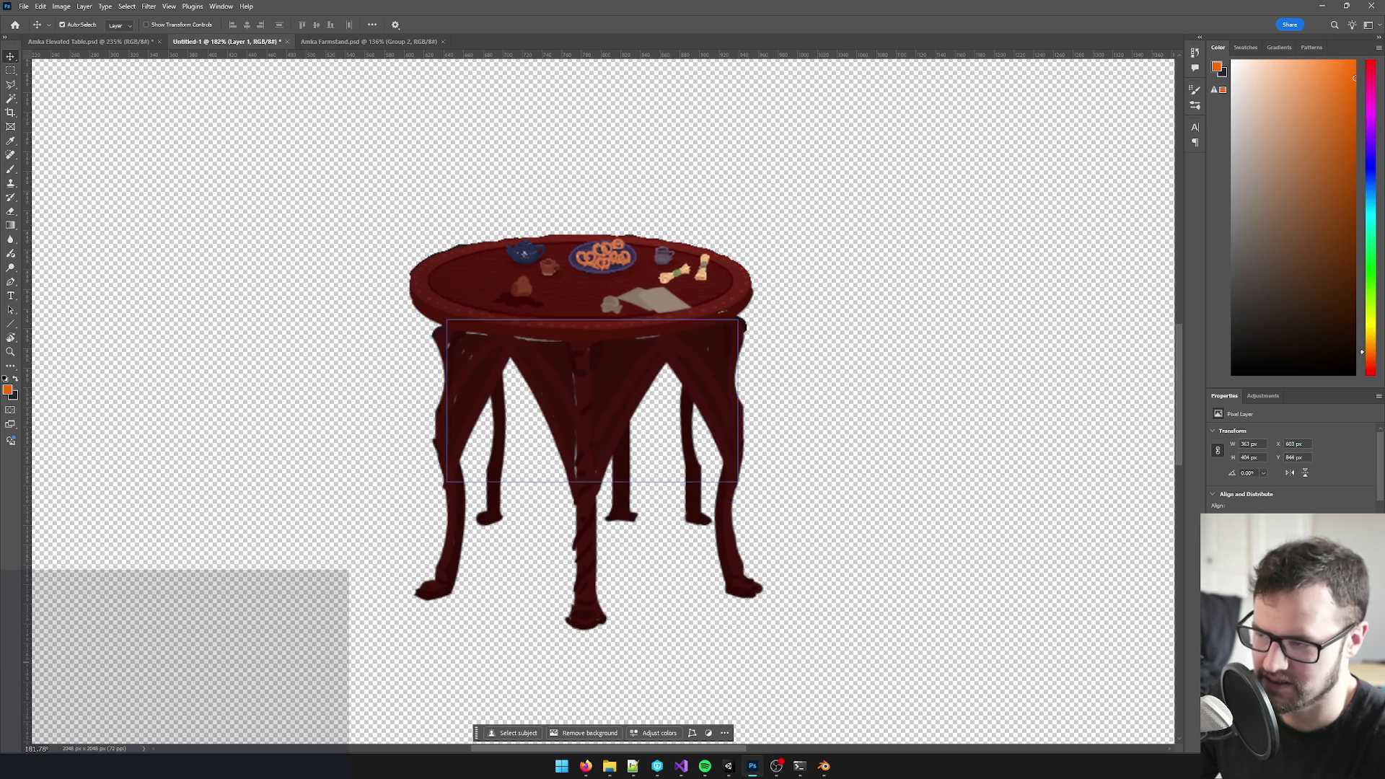
- Move the whole table up and left, then switch to a very large eraser
key(ctrl+z)
key(ctrl+shift+z)
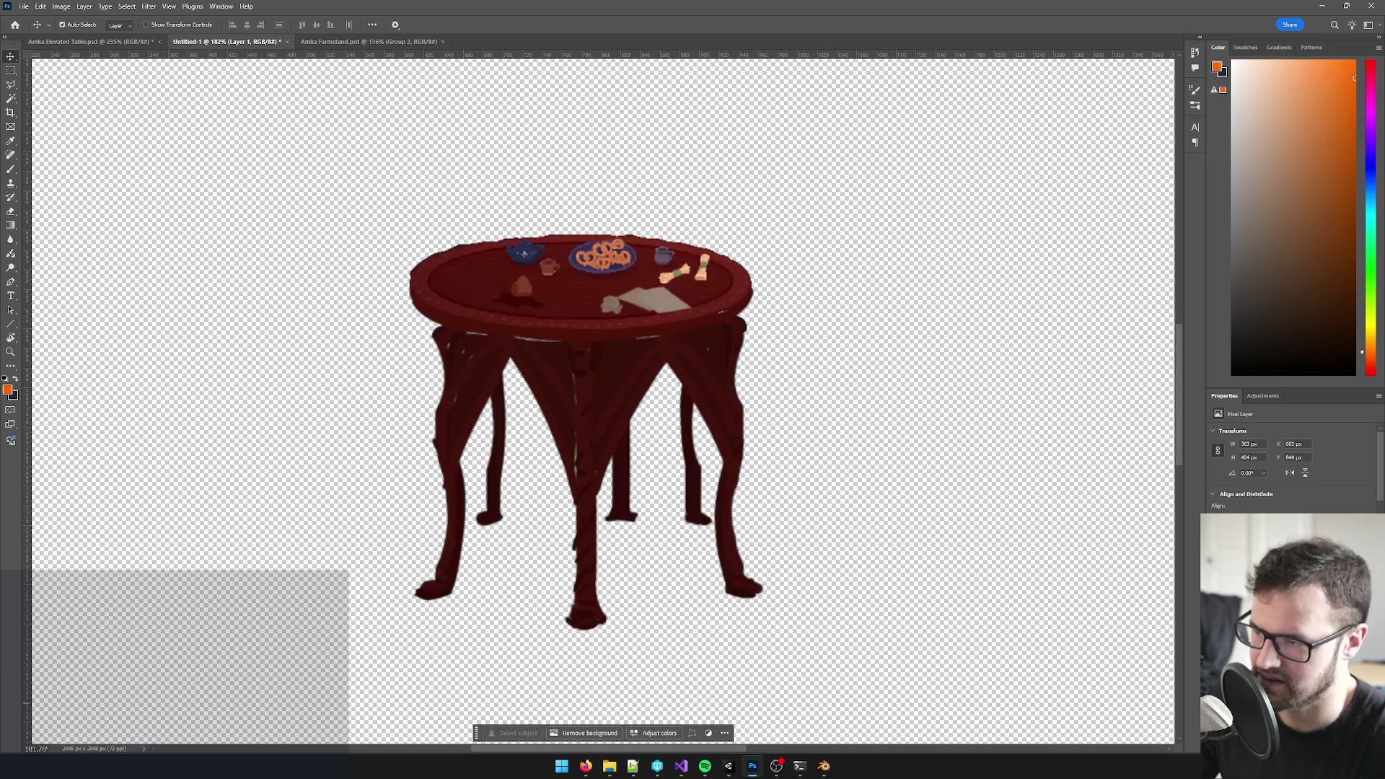
scroll(up, 3)
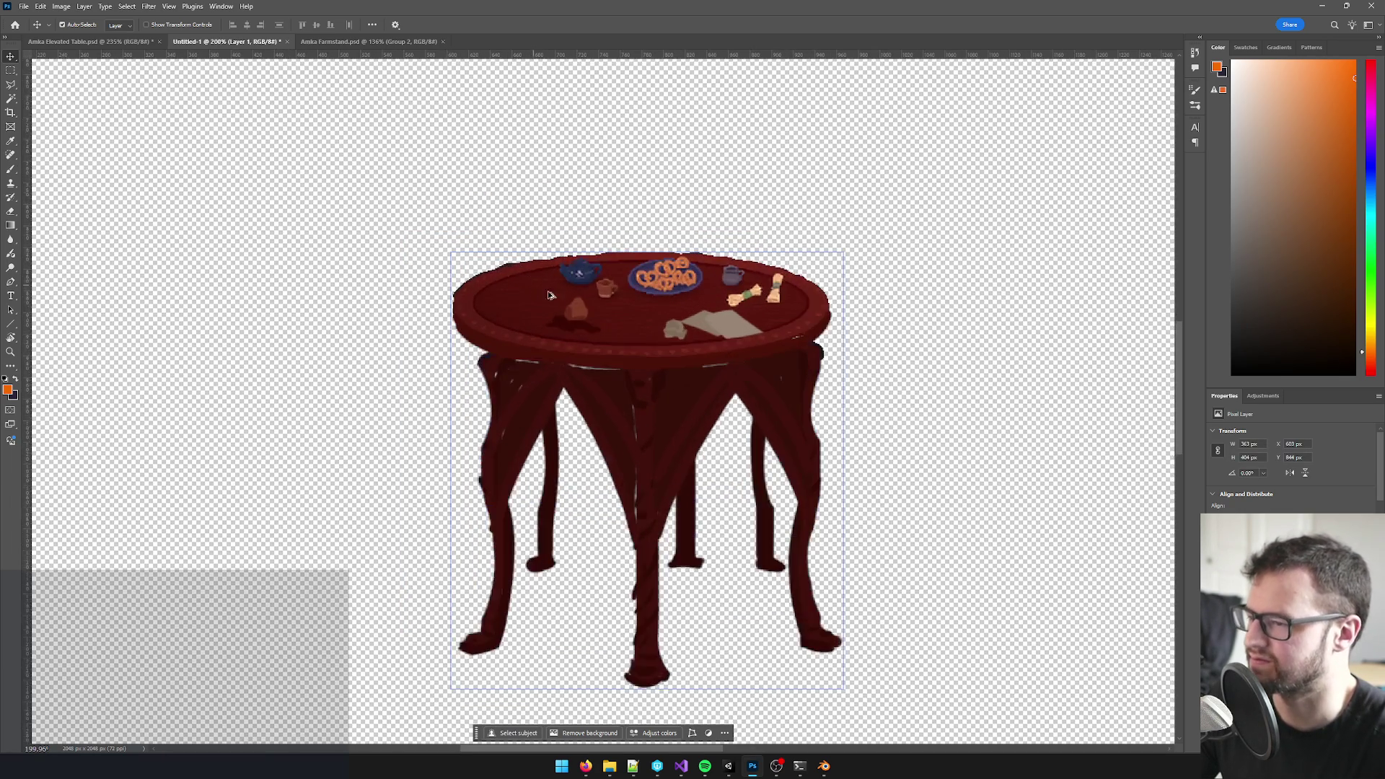
scroll(up, 3)
scroll(up, 3)
drag(764, 358, 574, 314)
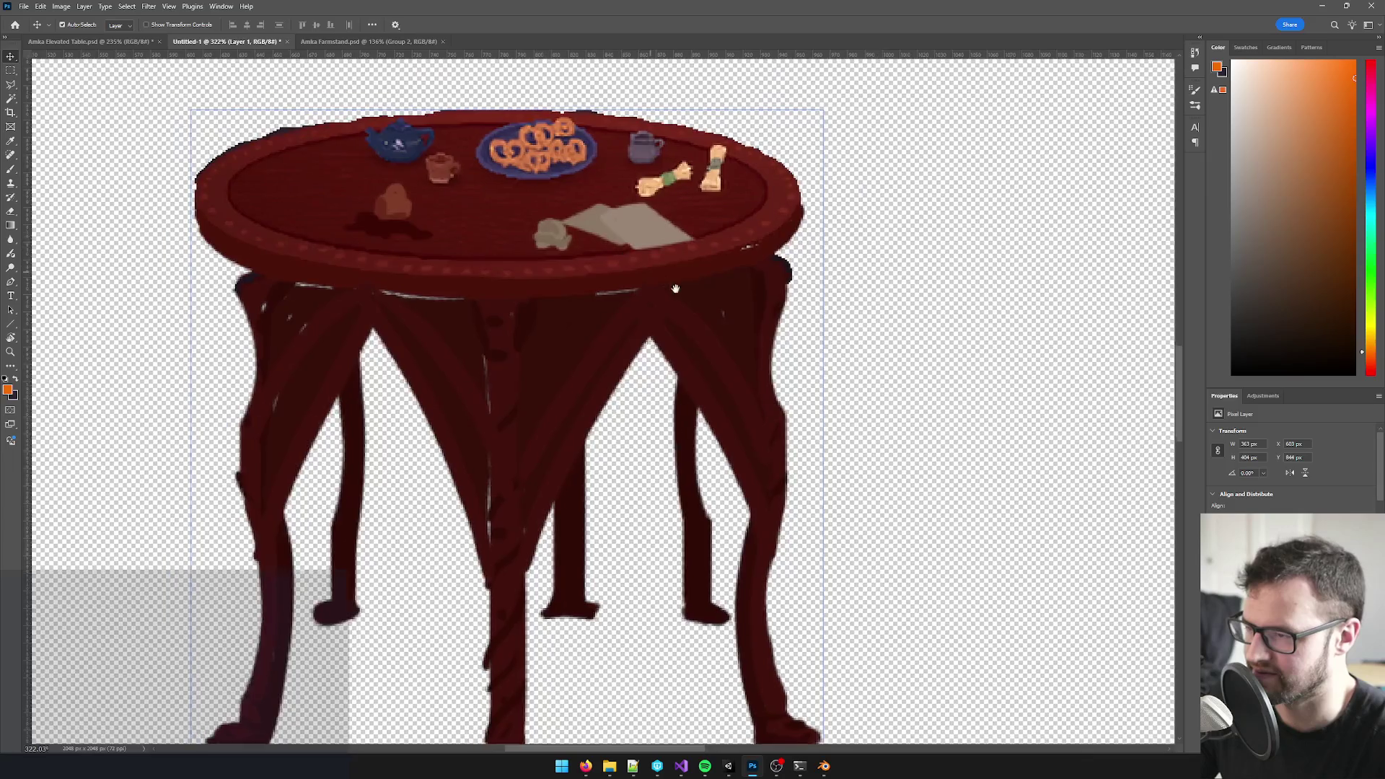
key(ctrl+z)
key(ctrl+shift+z)
scroll(down, 3)
scroll(up, 3)
key(b)
key(])
key(])
key(])
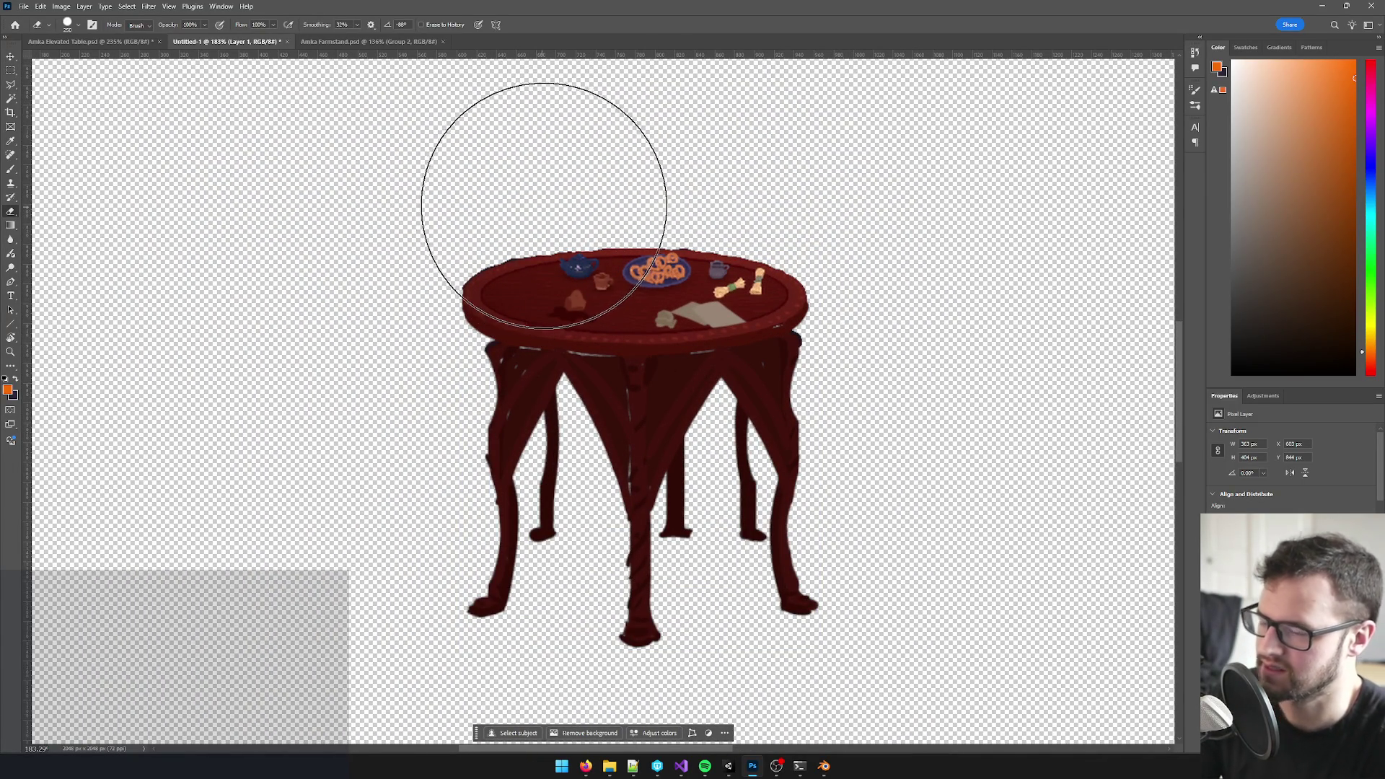
scroll(down, 3)
scroll(up, 3)
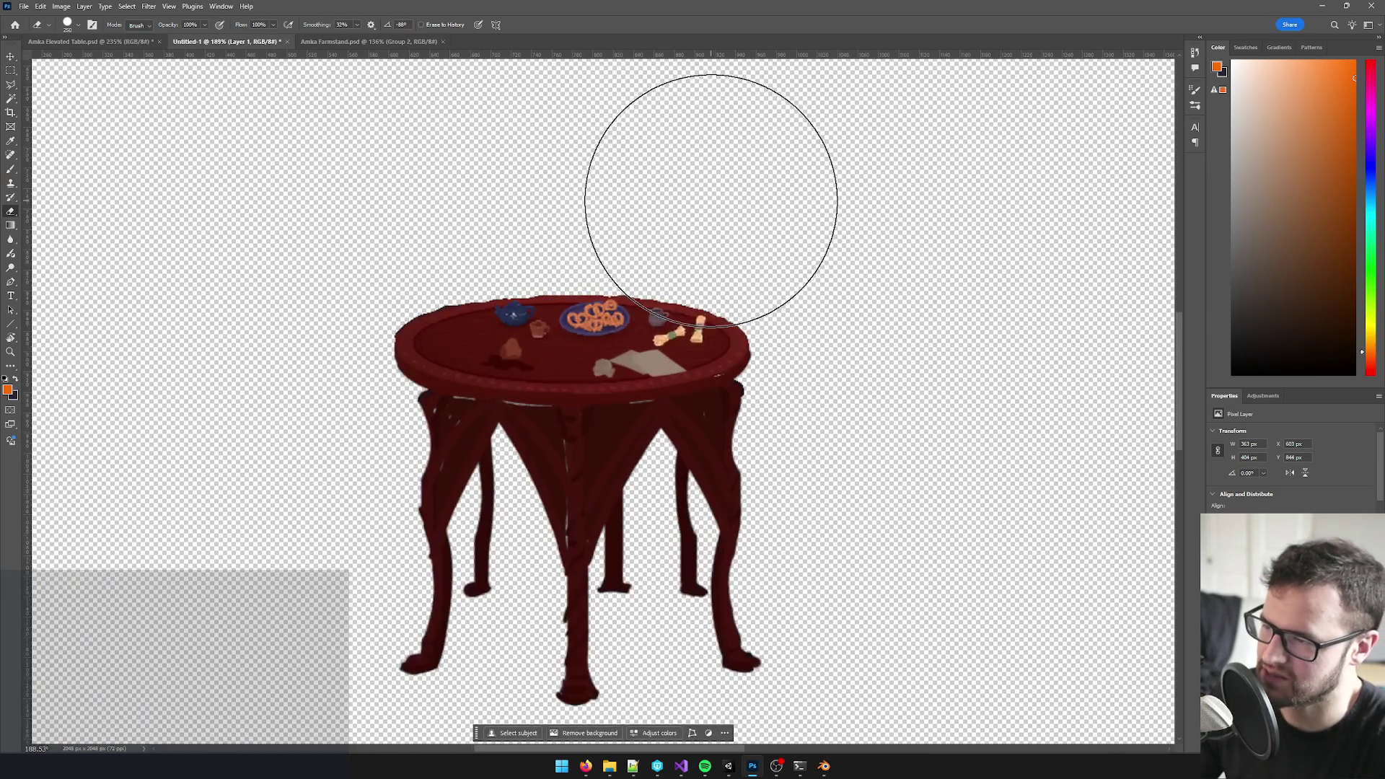
scroll(up, 3)
scroll(down, 3)
scroll(up, 3)
scroll(down, 3)
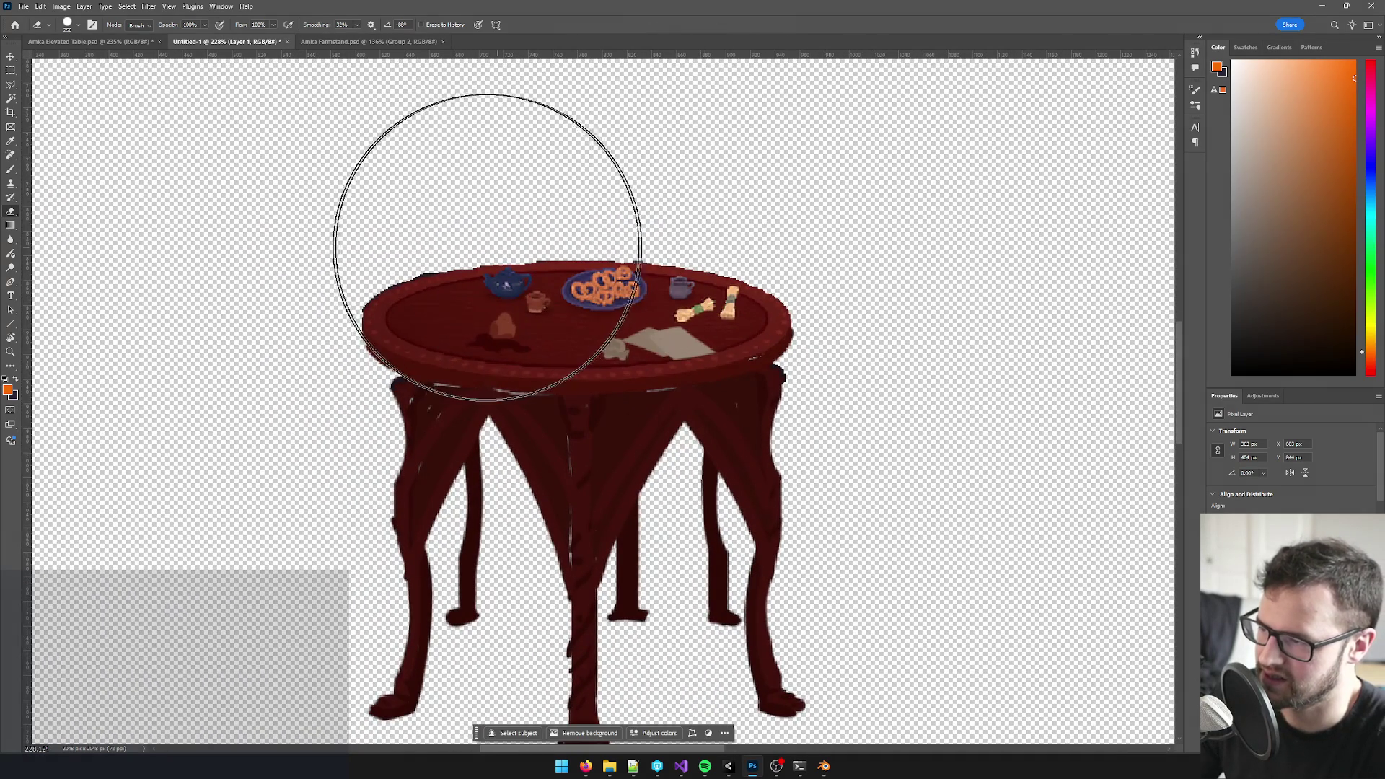
scroll(down, 3)
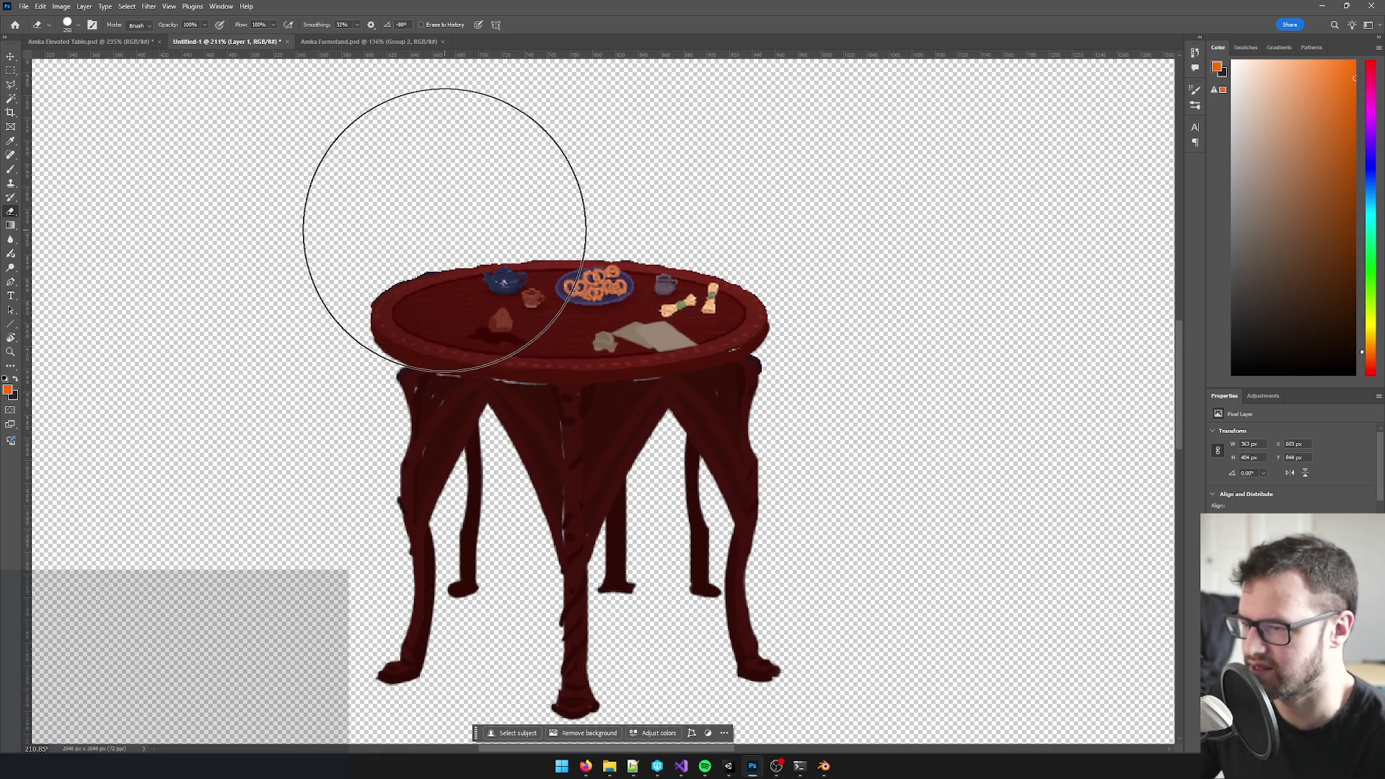
- Erase the tabletop and its dishes in four dabs, then step back to restore them
click(461, 205)
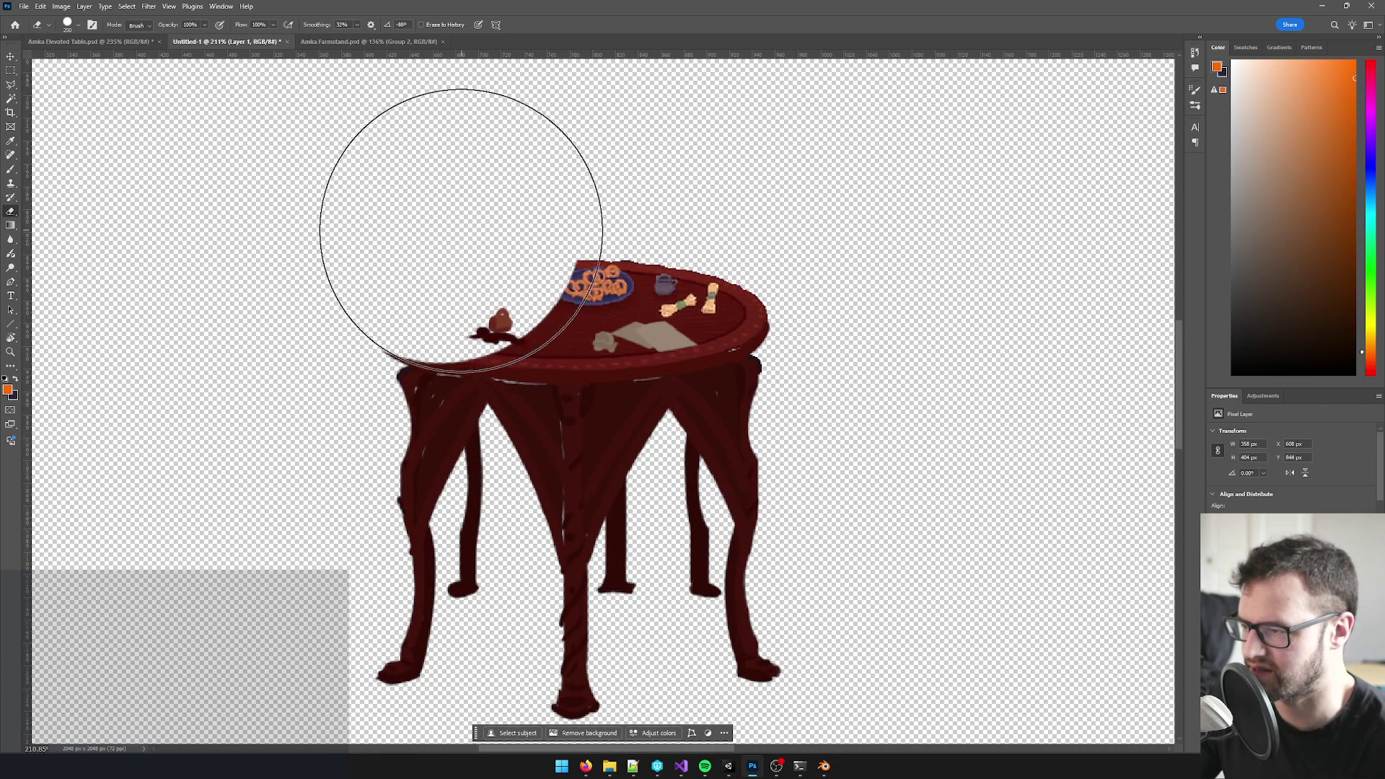
click(509, 229)
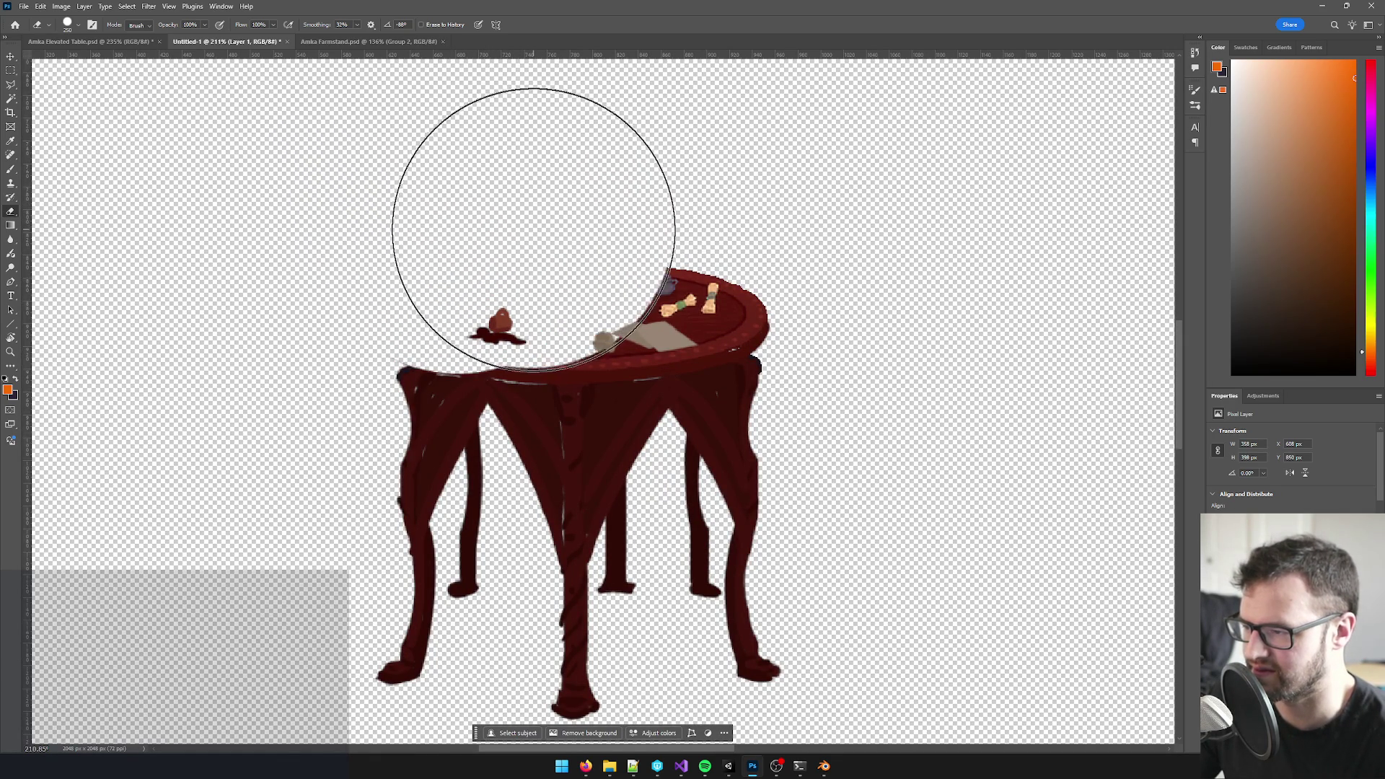
scroll(up, 3)
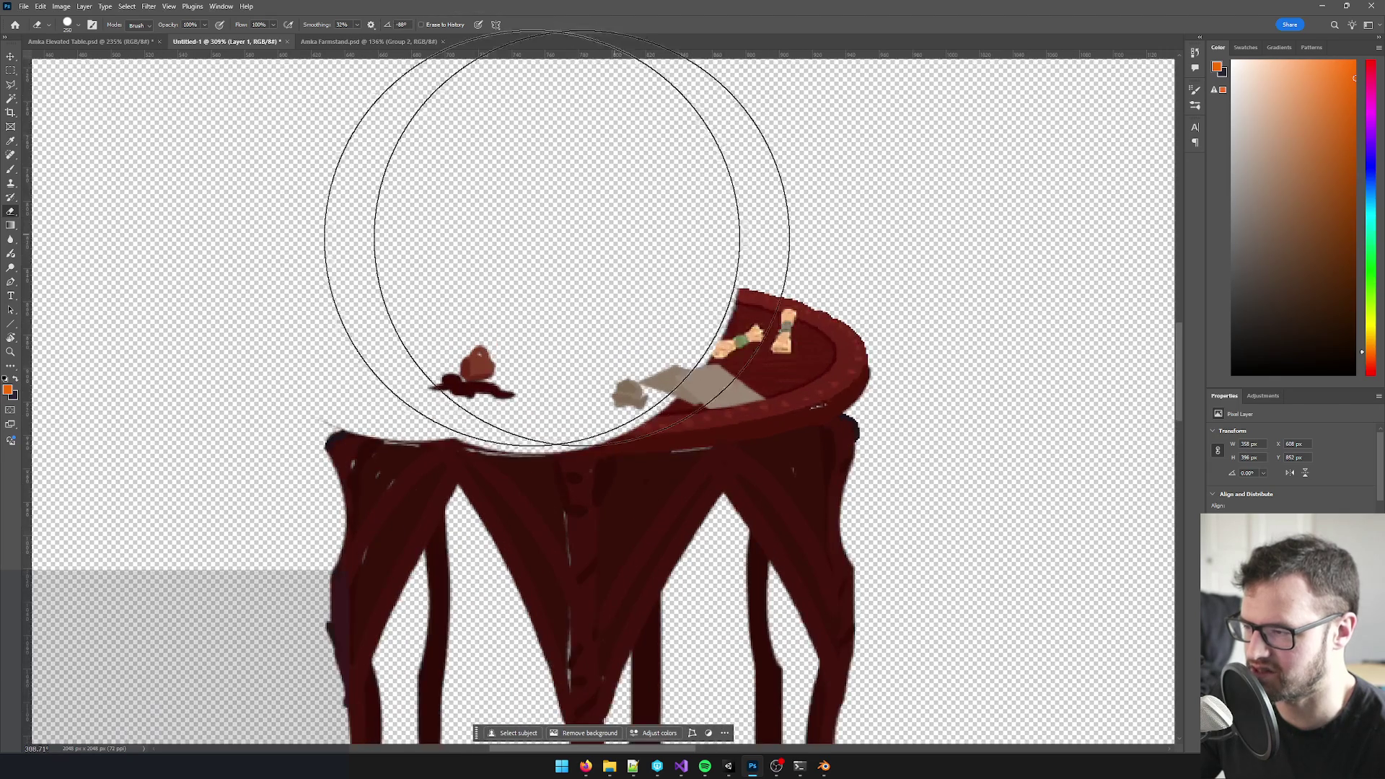
click(667, 239)
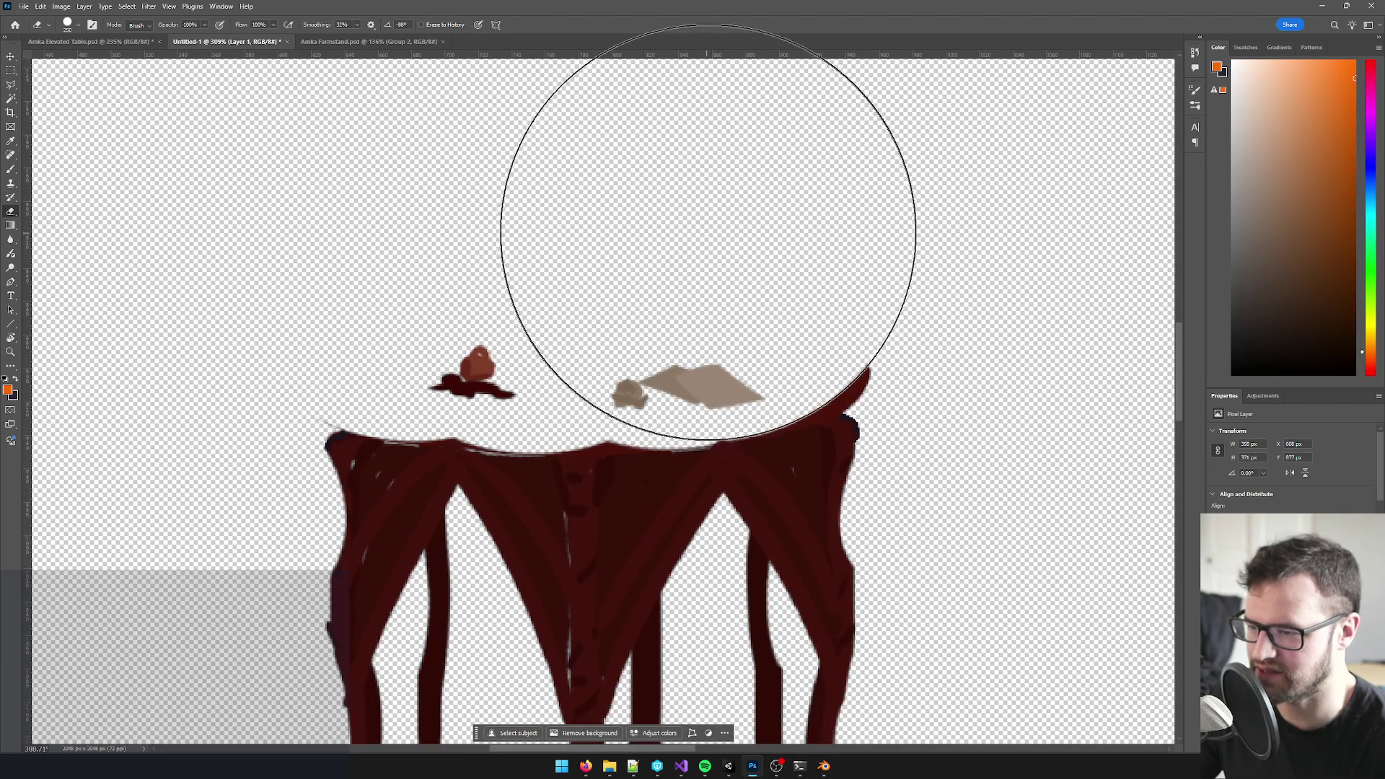
click(730, 233)
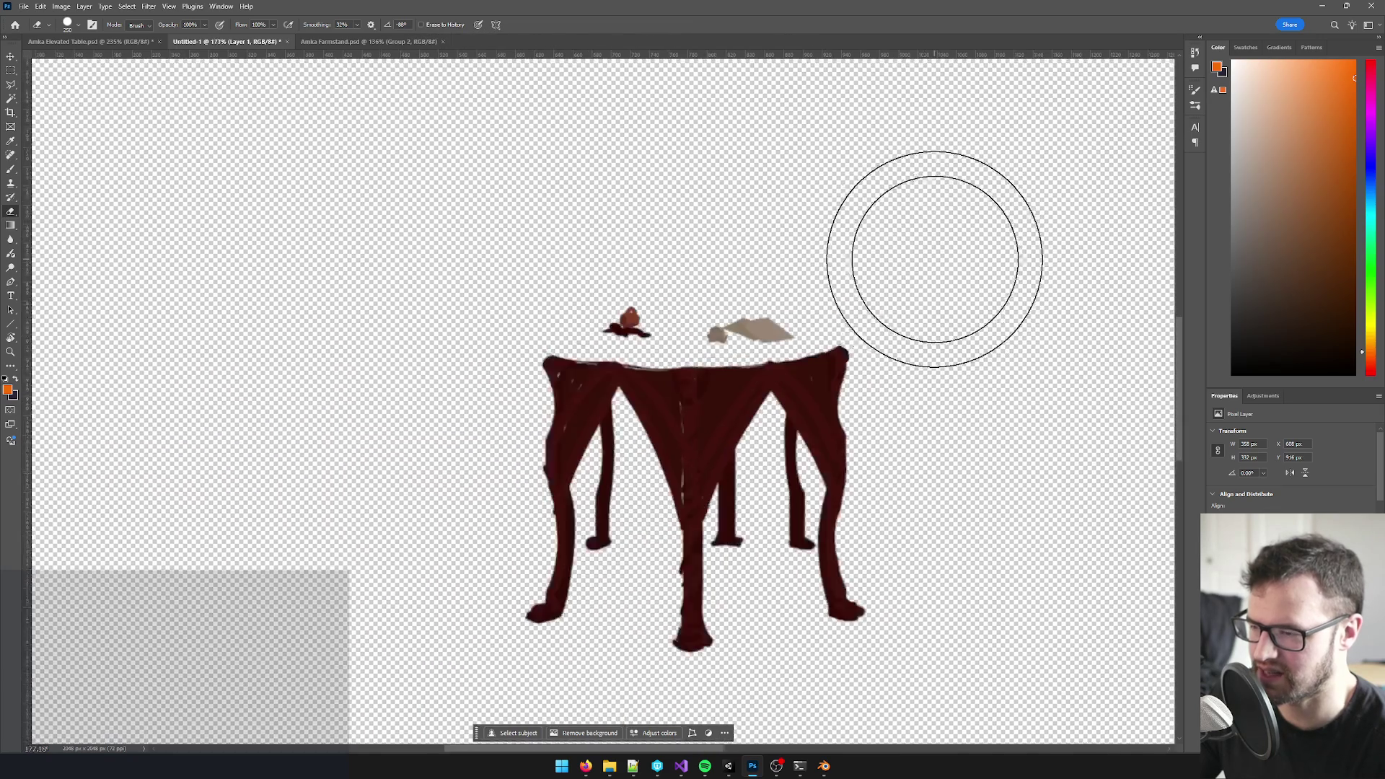
scroll(down, 3)
scroll(down, 3)
scroll(up, 3)
scroll(up, 3)
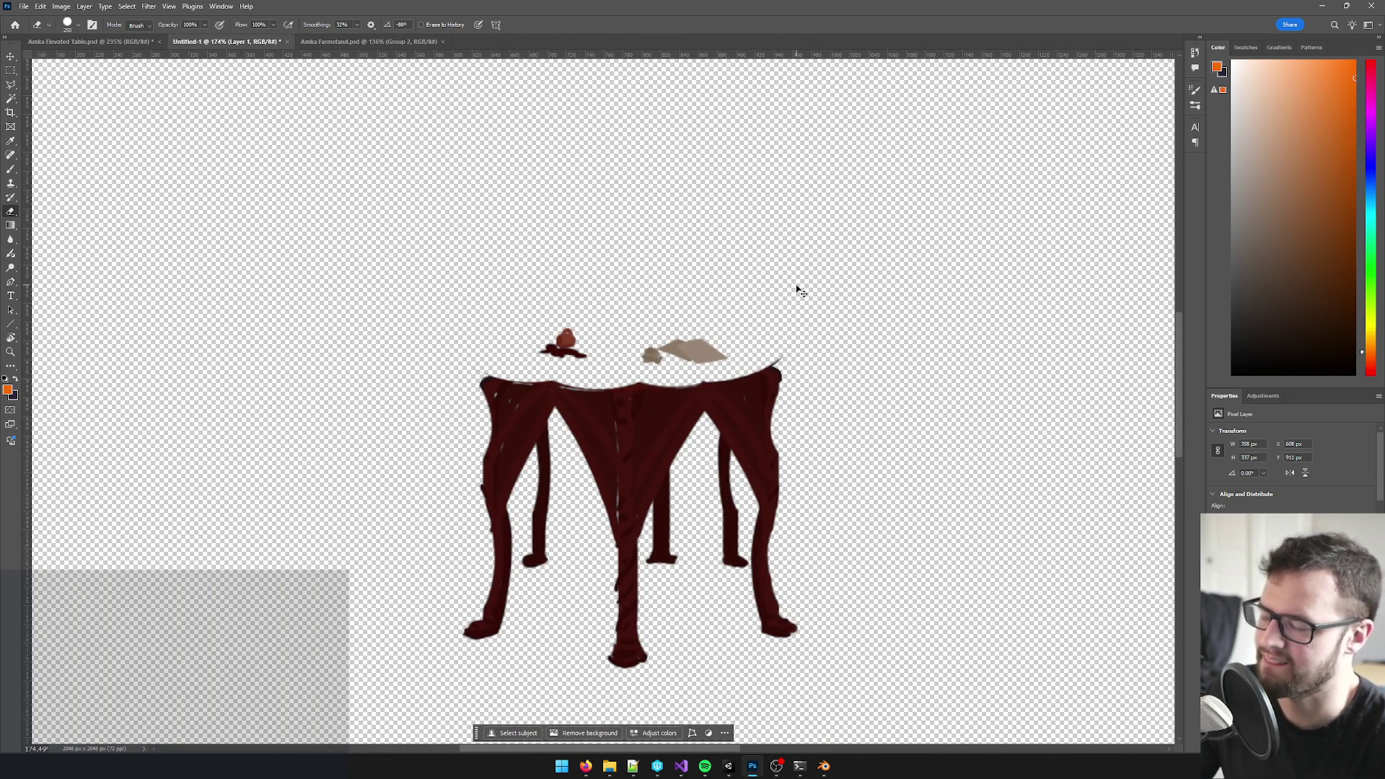
key(ctrl+shift+z)
key(ctrl+shift+z)
key(ctrl+shift+z)
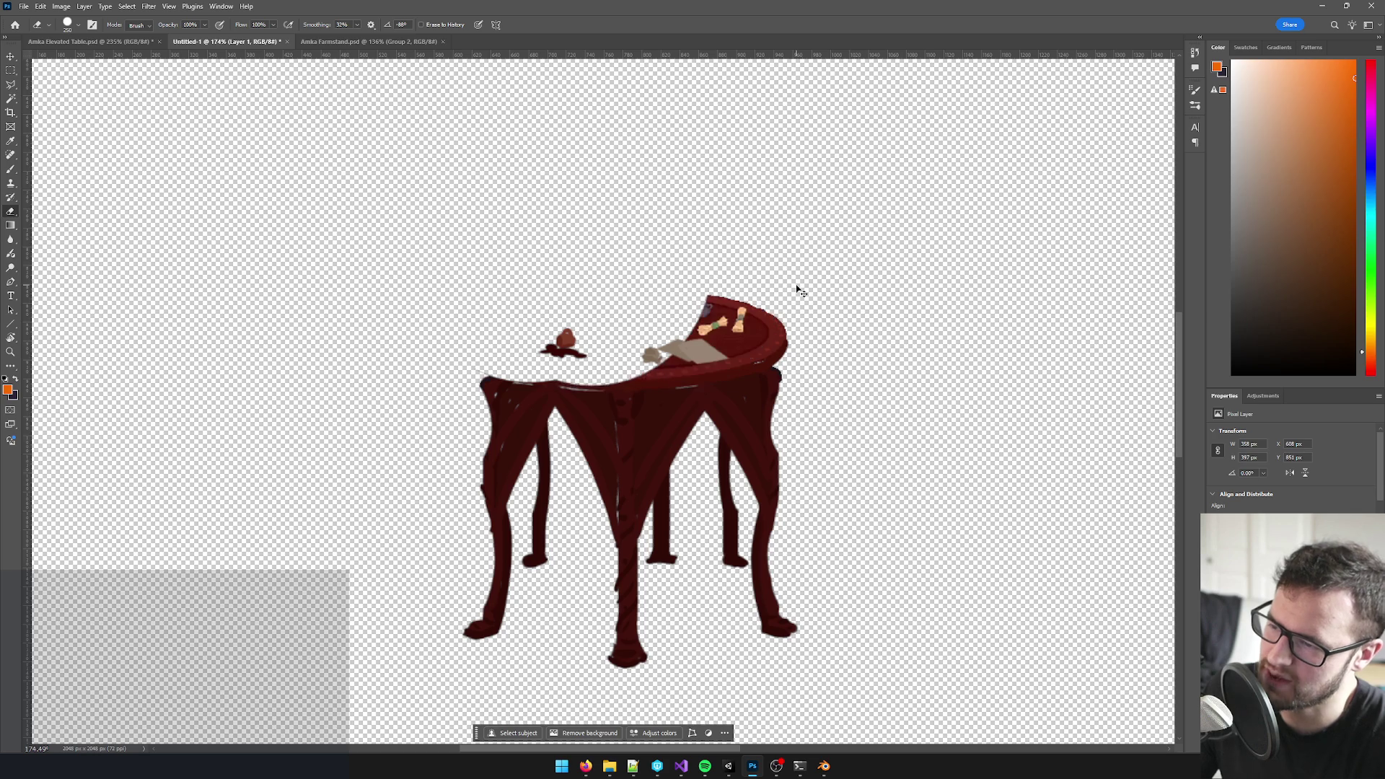
key(ctrl+shift+z)
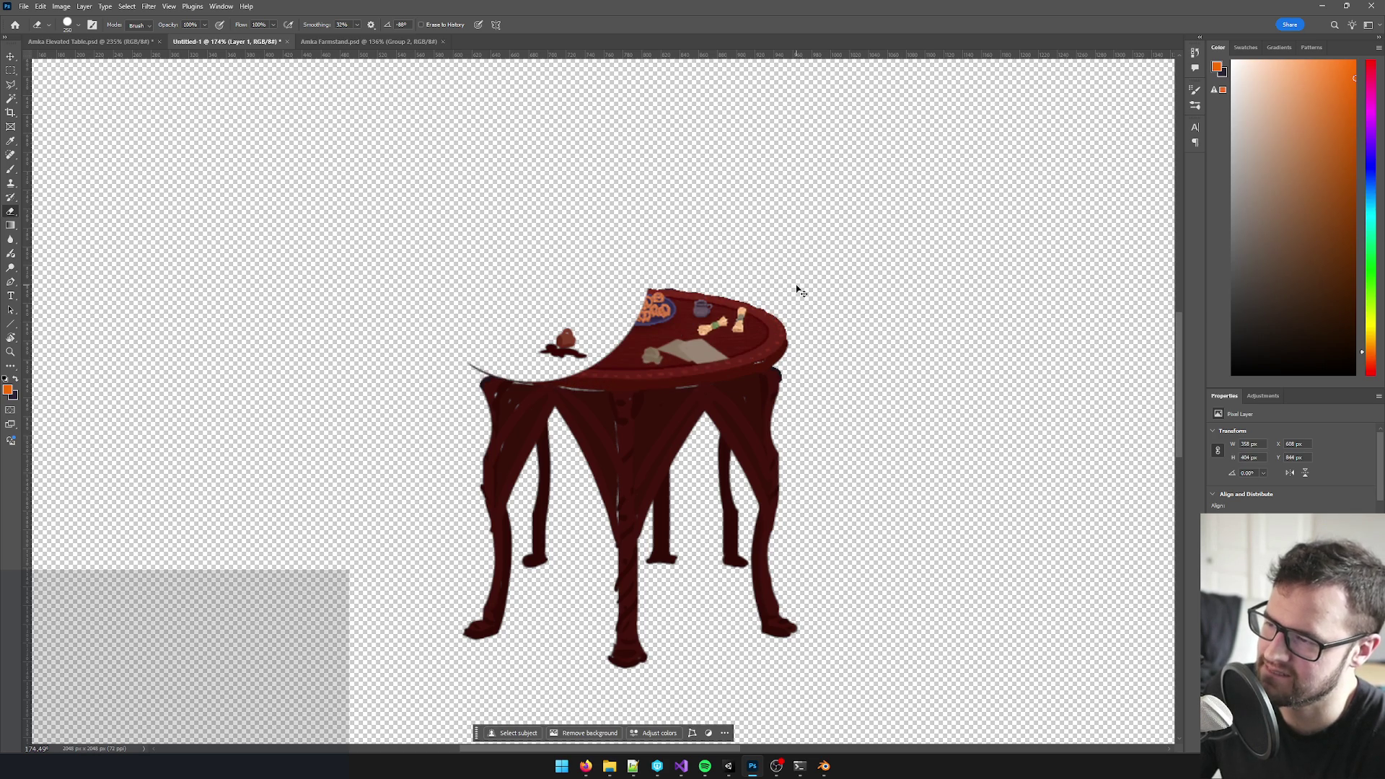
key(ctrl+shift+z)
key(ctrl+shift+z)
scroll(up, 3)
- Sample the tabletop's dark red, paint over the pretzel plate and undo it, then switch to Blender
key(v)
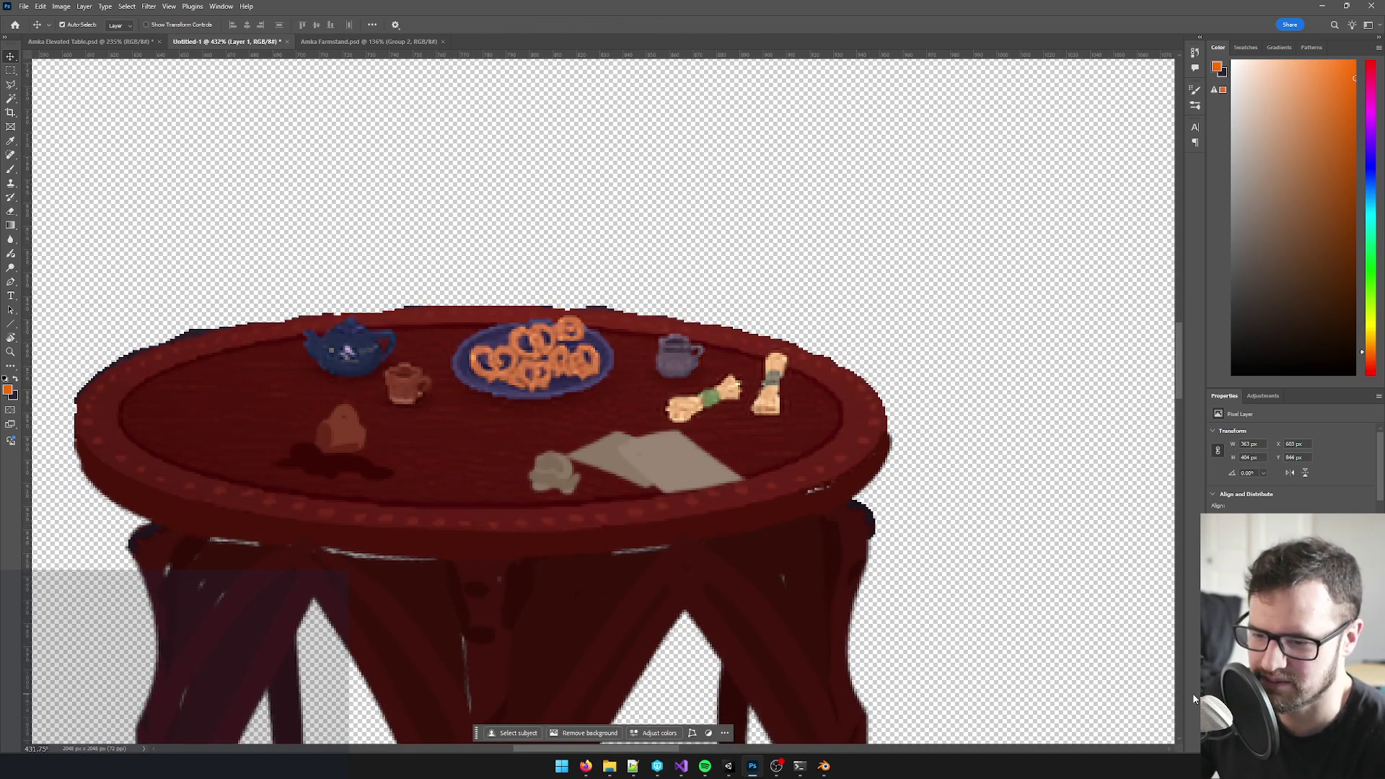
key(ctrl+z)
key(ctrl+shift+z)
scroll(down, 3)
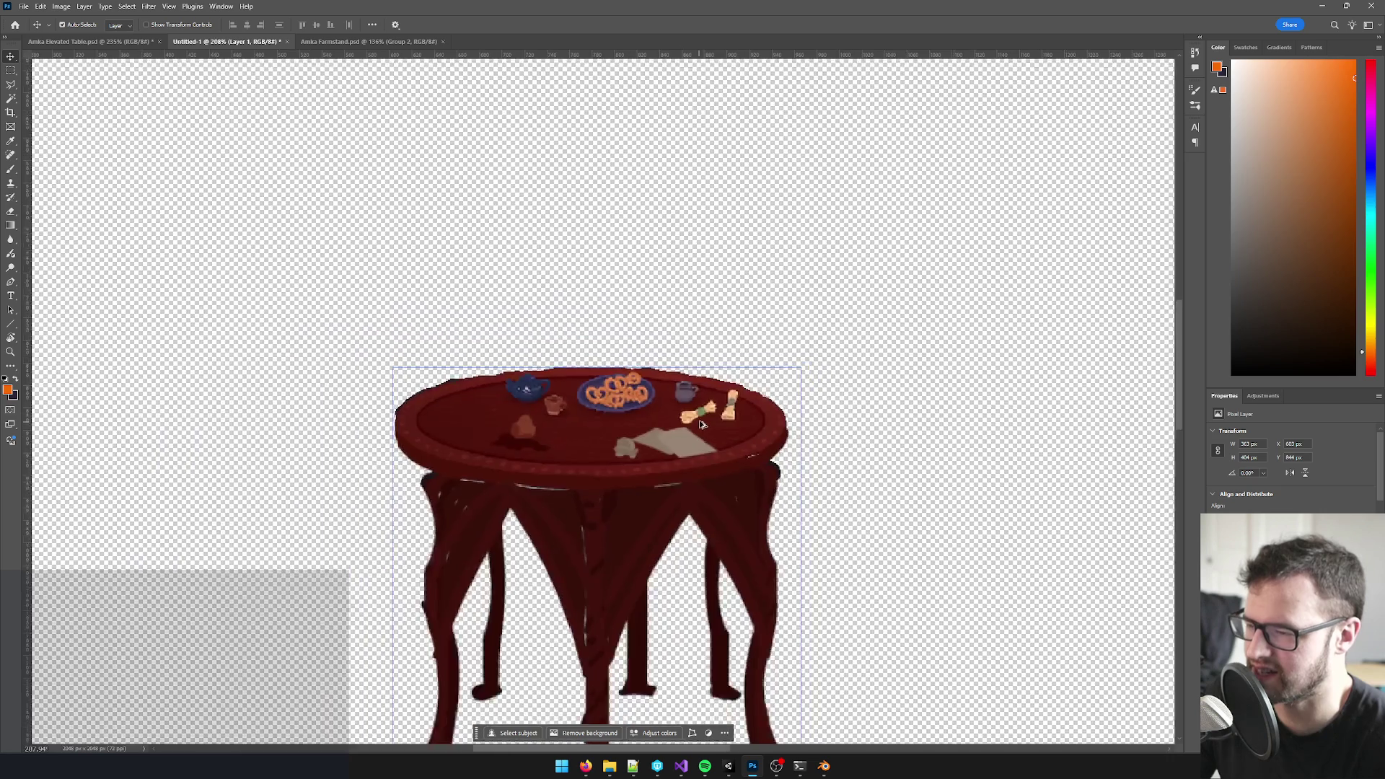
scroll(up, 3)
scroll(down, 3)
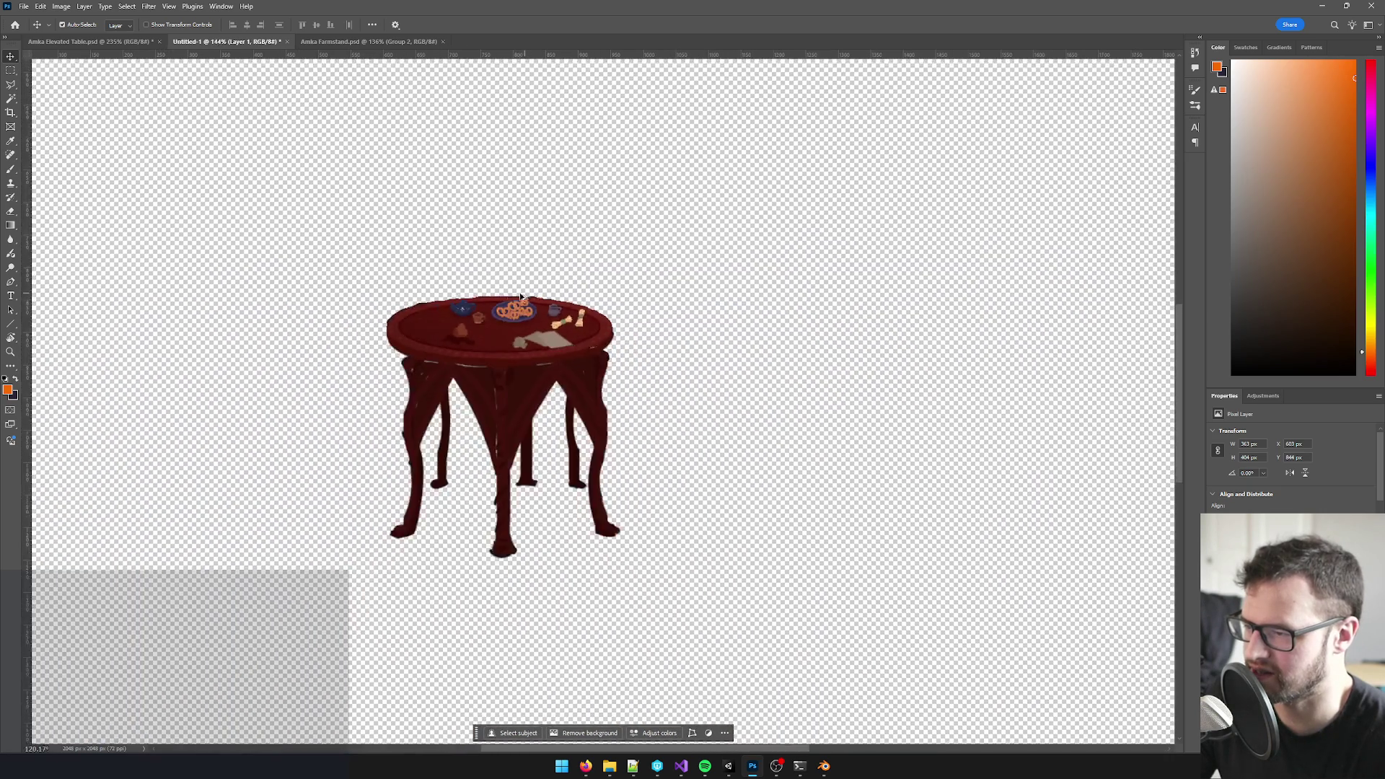
scroll(up, 3)
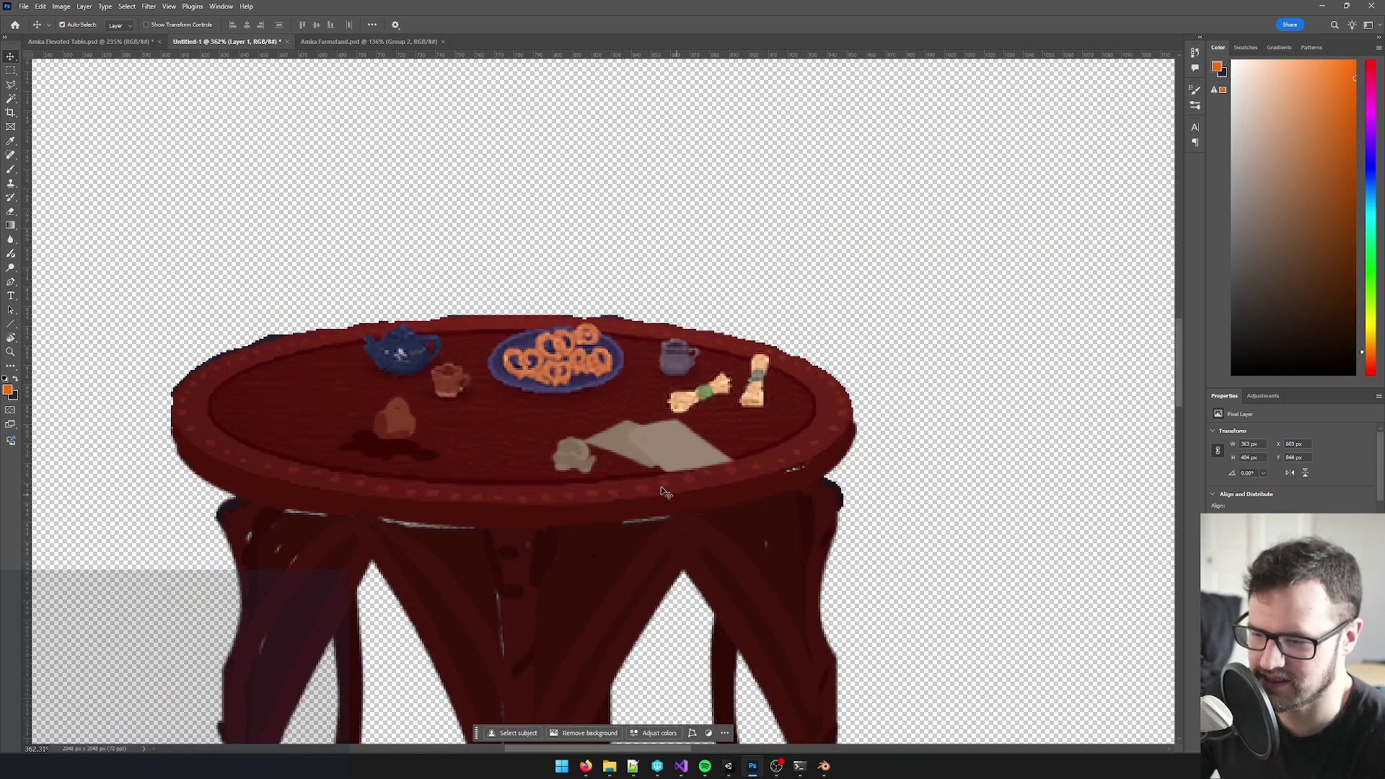
key(b)
click(542, 403)
drag(519, 390, 589, 344)
key(ctrl+z)
scroll(down, 3)
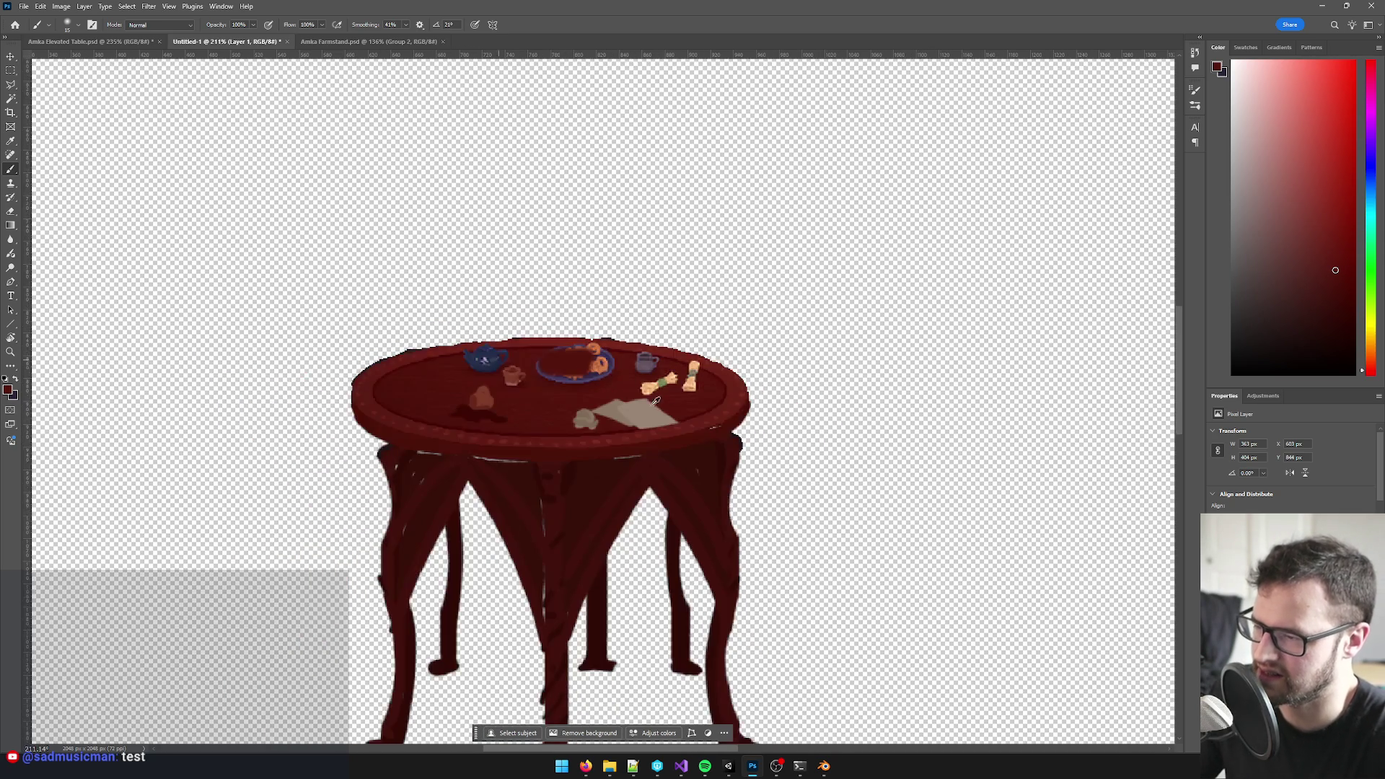
scroll(up, 3)
scroll(down, 3)
scroll(up, 3)
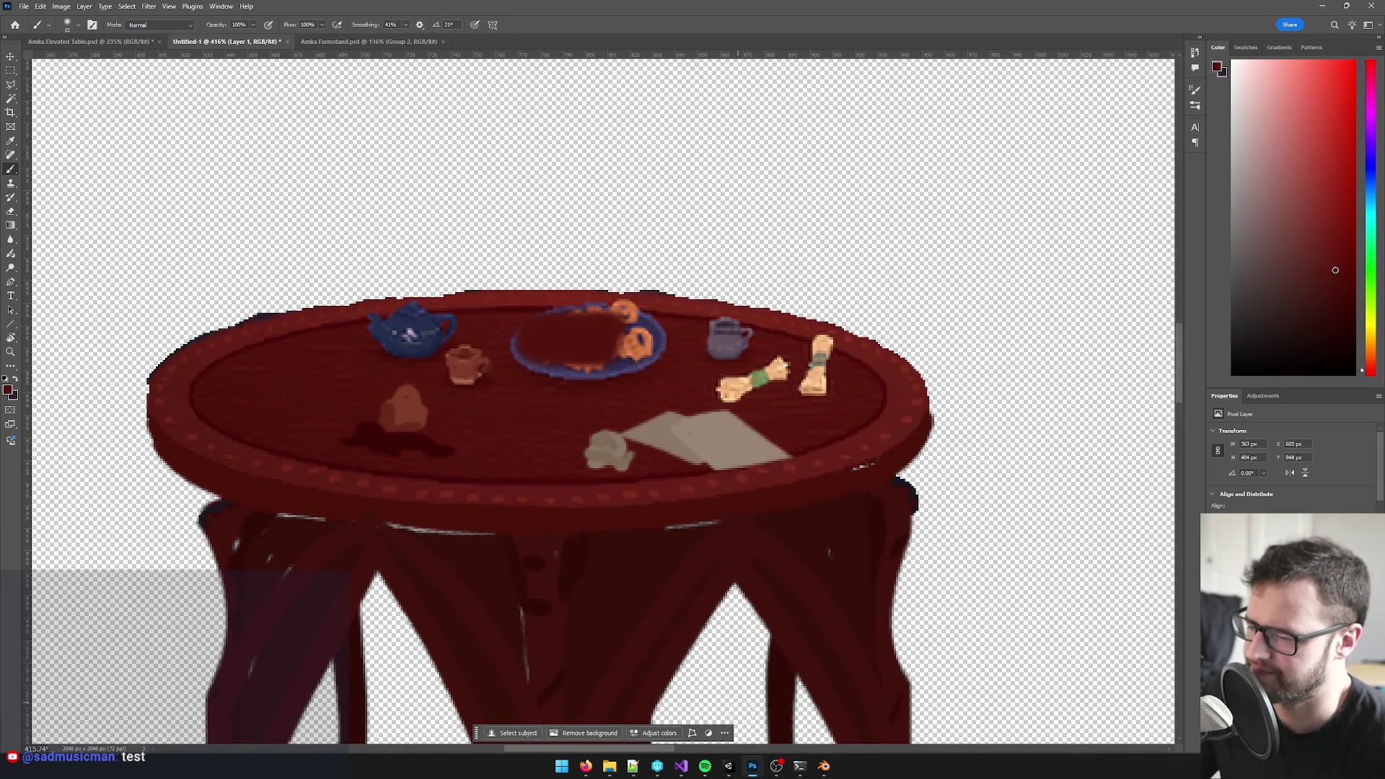
click(825, 768)
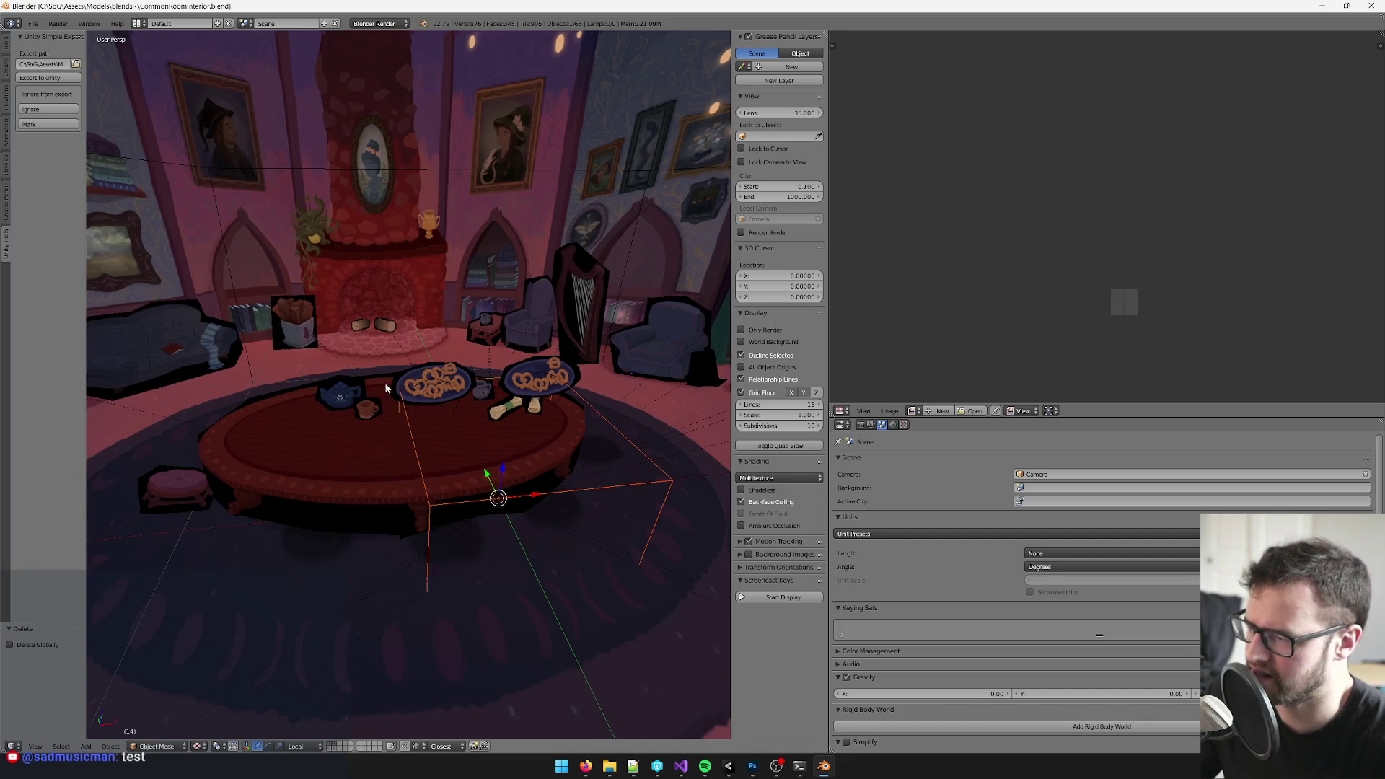
scroll(up, 3)
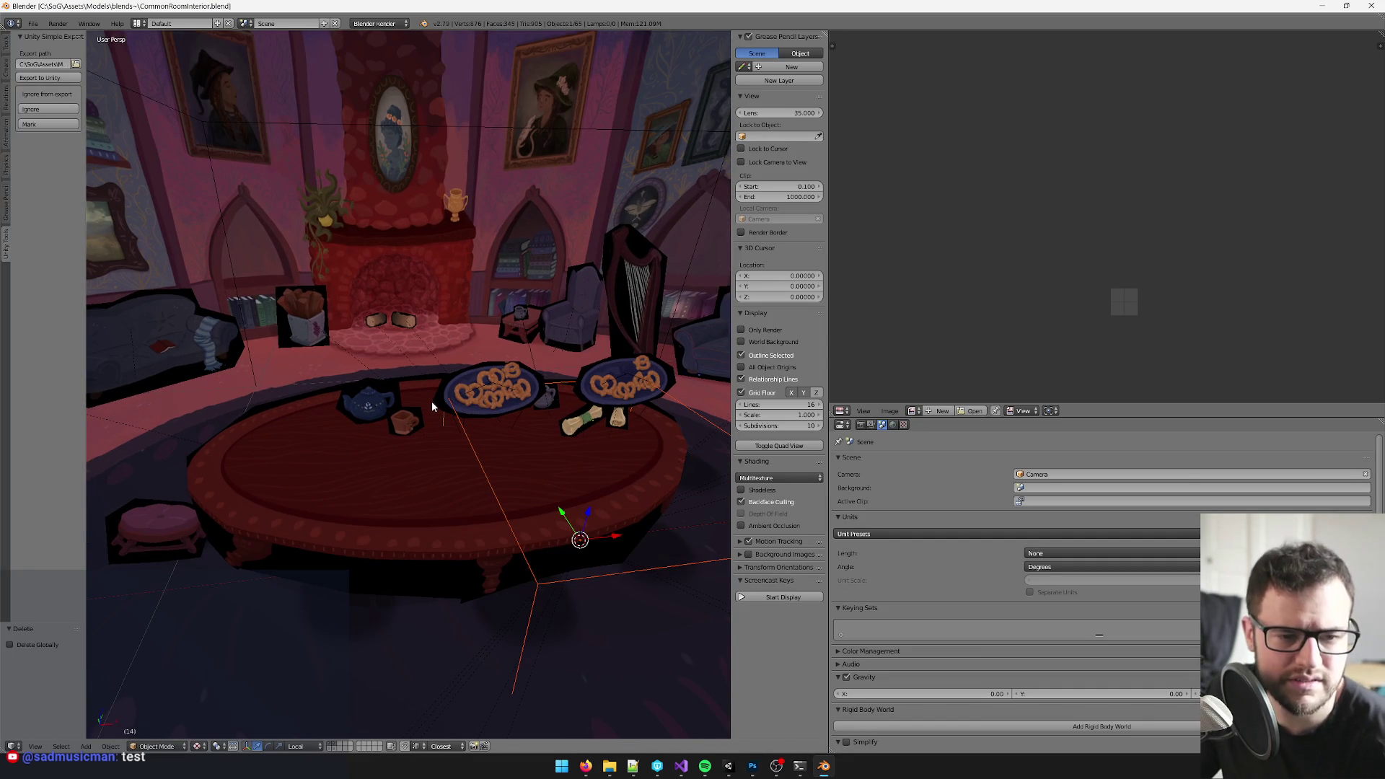
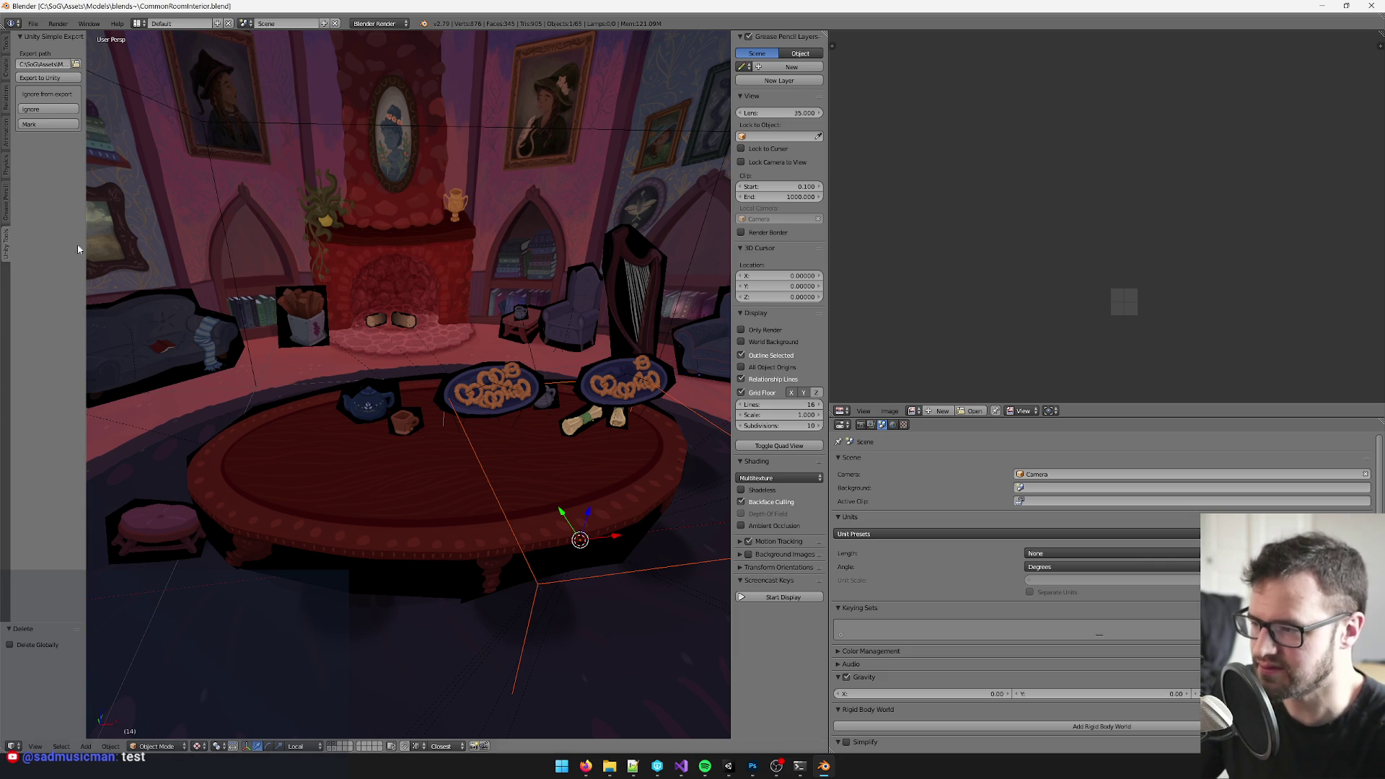
- Leave the common-room scene in Blender and switch over to the table texture in Photoshop
drag(414, 396, 364, 329)
key(alt+Tab)
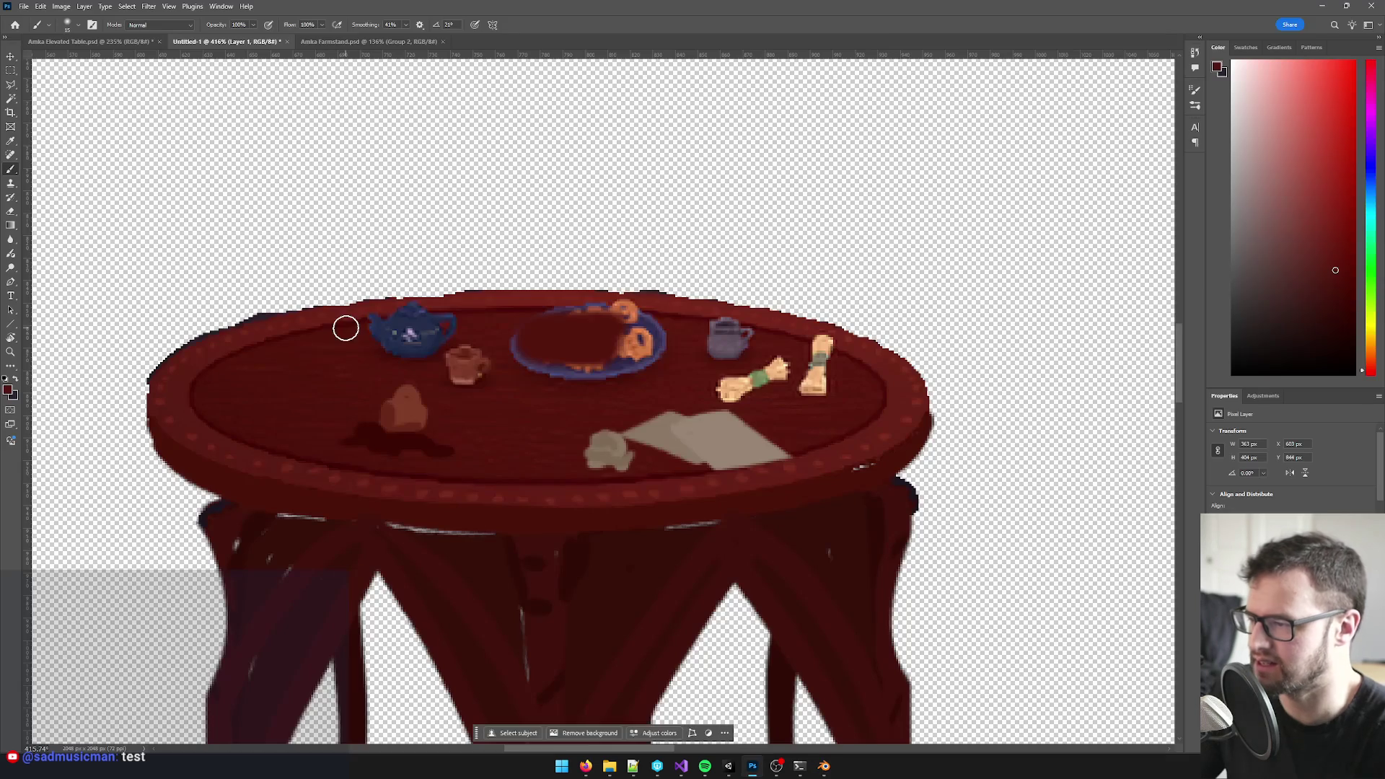
scroll(down, 3)
scroll(down, 3)
scroll(down, 3)
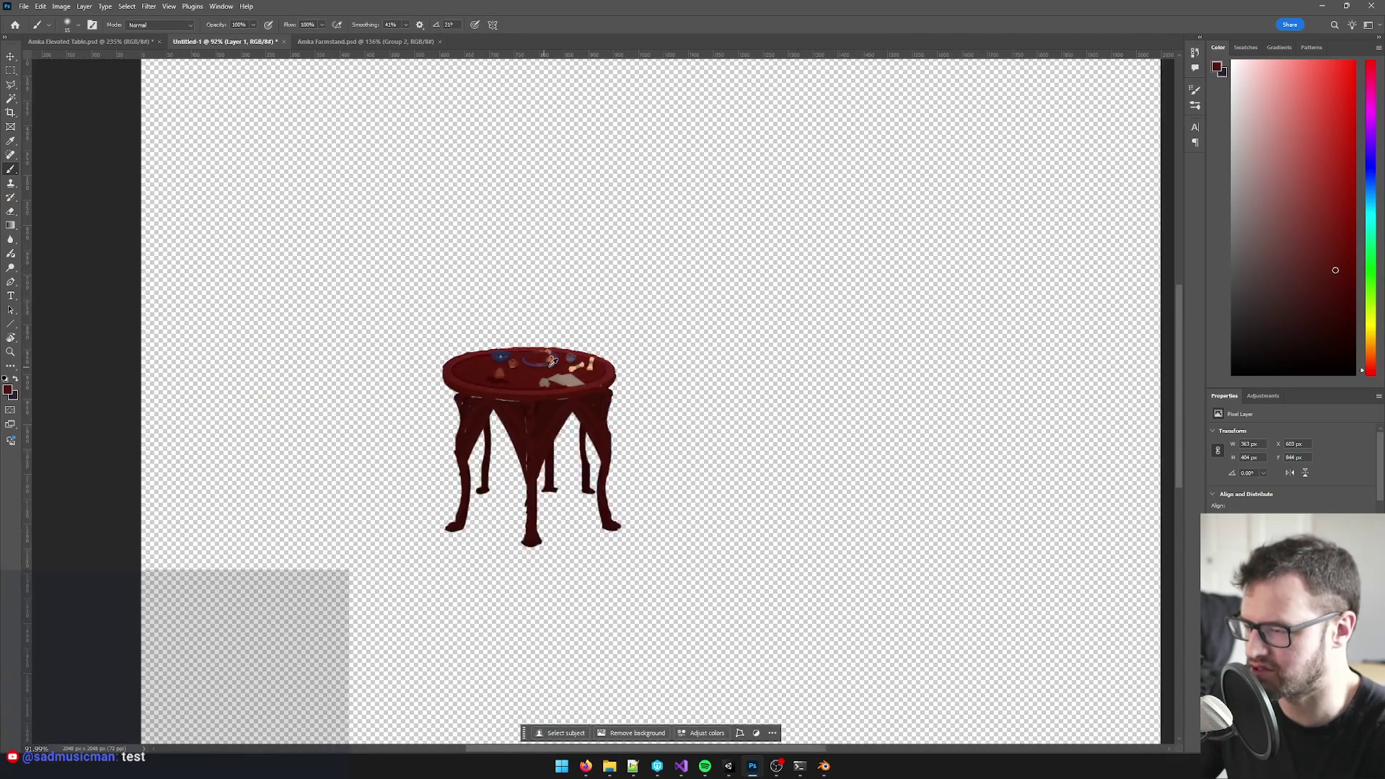
scroll(down, 3)
scroll(up, 3)
scroll(up, 3)
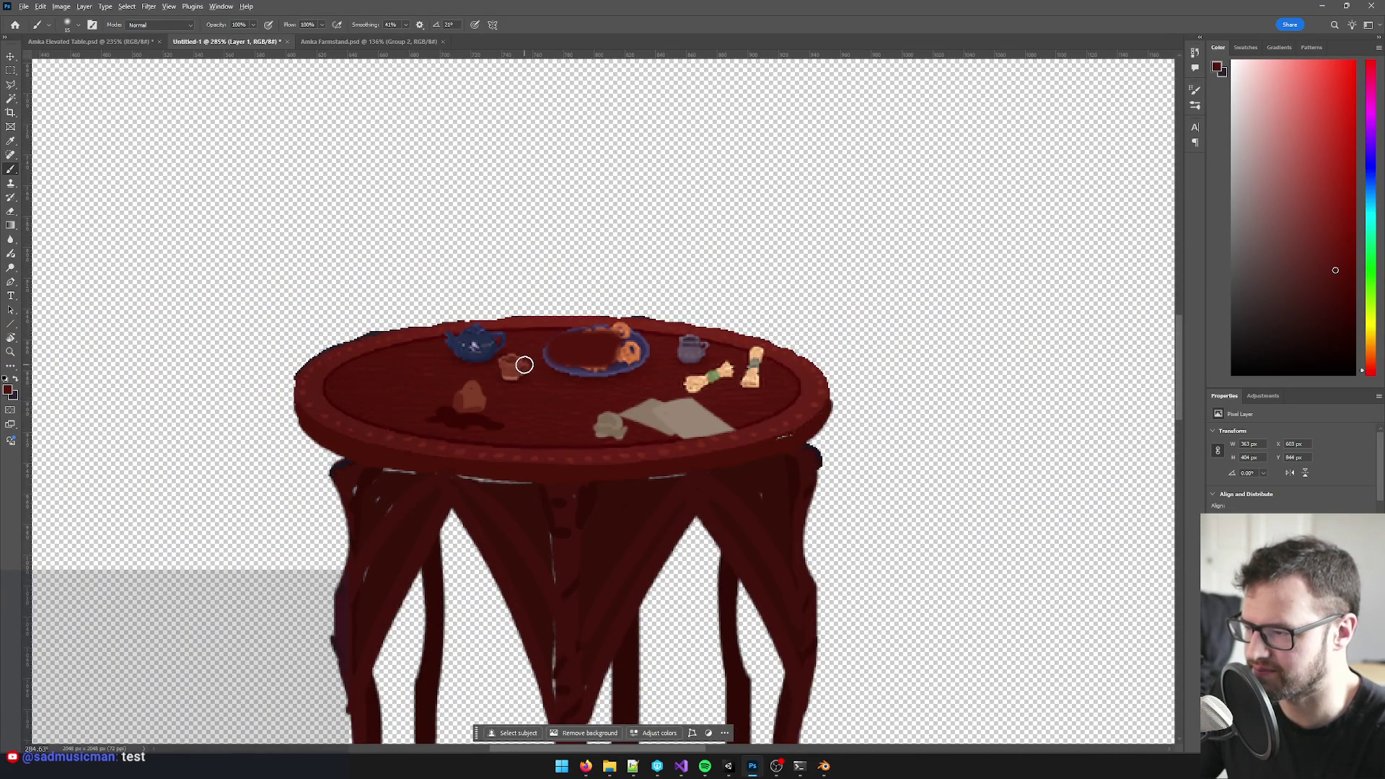
scroll(up, 3)
scroll(up, 3)
scroll(down, 3)
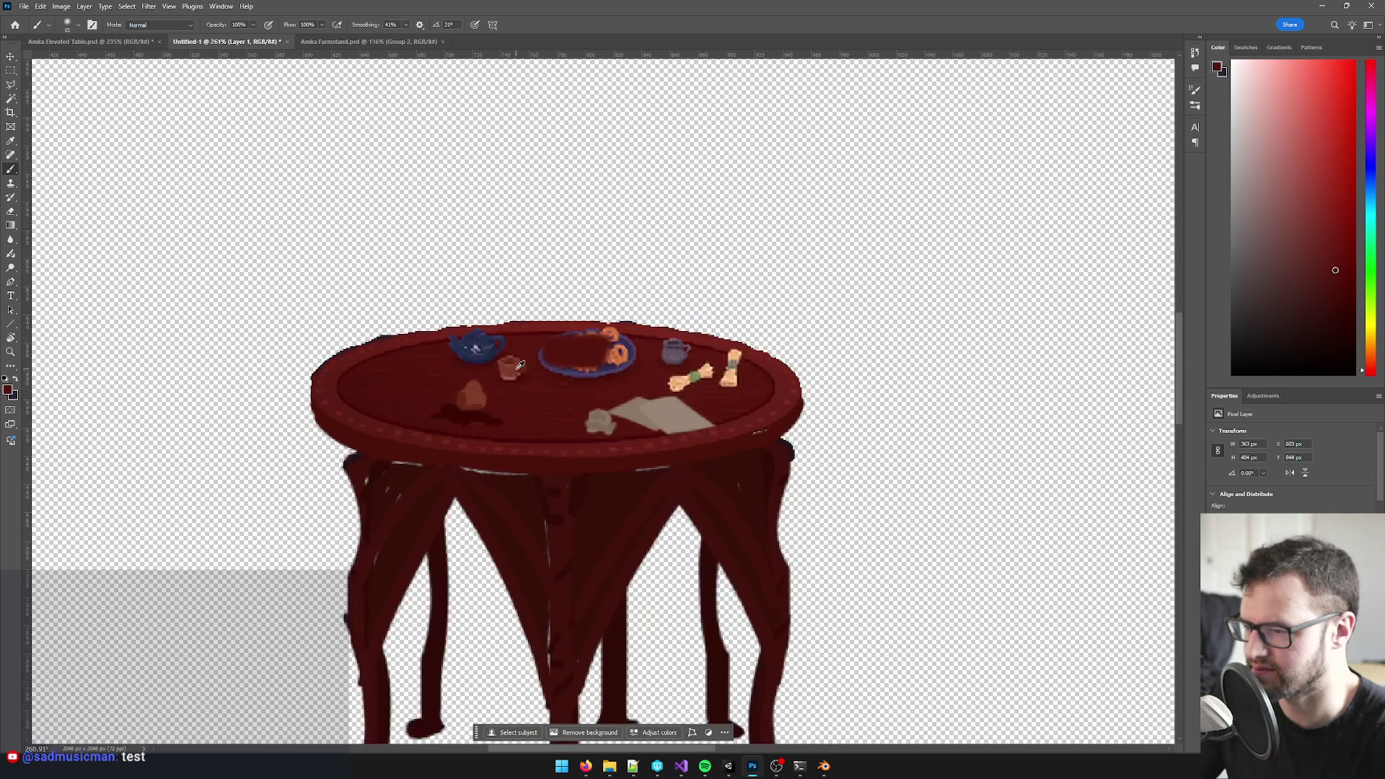
scroll(down, 3)
scroll(up, 3)
scroll(up, 3)
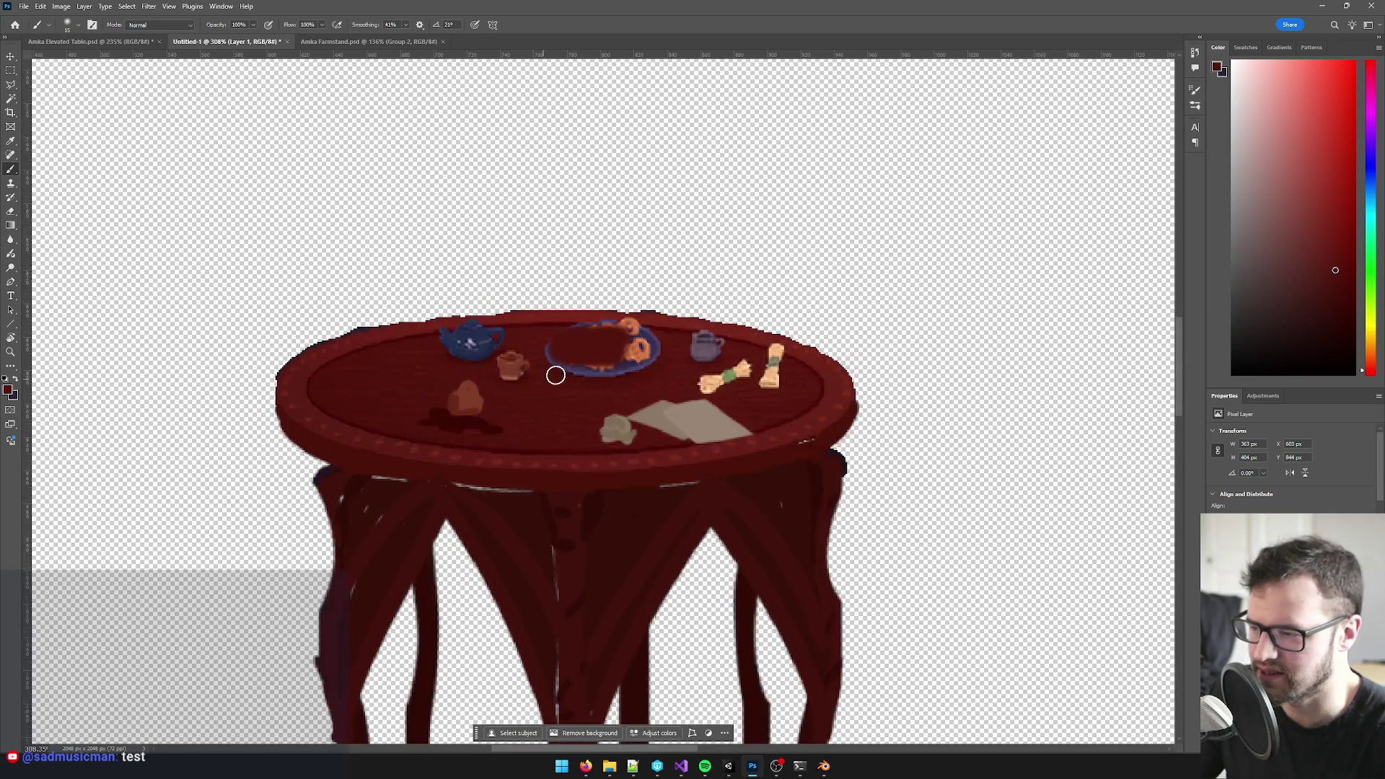
scroll(up, 3)
scroll(up, 3)
scroll(down, 3)
key(w)
click(295, 420)
key(ctrl+d)
key(ctrl+z)
key(ctrl+shift+z)
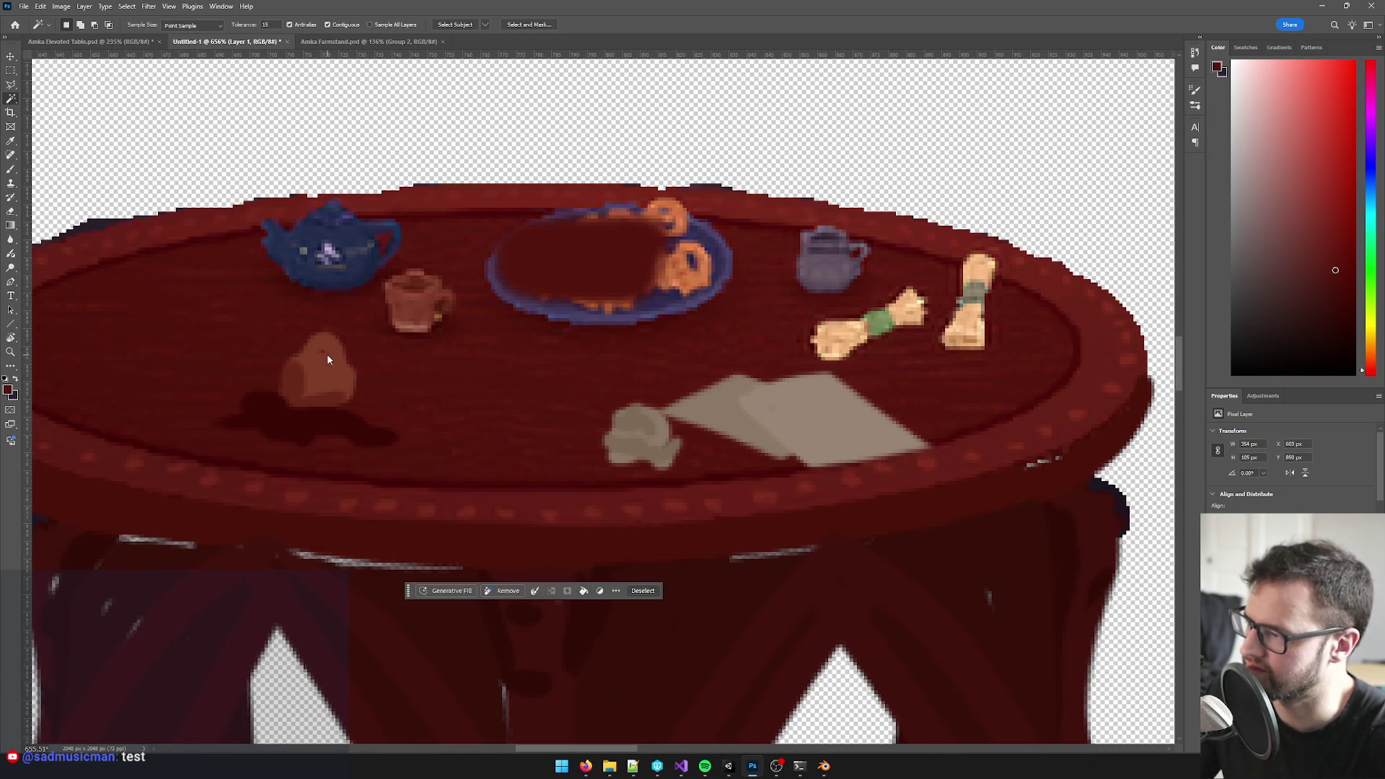
key(v)
drag(319, 388, 320, 388)
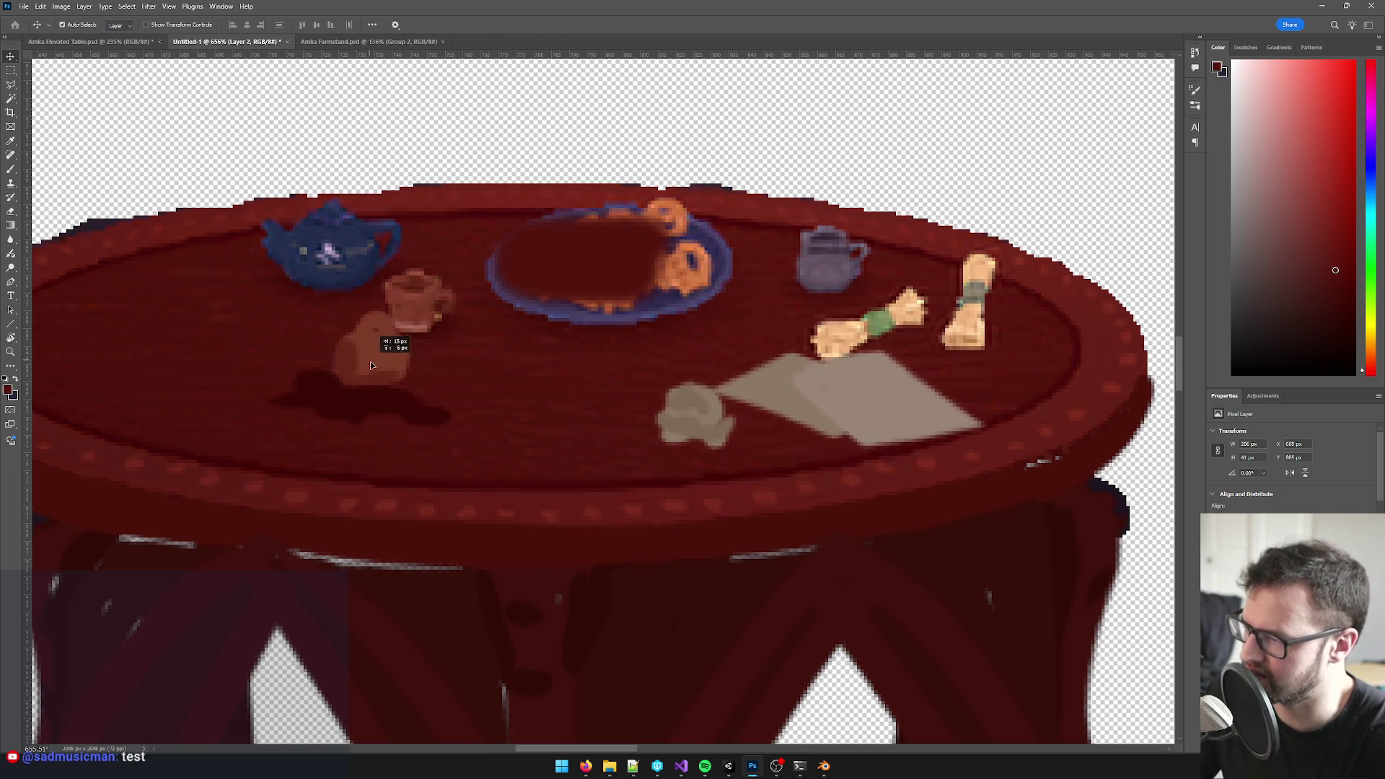
key(ctrl+z)
key(ctrl+shift+z)
scroll(down, 3)
scroll(up, 3)
scroll(down, 3)
scroll(down, 3)
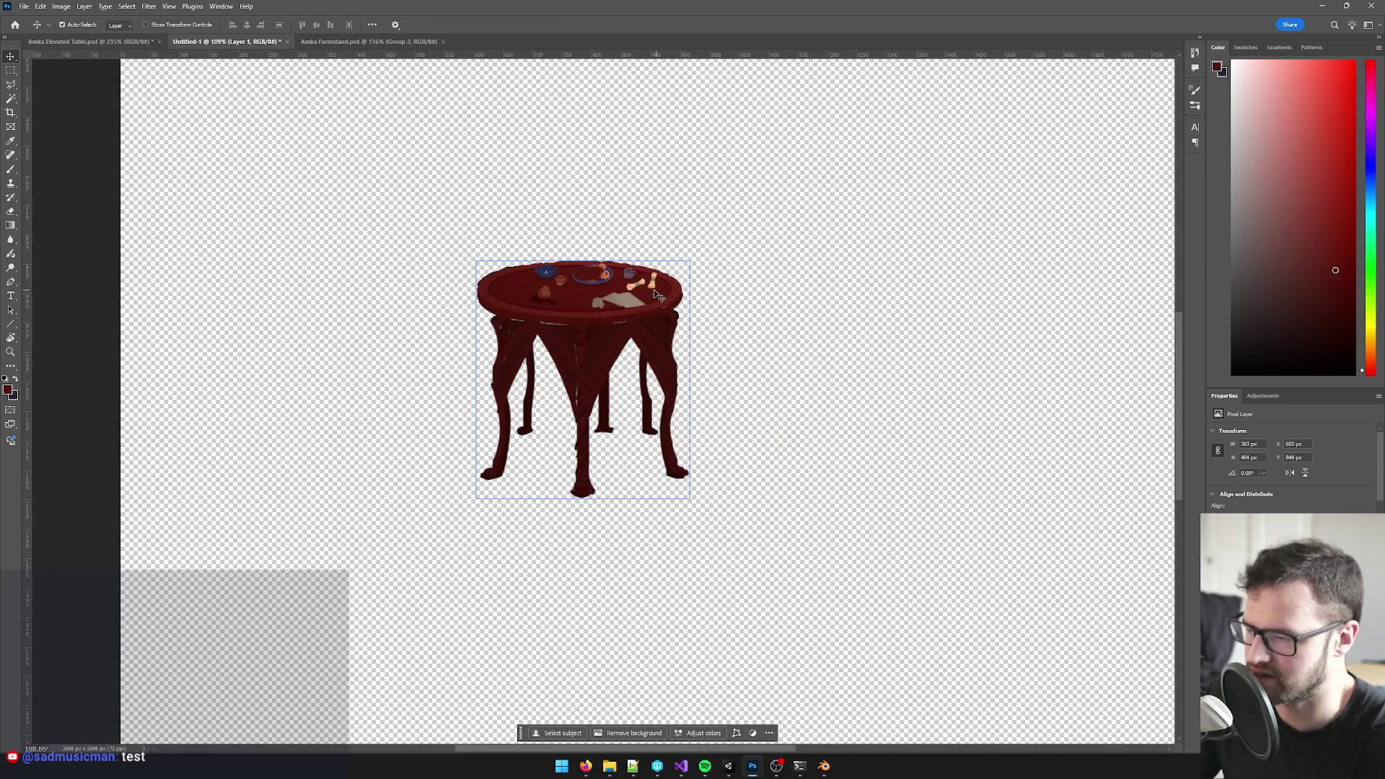
scroll(down, 3)
scroll(down, 3)
key(c)
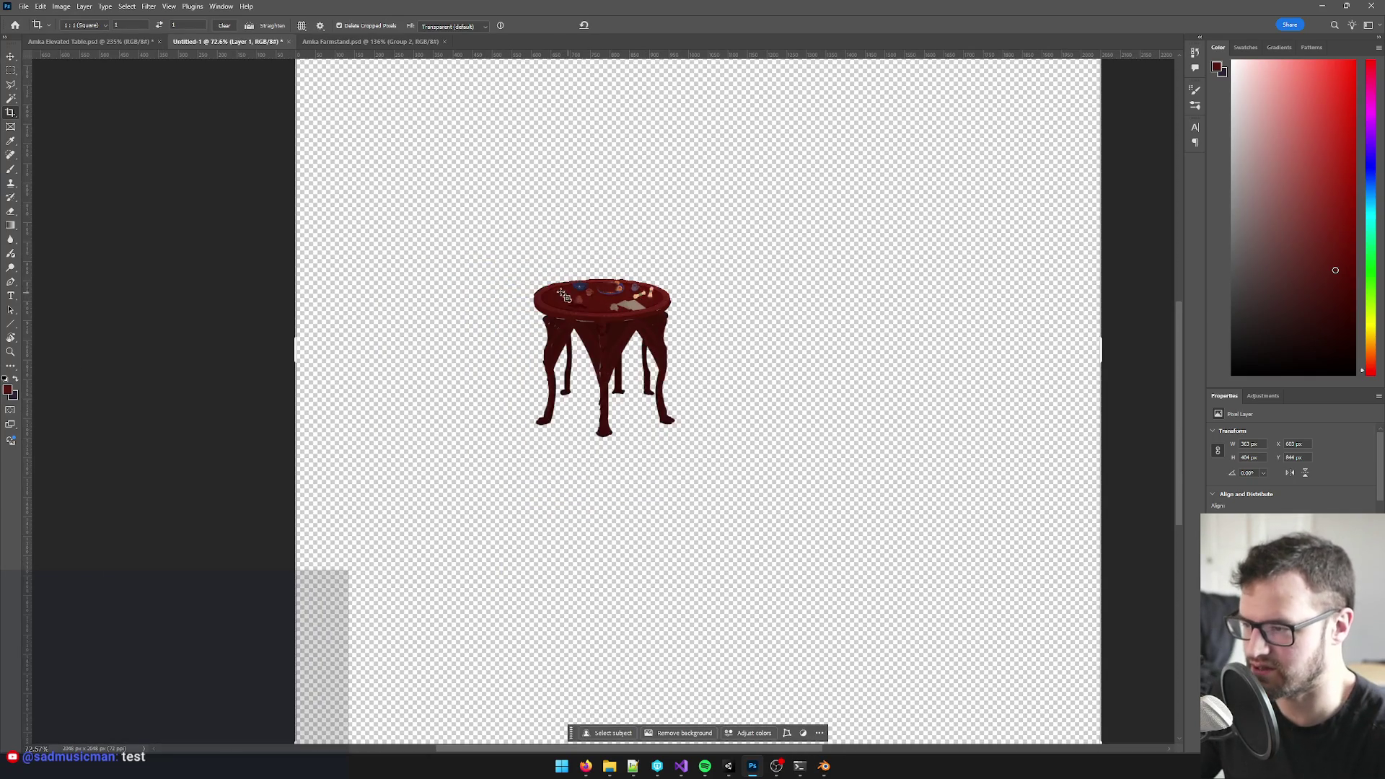
- Crop the canvas to a 1:1 square fitted from the tabletop to just below the legs
drag(515, 270, 766, 450)
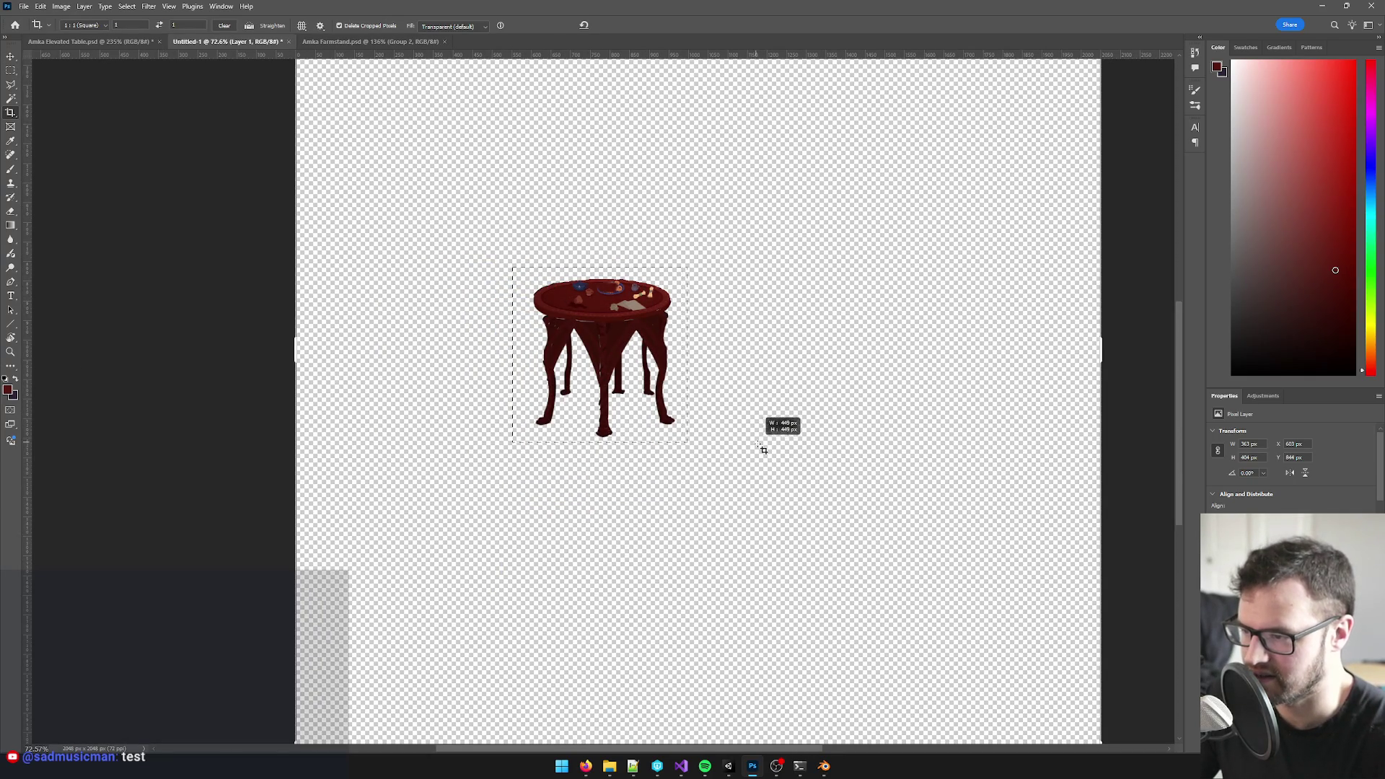
drag(765, 451, 753, 445)
drag(670, 378, 642, 395)
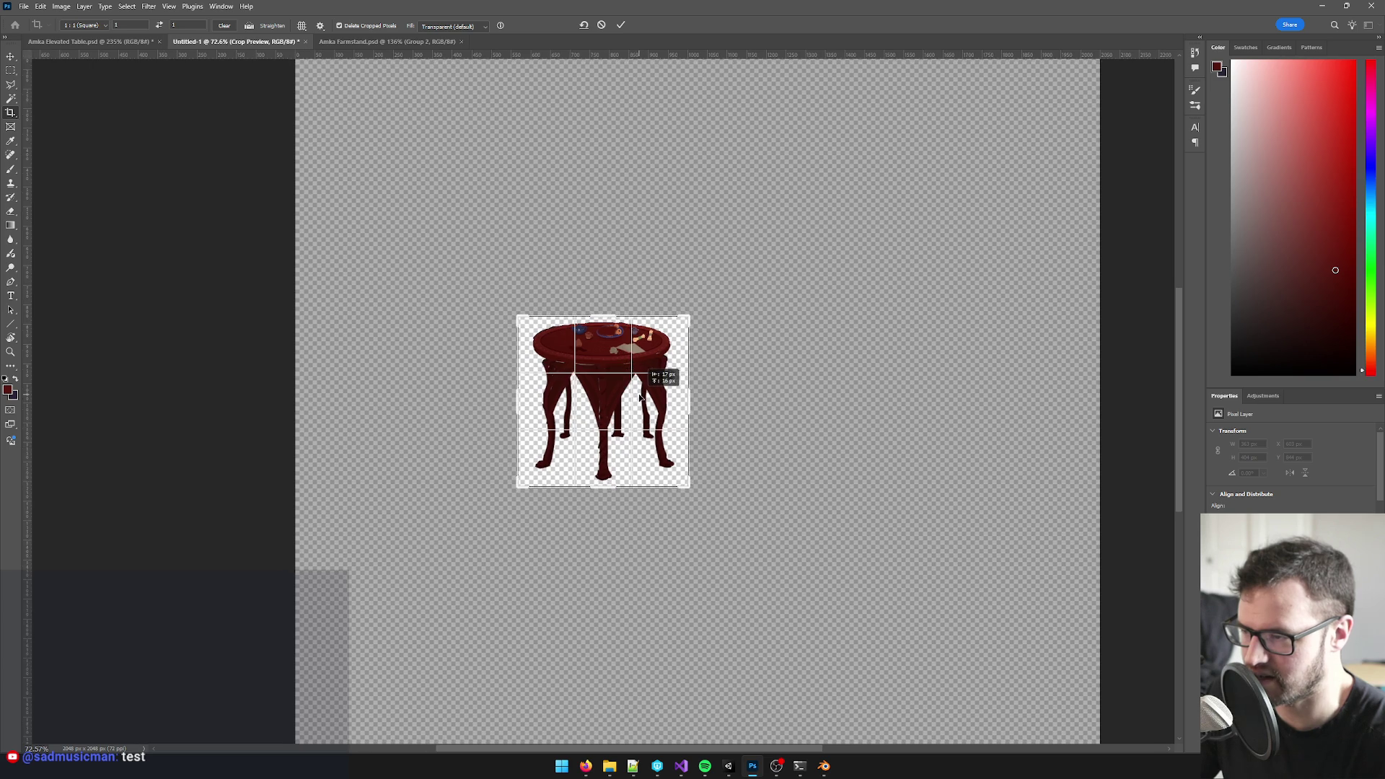
scroll(up, 3)
scroll(up, 3)
drag(588, 236, 591, 236)
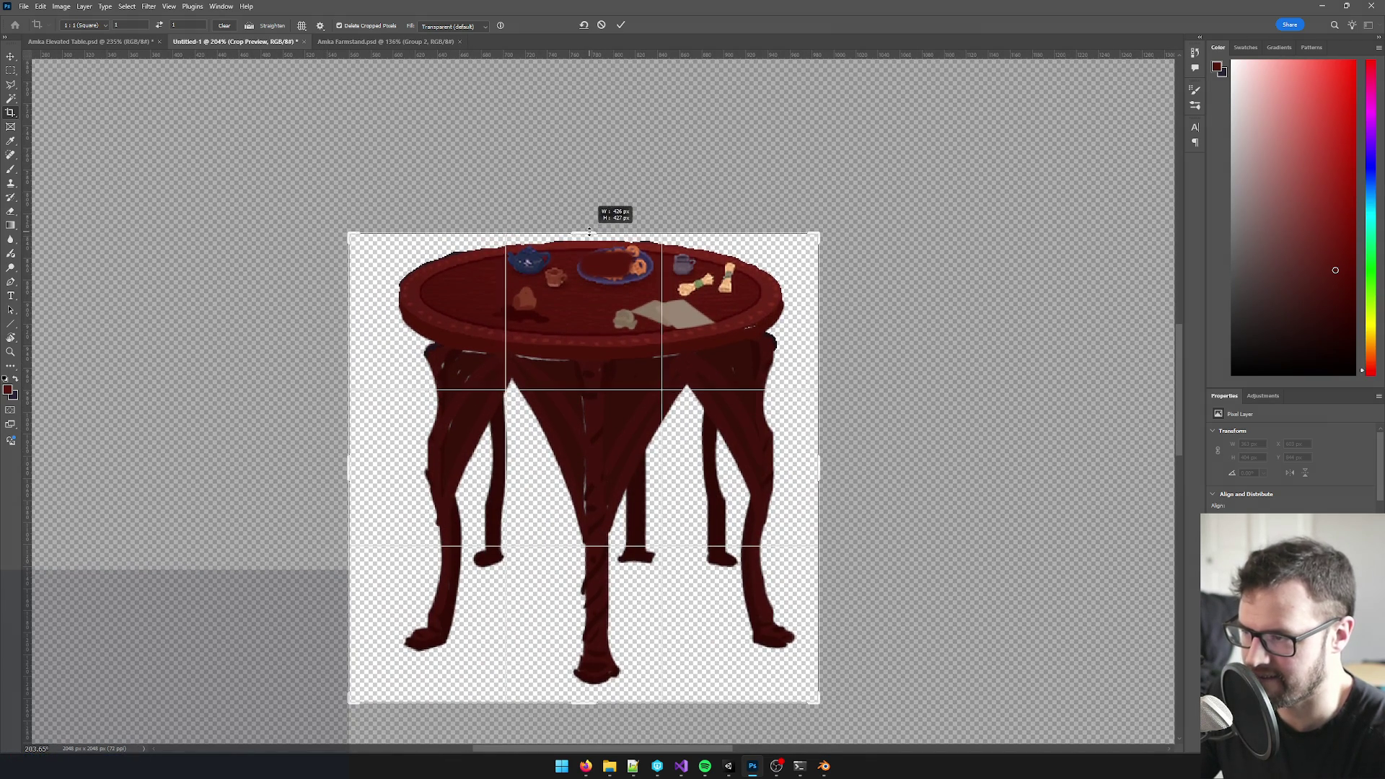
drag(586, 701, 588, 691)
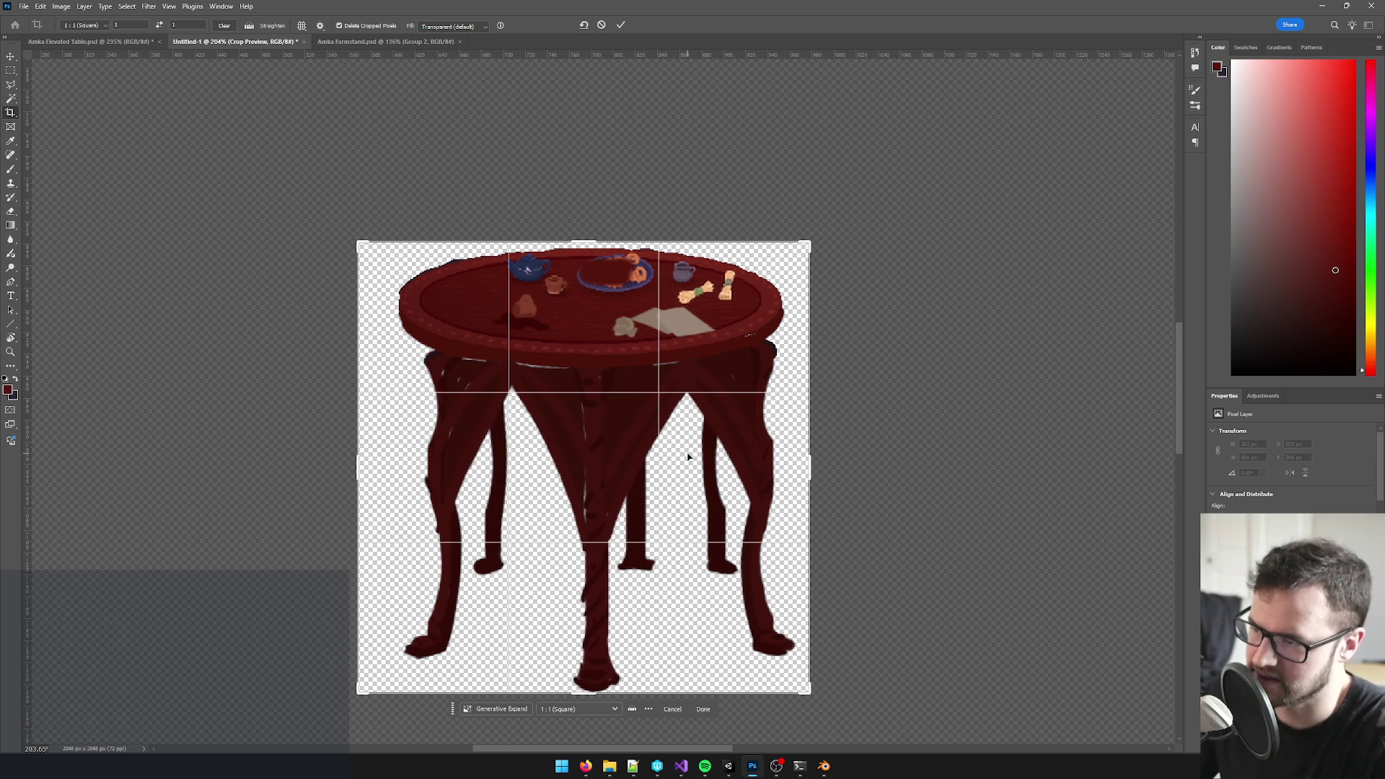
key(Return)
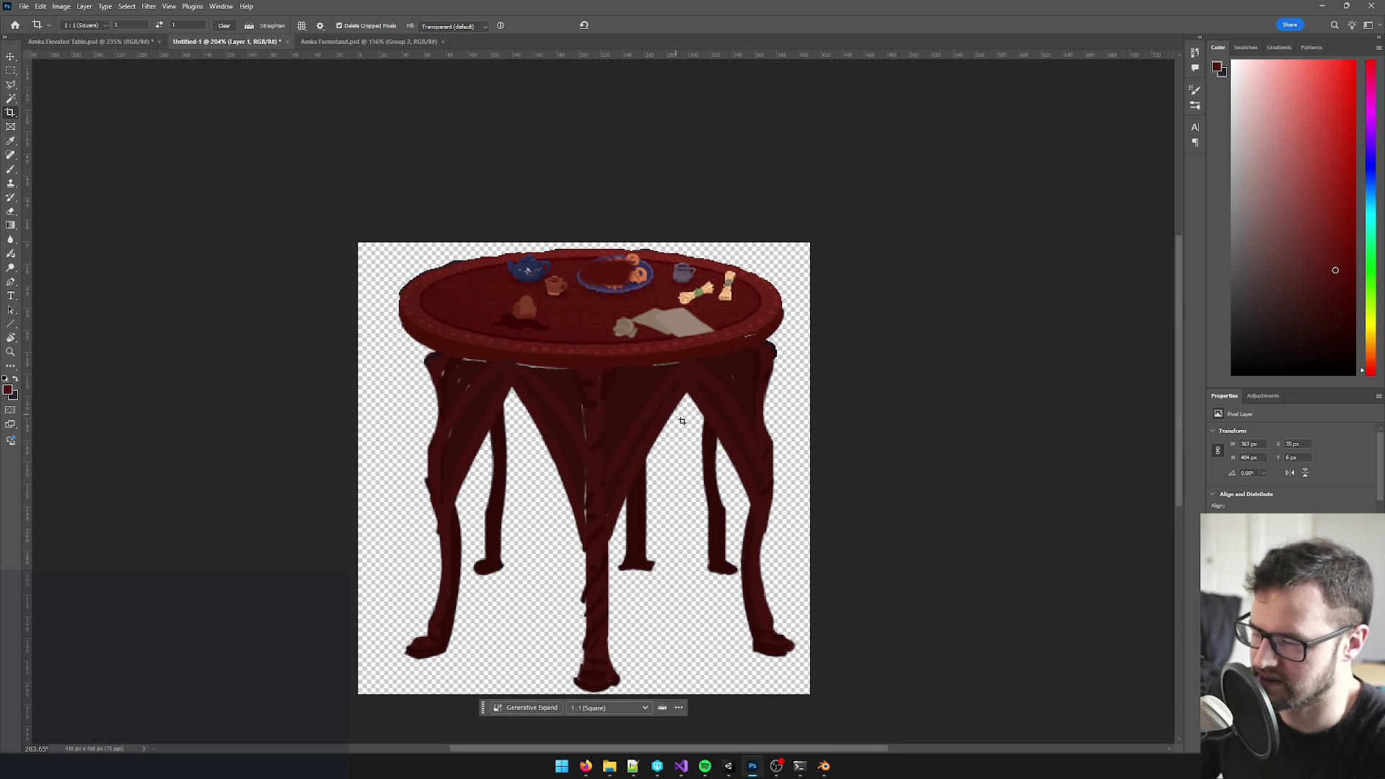
- Nudge the table layer slightly left on the square canvas, then switch to the Unity project
key(v)
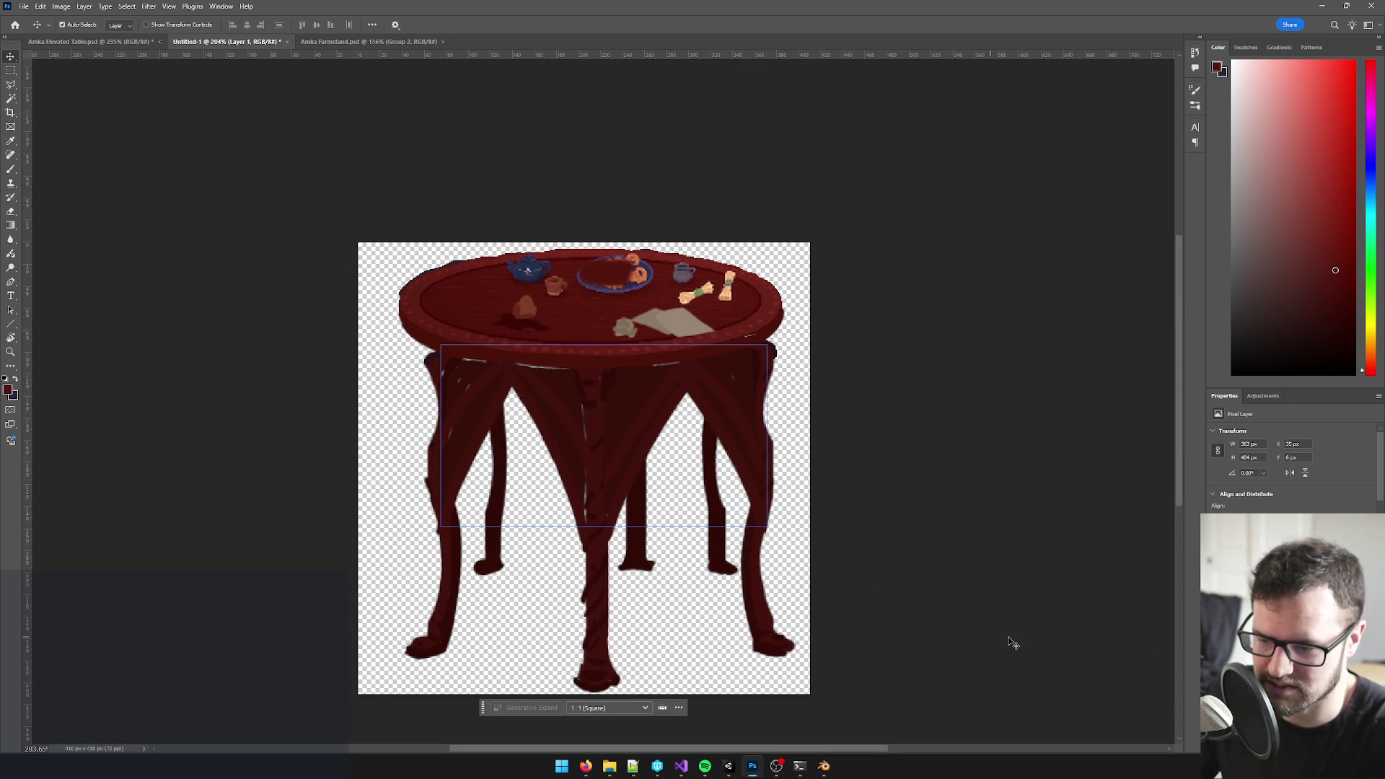
key(ctrl+d)
drag(739, 465, 728, 465)
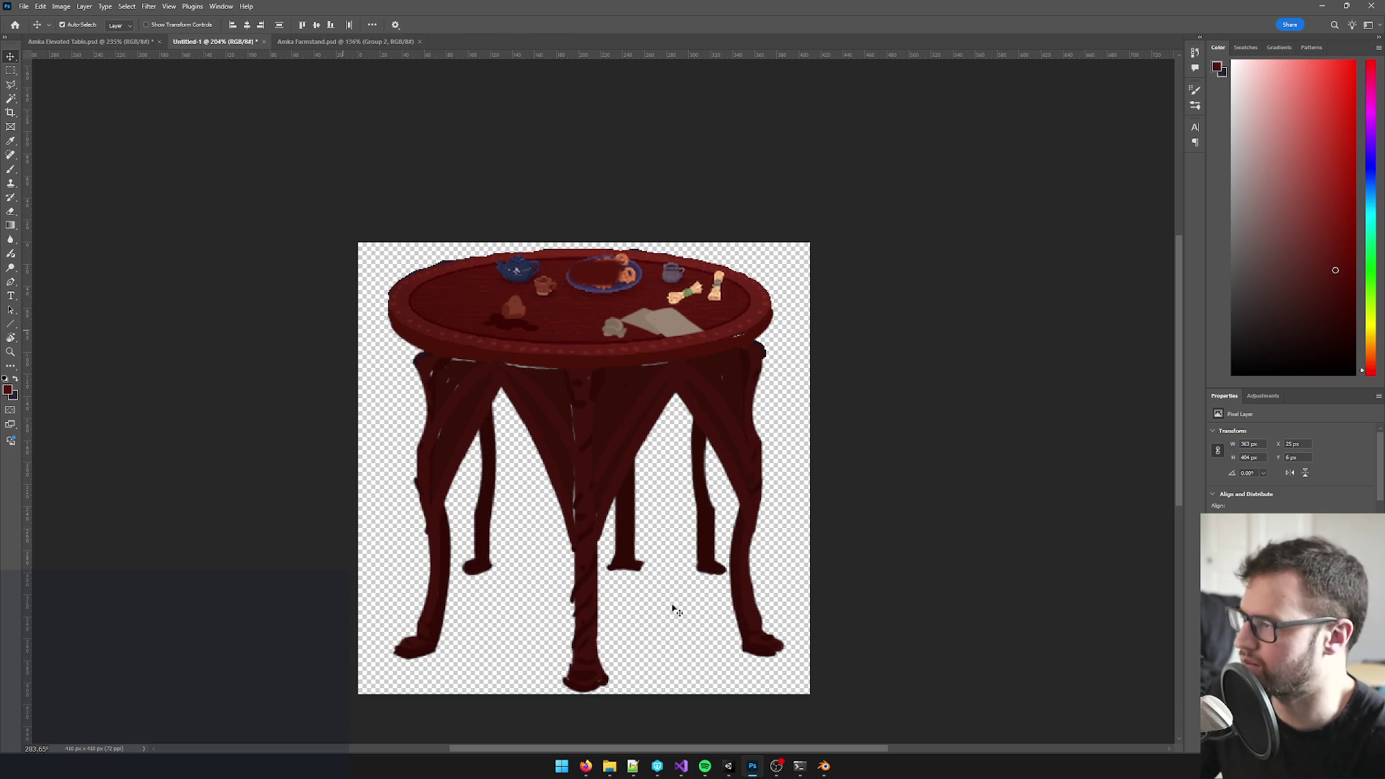
click(727, 768)
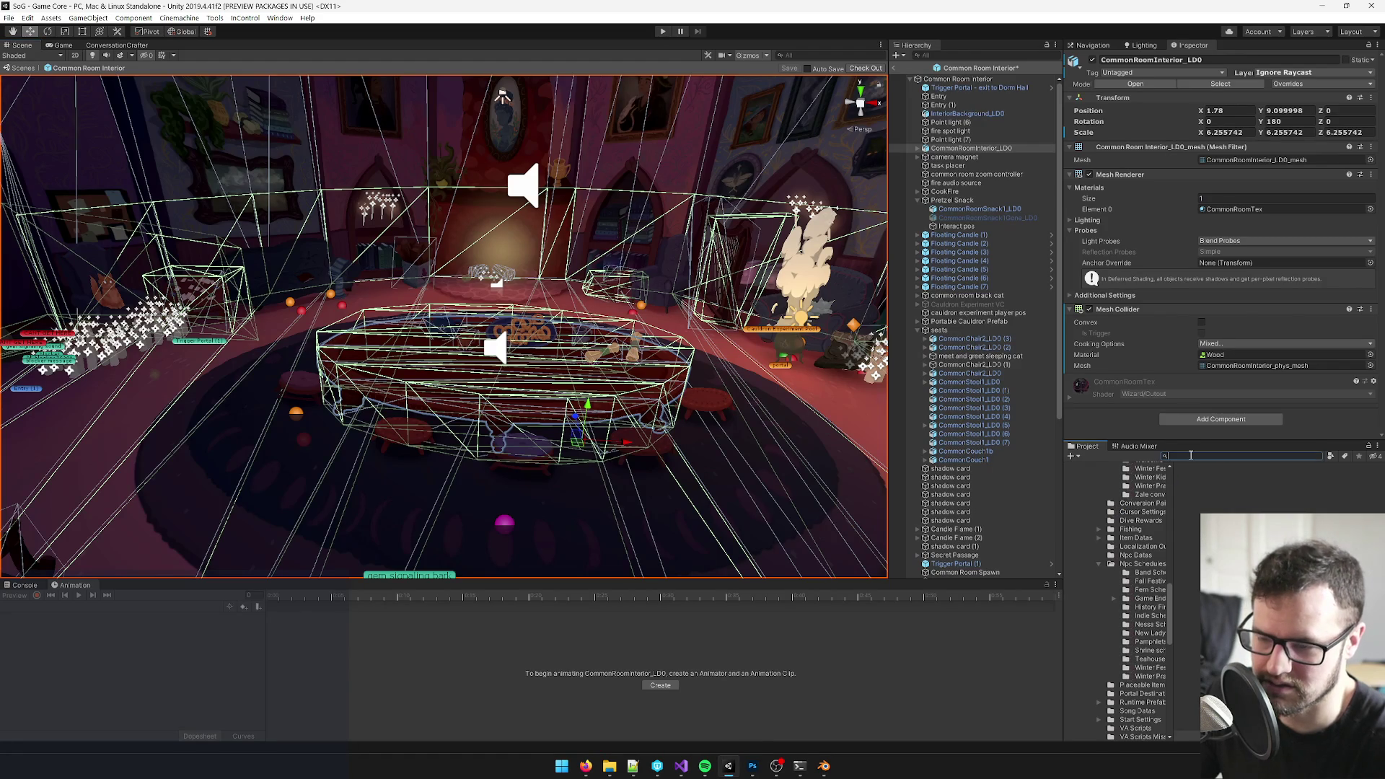
text(comm)
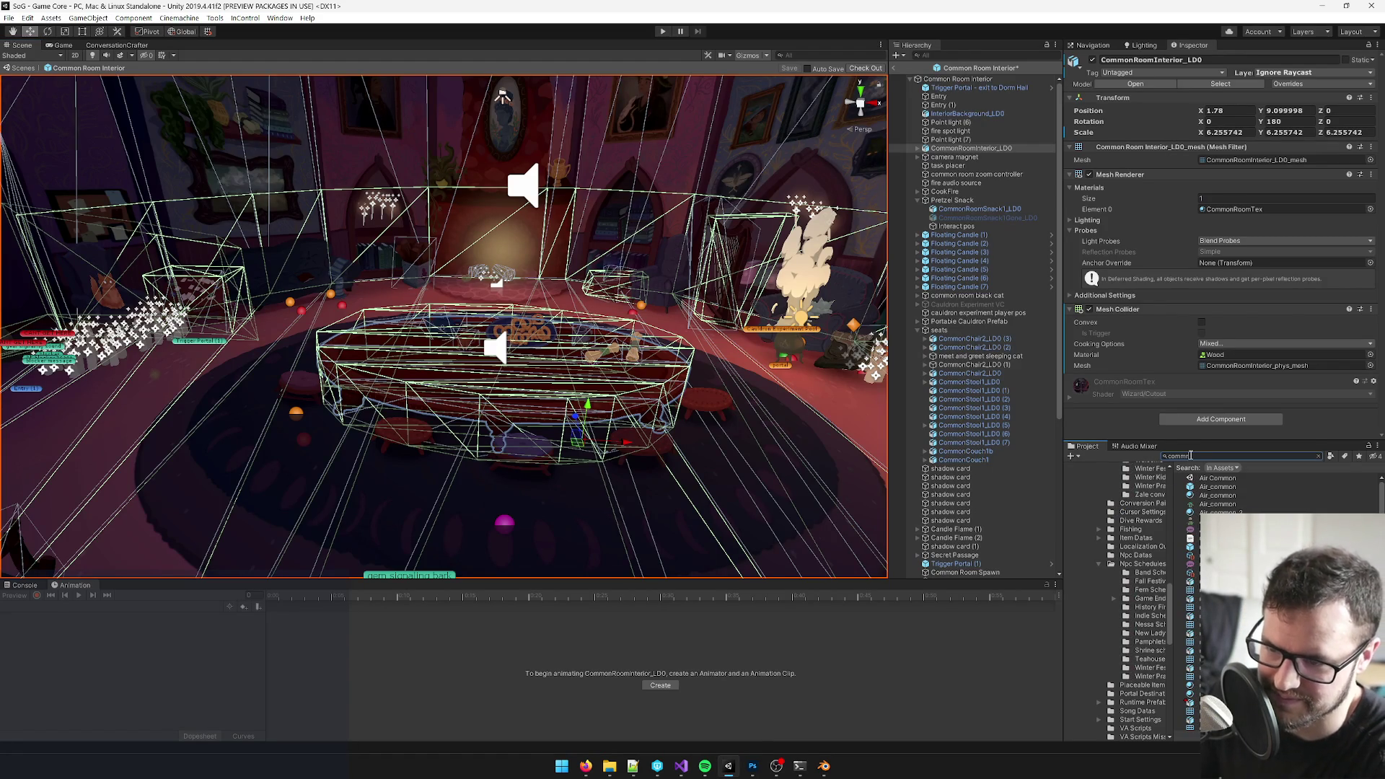
text(onroomte)
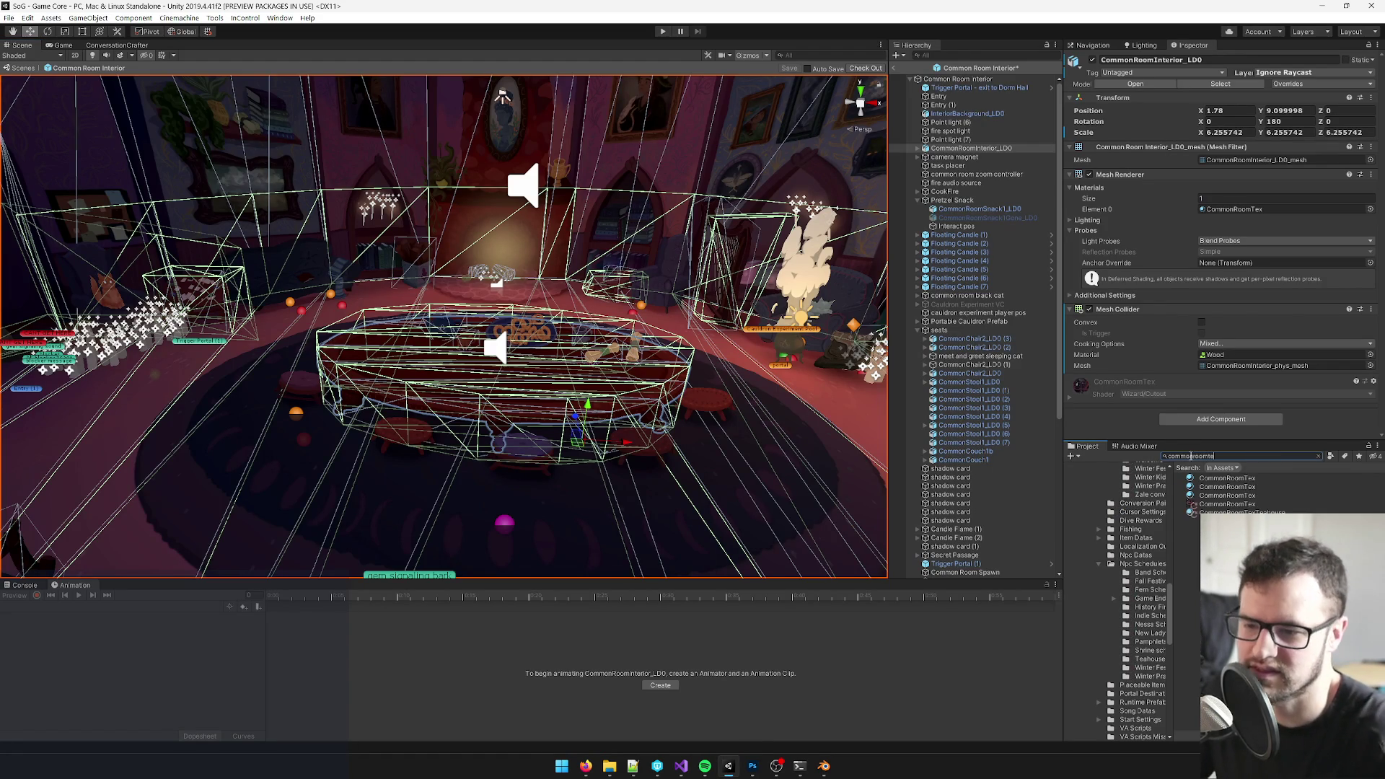
click(1223, 504)
click(64, 46)
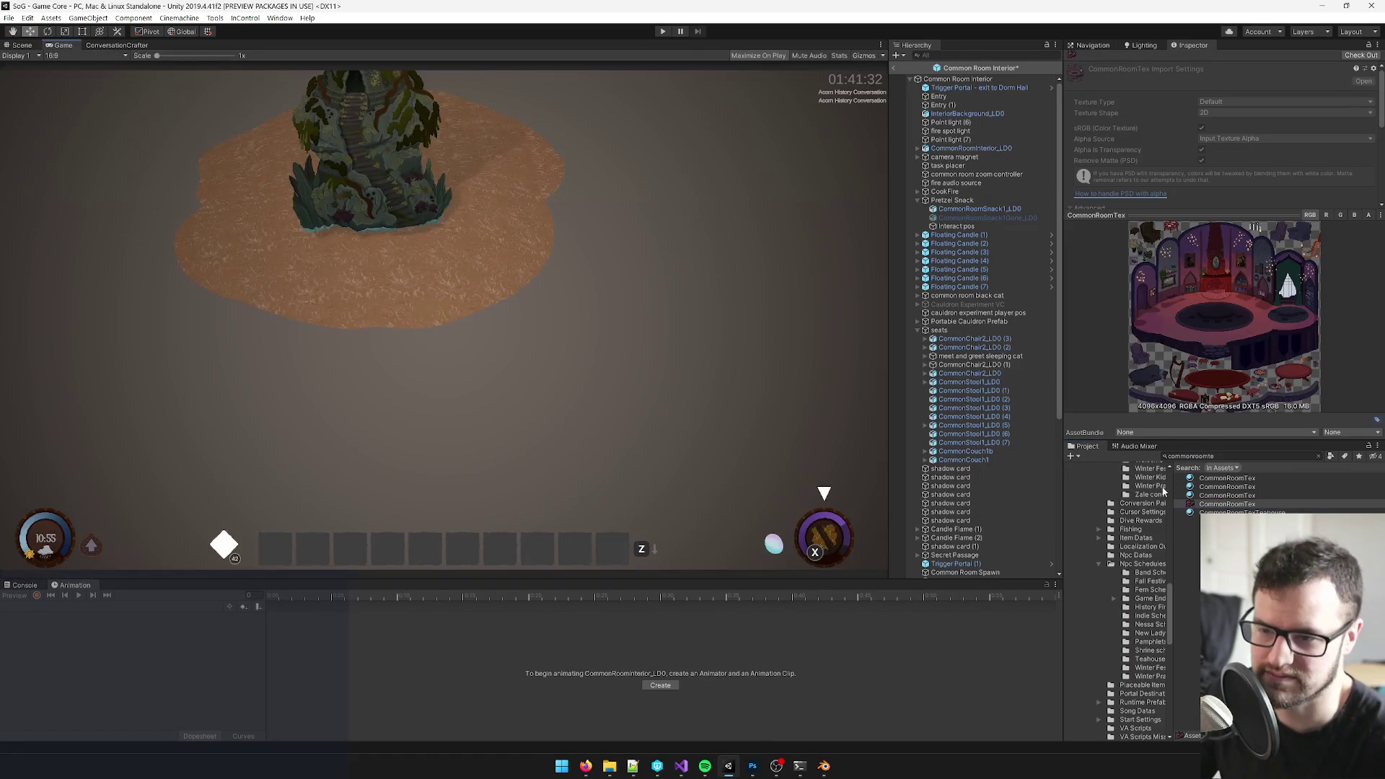
key(alt+Tab)
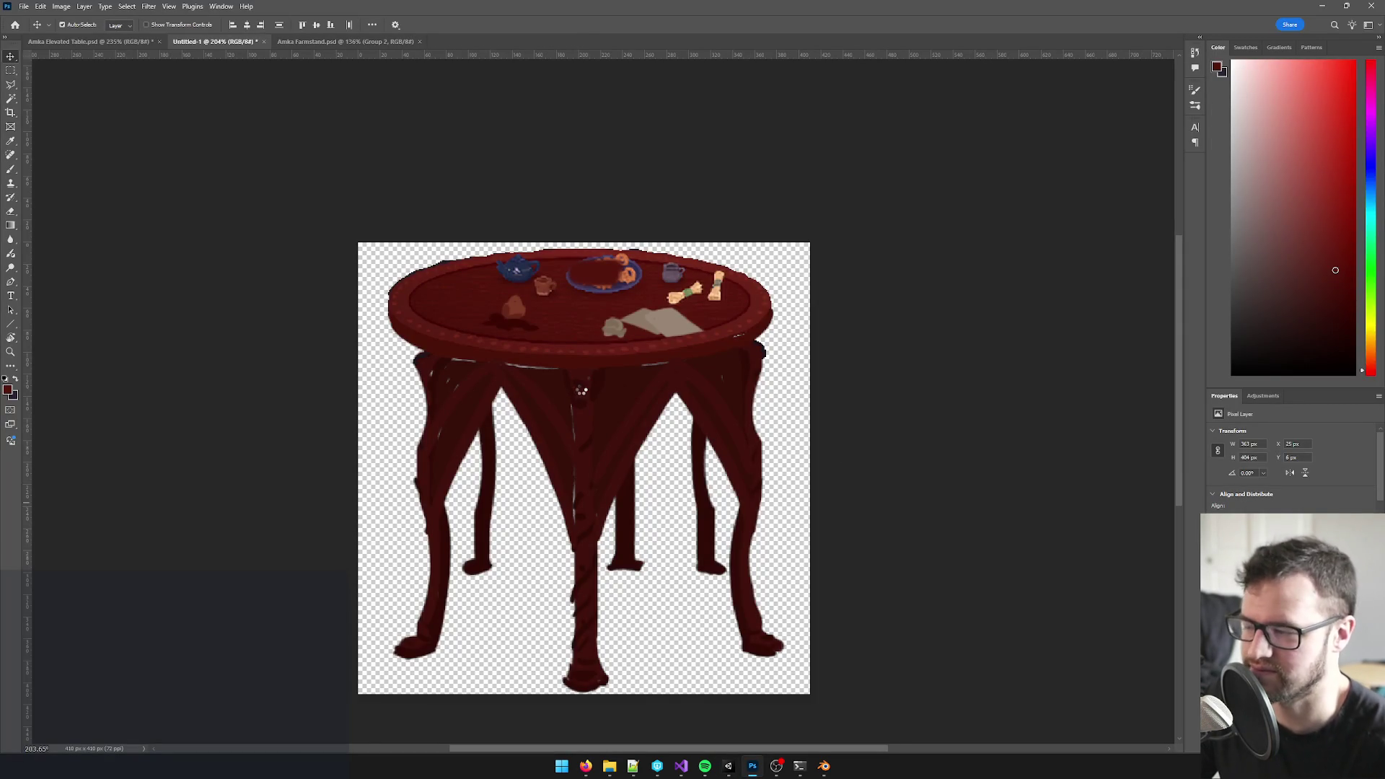
scroll(up, 3)
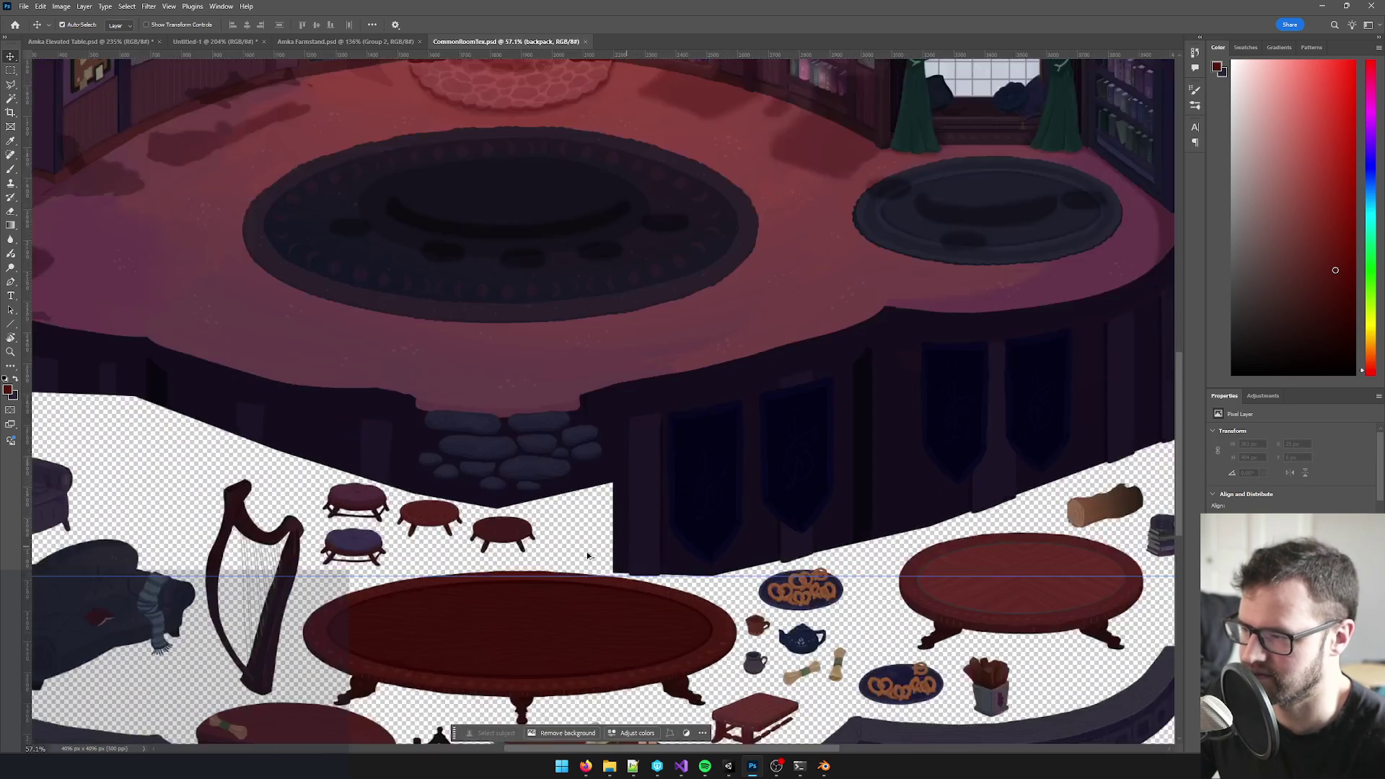
scroll(up, 3)
- In CommonRoomTex.psd, select the large oval table's layers and merge them together
click(547, 404)
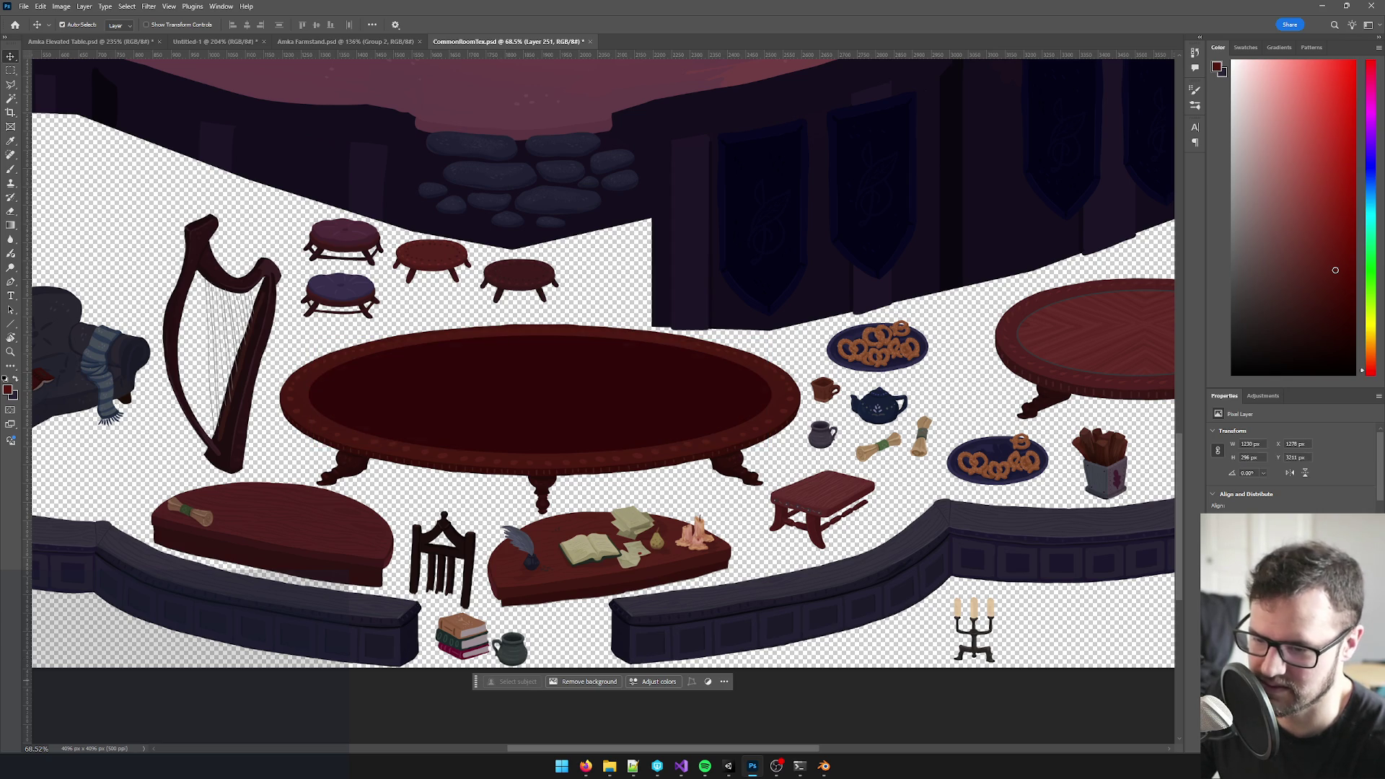
click(688, 460)
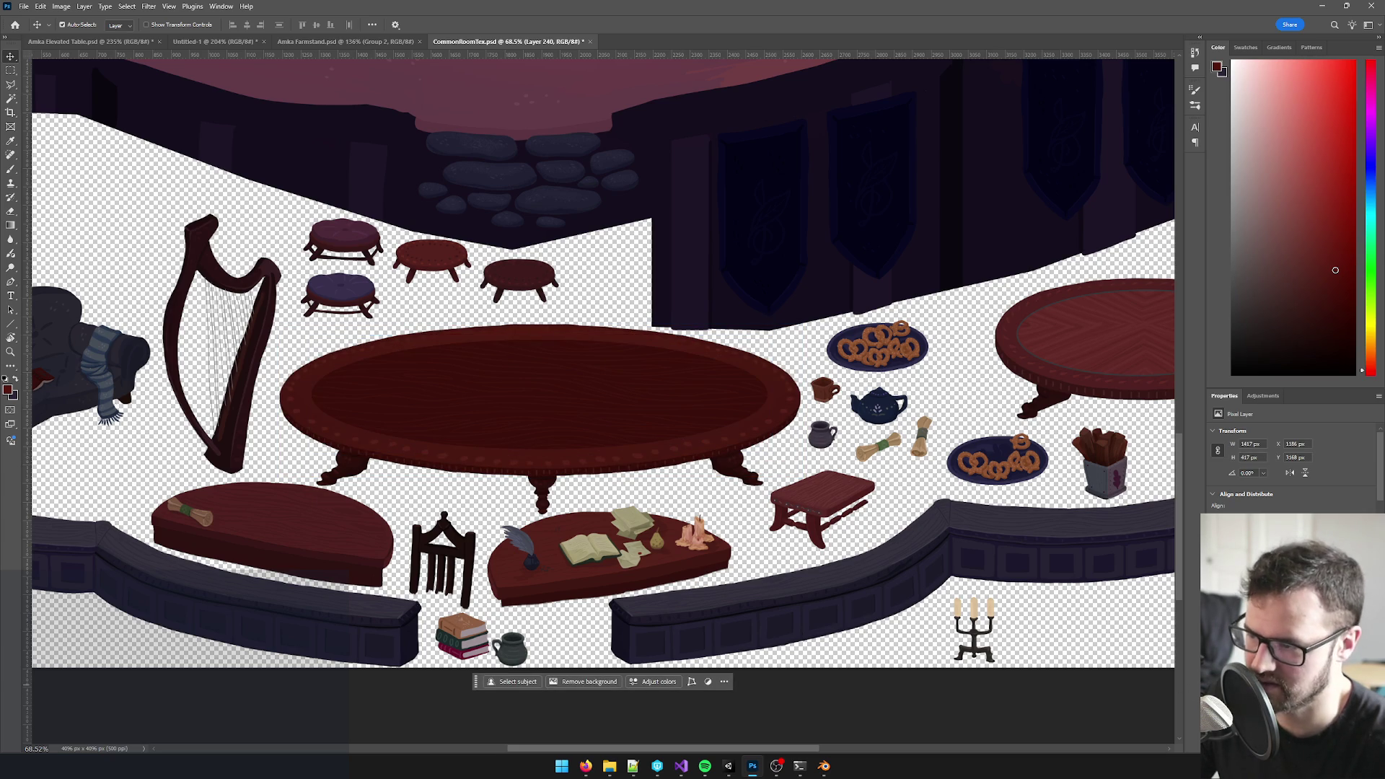
key(Escape)
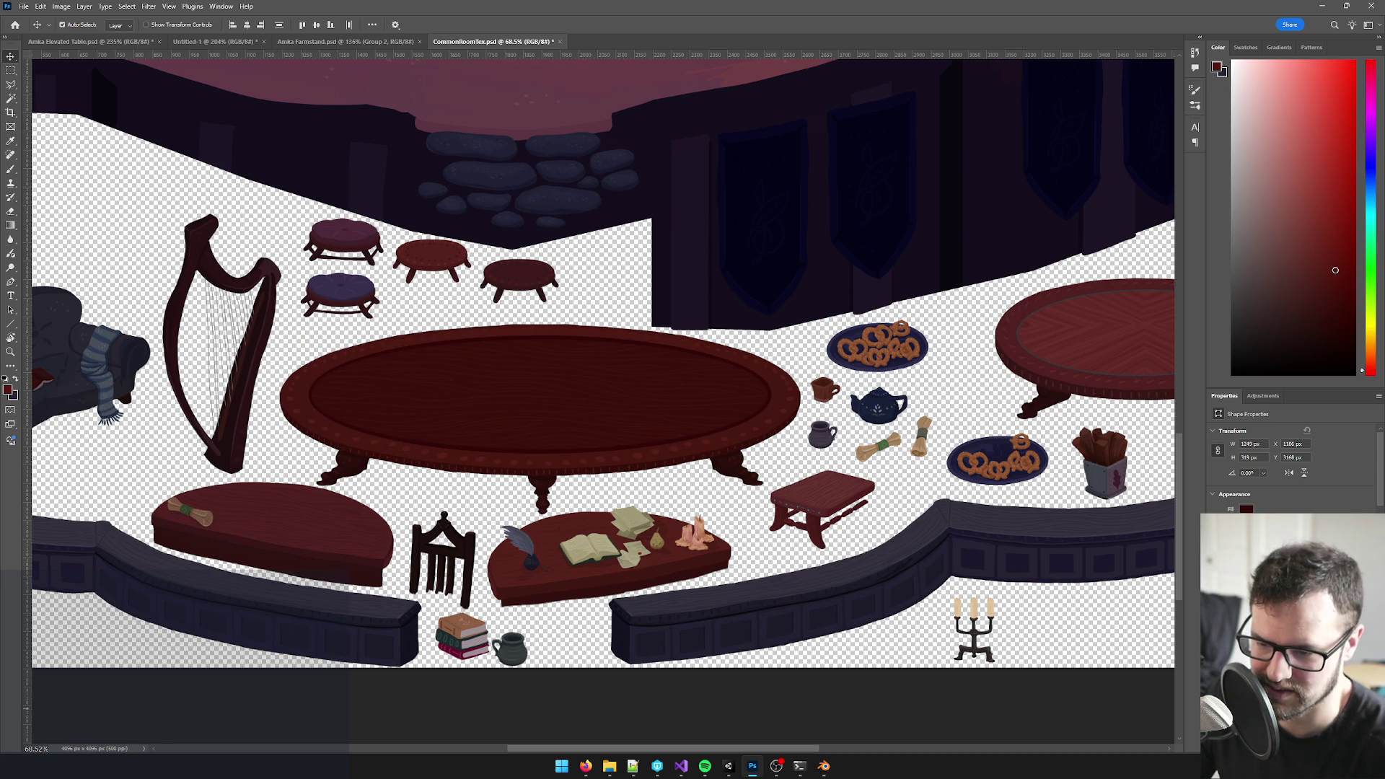
right_click(1261, 515)
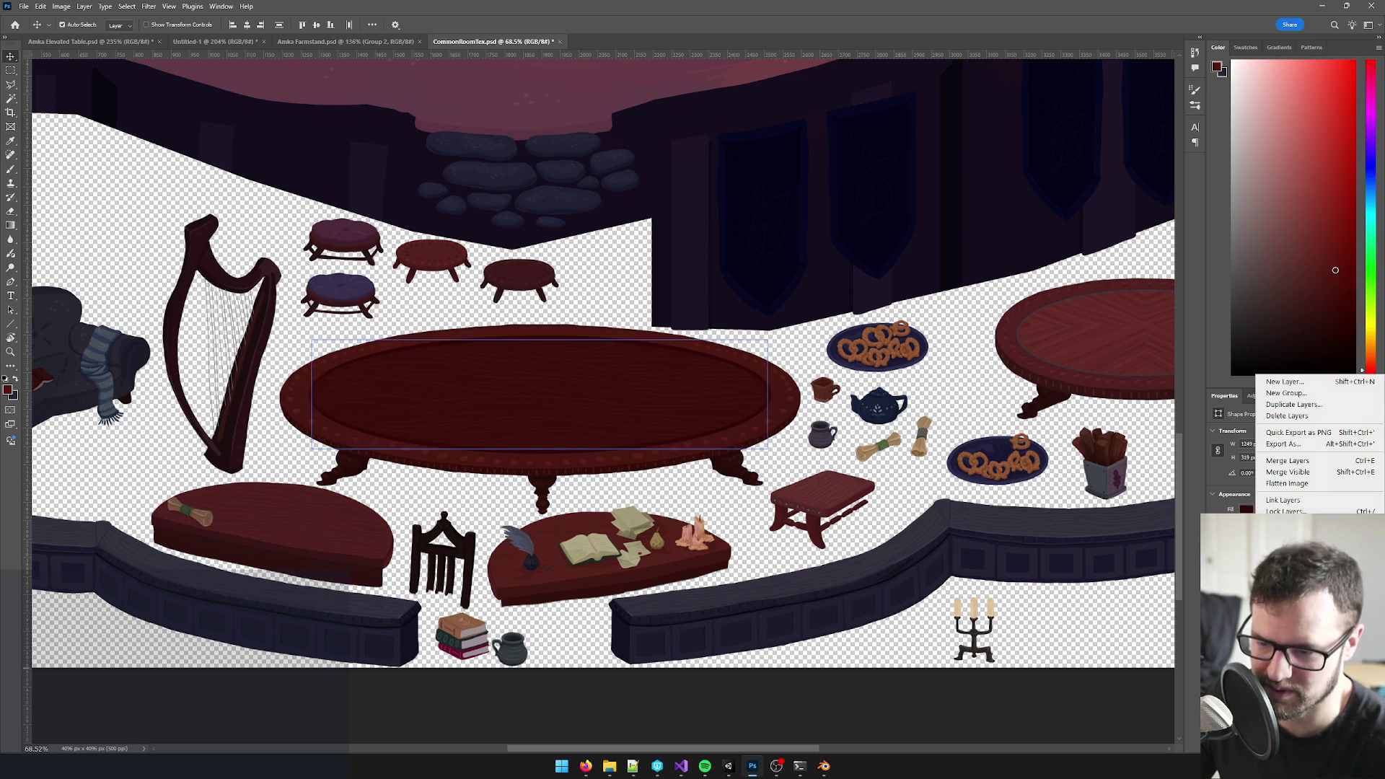
click(1287, 461)
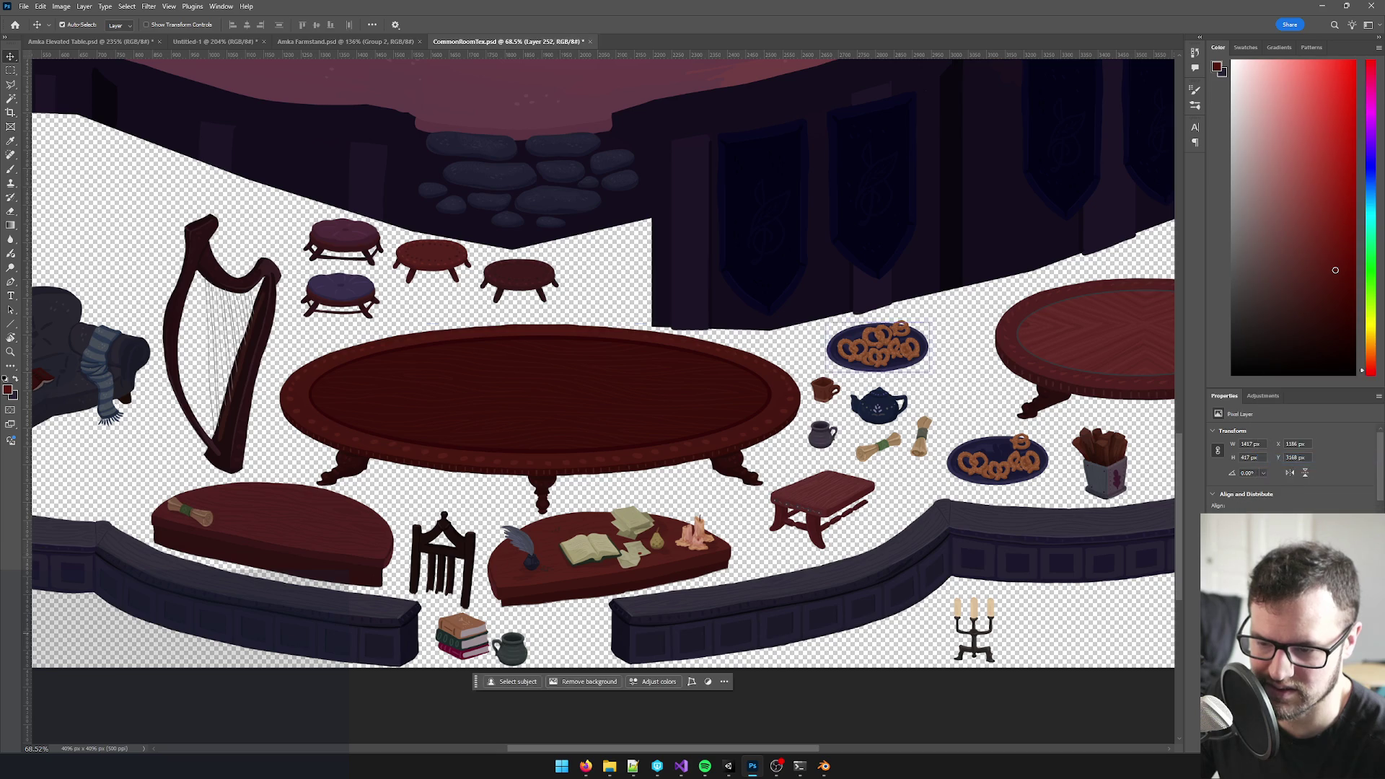
- Undo to bring the oval tabletop back, then return to the square table document
click(1218, 450)
key(ctrl+z)
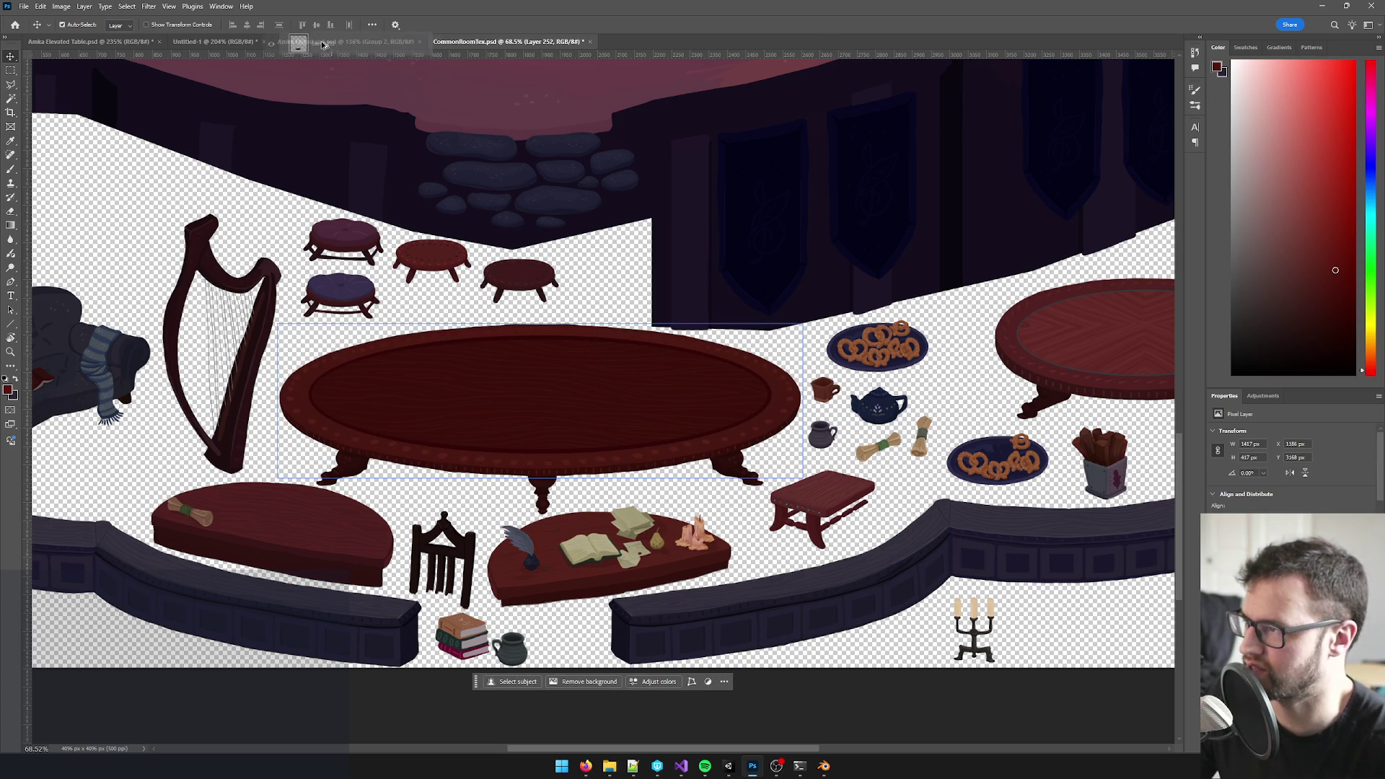
click(344, 41)
click(211, 41)
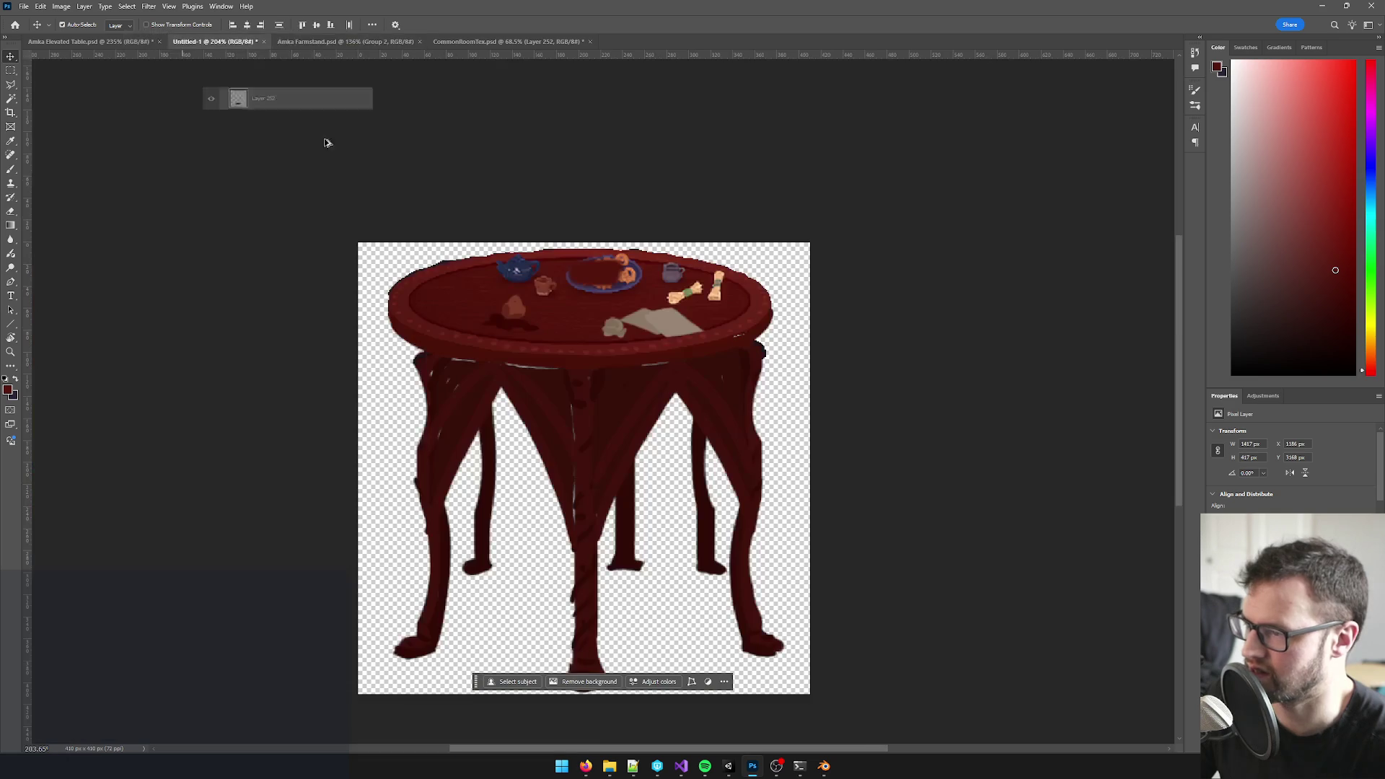
scroll(up, 3)
scroll(down, 3)
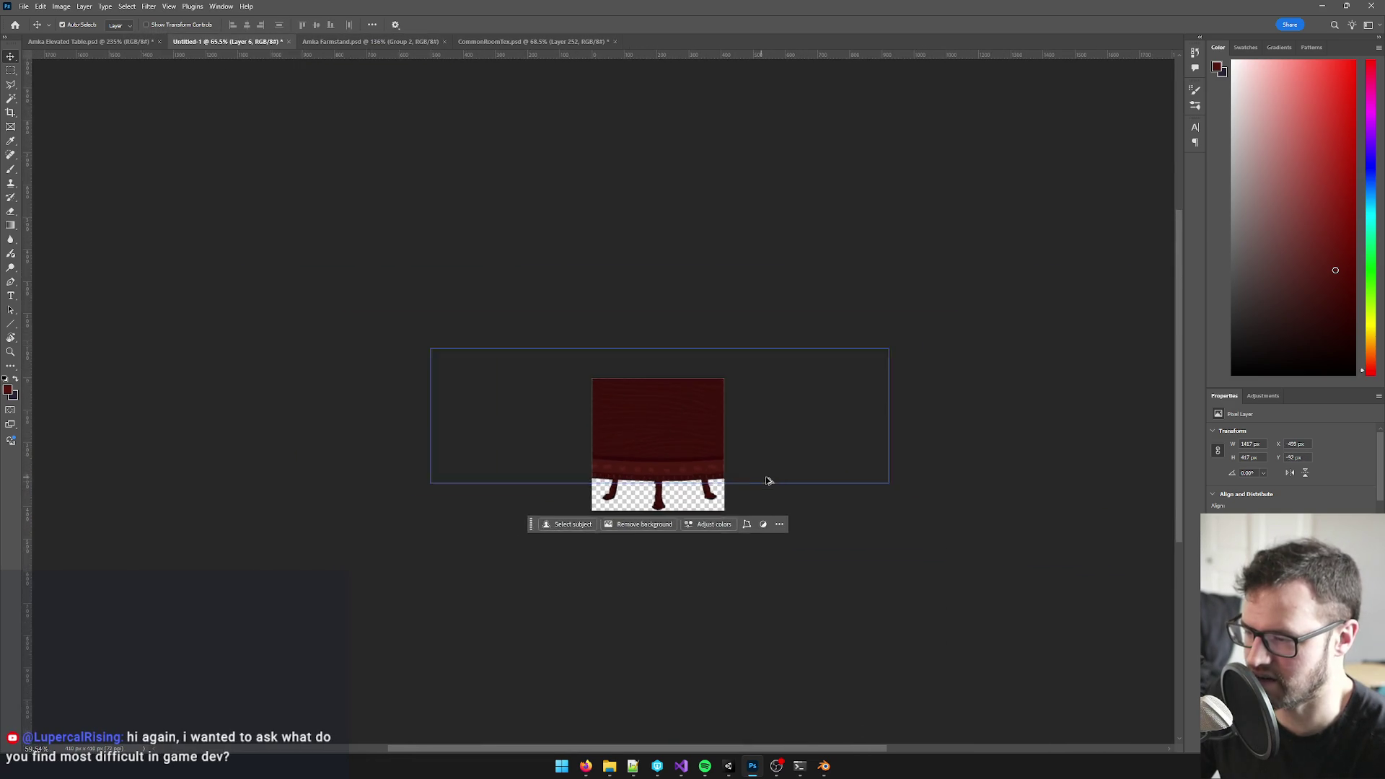
scroll(up, 3)
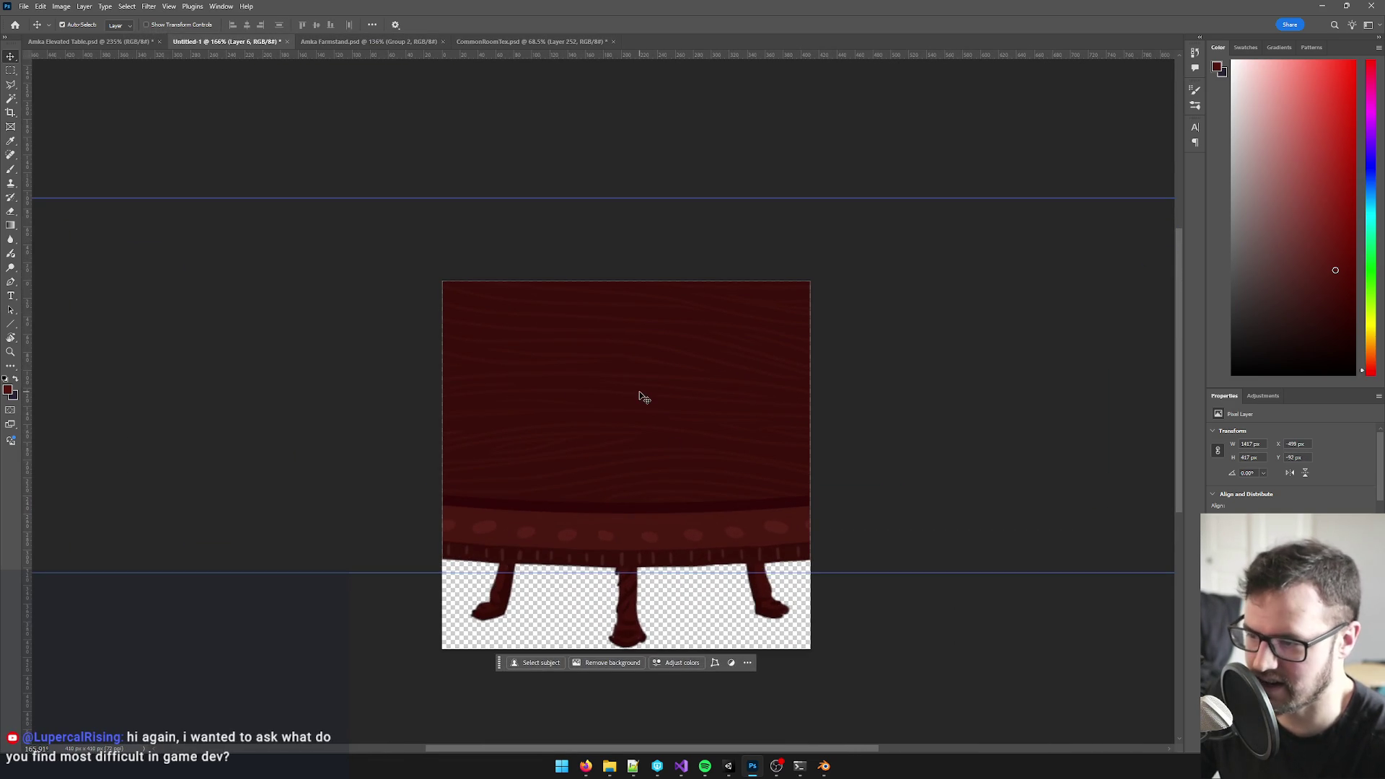
scroll(up, 3)
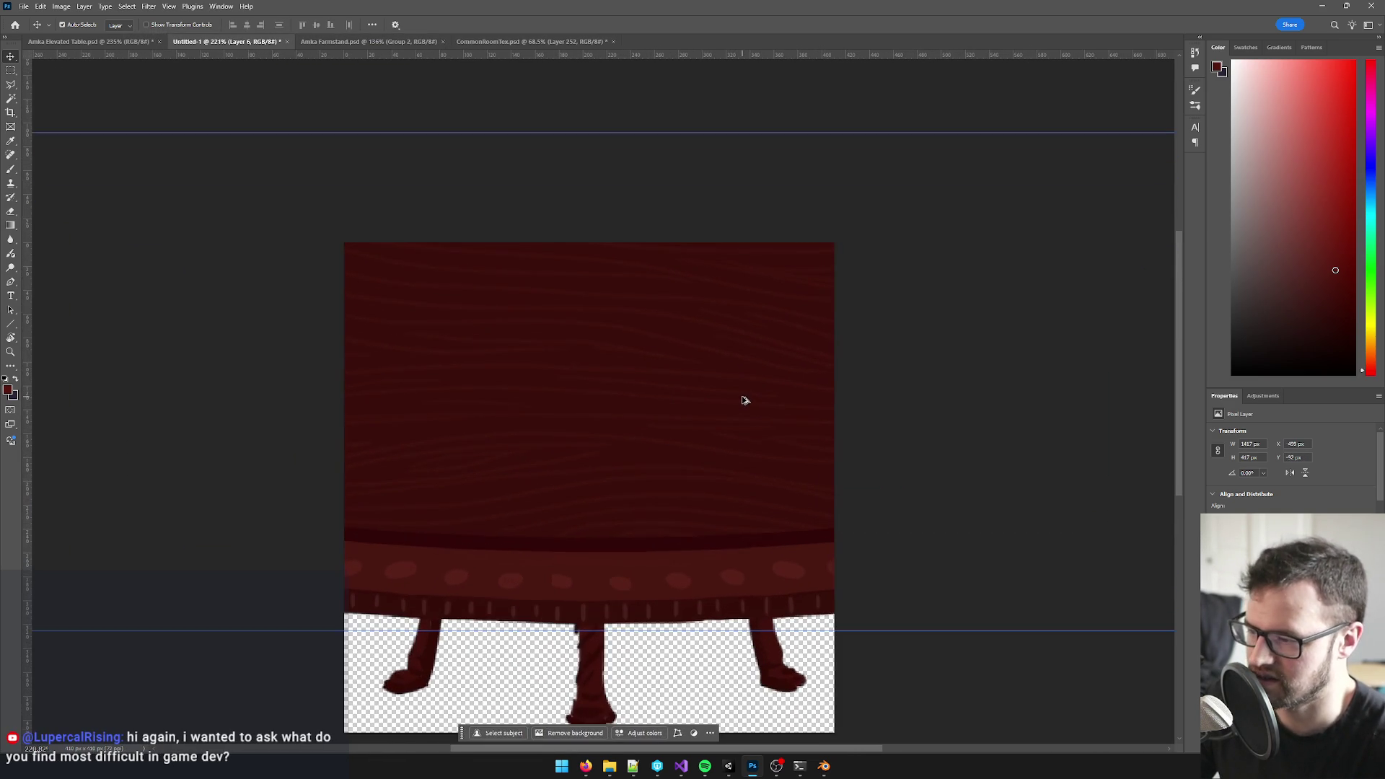
scroll(down, 3)
- Free-transform the flat dark-red tabletop layer smaller and move it onto the table drawing
key(ctrl+t)
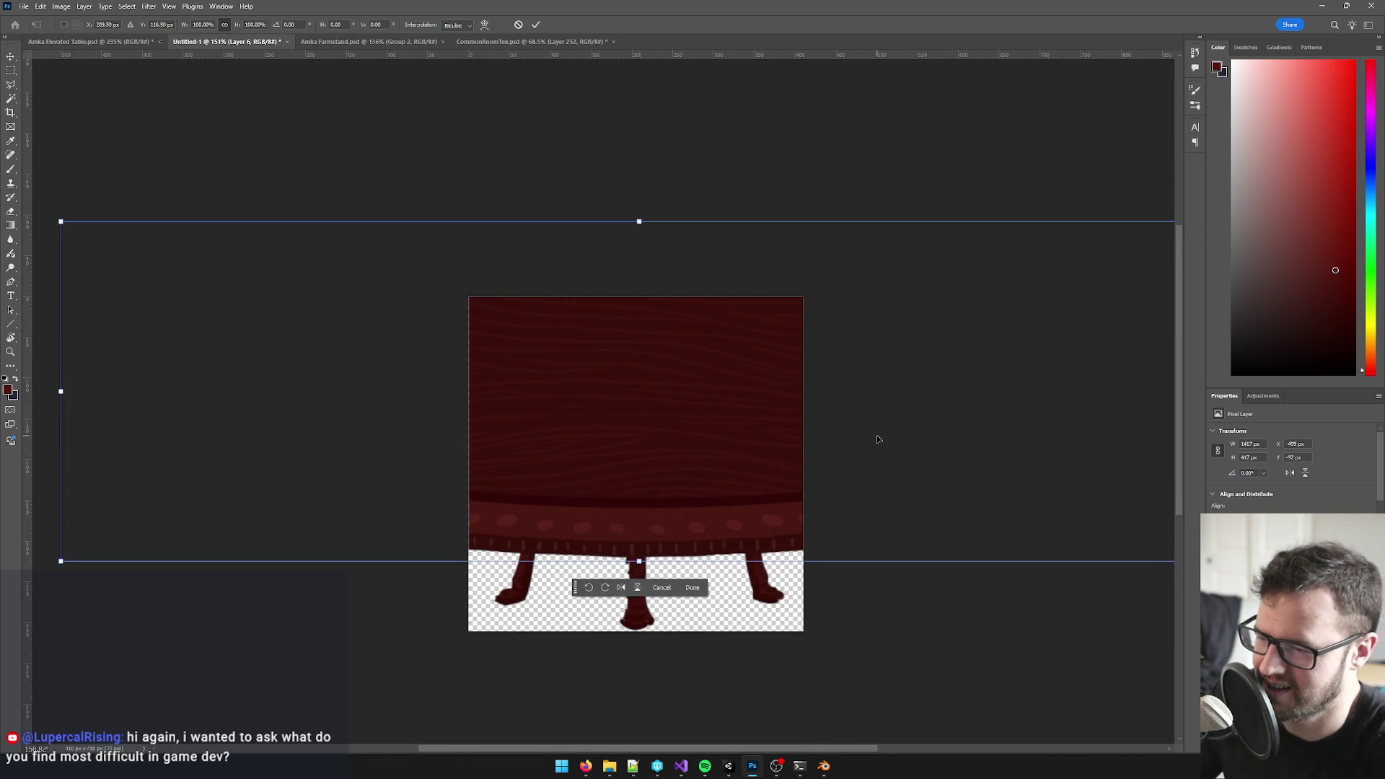
scroll(down, 3)
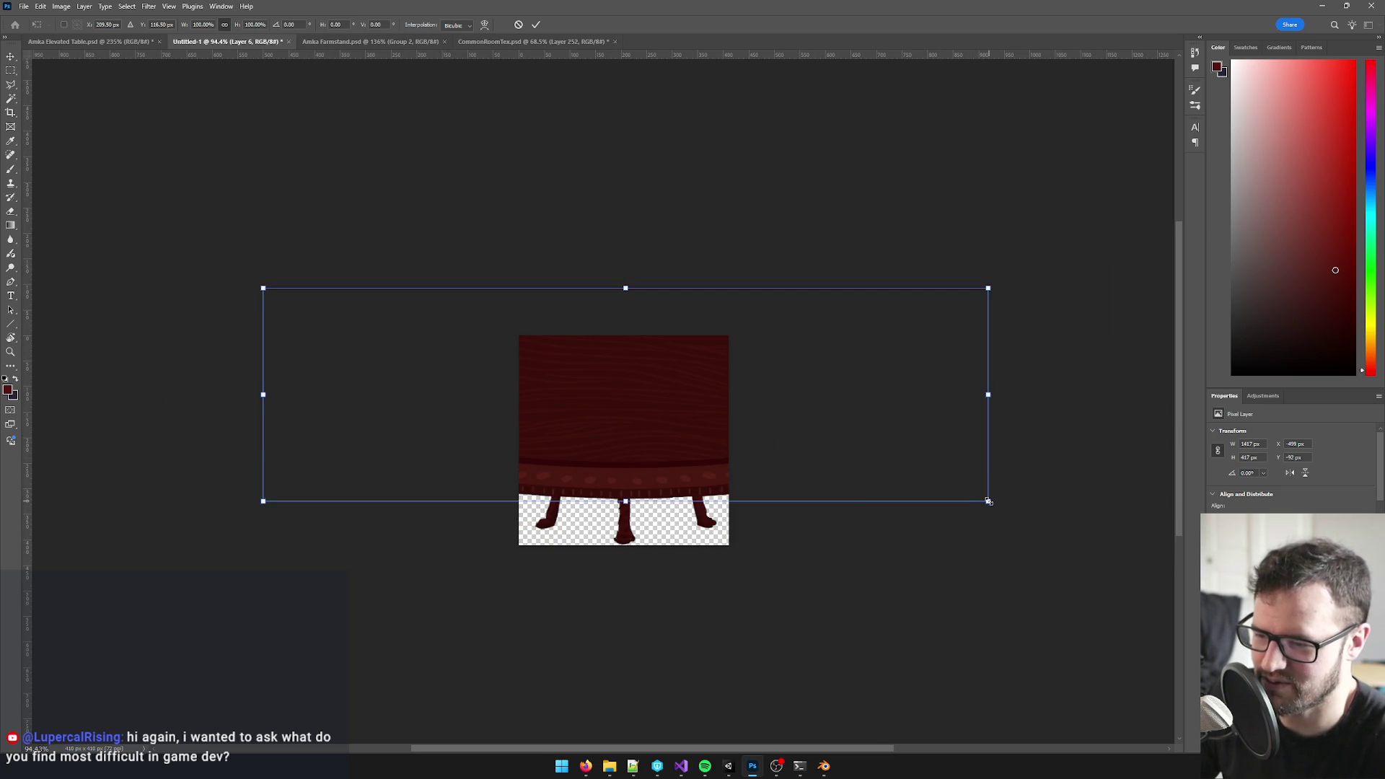
drag(987, 500, 788, 375)
scroll(up, 3)
scroll(up, 3)
drag(692, 346, 685, 335)
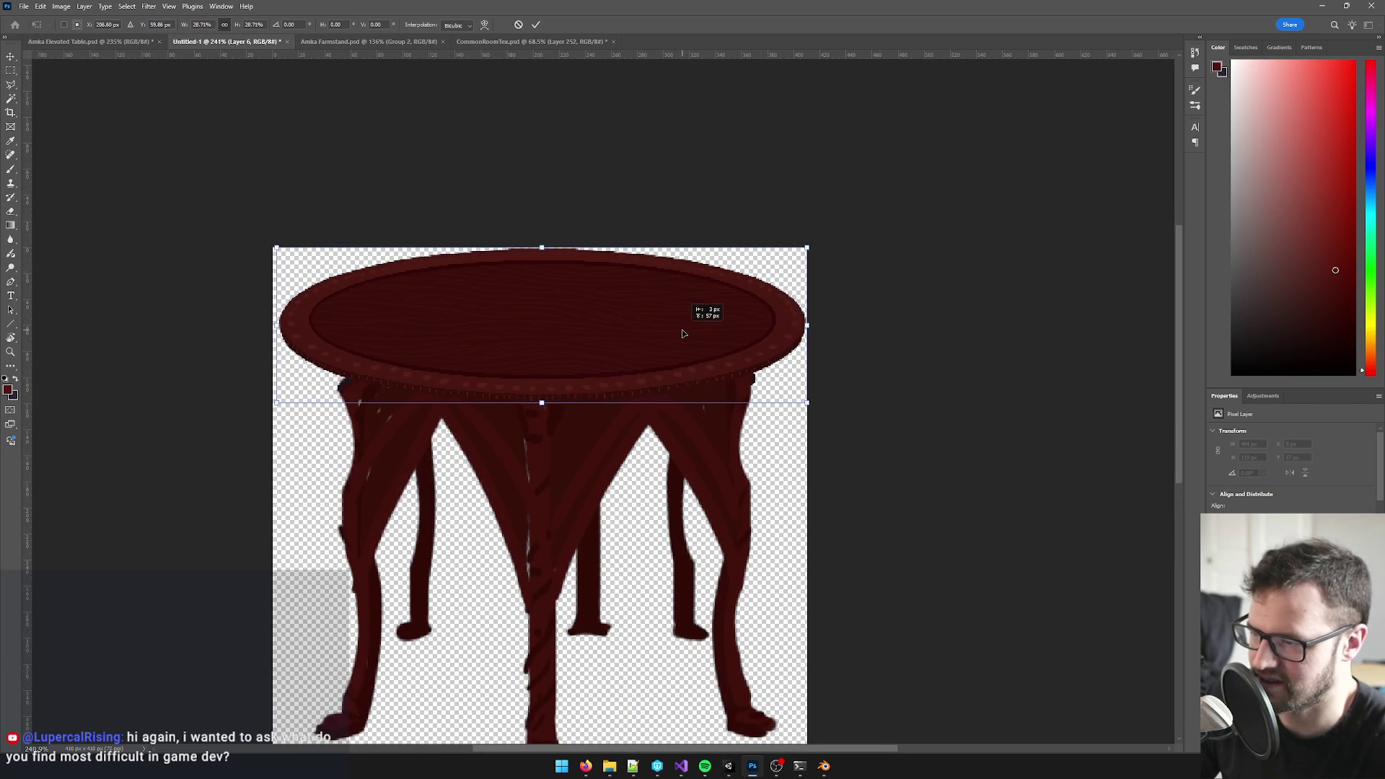
scroll(up, 3)
- Narrow the tabletop and reposition it over the top of the table
drag(639, 281, 604, 333)
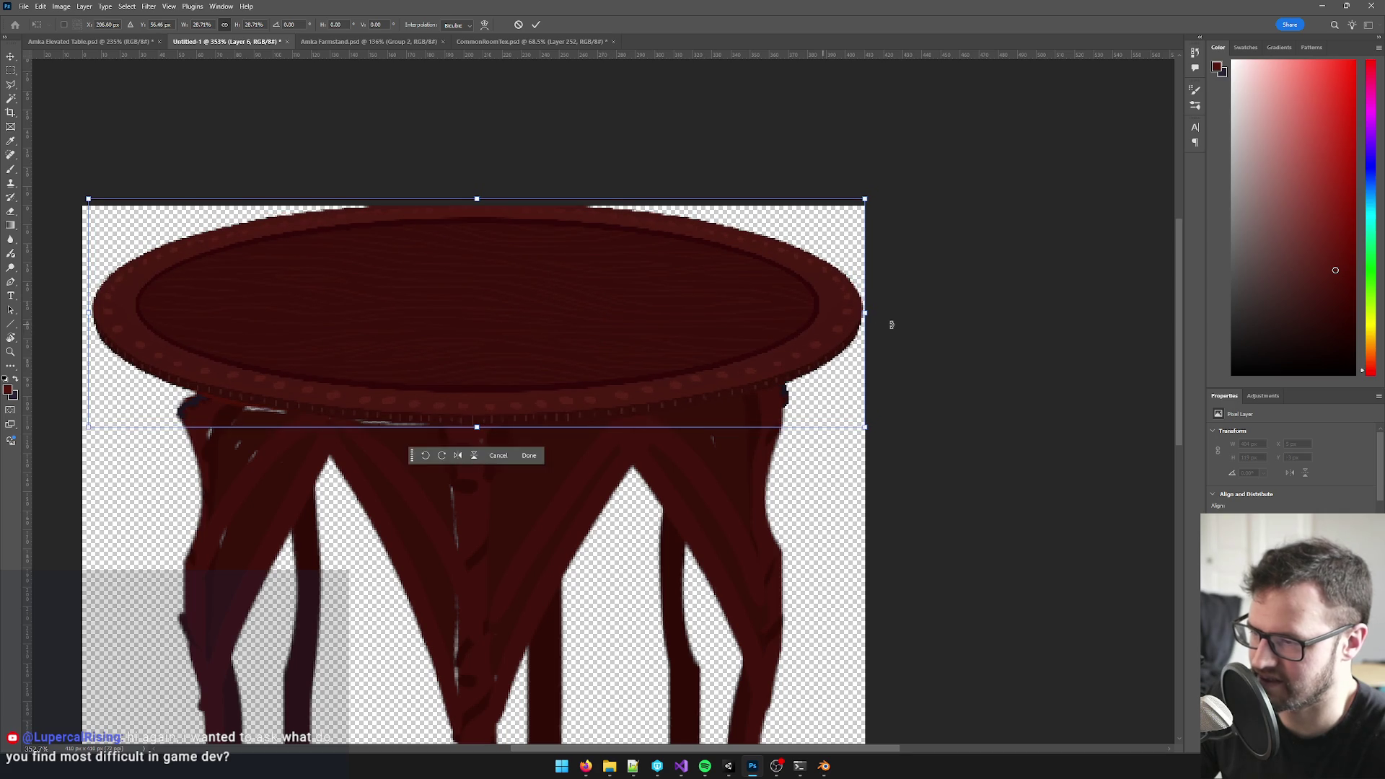
scroll(down, 3)
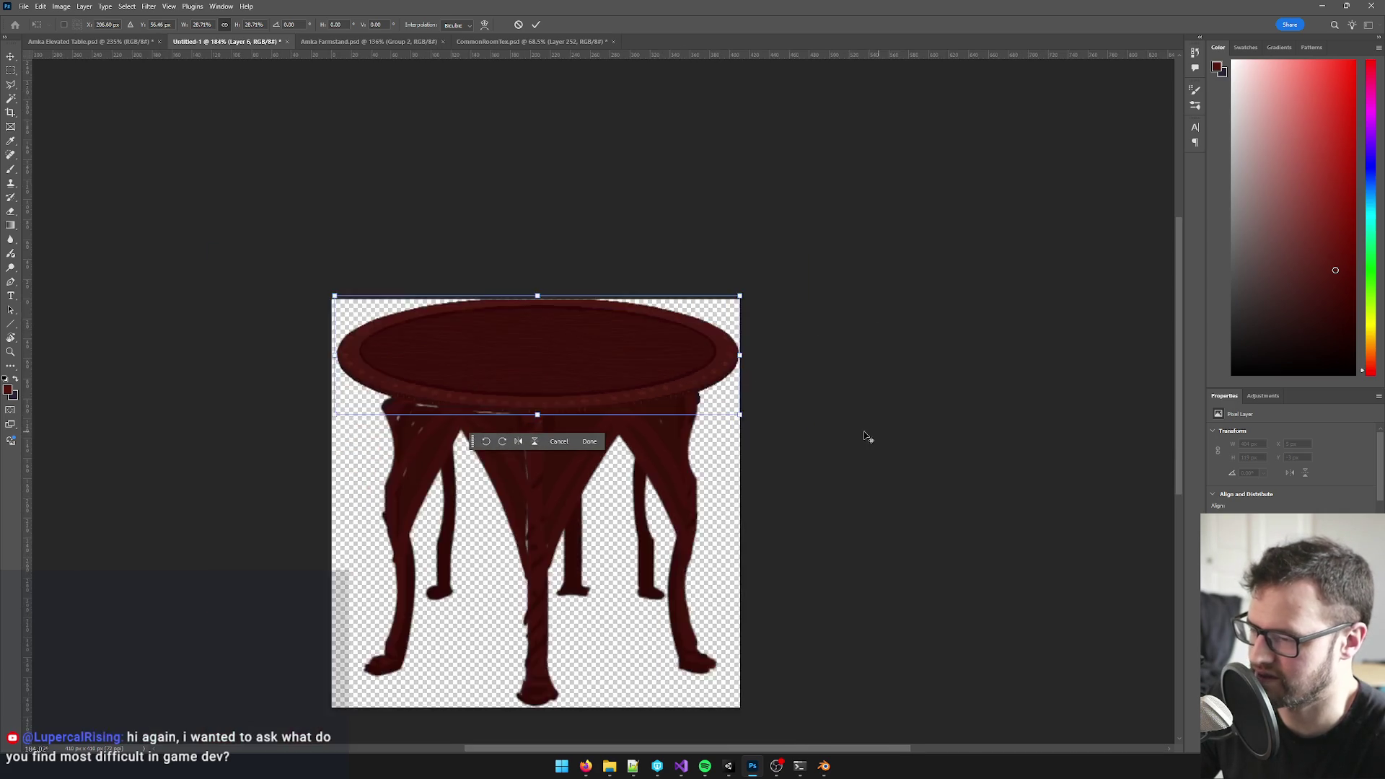
scroll(up, 3)
drag(747, 319, 712, 320)
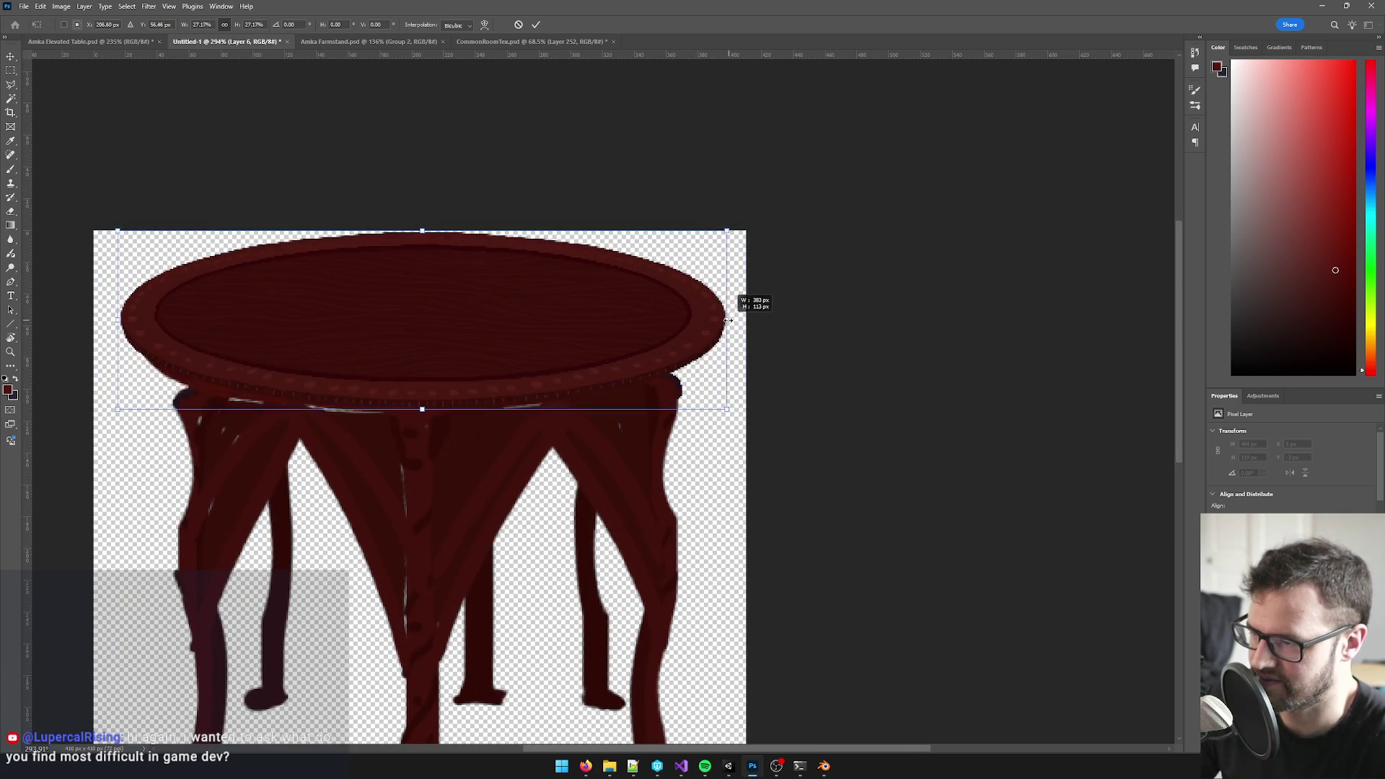
drag(612, 330, 611, 346)
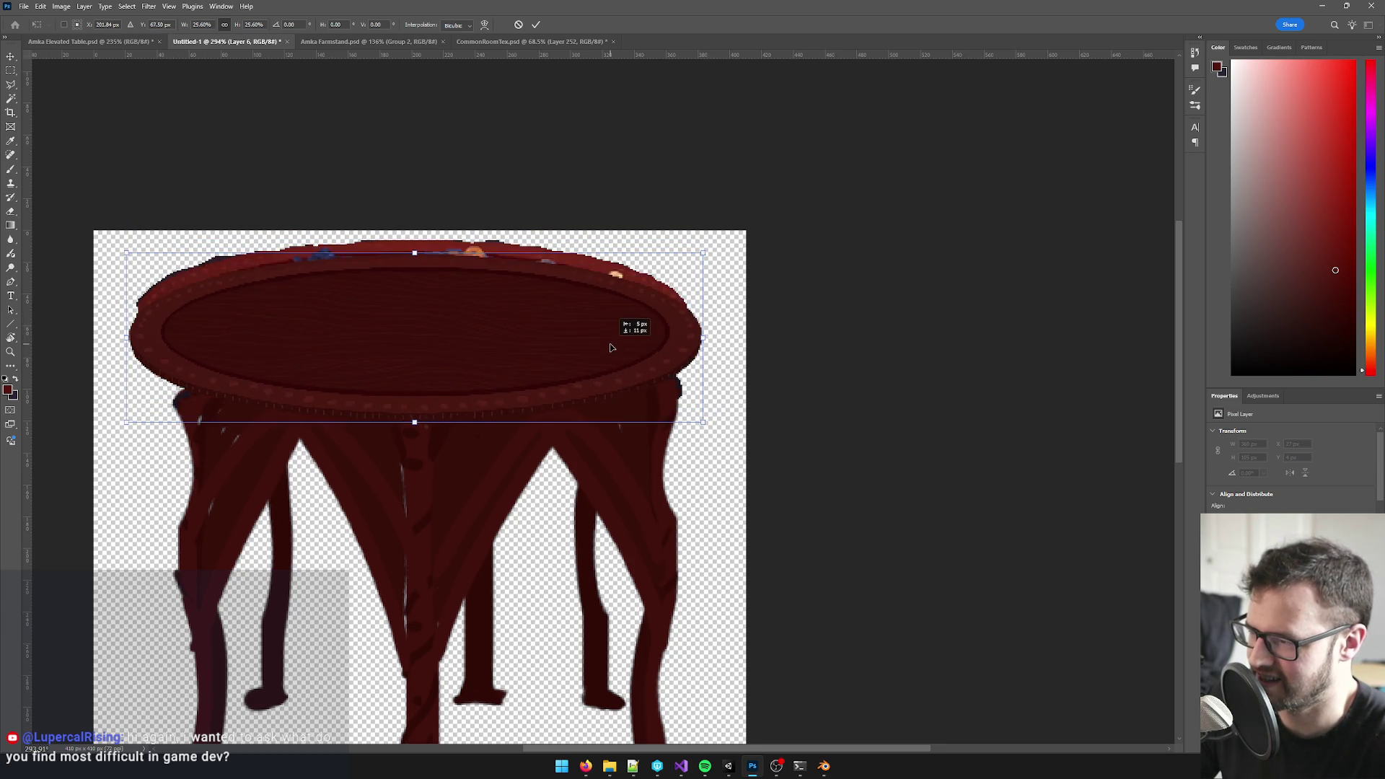
drag(612, 343, 614, 344)
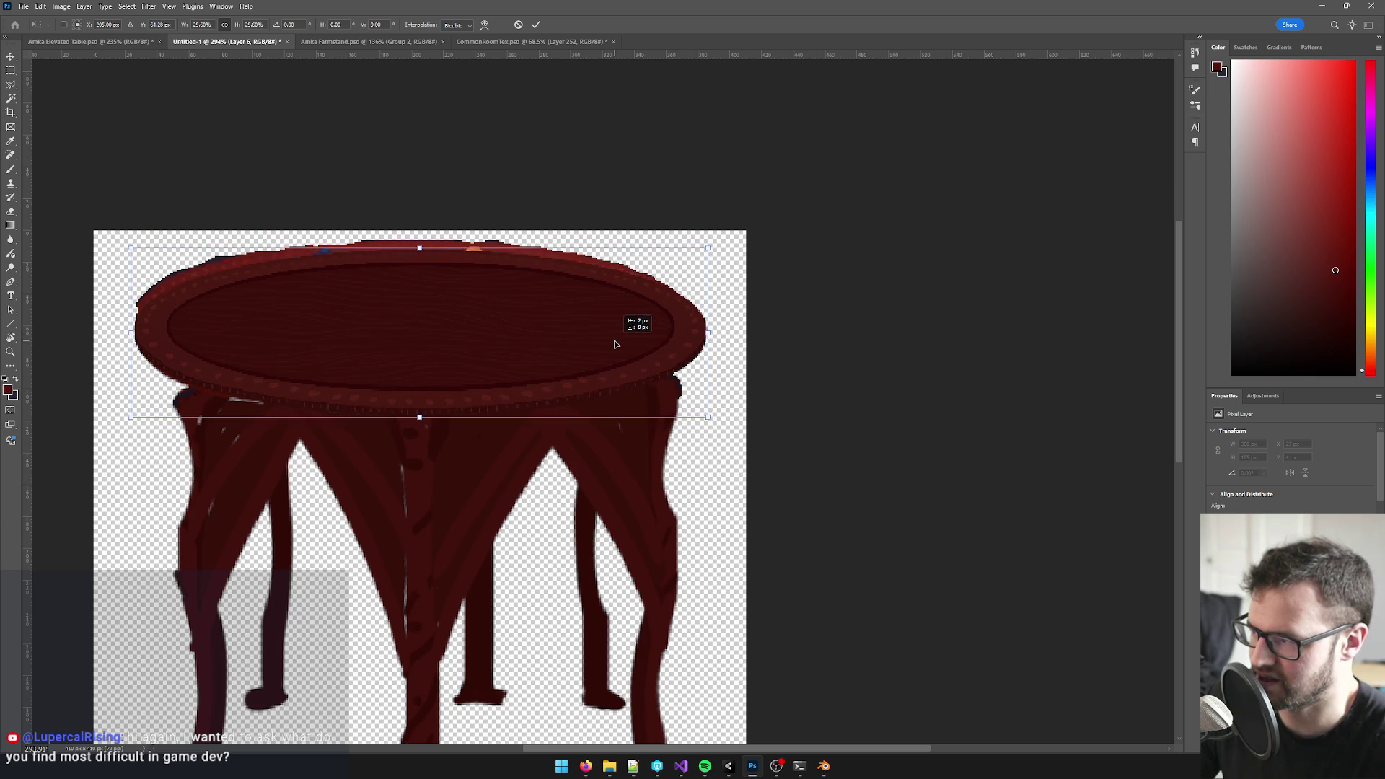
drag(709, 334, 702, 324)
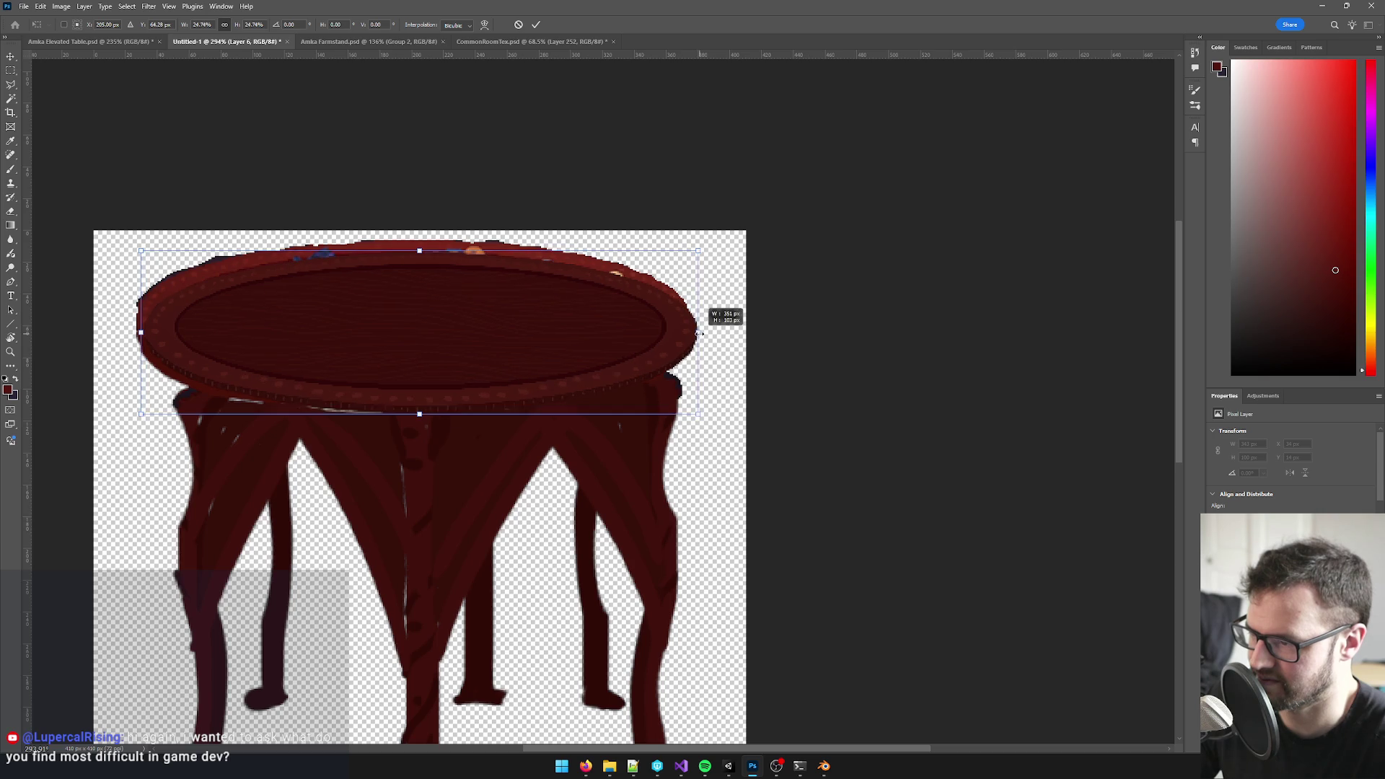
drag(614, 340, 693, 323)
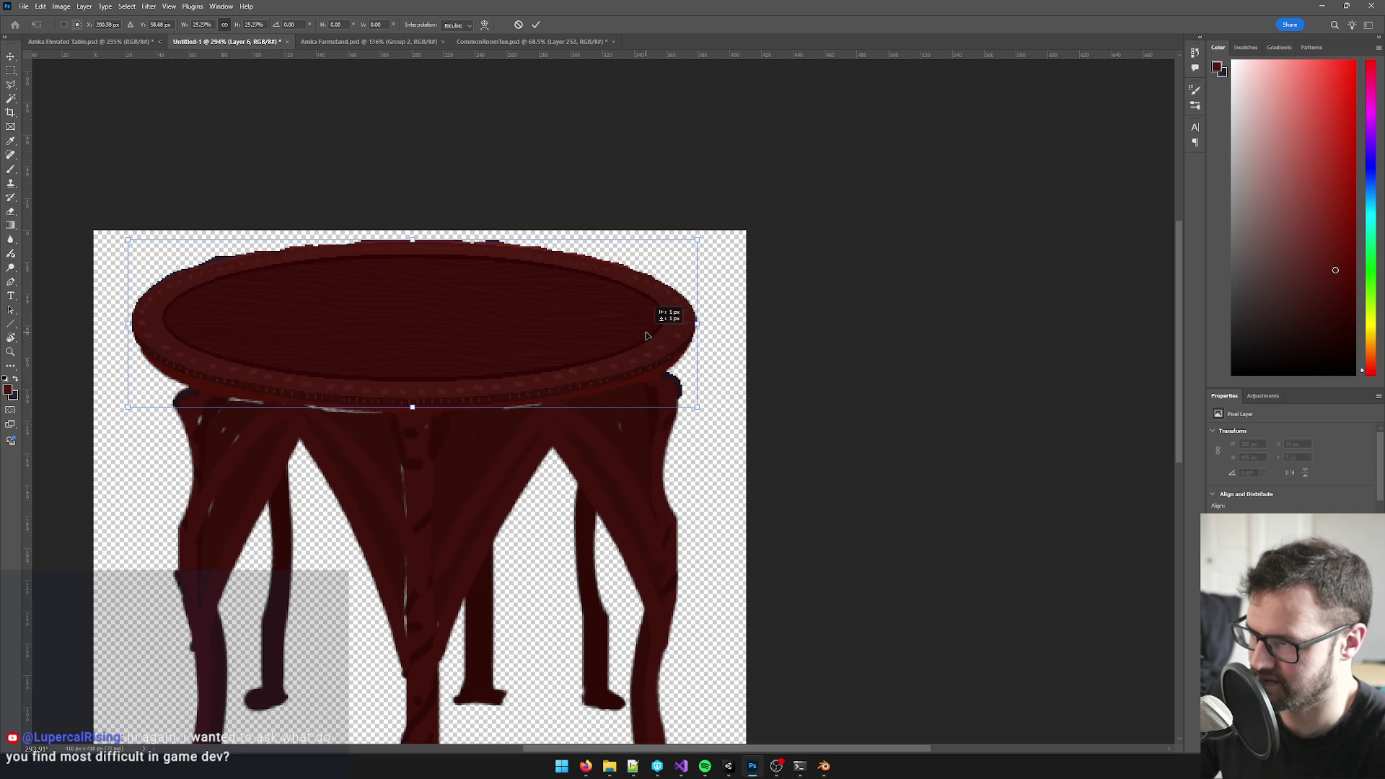
- Fine-tune the tabletop's height and vertical position, then commit the transform
drag(414, 240, 414, 241)
drag(455, 324, 458, 336)
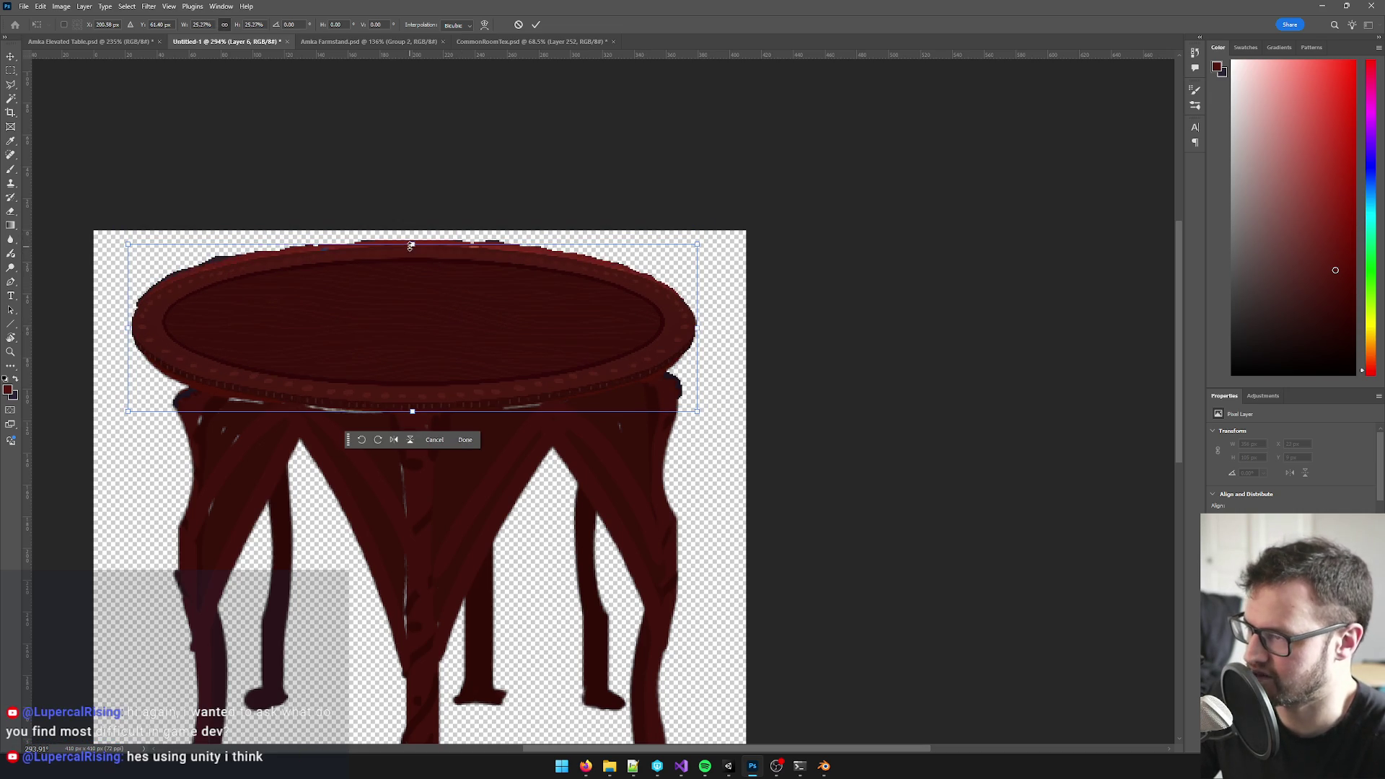
drag(413, 245, 412, 233)
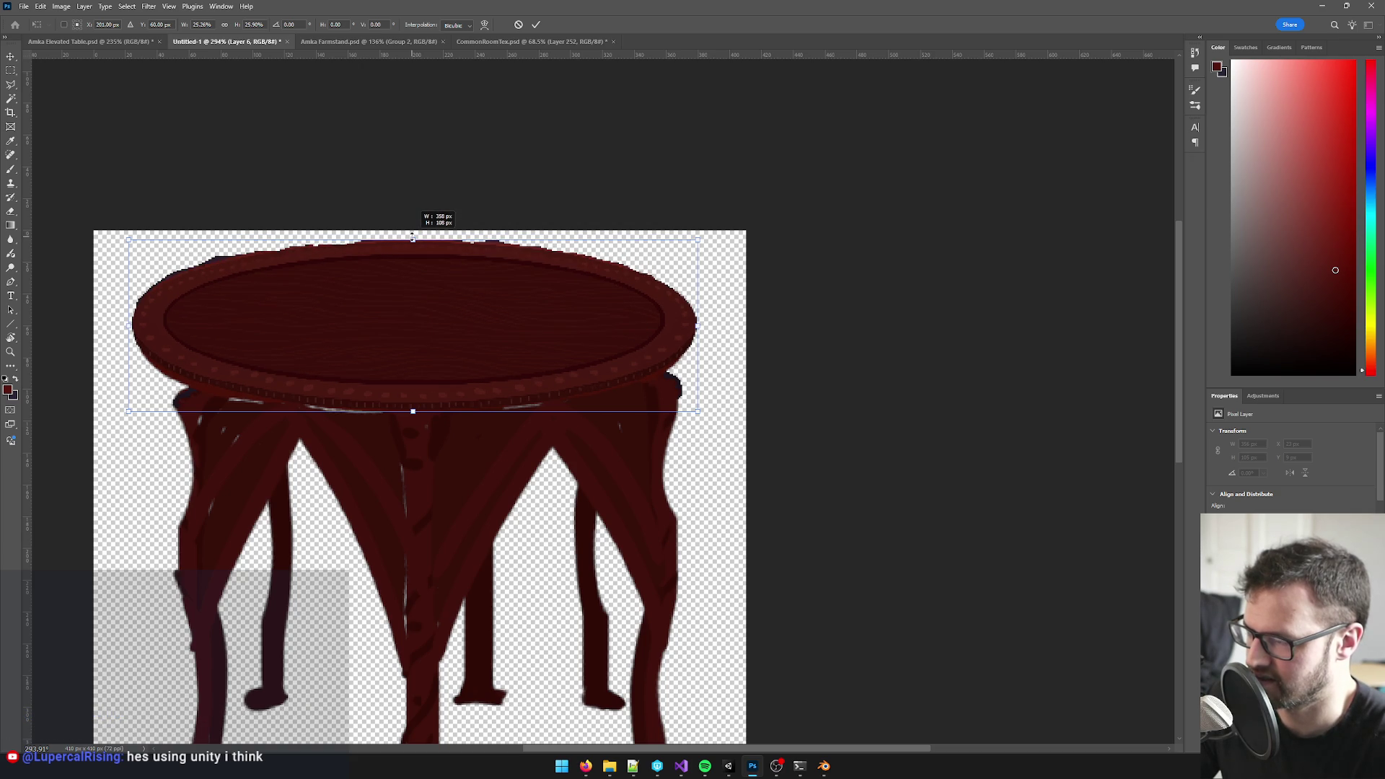
drag(412, 233, 413, 237)
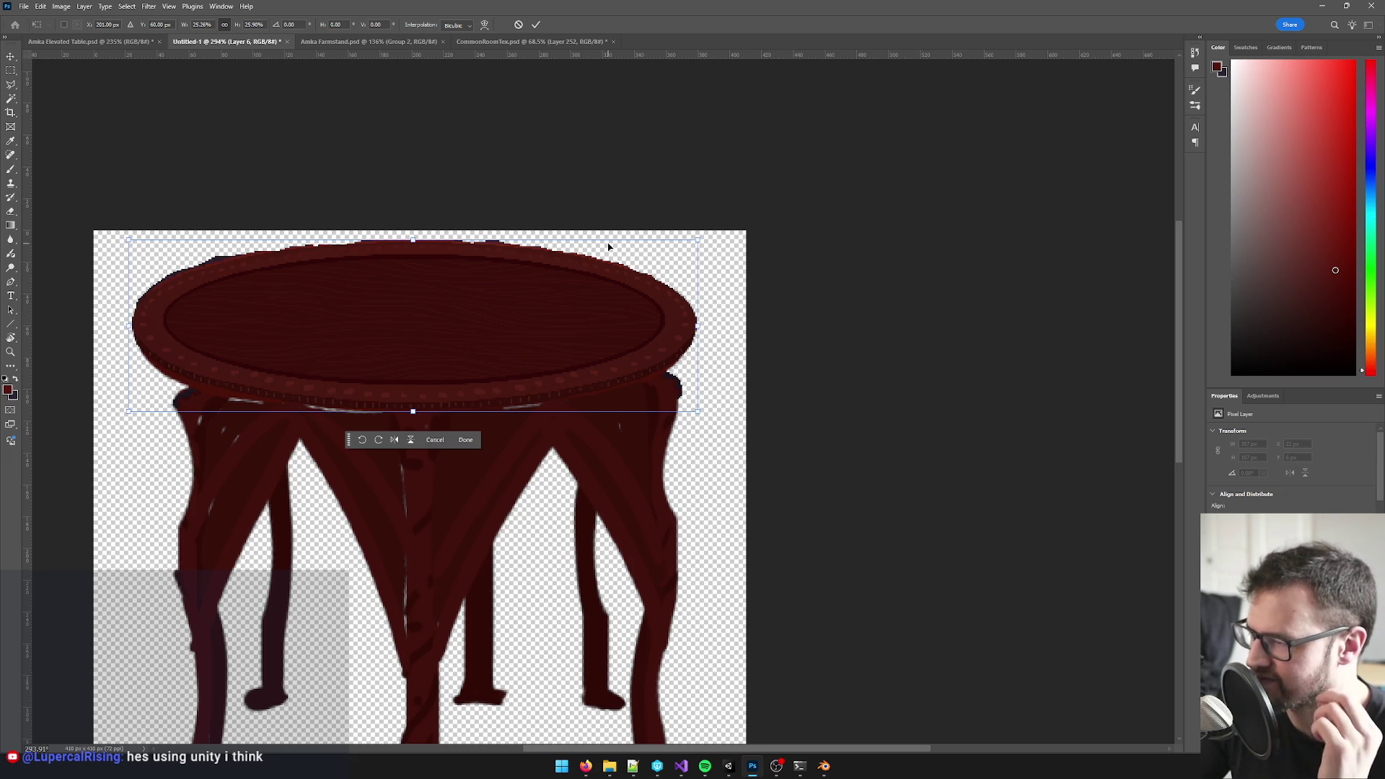
key(Down)
key(Down)
key(Down)
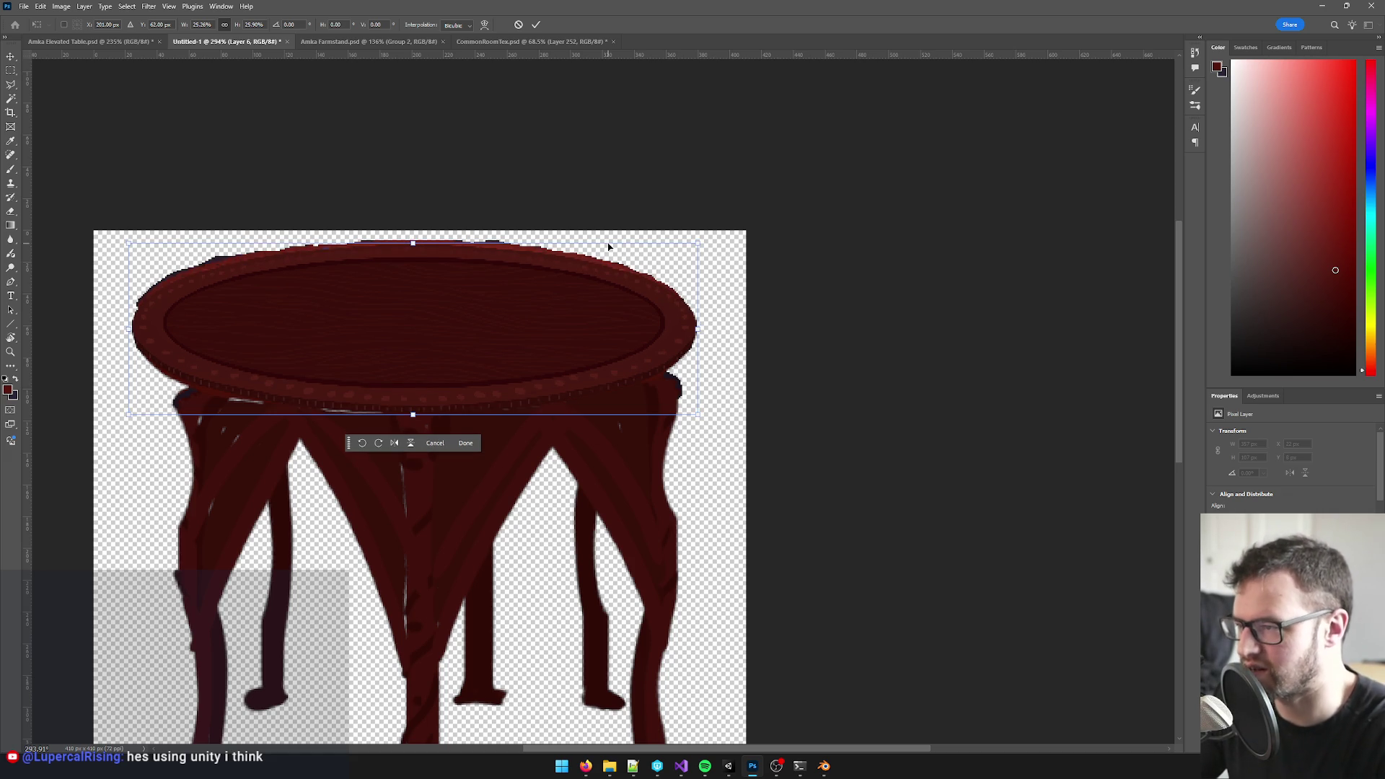
drag(416, 245, 411, 237)
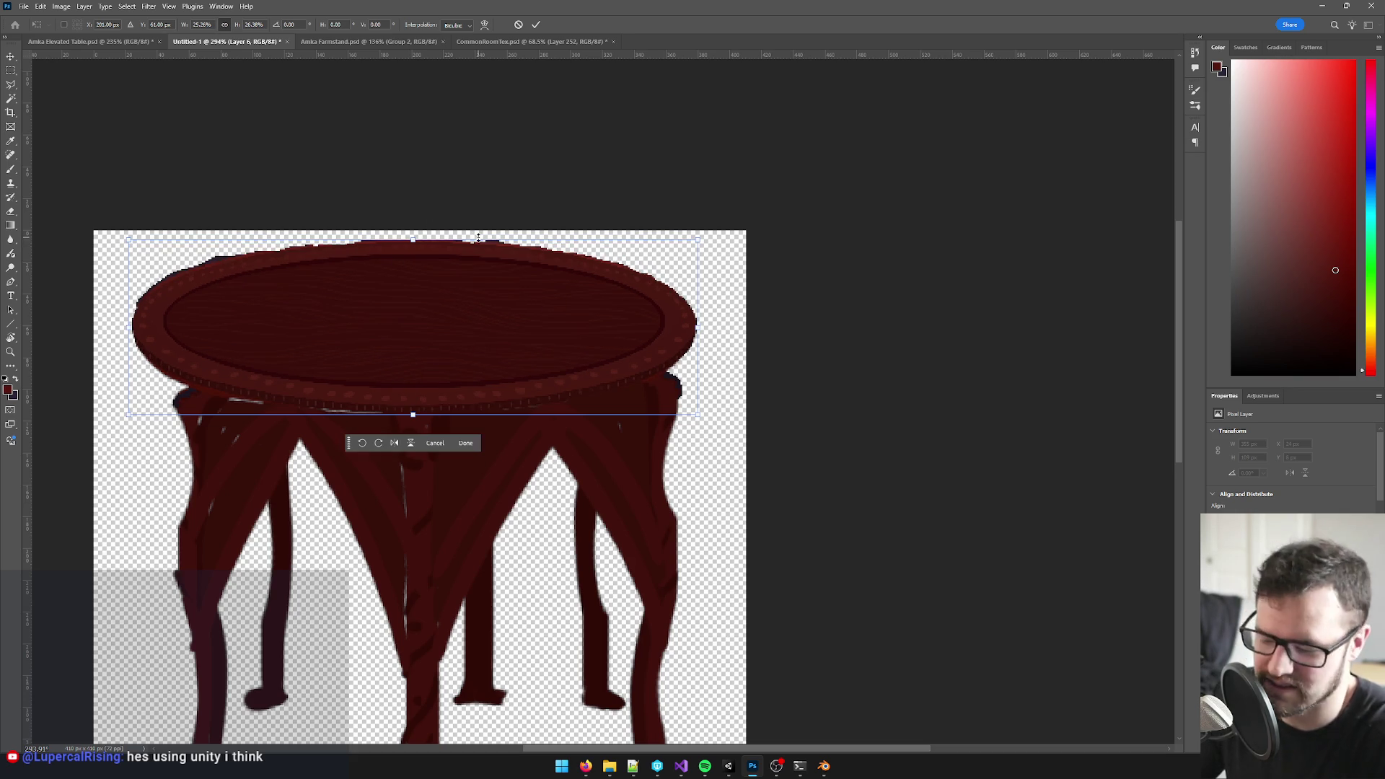
key(Return)
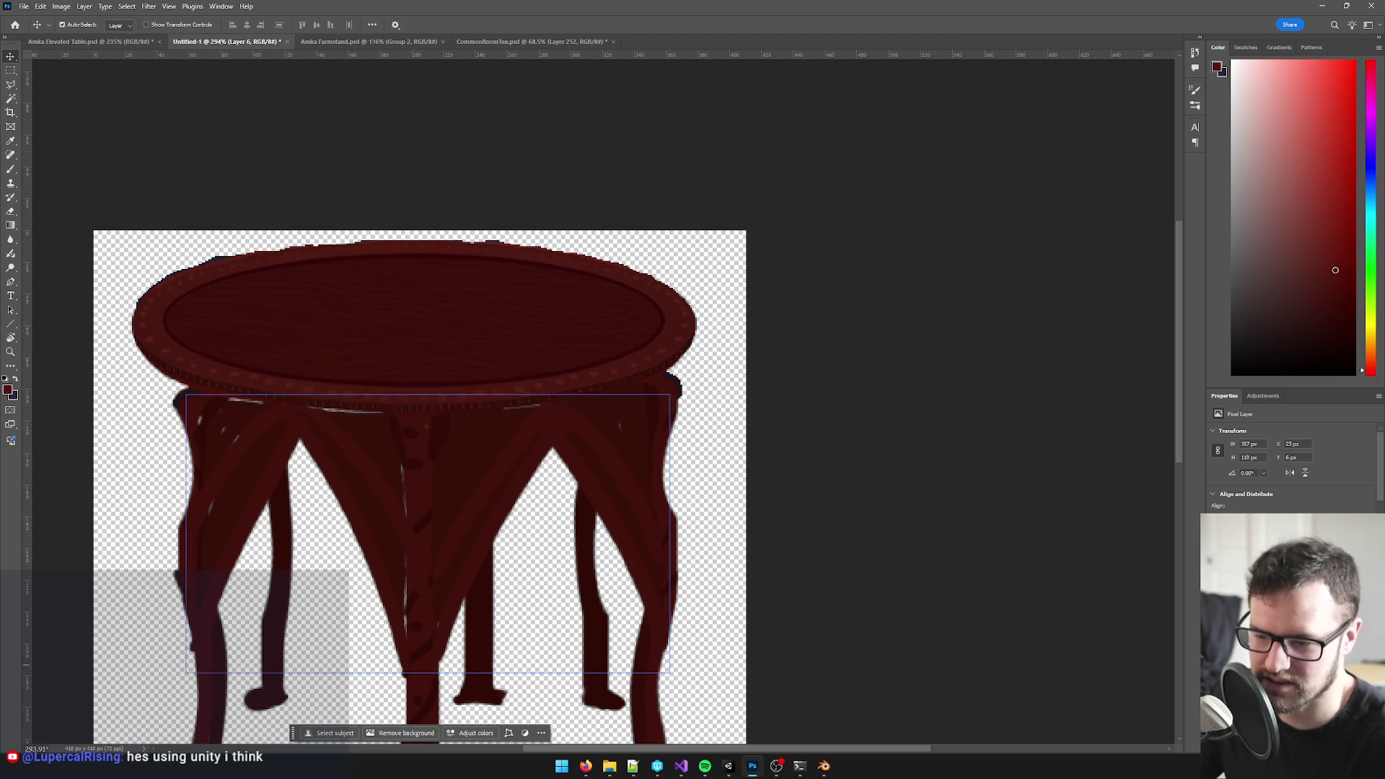
- Copy the clean tabletop from the room scene document and paste it over the items on the table
key(ctrl+z)
key(ctrl+z)
key(ctrl+z)
key(ctrl+z)
key(ctrl+z)
scroll(down, 3)
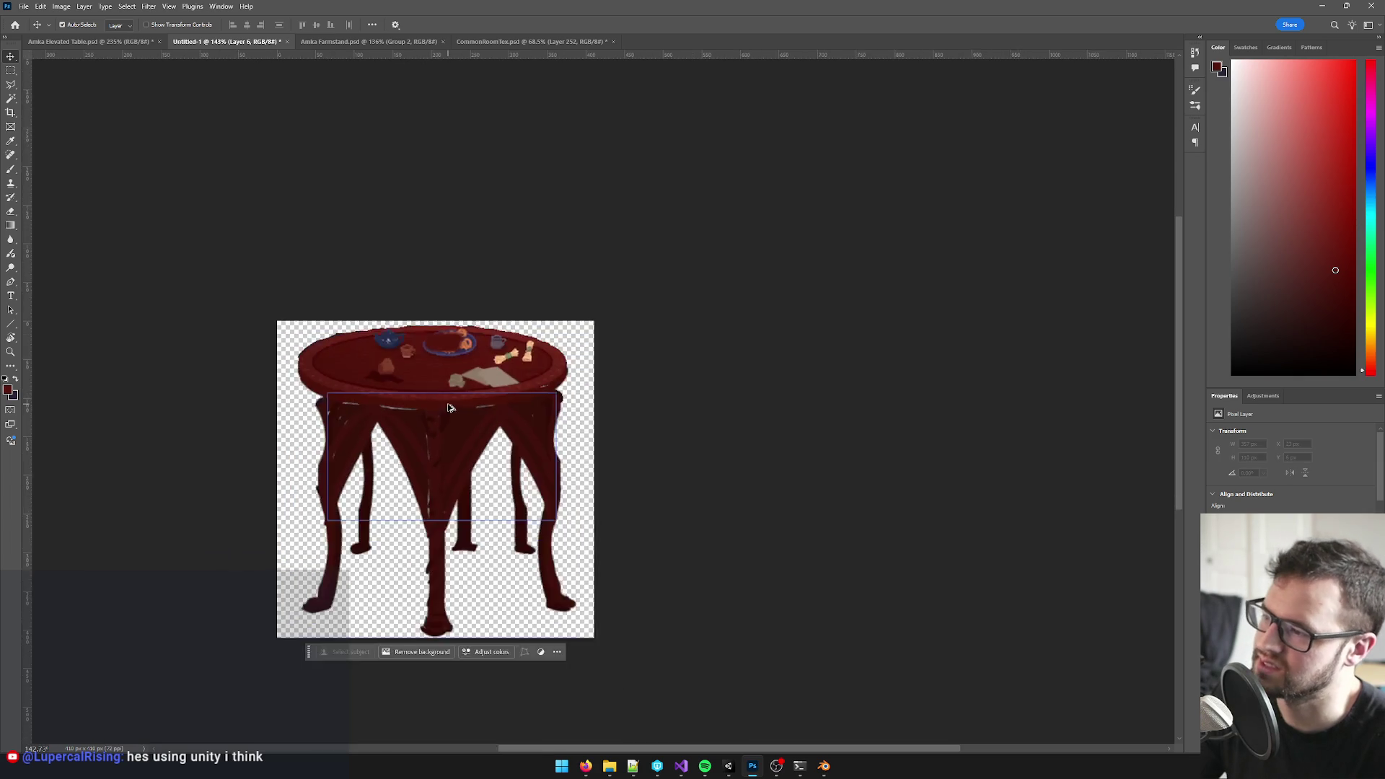
scroll(up, 3)
click(88, 42)
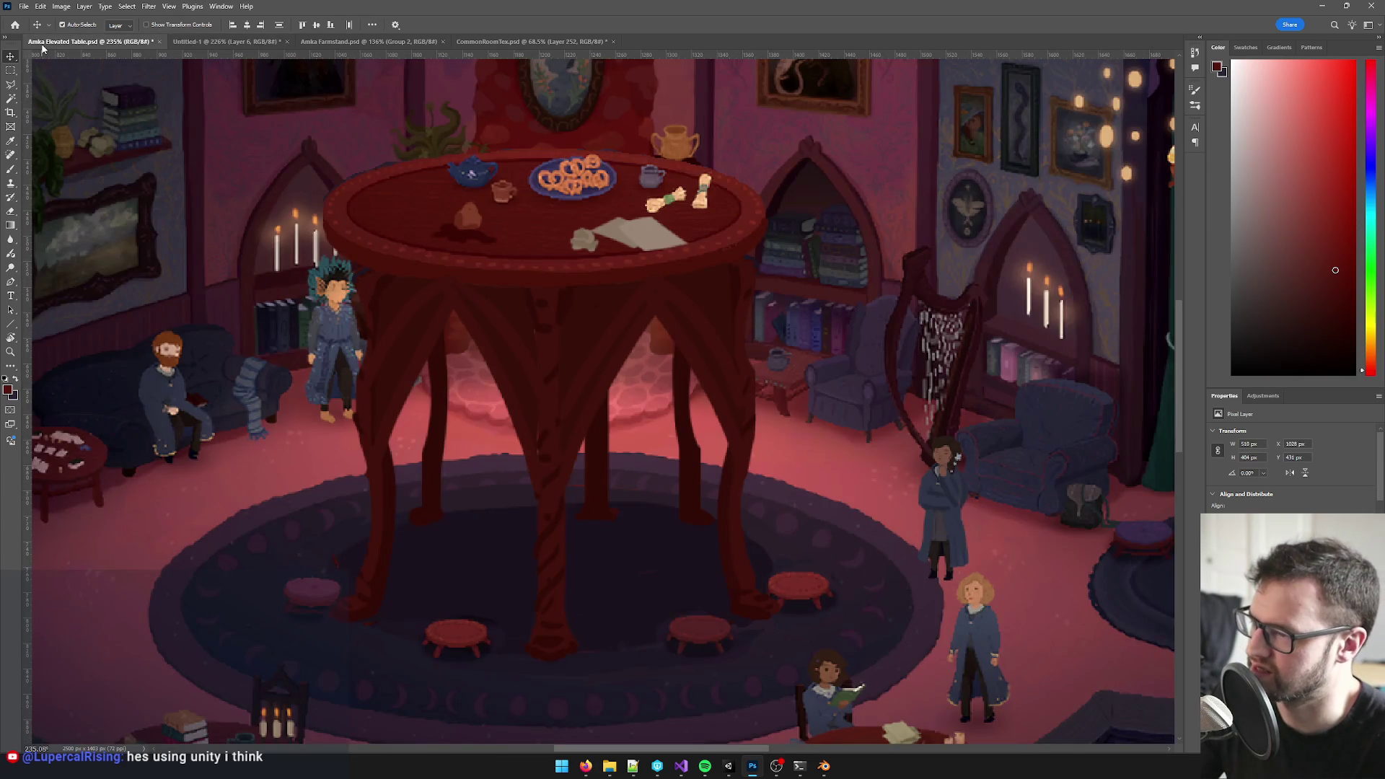
click(562, 228)
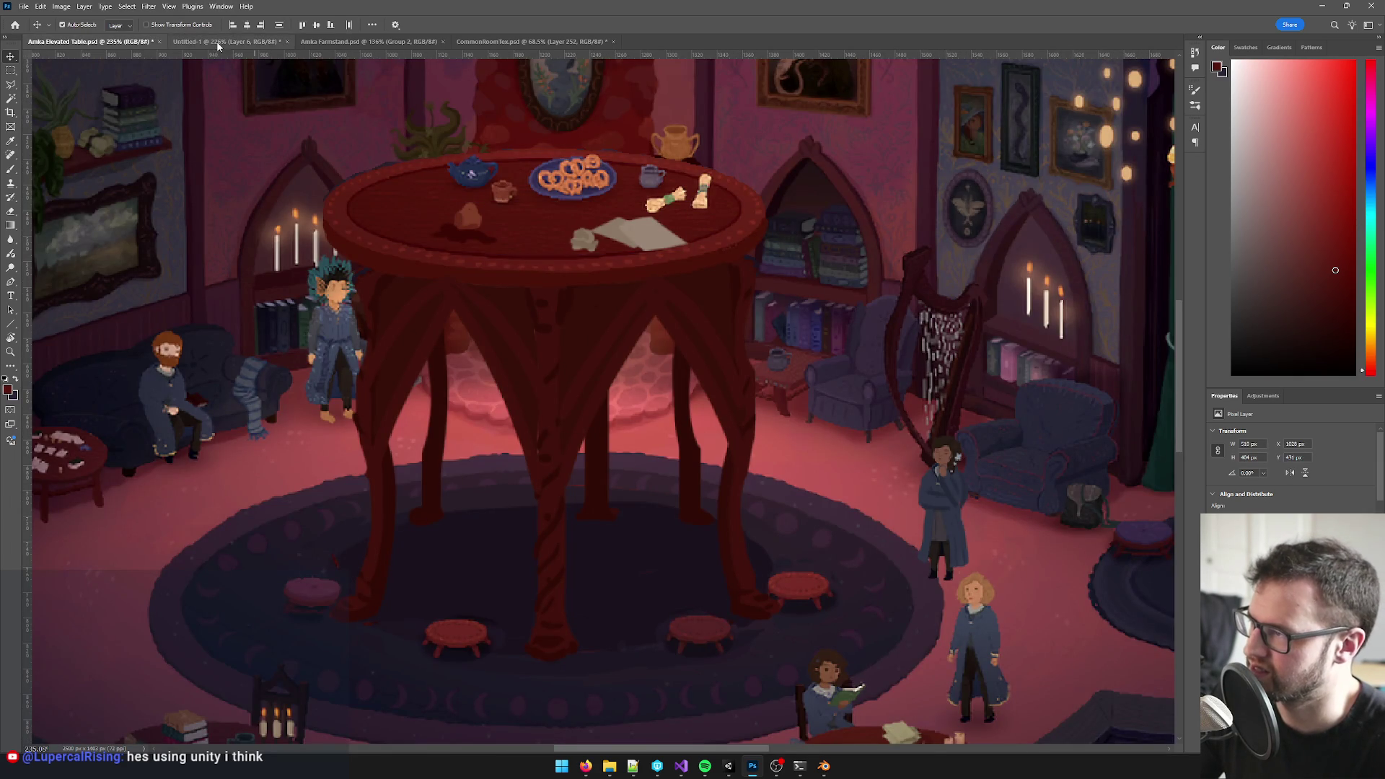
click(221, 41)
key(ctrl+v)
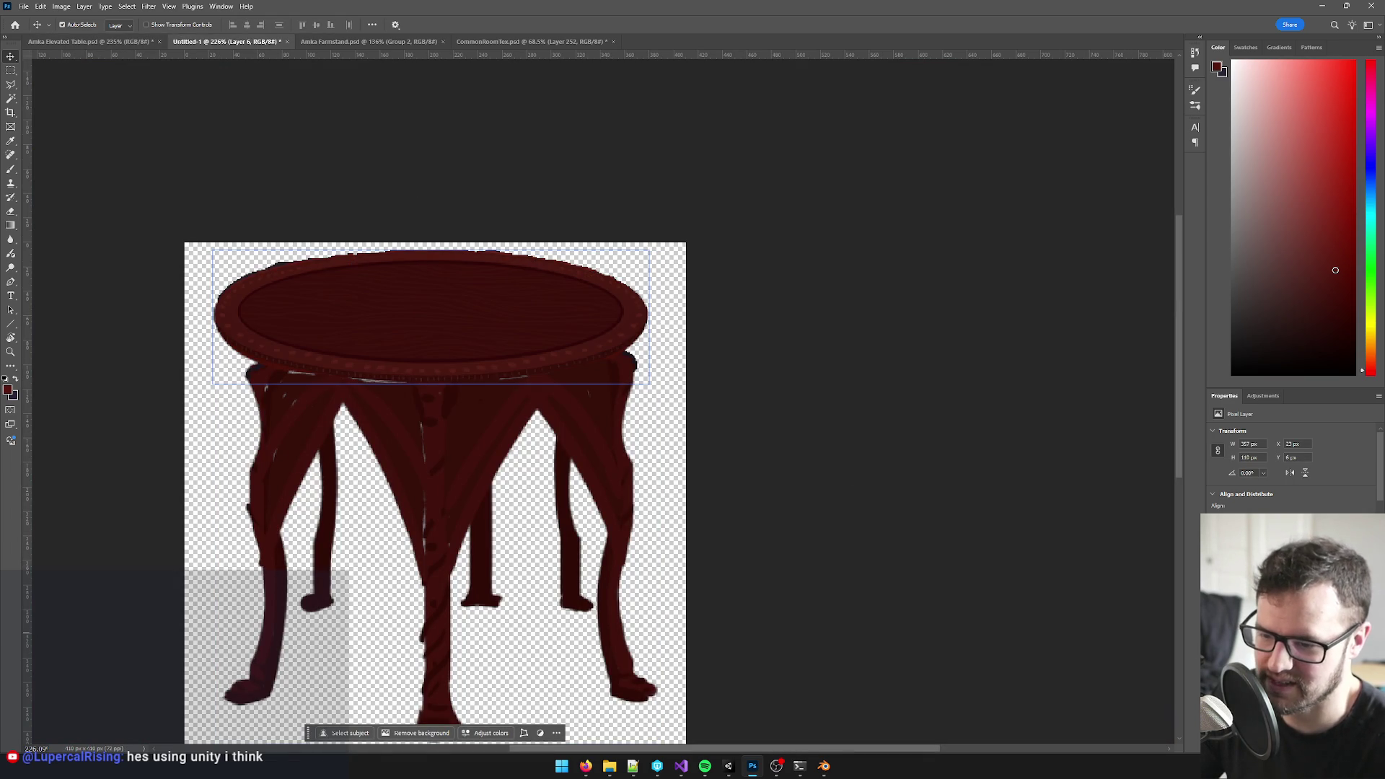
key(ctrl+z)
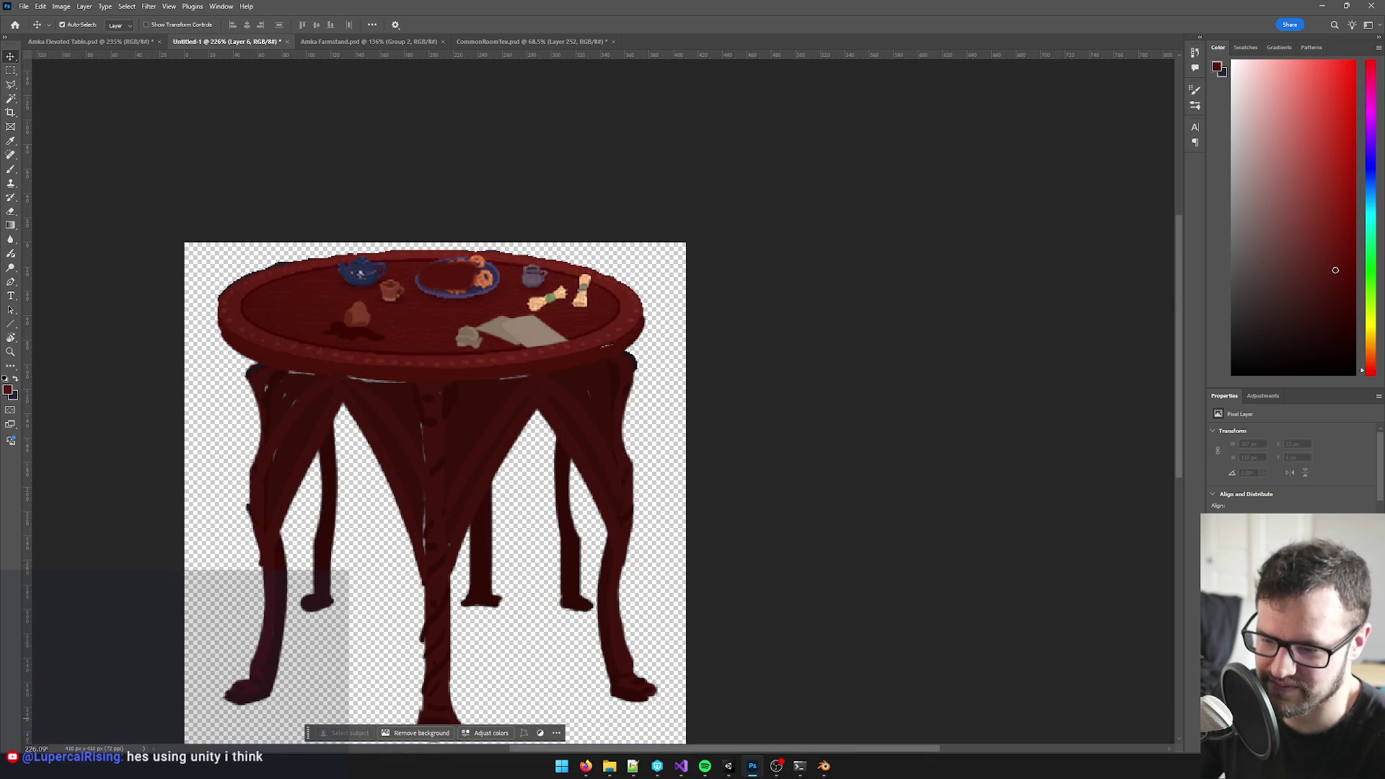
key(ctrl+shift+z)
scroll(up, 3)
scroll(up, 3)
scroll(down, 3)
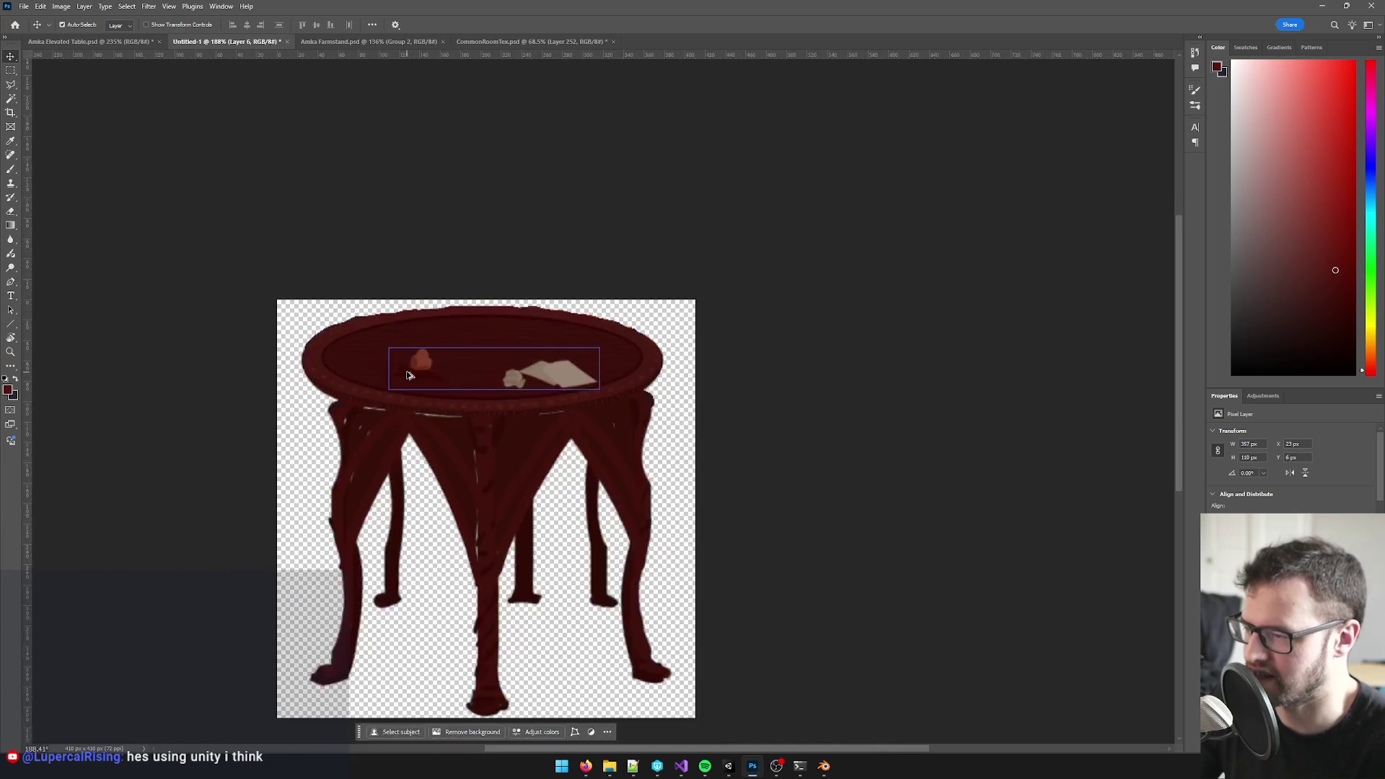
scroll(up, 3)
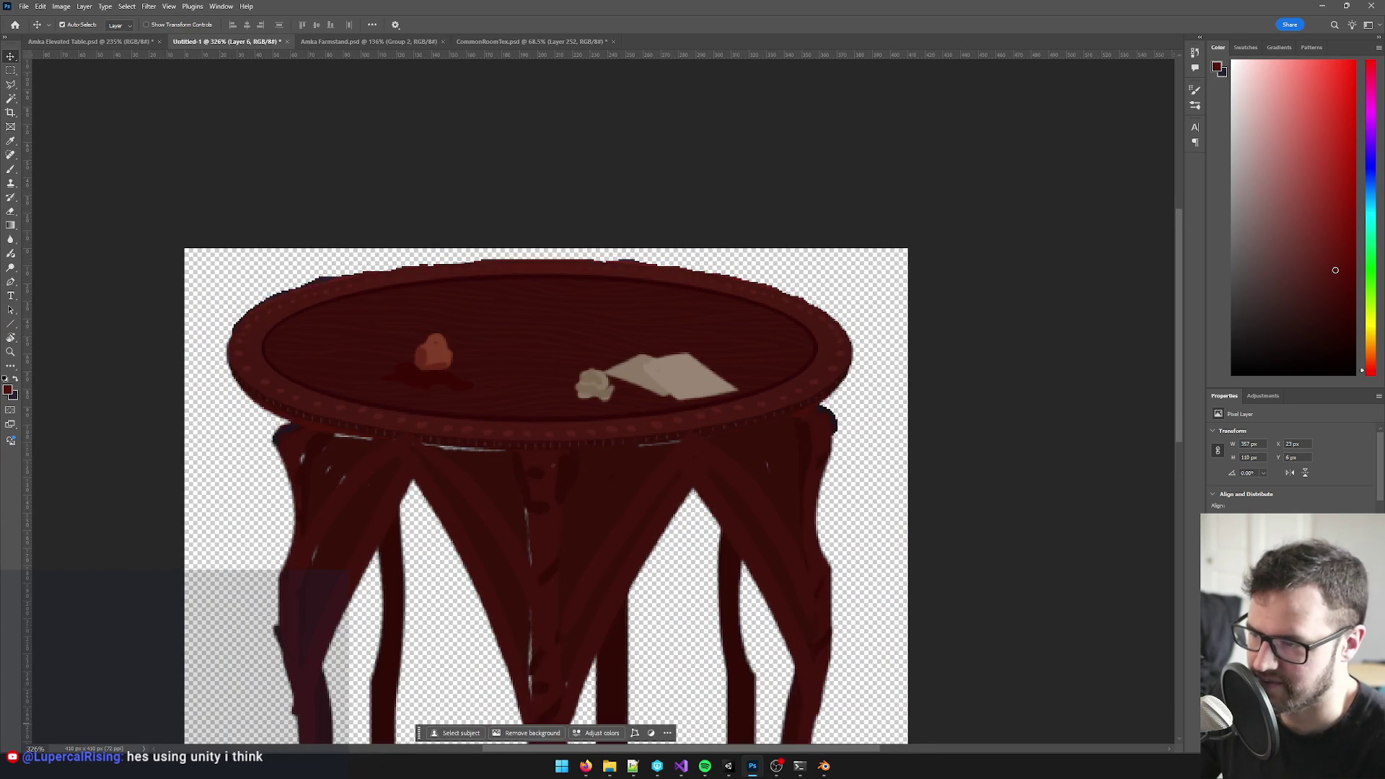
key(b)
- Erase the dark outline along the tabletop edge and nudge the tabletop layer up two pixels
drag(240, 217, 885, 189)
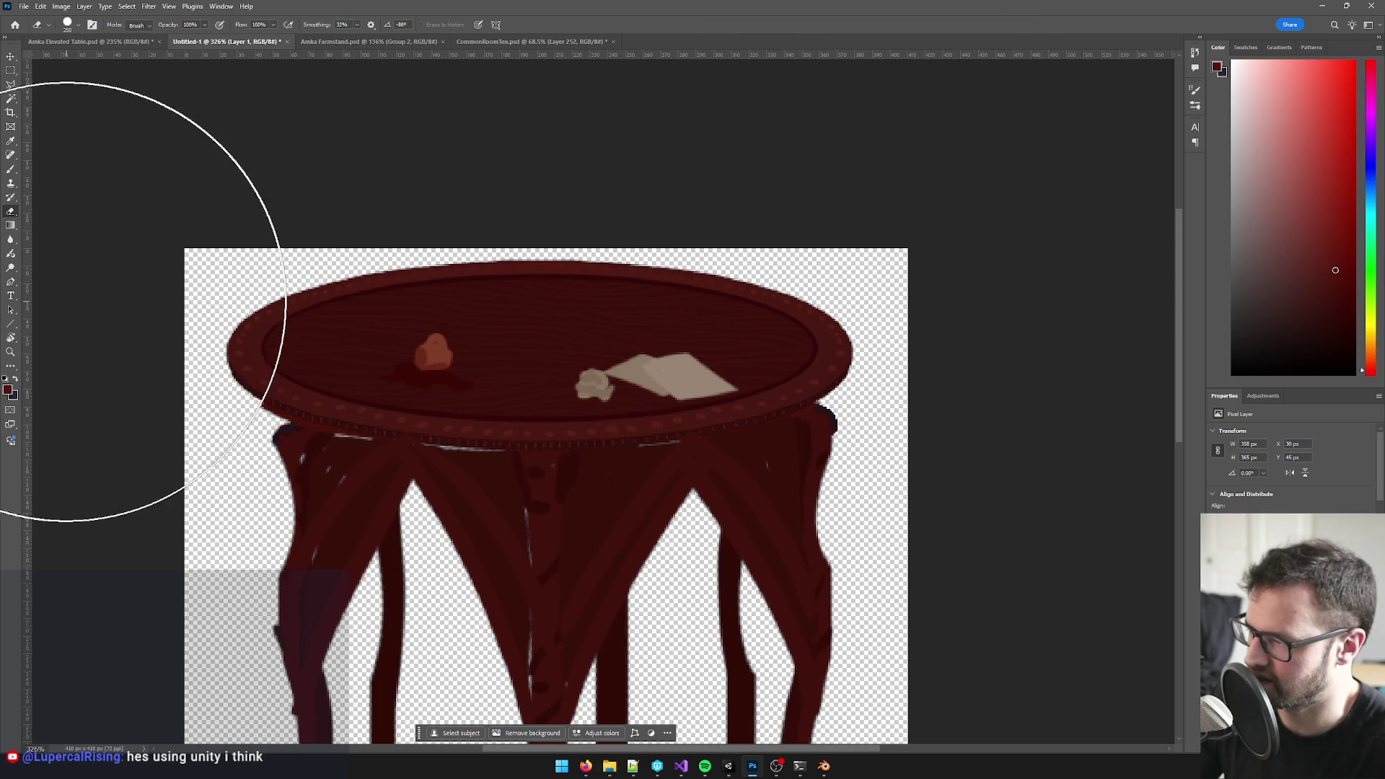
key(bracketleft)
key(bracketleft)
key(bracketleft)
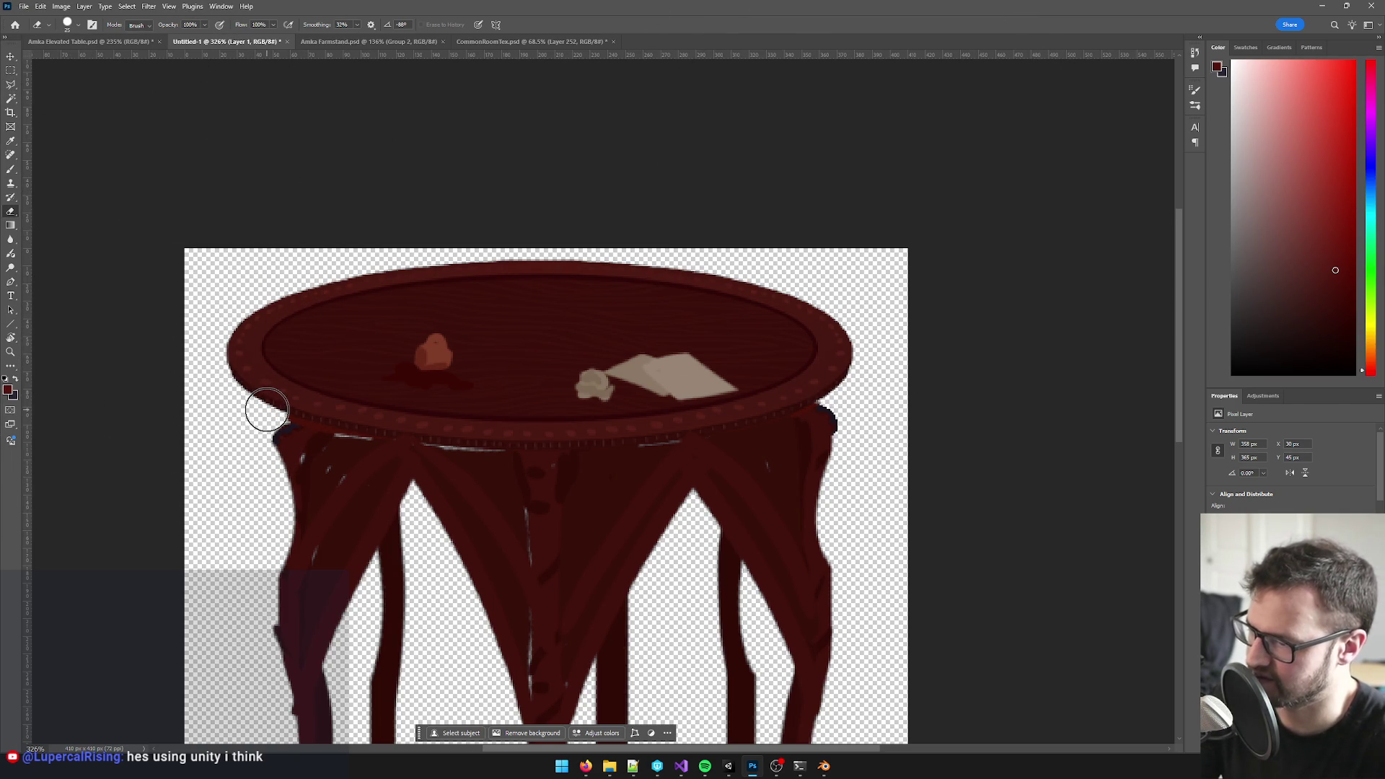
key(v)
click(542, 369)
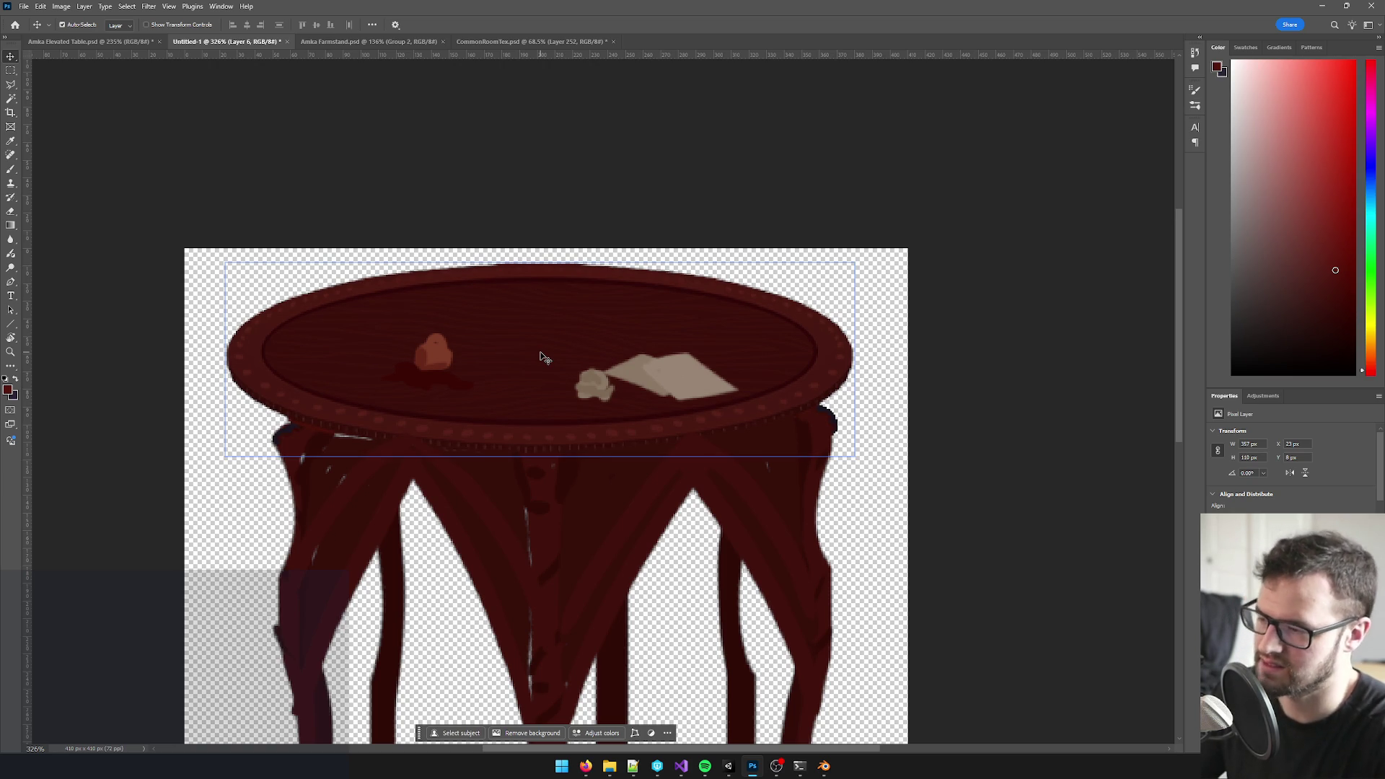
key(Up)
key(Up)
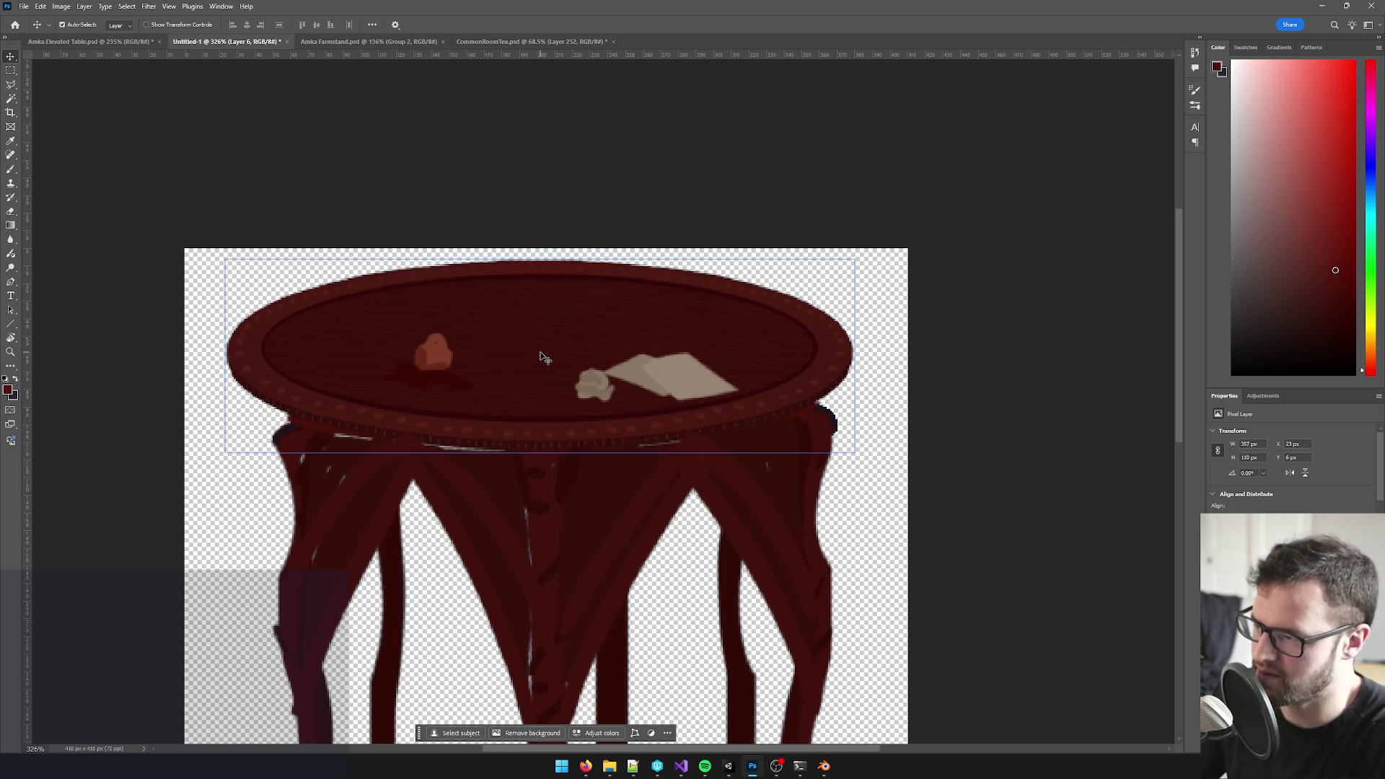
- Duplicate the tabletop, shift the legs layer down slightly, and name the top layer Tabletop
key(ctrl+j)
click(659, 462)
key(Down)
key(Down)
key(Down)
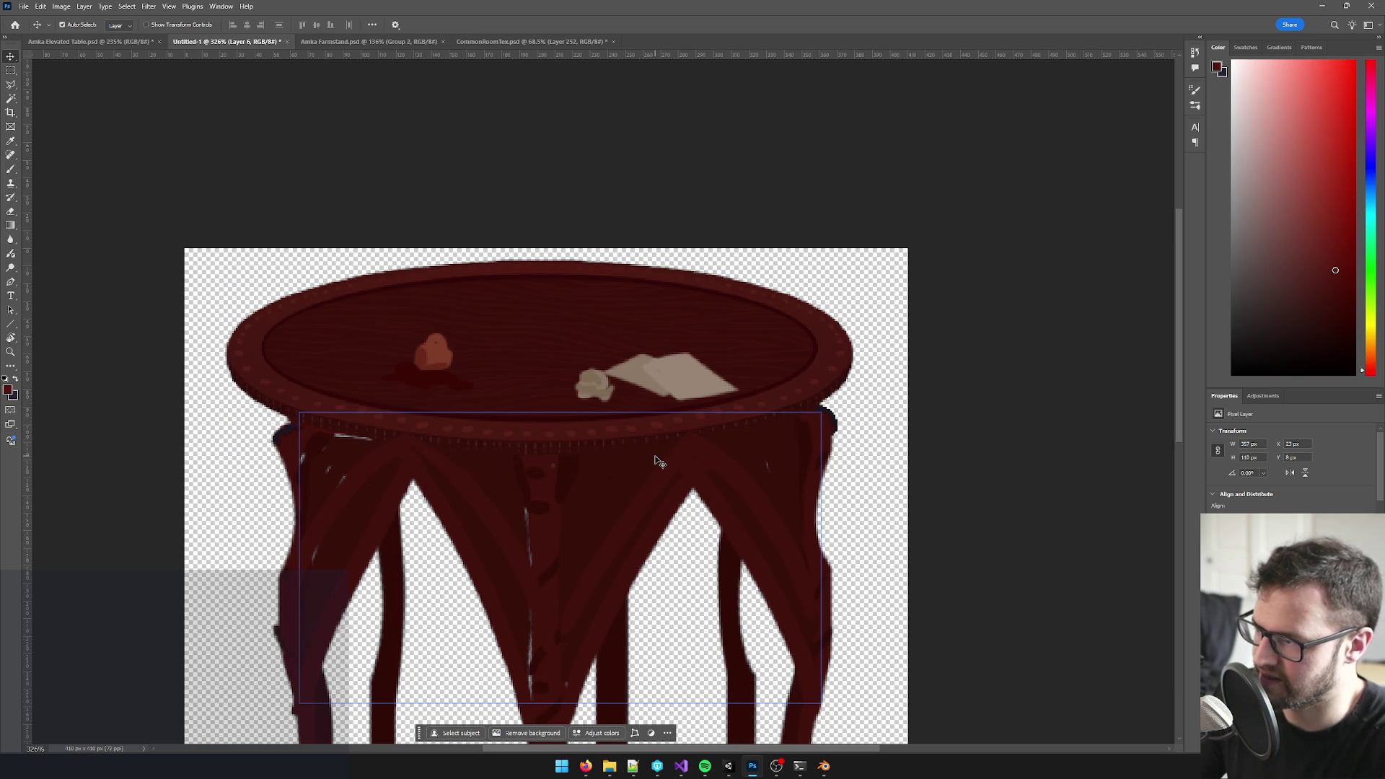
click(659, 462)
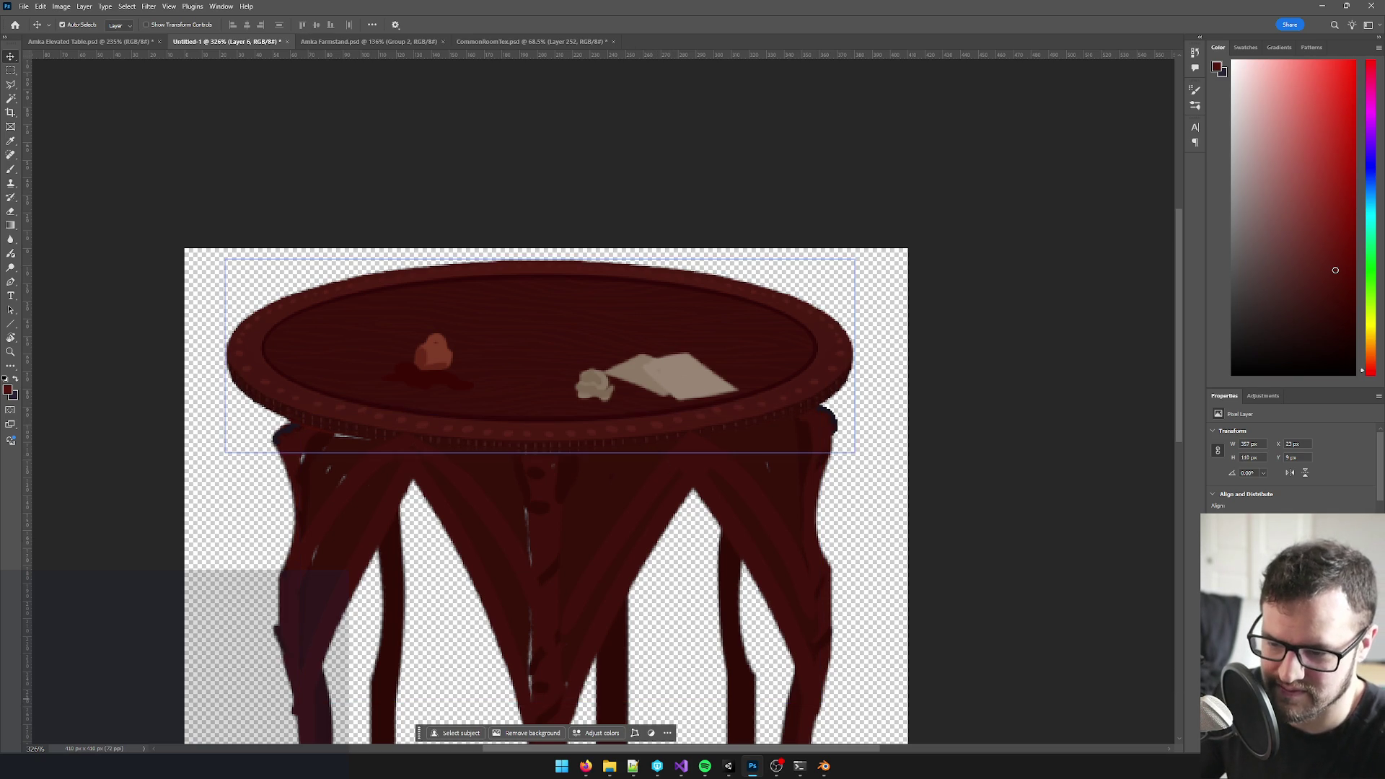
click(541, 346)
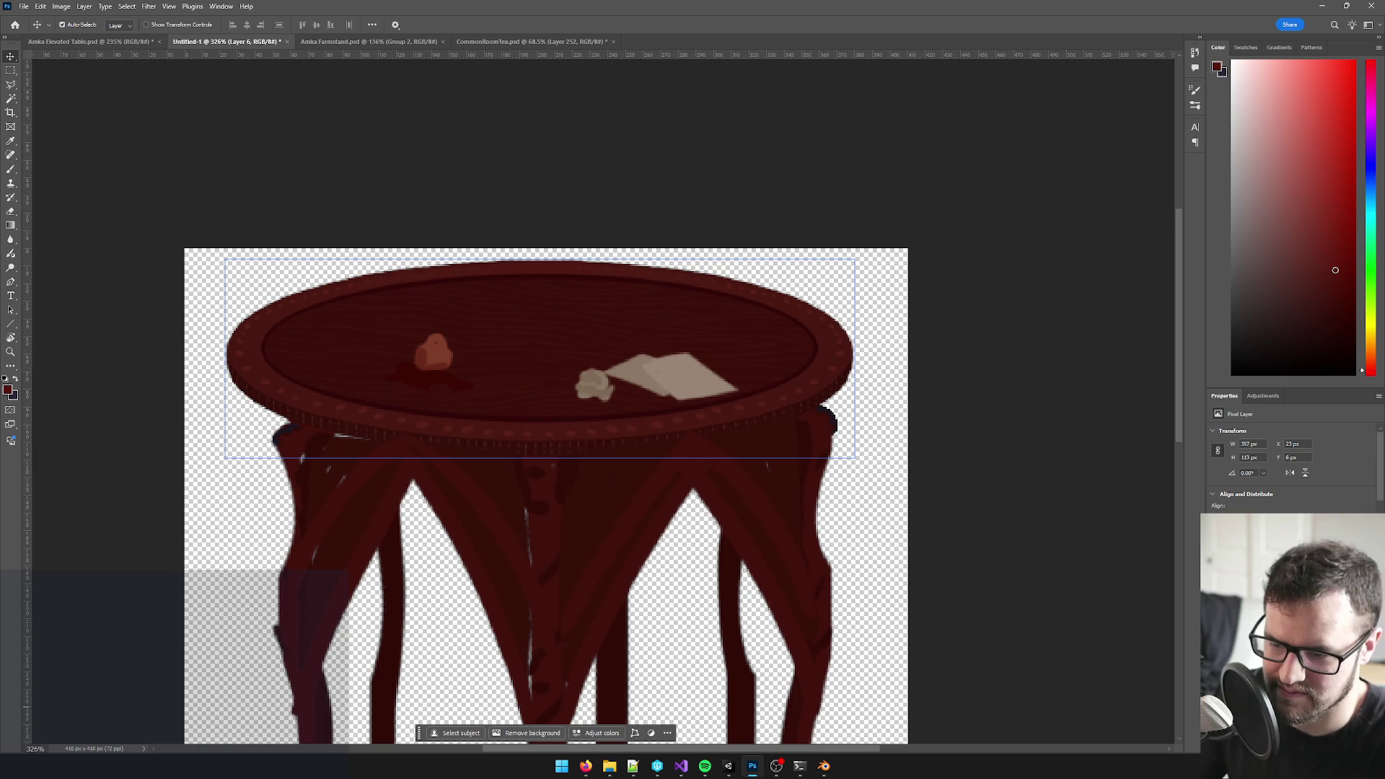
key(Return)
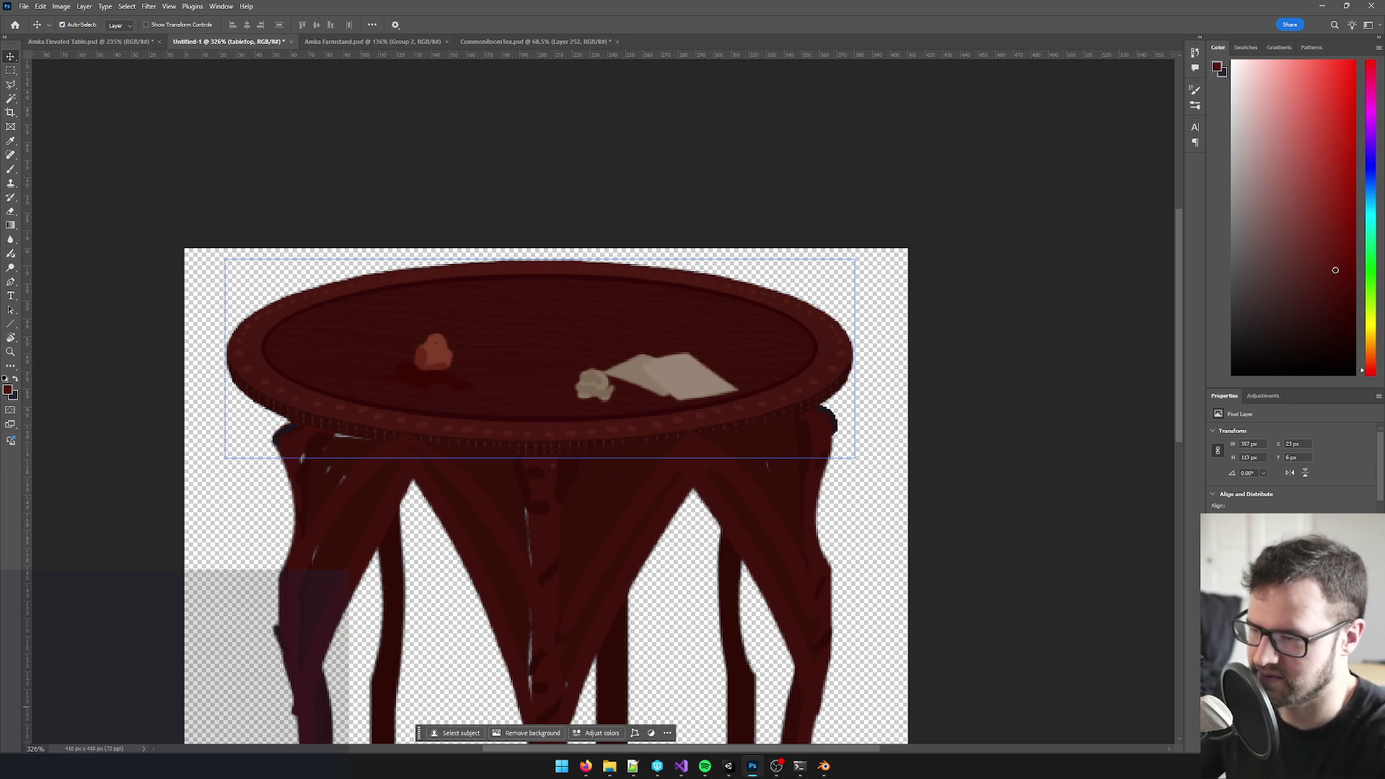
scroll(down, 3)
scroll(down, 3)
scroll(up, 3)
scroll(up, 3)
- Nudge the Tabletop layer a few pixels right and down so it sits on the legs
click(580, 398)
key(Right)
key(Right)
key(Right)
key(Right)
key(Down)
key(Right)
key(Down)
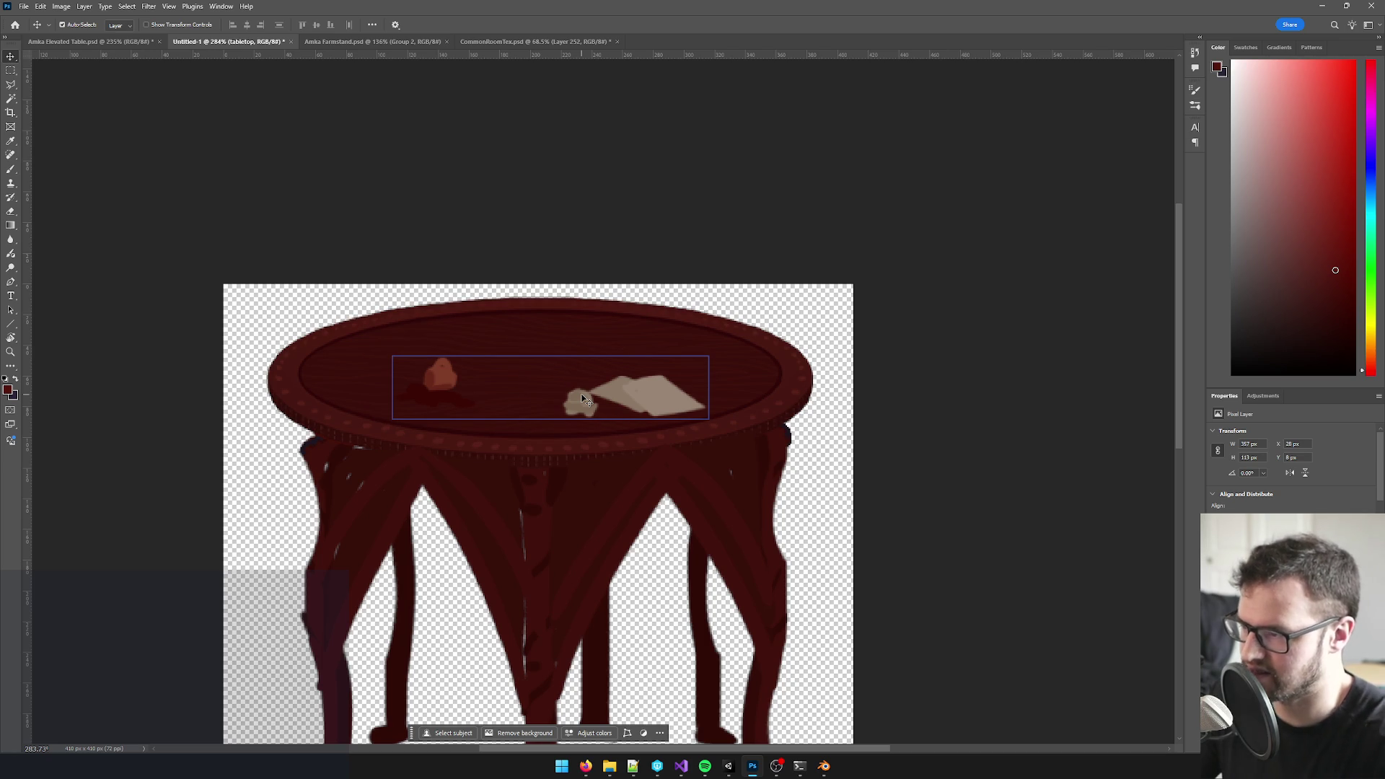
scroll(down, 3)
scroll(up, 3)
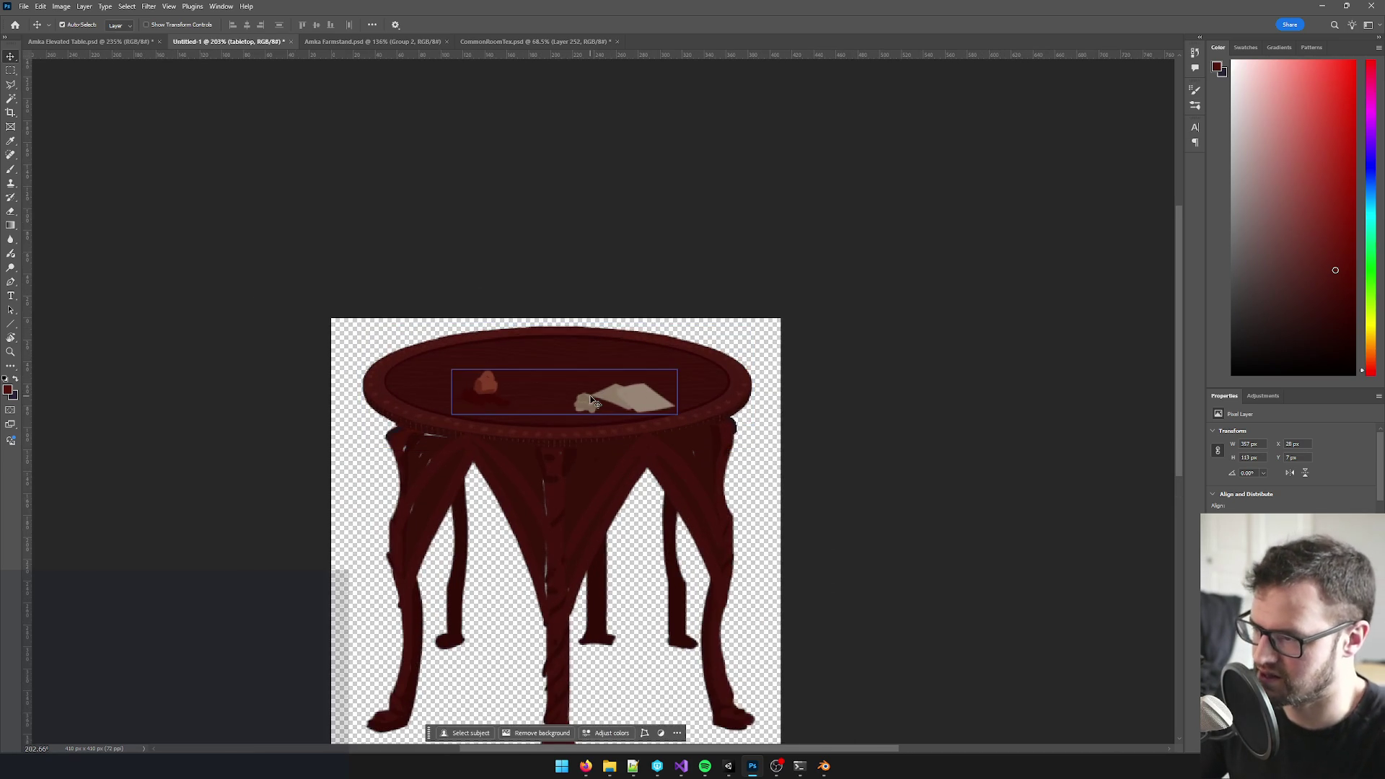
key(Left)
key(Right)
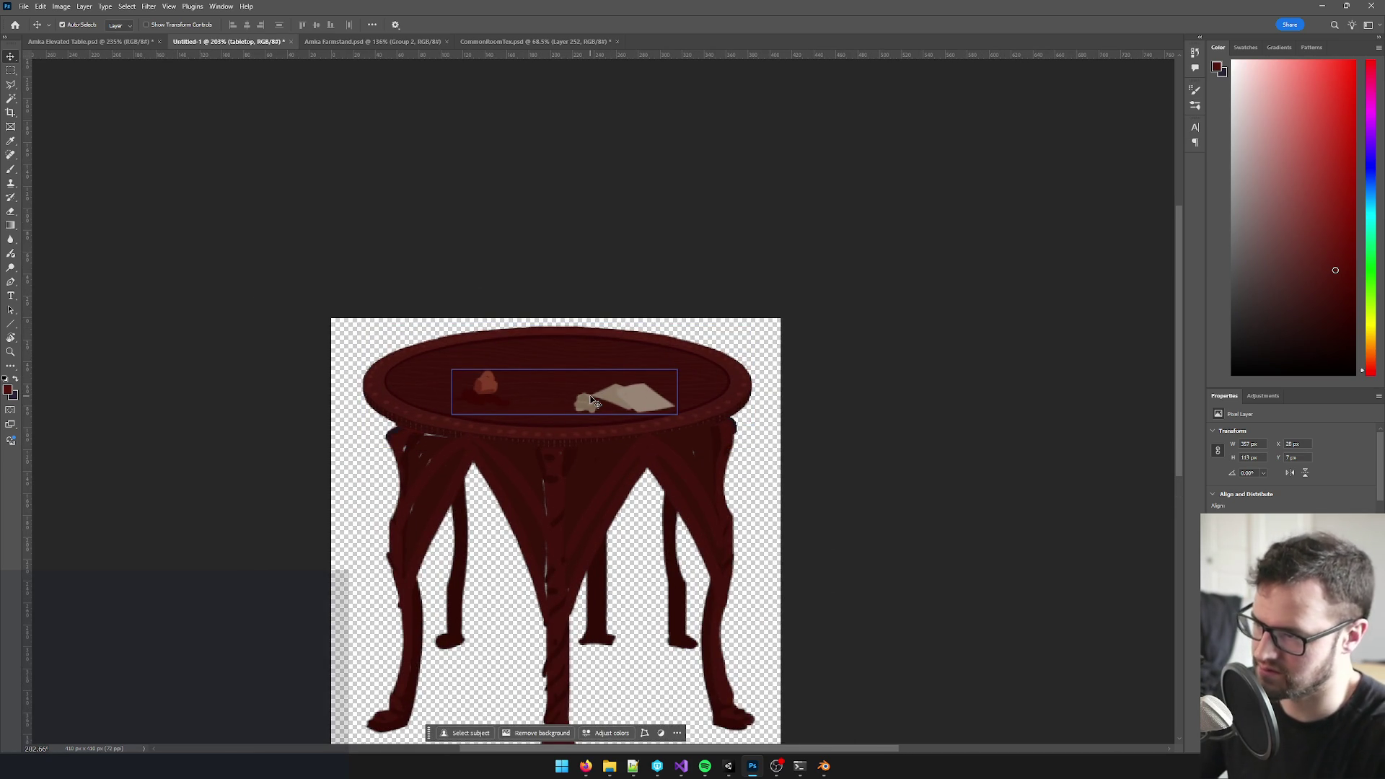
scroll(down, 3)
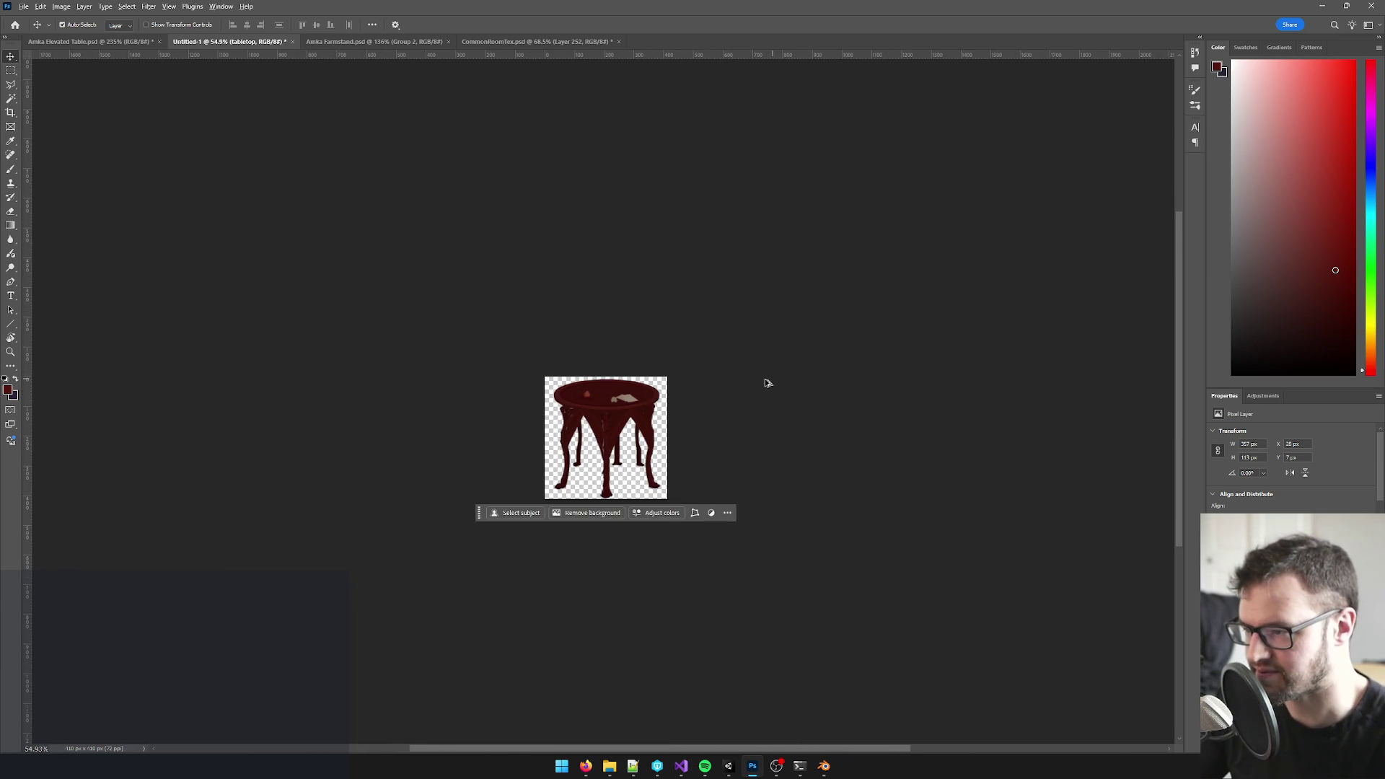
scroll(up, 3)
- Bring the whole table into view and start saving the document under a new name
drag(904, 357, 822, 244)
click(725, 249)
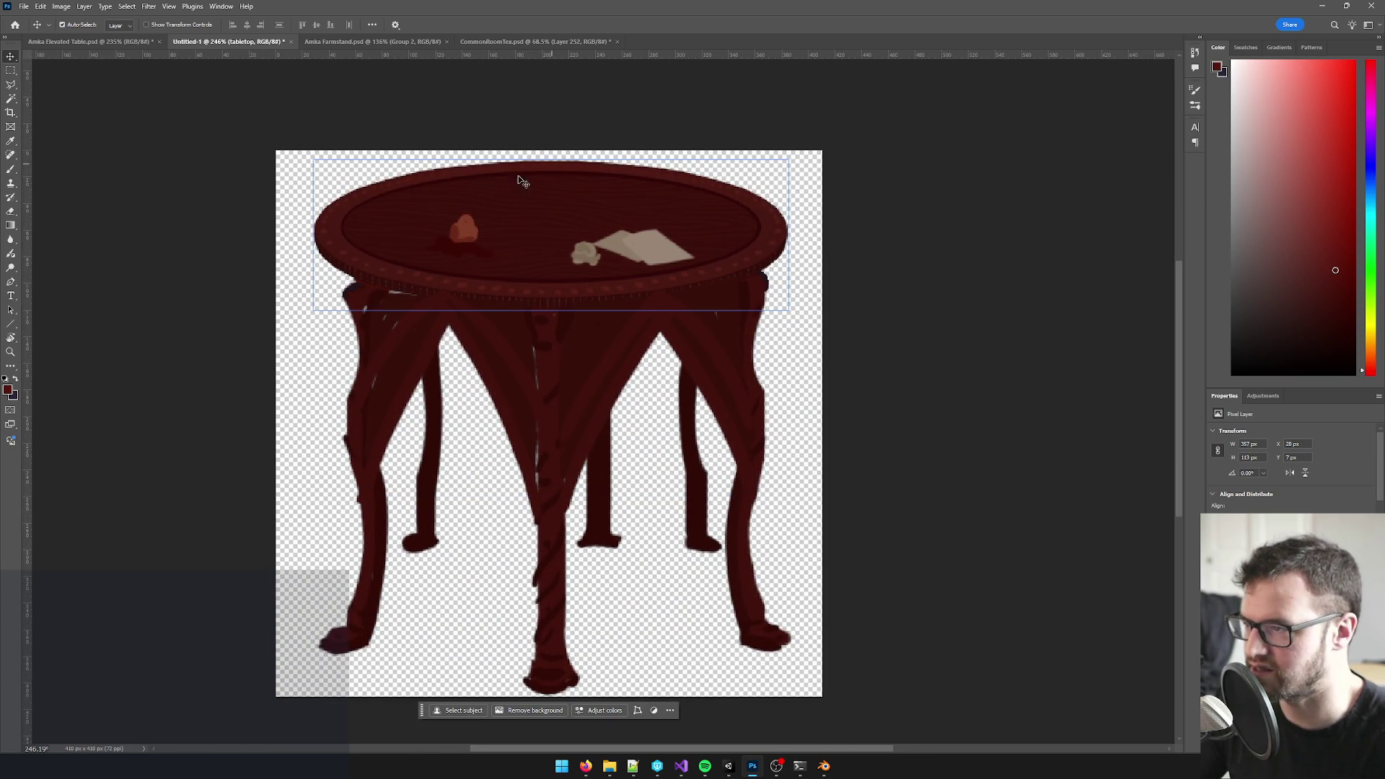
click(23, 6)
click(75, 149)
click(749, 520)
click(23, 5)
click(47, 150)
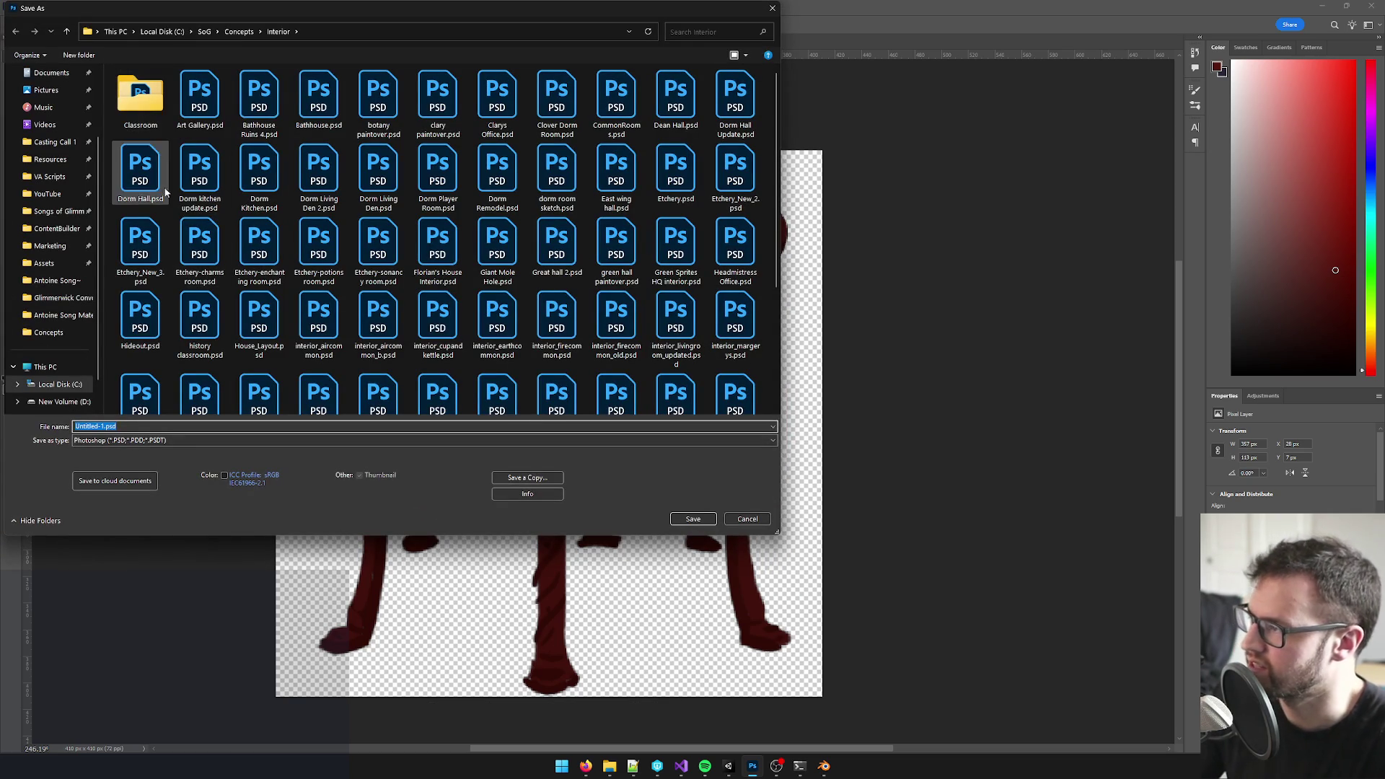
- Save the texture as TallTableTex.psd in SoG > Assets > Textures, accepting the compatibility options
click(205, 32)
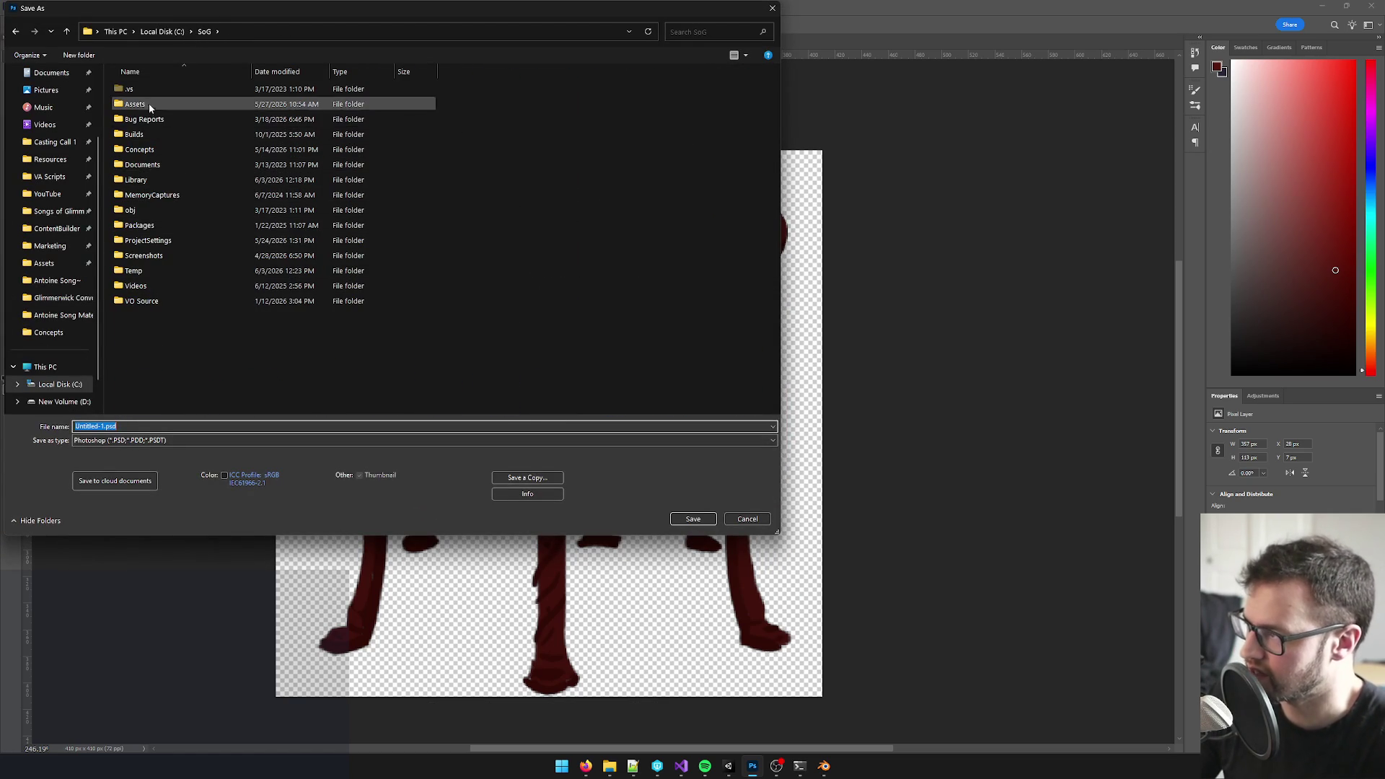
double_click(134, 104)
scroll(down, 3)
click(146, 411)
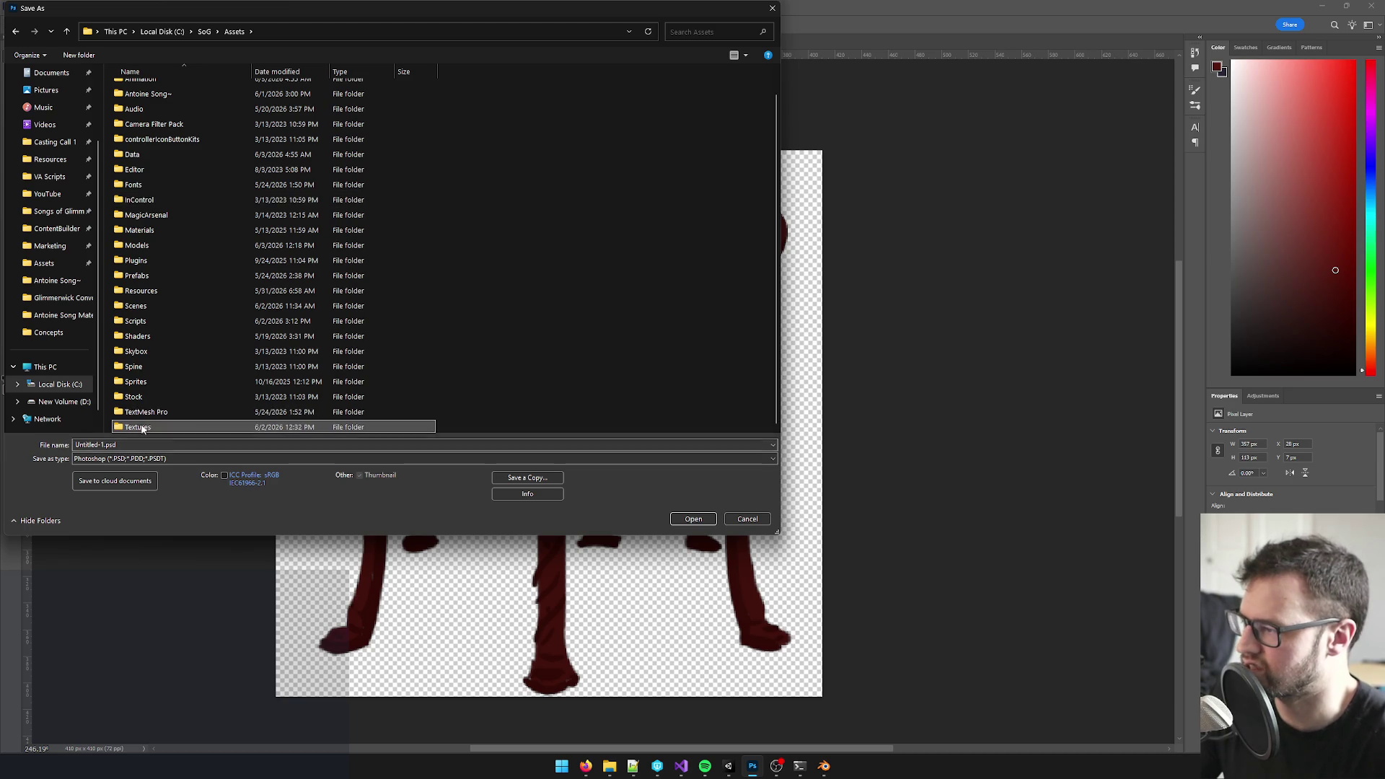
double_click(137, 427)
click(107, 427)
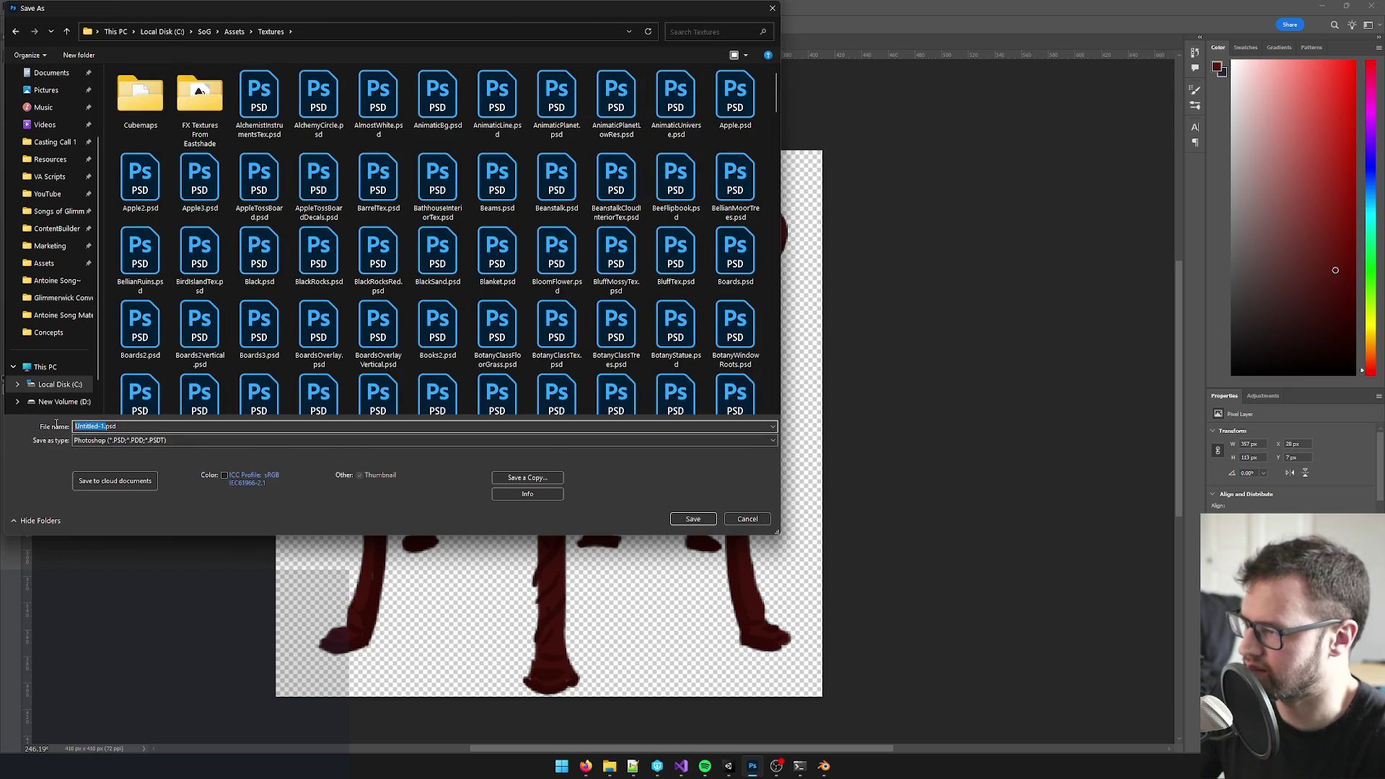
key(BackSpace)
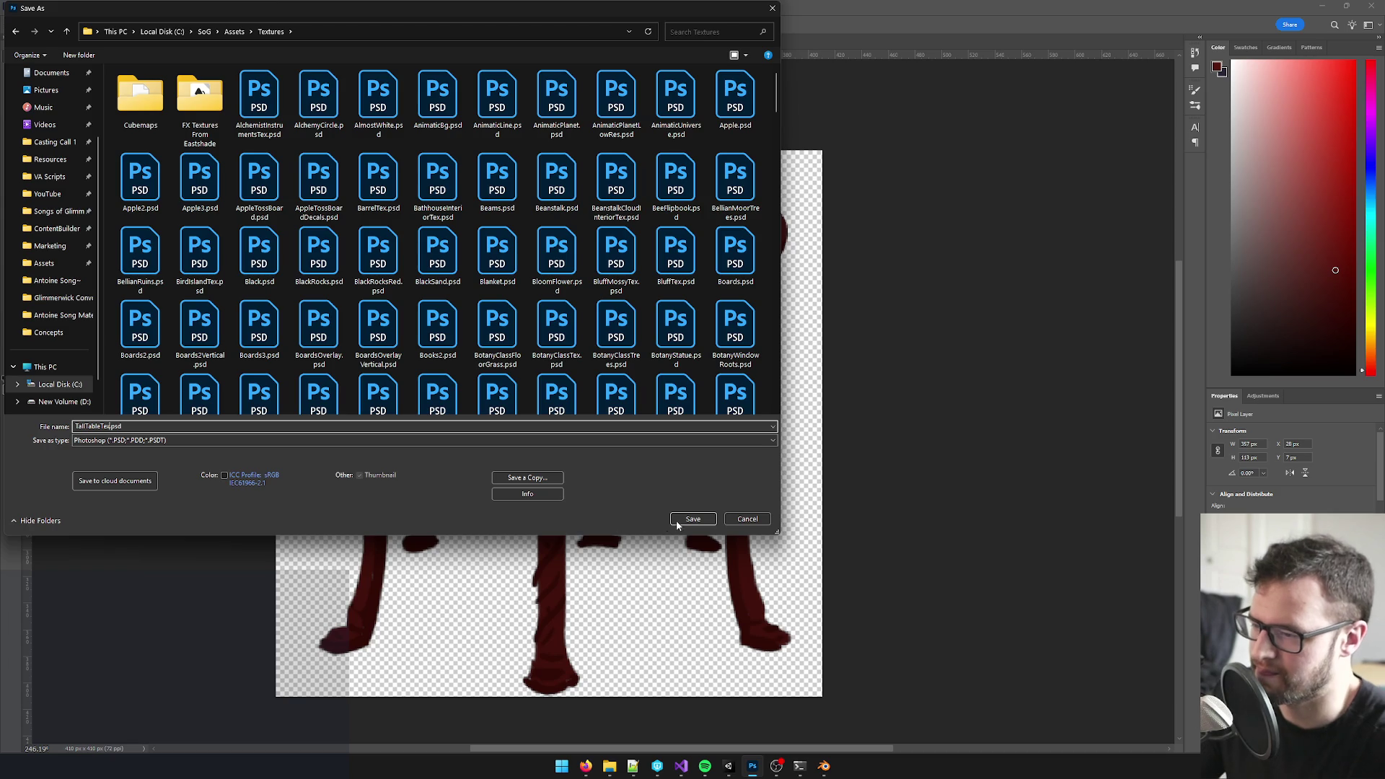
click(692, 520)
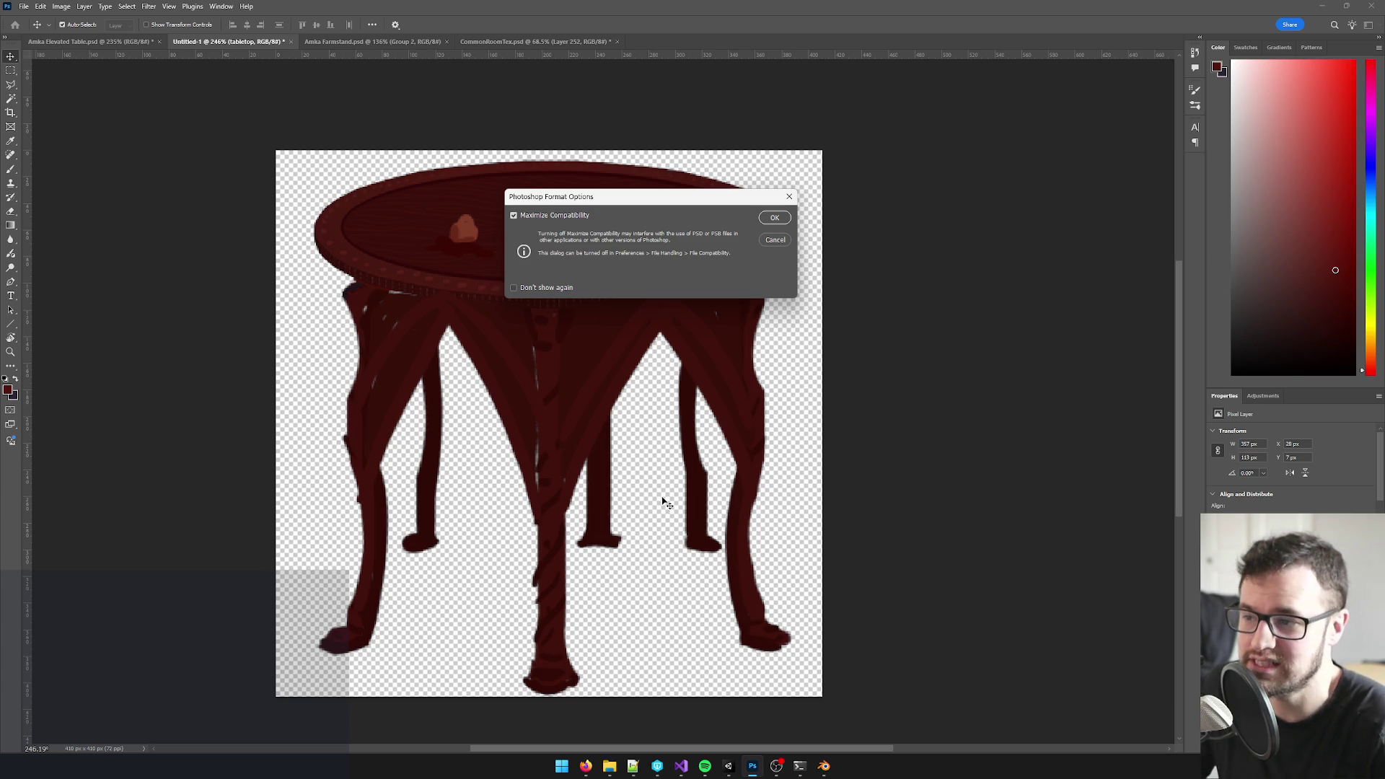
click(774, 217)
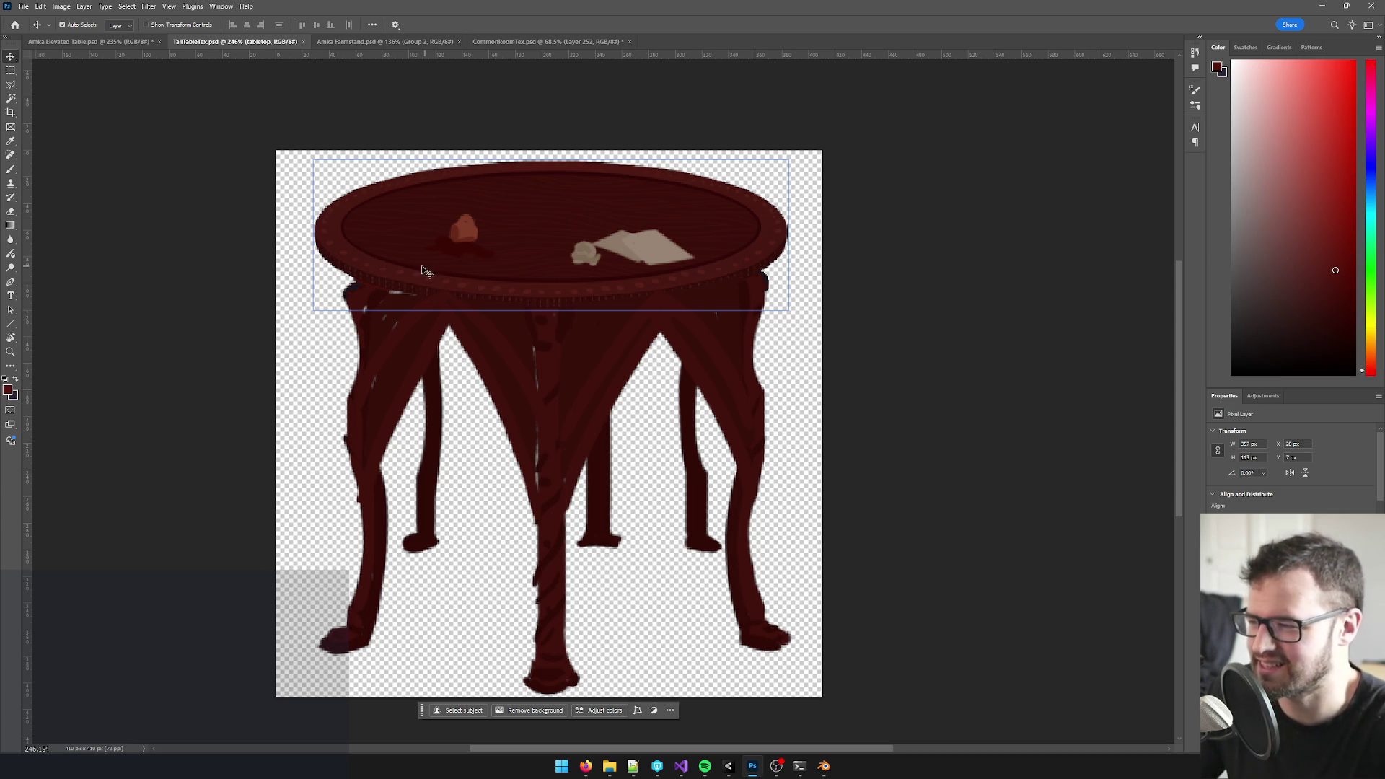
scroll(up, 3)
scroll(up, 3)
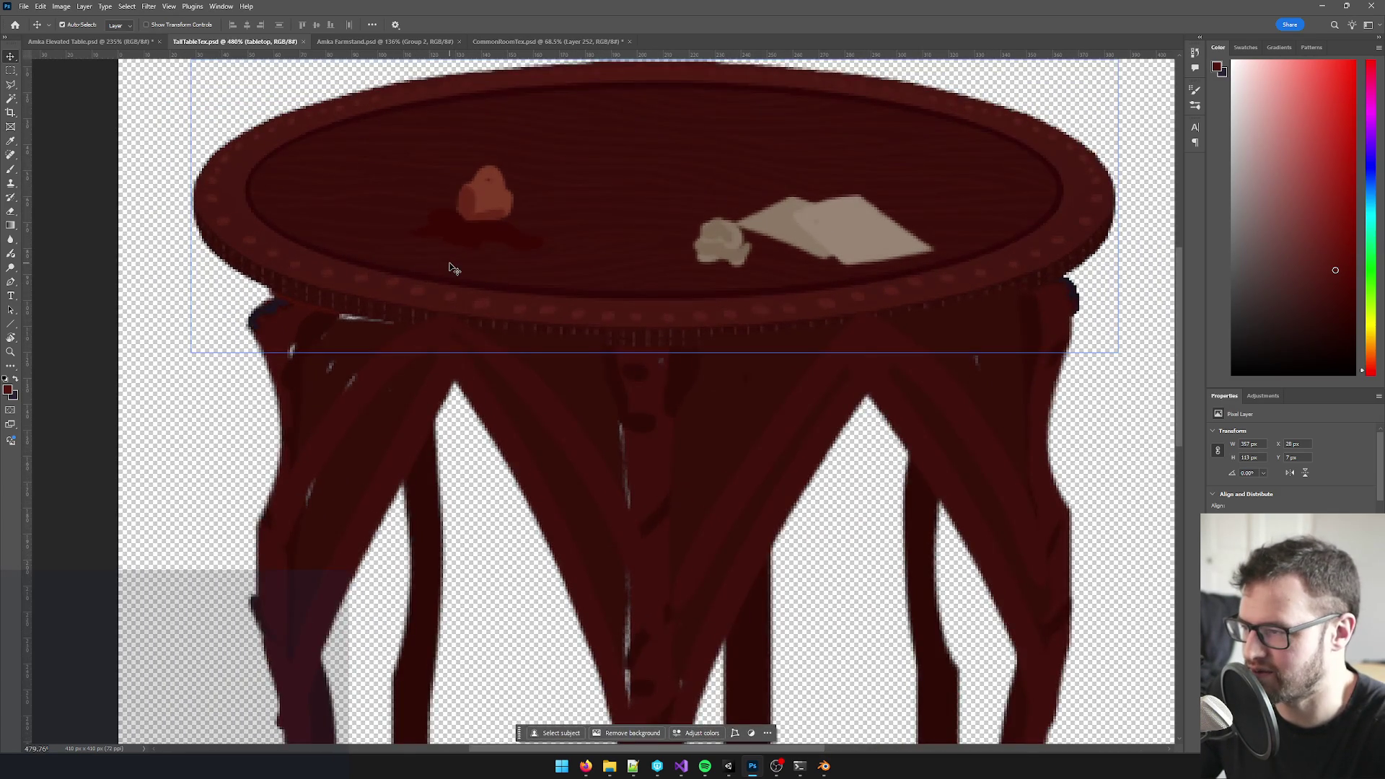
scroll(up, 3)
scroll(down, 3)
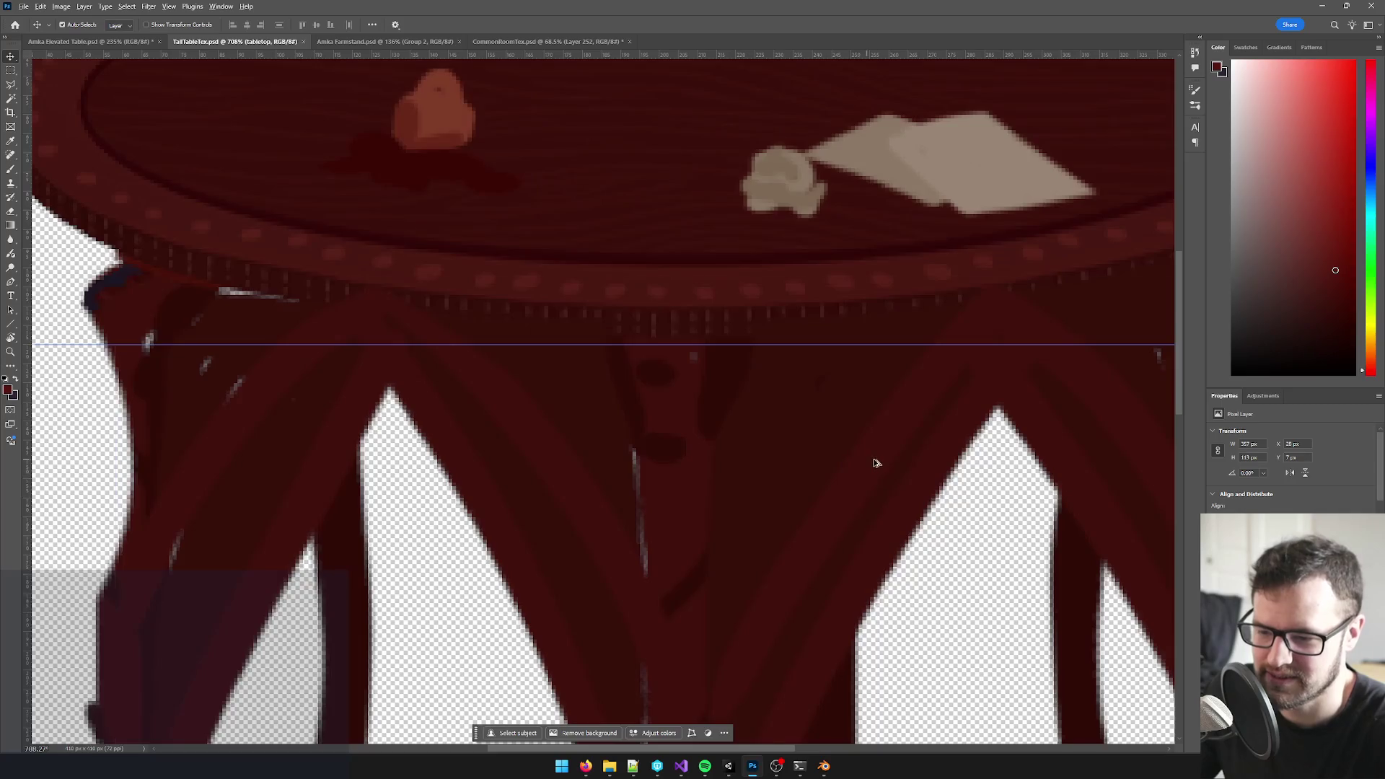
scroll(down, 3)
scroll(up, 3)
scroll(up, 3)
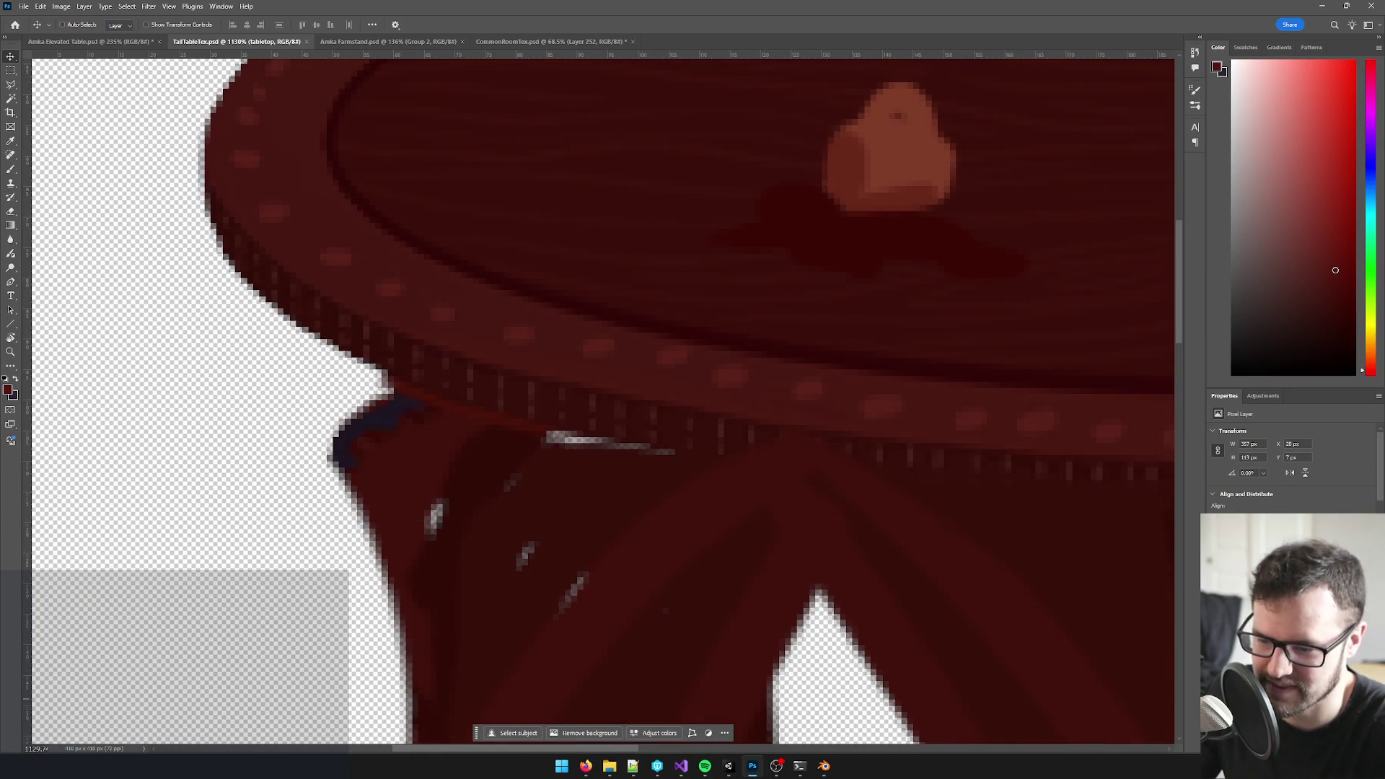
- Move the tabletop back up and left to line up with the legs and bring the whole table into view
drag(465, 270, 433, 254)
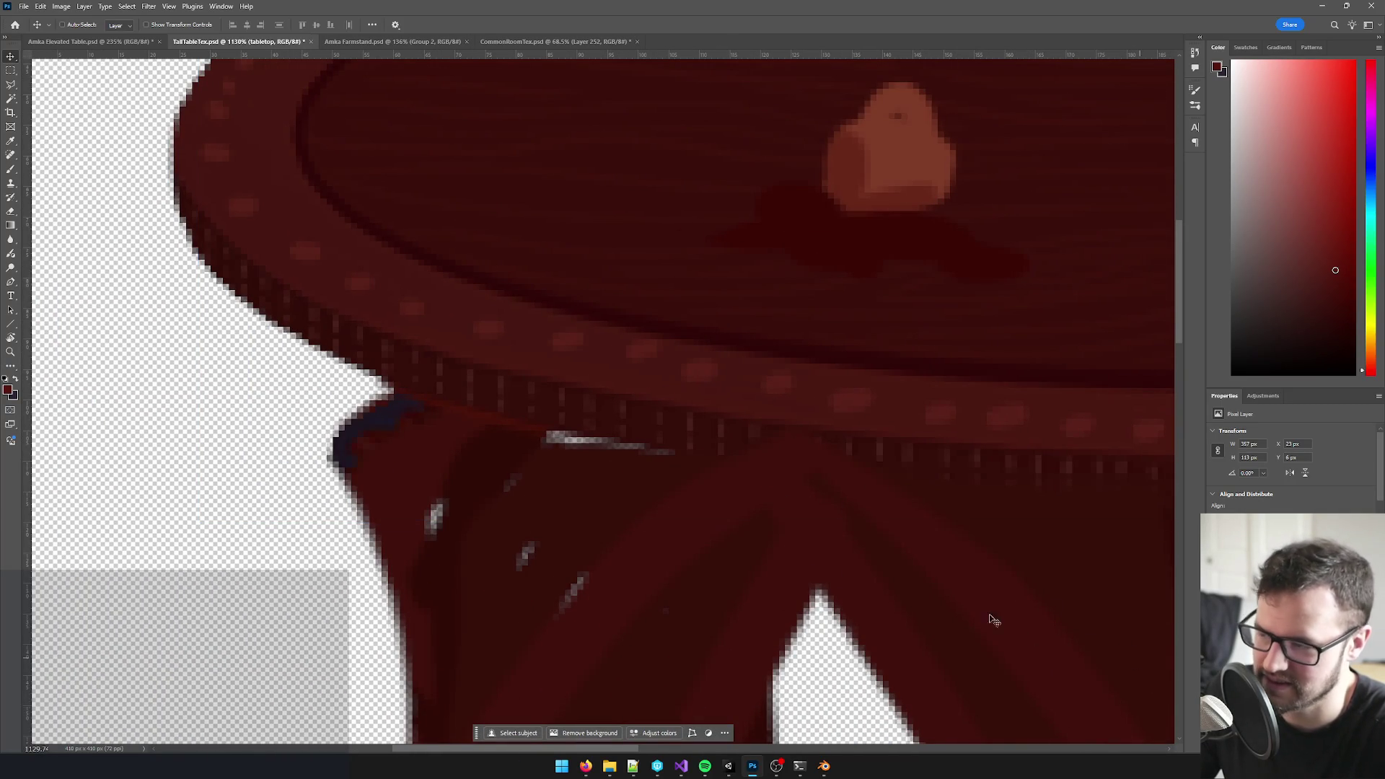
click(794, 559)
scroll(down, 3)
scroll(down, 3)
drag(758, 519, 554, 447)
scroll(down, 3)
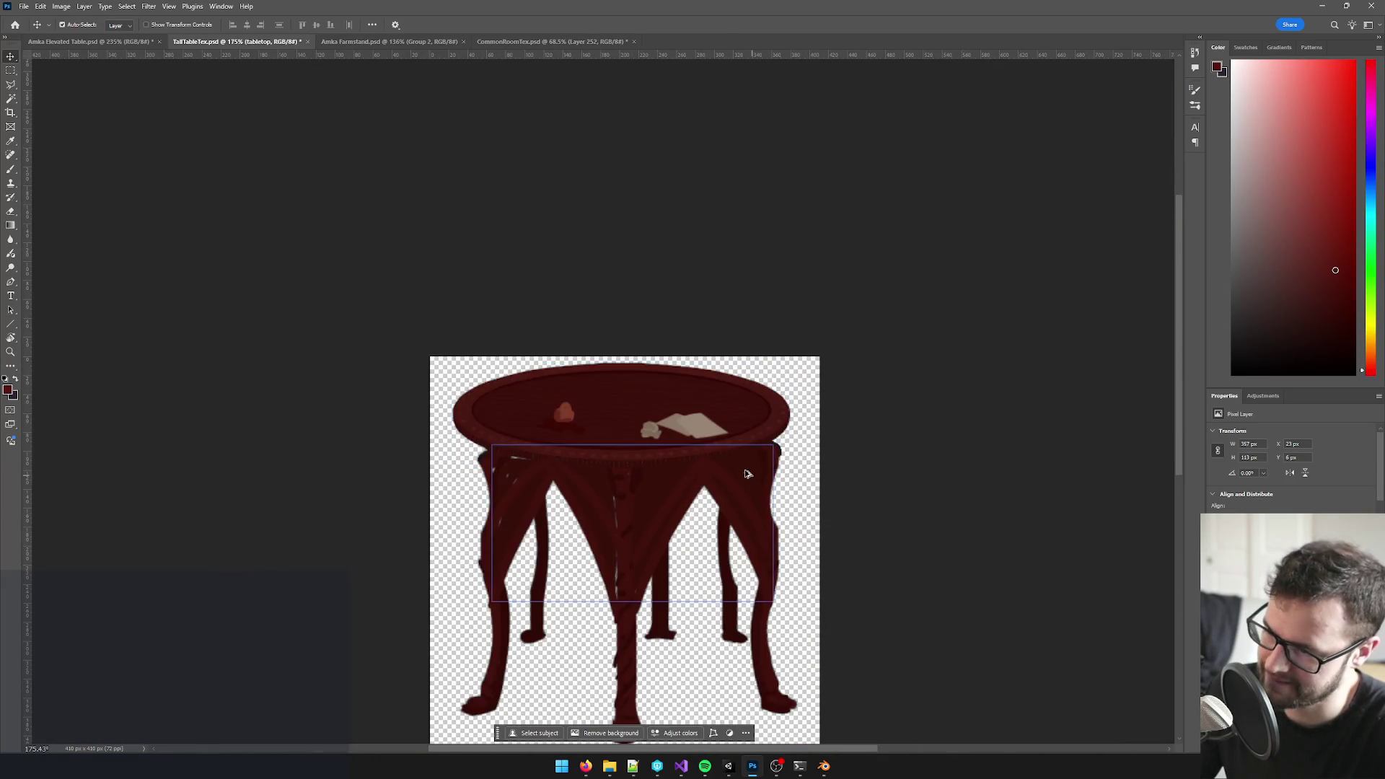
scroll(up, 3)
scroll(up, 3)
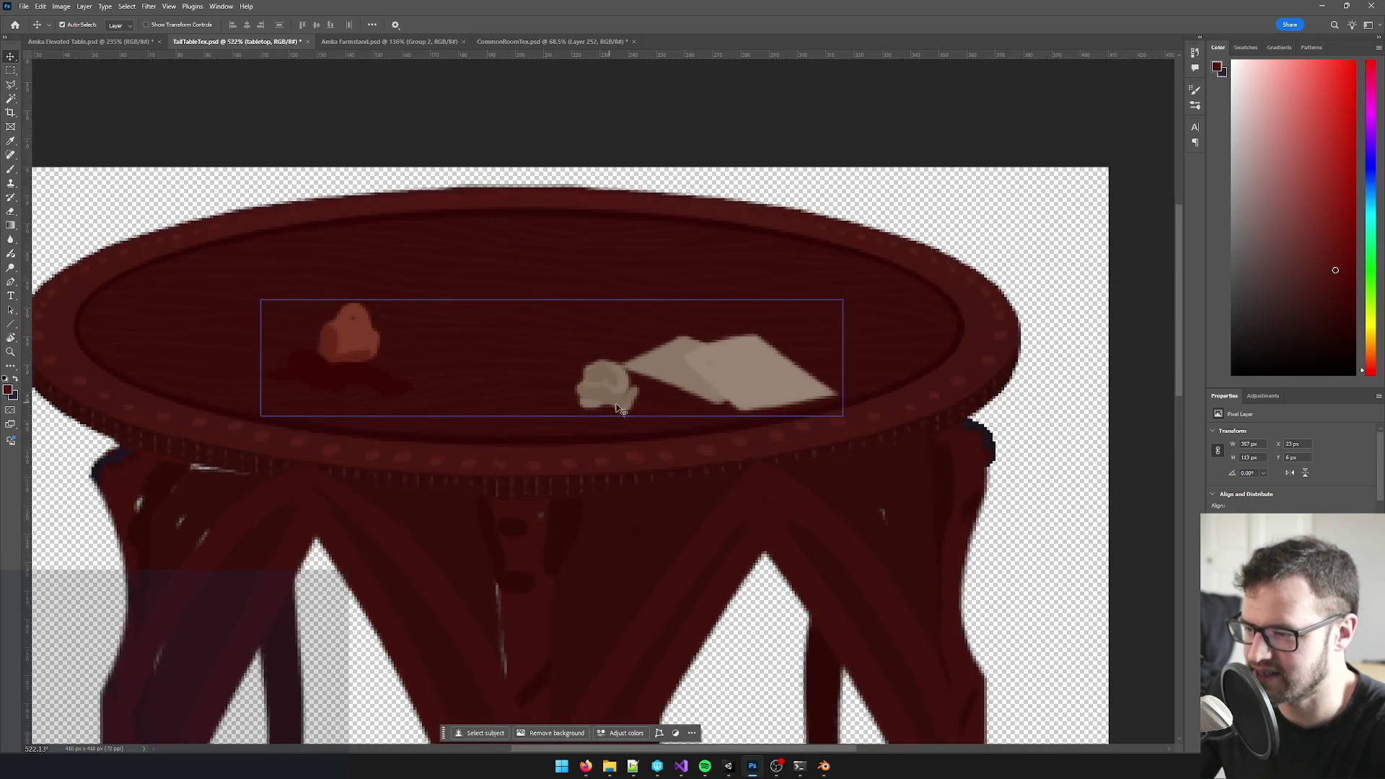
scroll(down, 3)
scroll(up, 3)
scroll(up, 3)
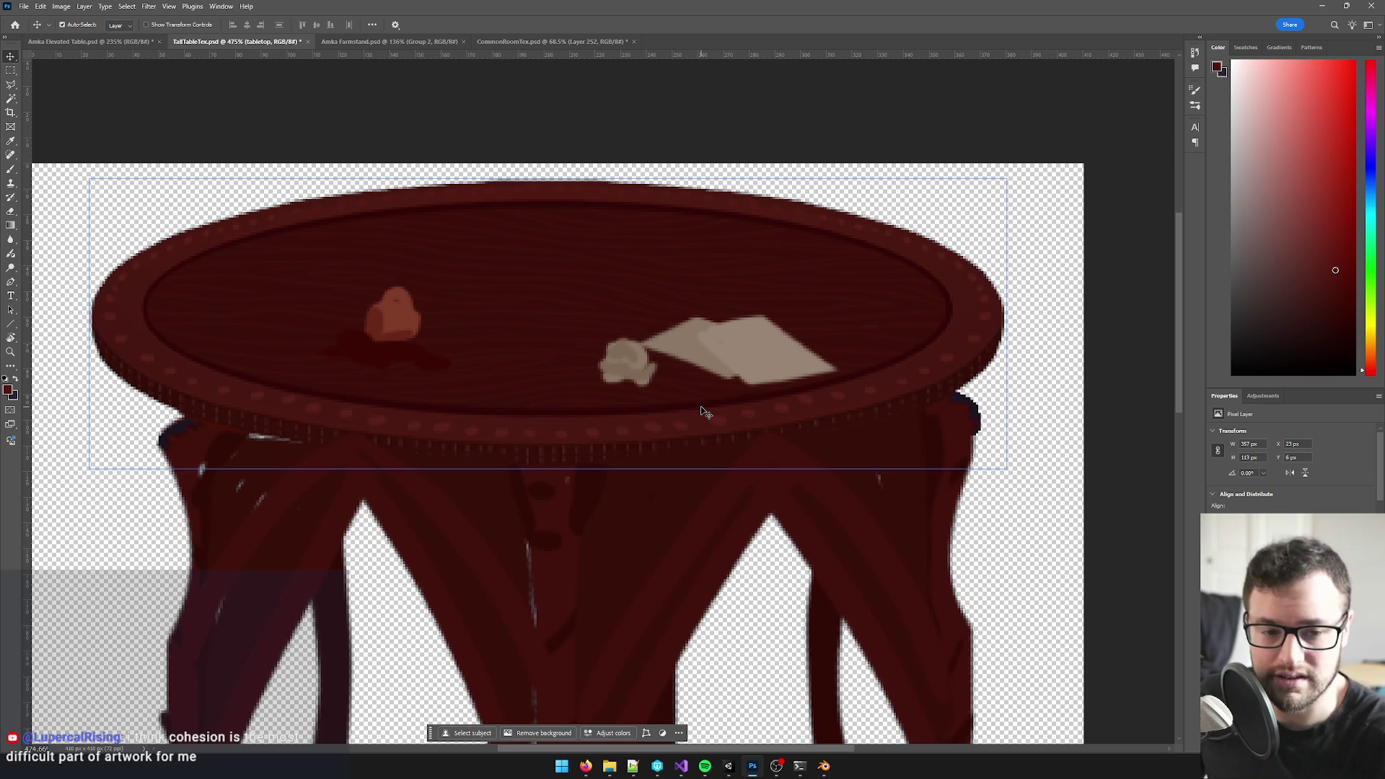
key(ctrl+h)
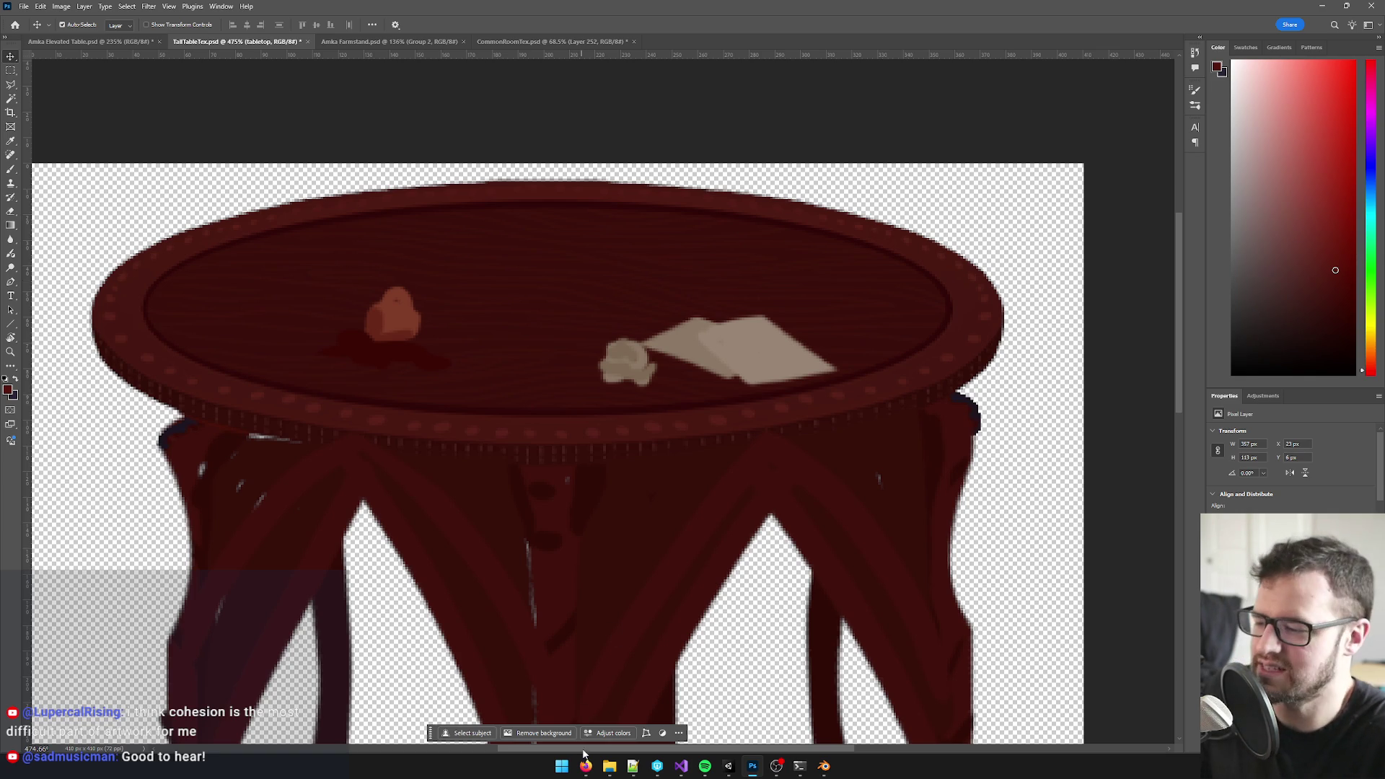
click(586, 766)
- Search the web for Far Far West and open its Steam store page in a new tab
click(528, 714)
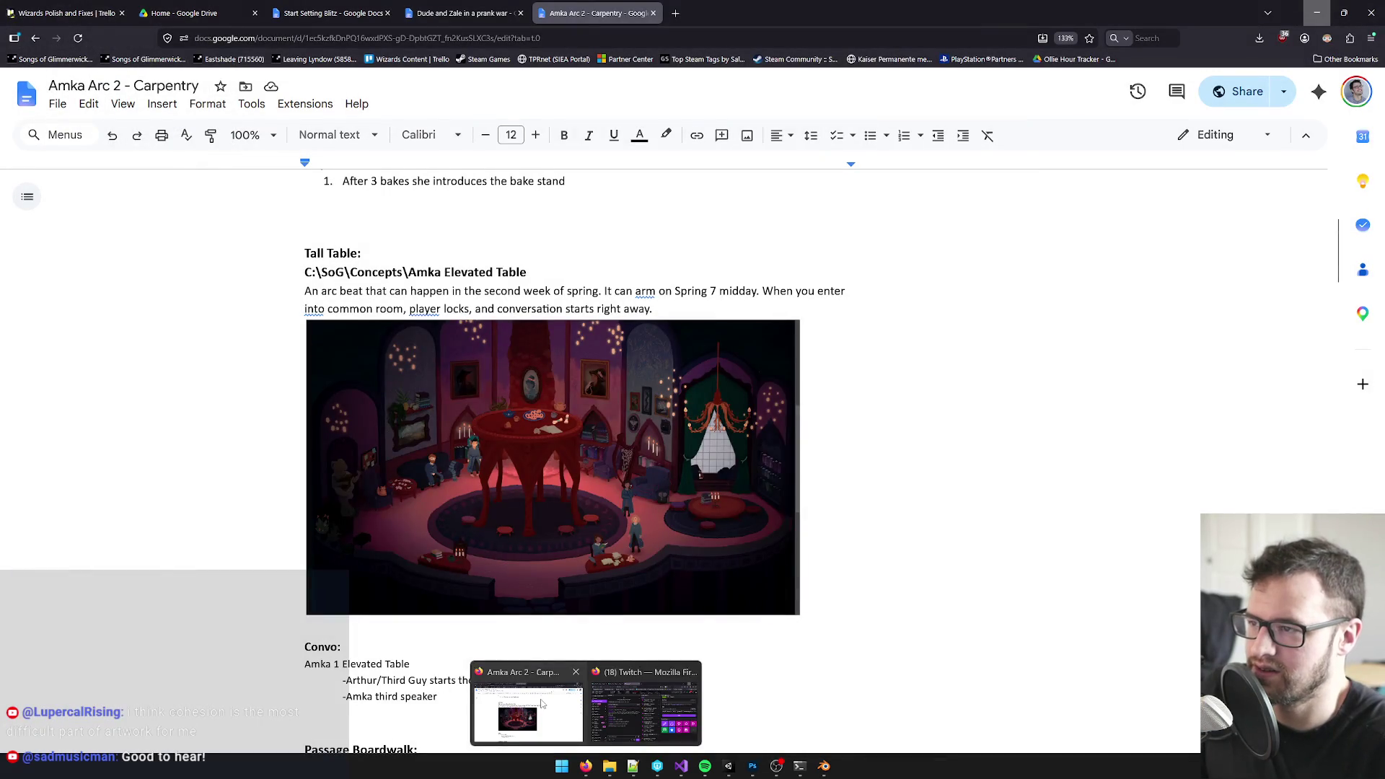
click(673, 13)
text(f)
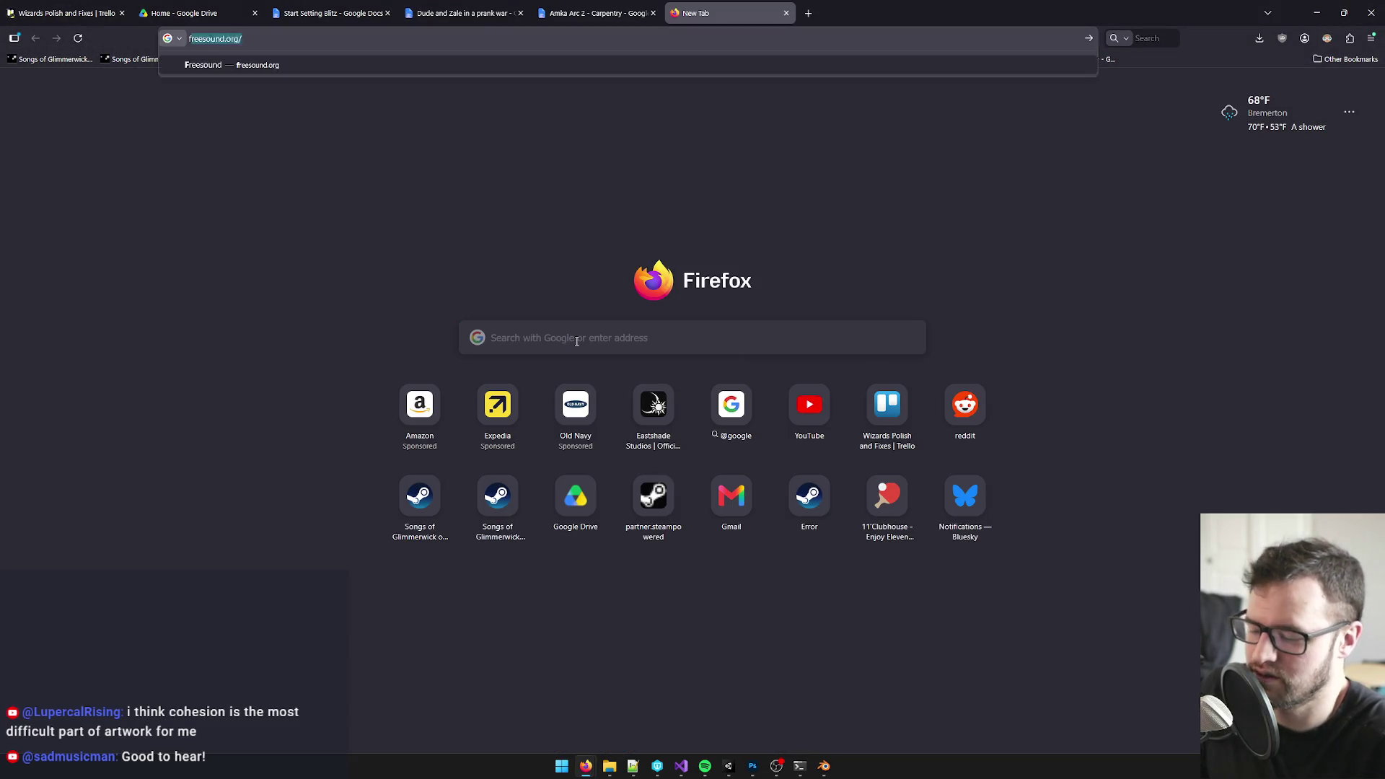
text(ar far we)
key(Return)
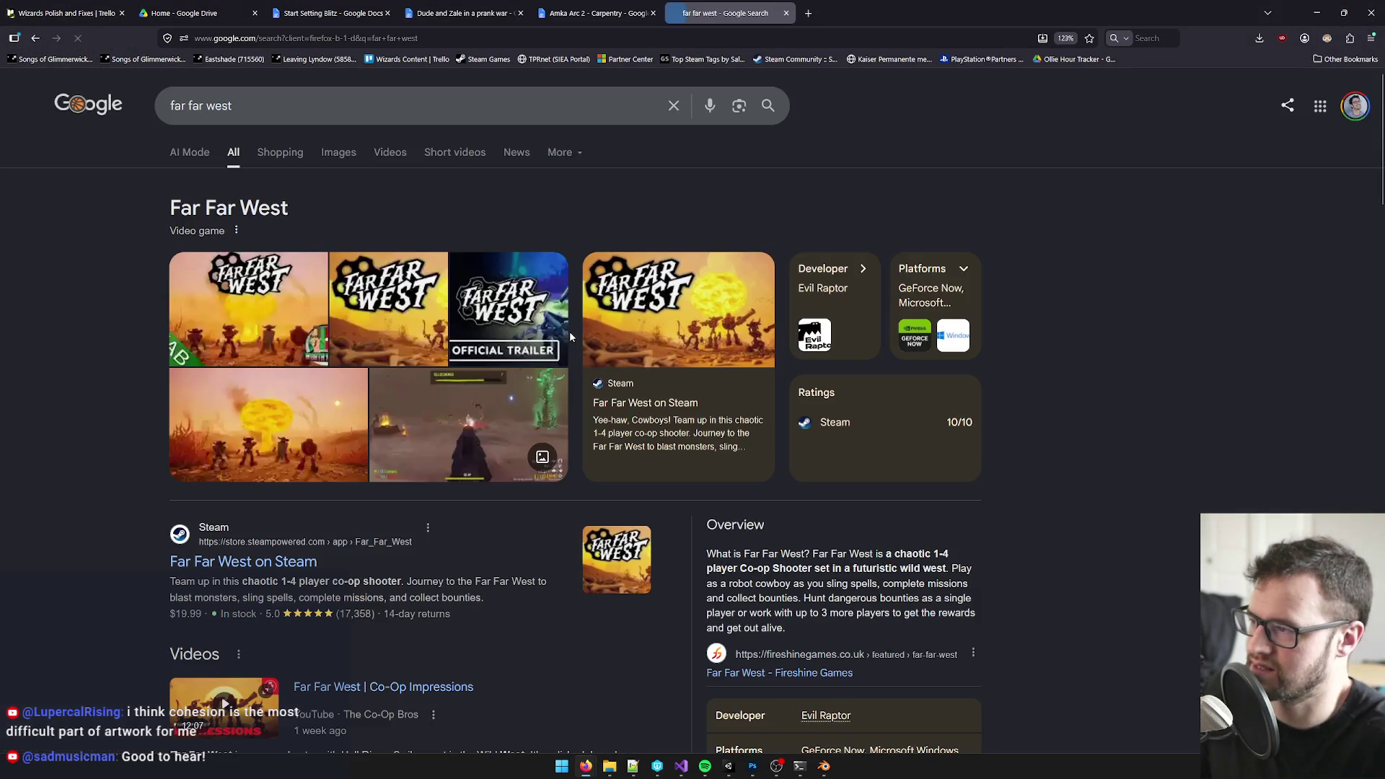
click(243, 562)
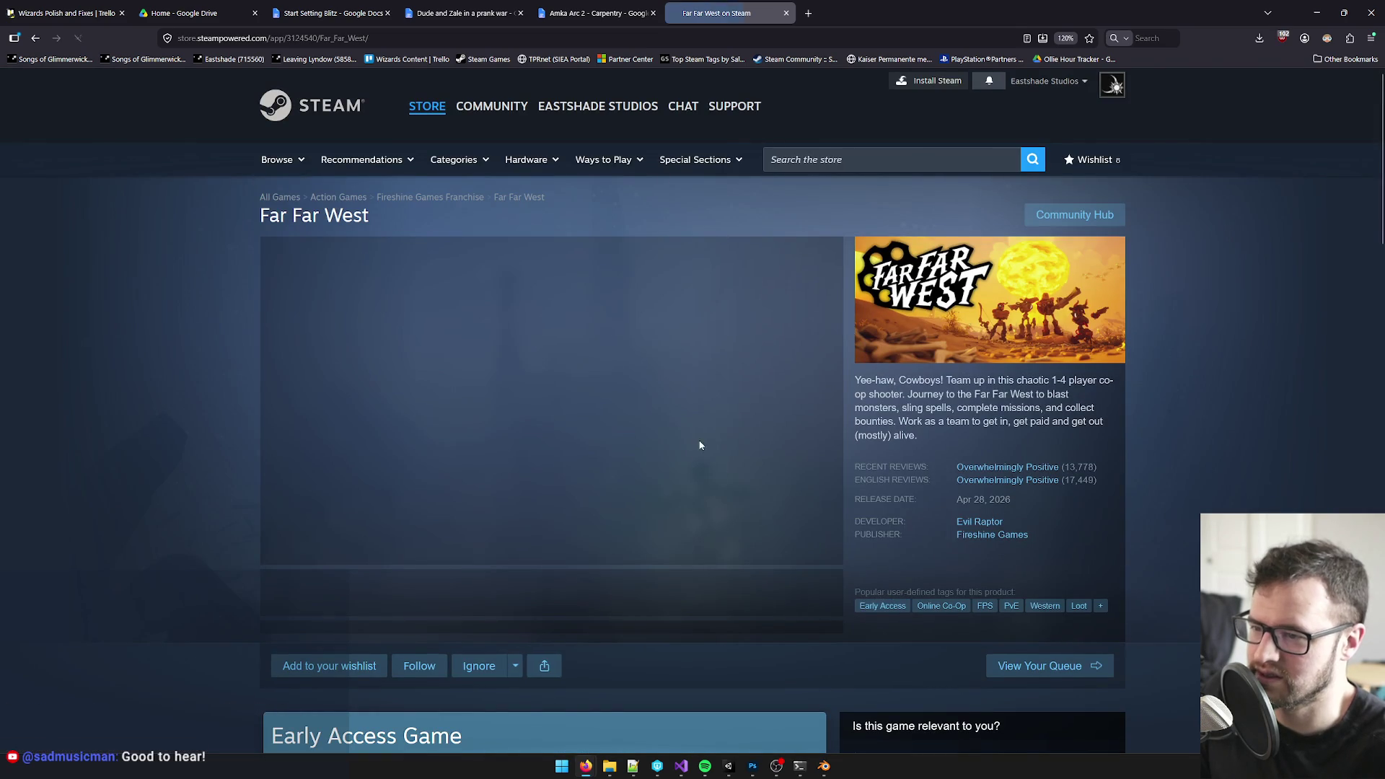
- Browse the gallery screenshots and trailer, mute and pause it, then close the store page
click(389, 592)
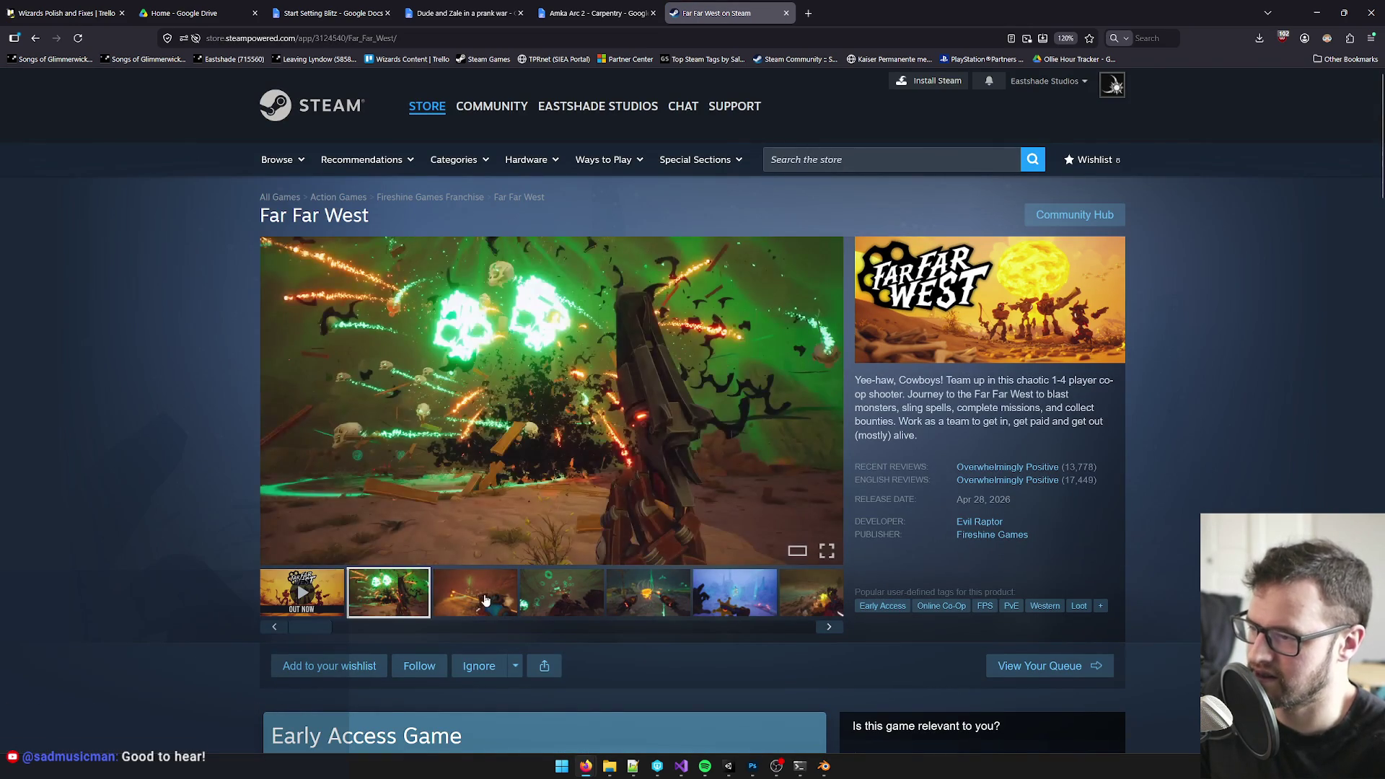
click(476, 592)
click(560, 592)
click(647, 592)
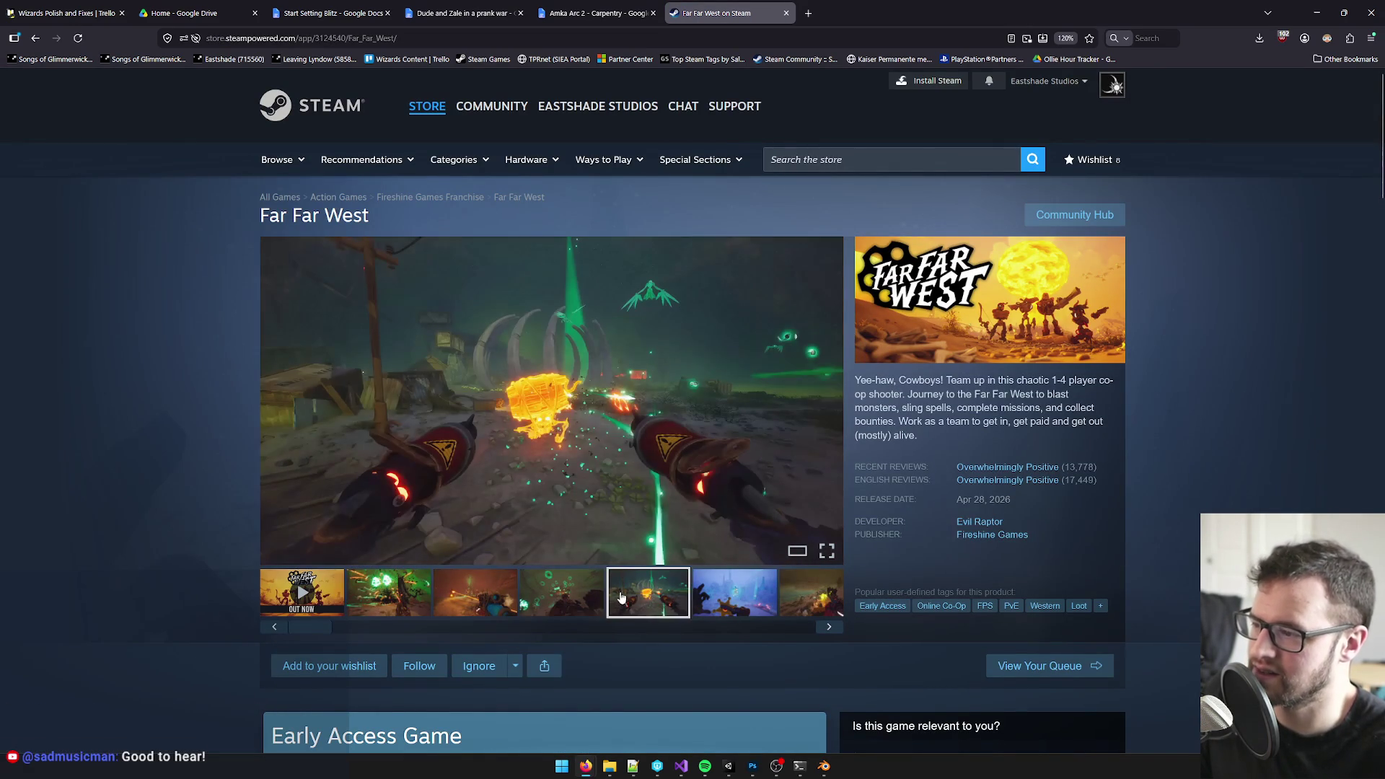
click(302, 592)
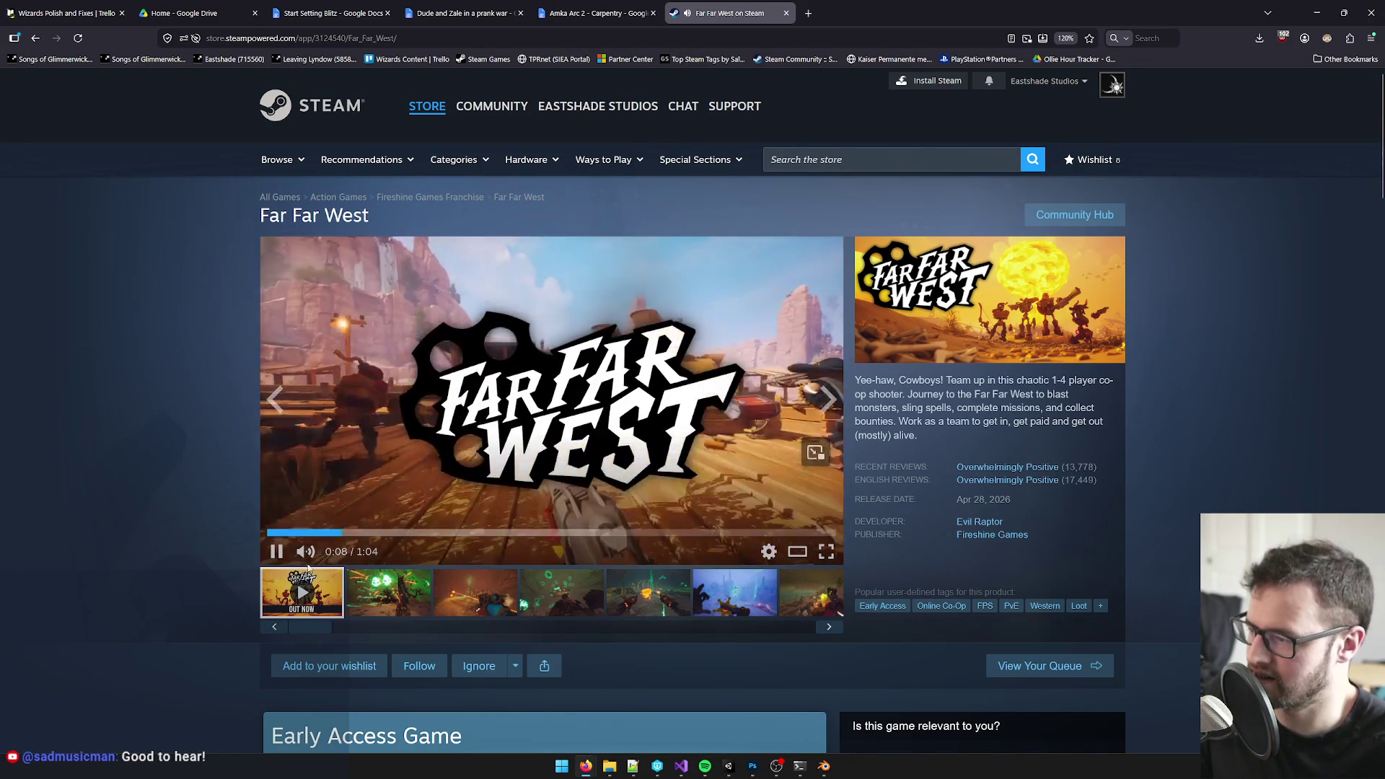
key(m)
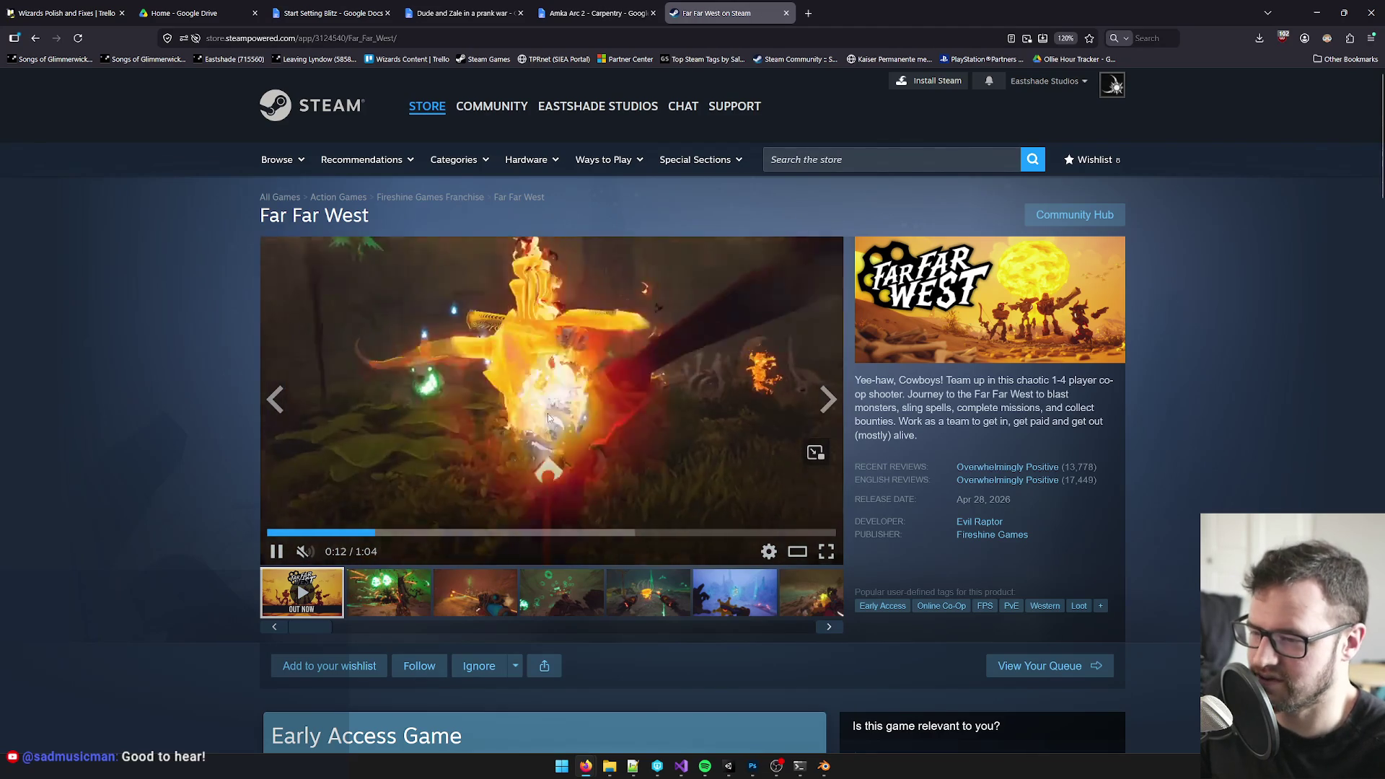
scroll(down, 3)
scroll(down, 3)
scroll(down, 3)
scroll(up, 3)
scroll(up, 3)
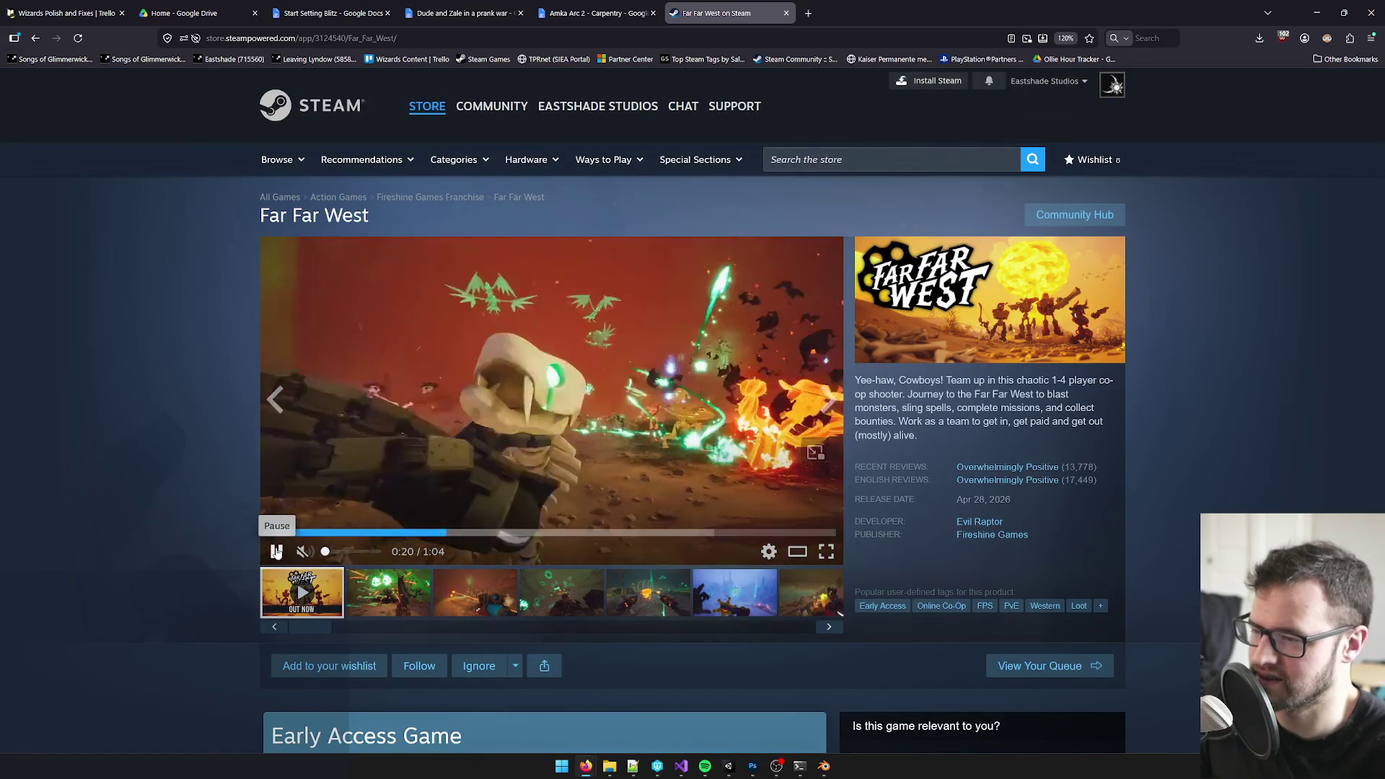
click(277, 551)
scroll(down, 3)
scroll(down, 3)
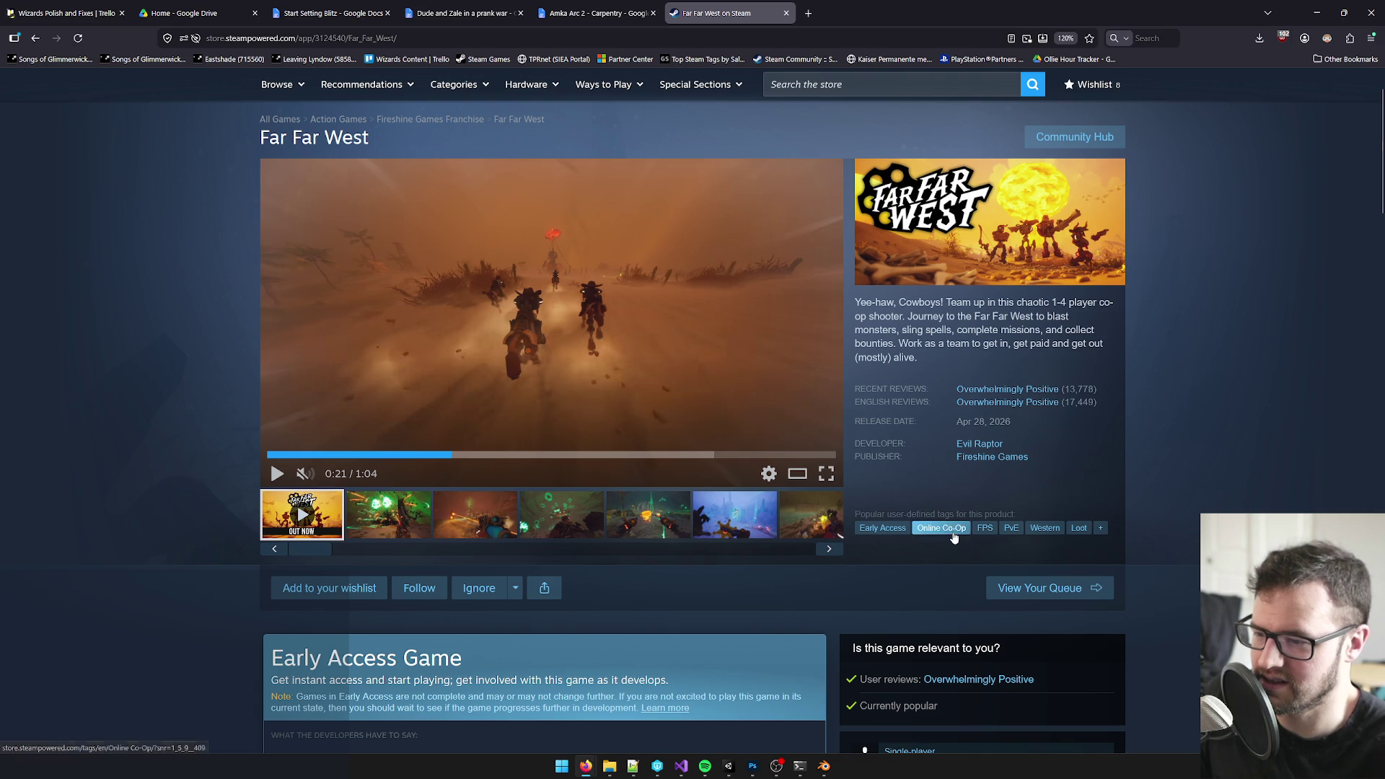
scroll(down, 3)
scroll(up, 3)
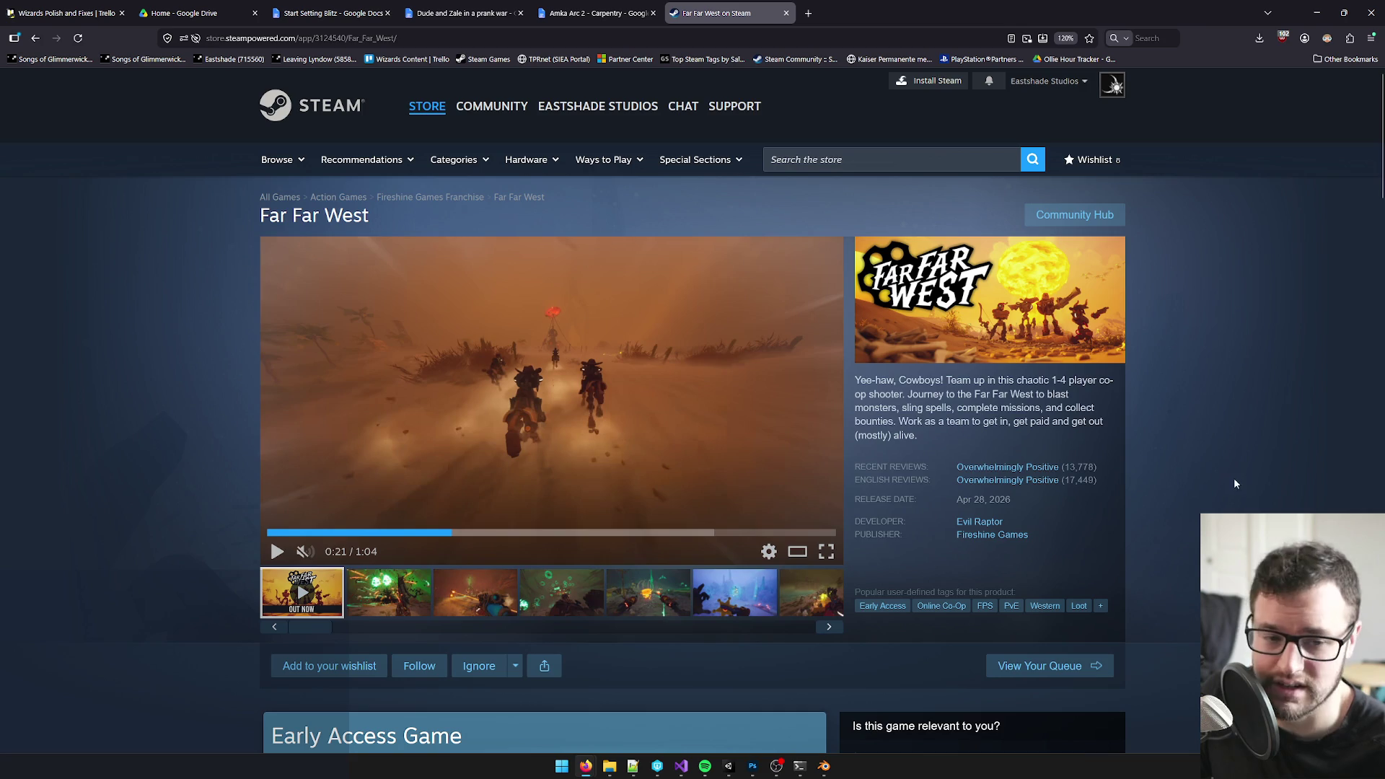
scroll(down, 3)
scroll(down, 3)
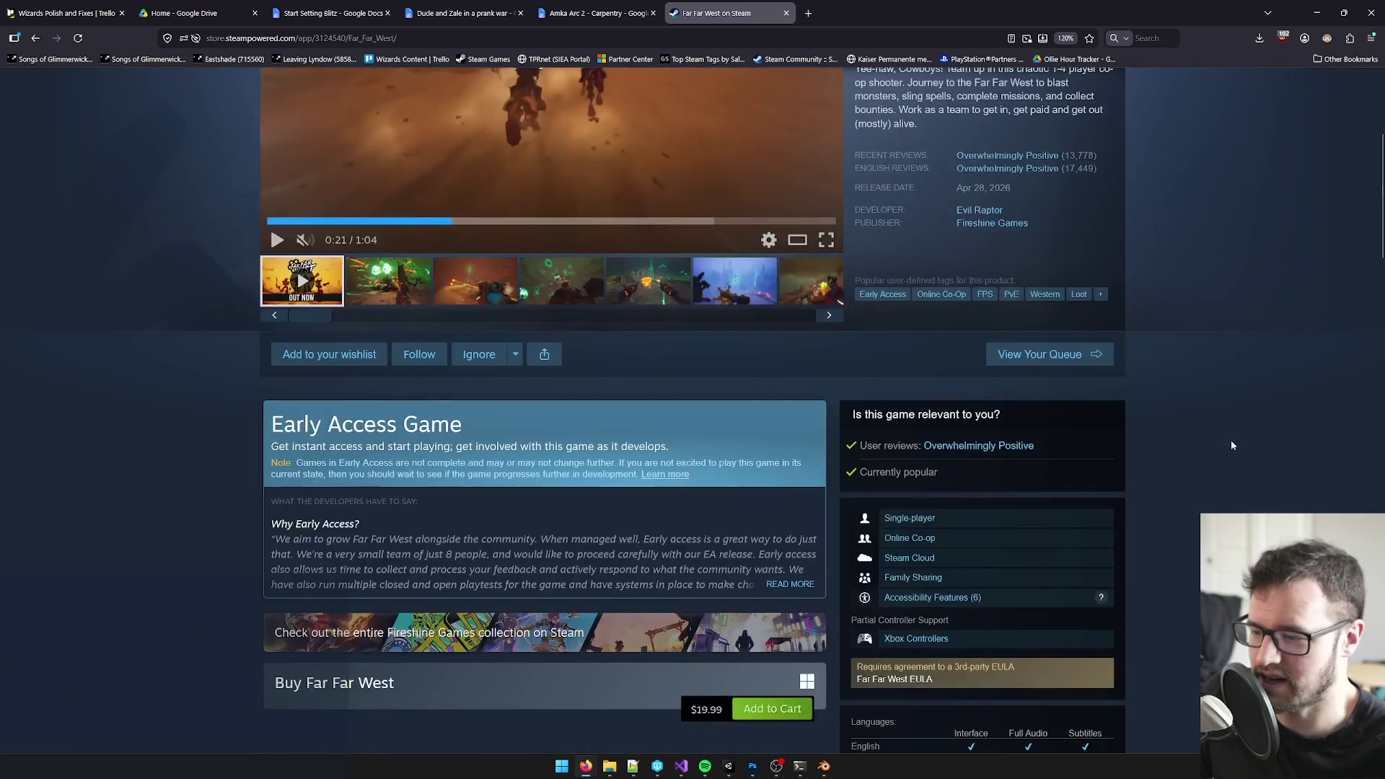
scroll(up, 3)
click(787, 13)
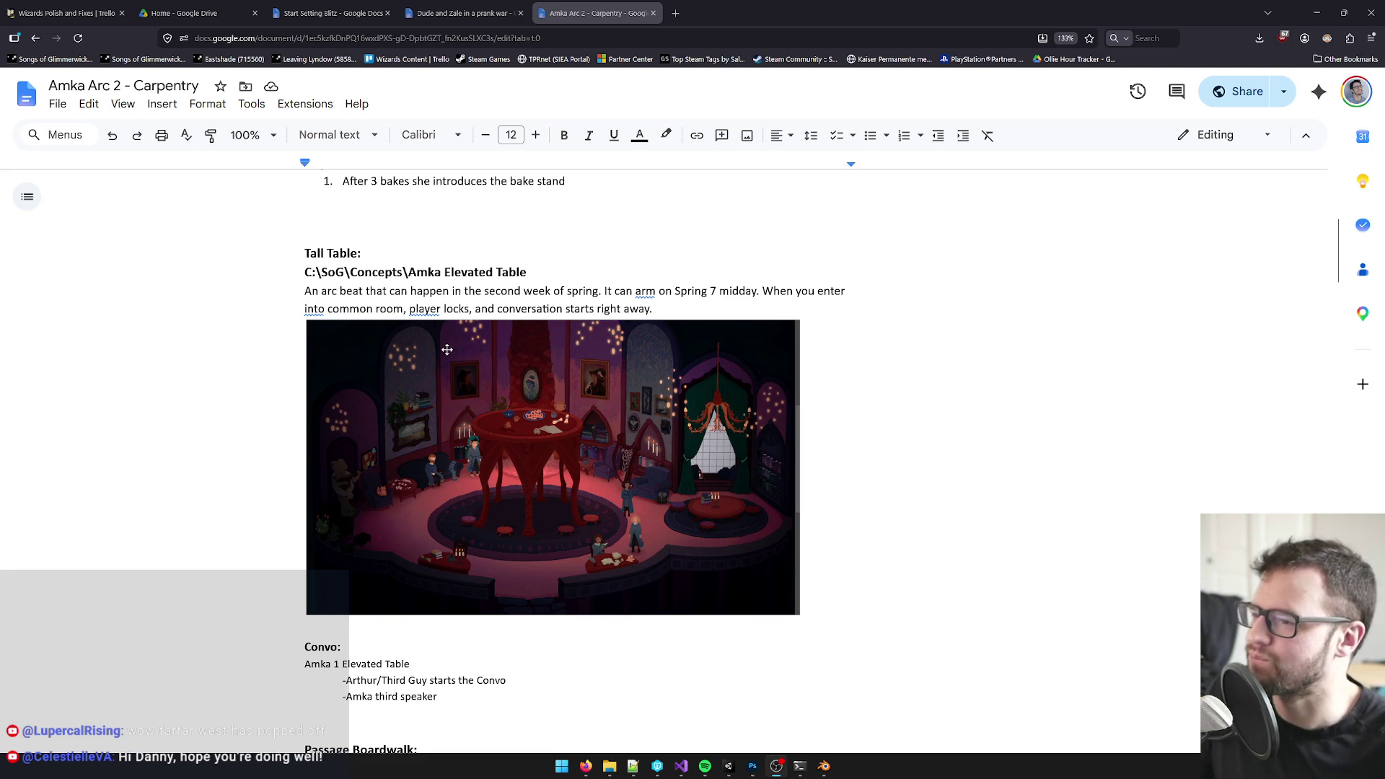
- In Photoshop, sample the table's dark red with the brush and trial-paint the centre leg, then undo it
key(alt+Tab)
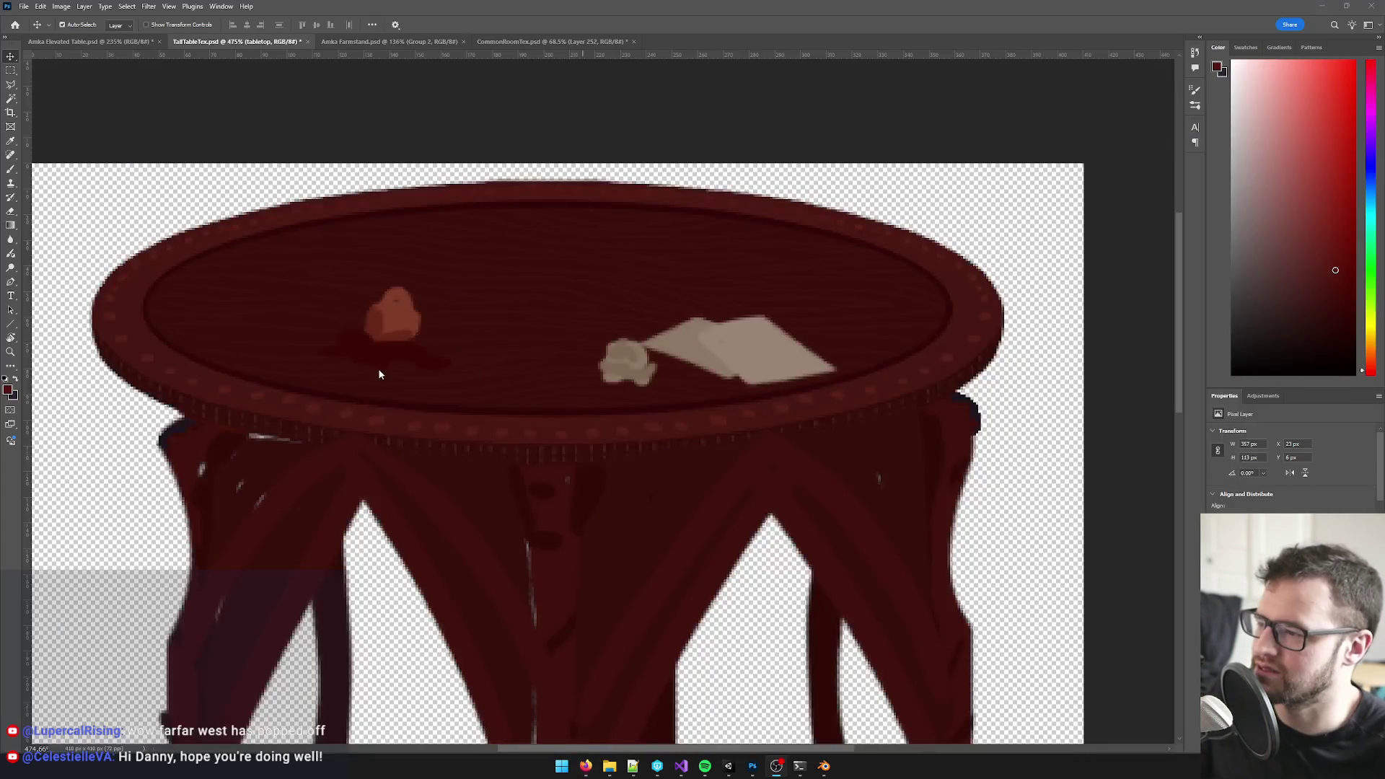
scroll(down, 3)
click(558, 423)
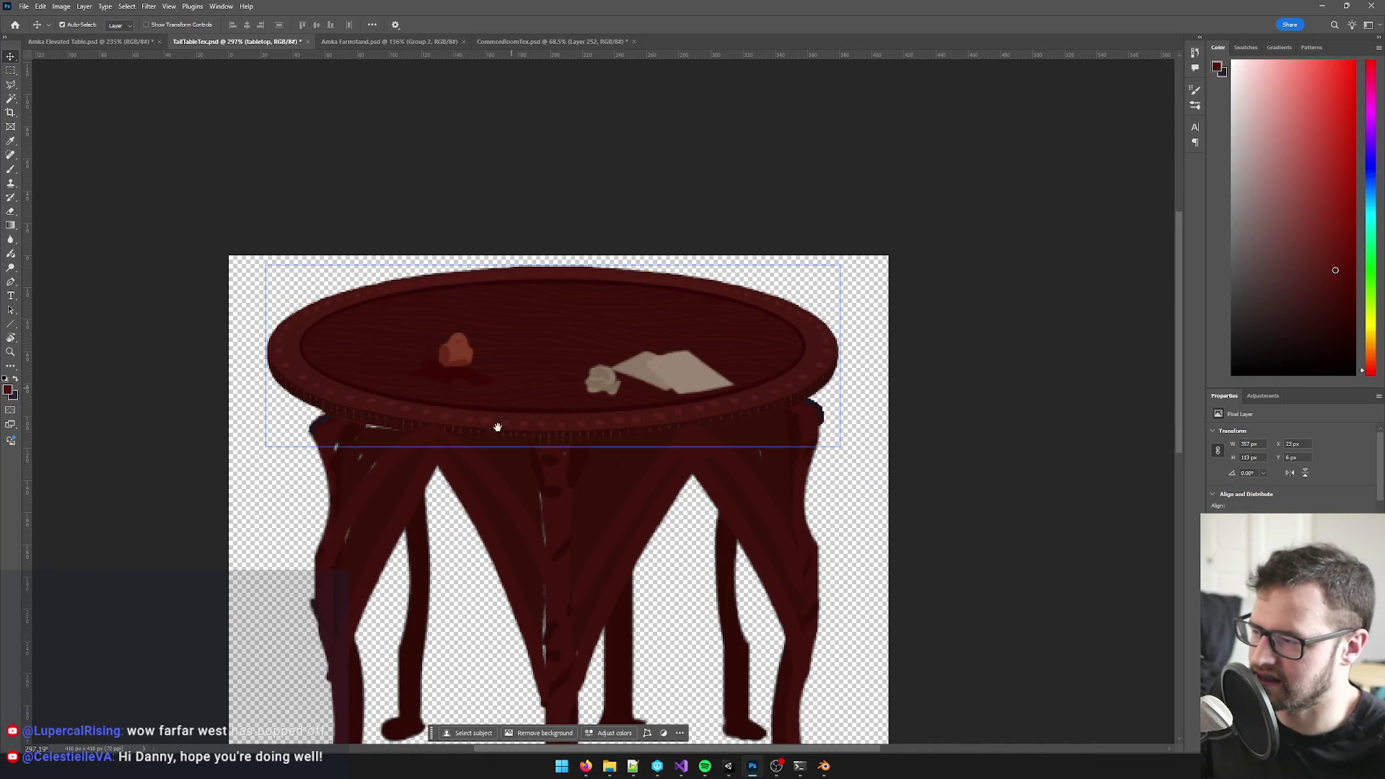
scroll(up, 3)
drag(575, 501, 575, 325)
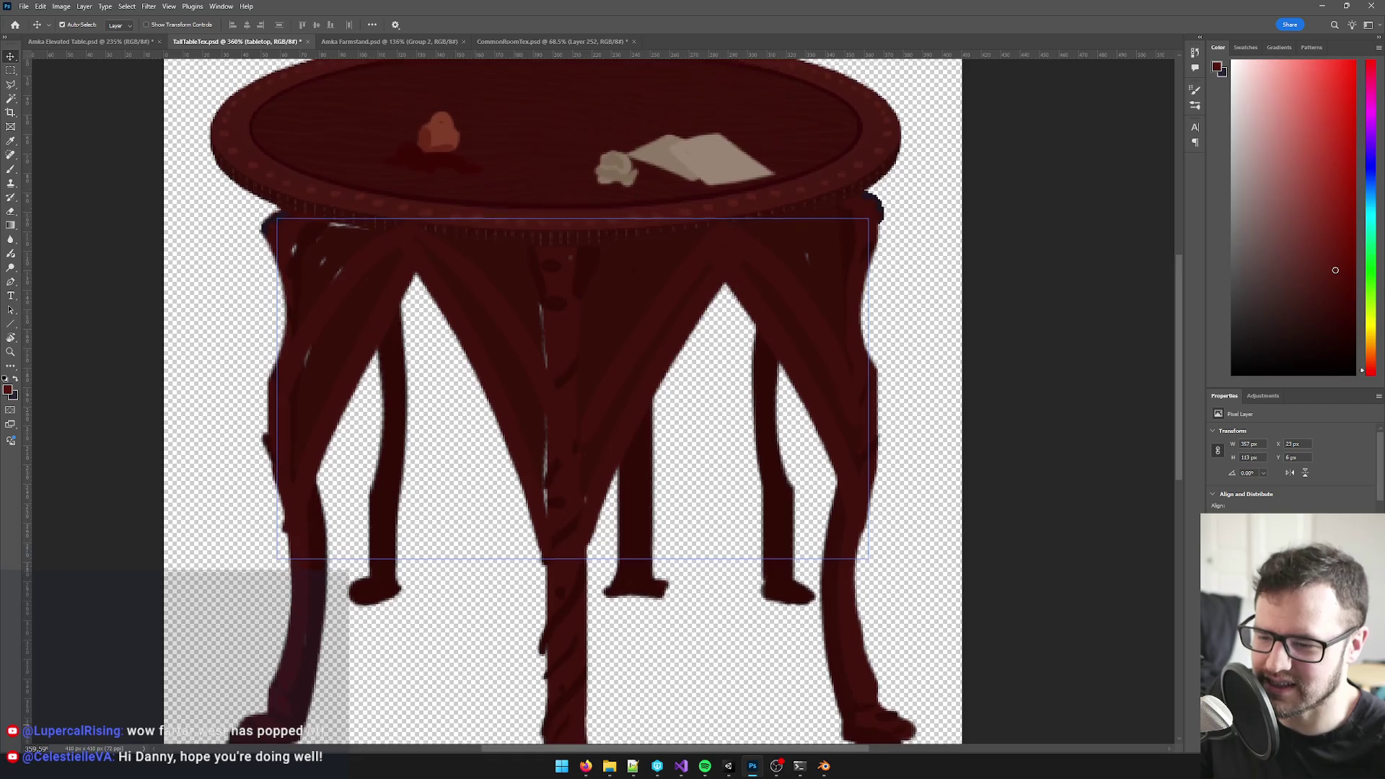
key(Escape)
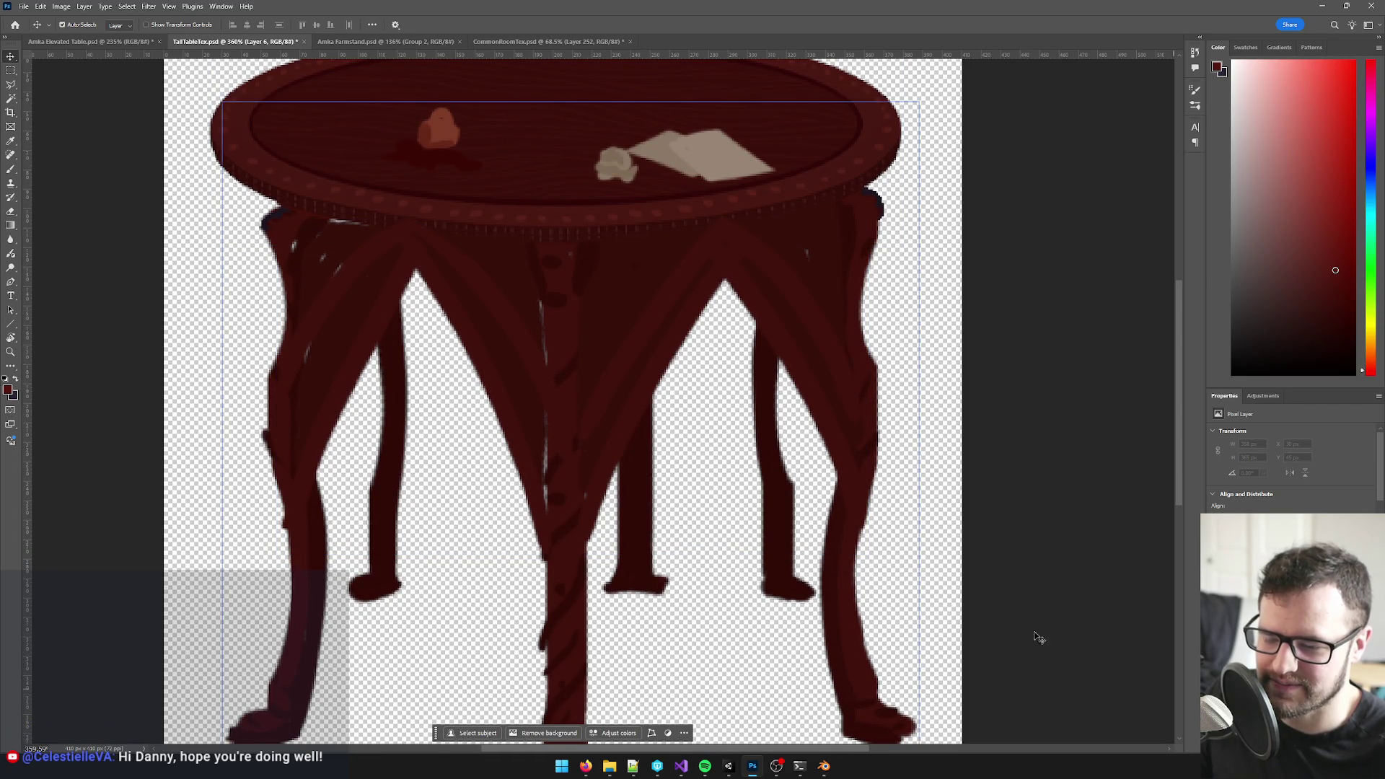
key(b)
click(534, 309)
drag(533, 342, 542, 282)
key(ctrl+z)
- With a smaller brush, paint over the light scratches by the top-left leg and the dark blue mark on the right leg
click(79, 24)
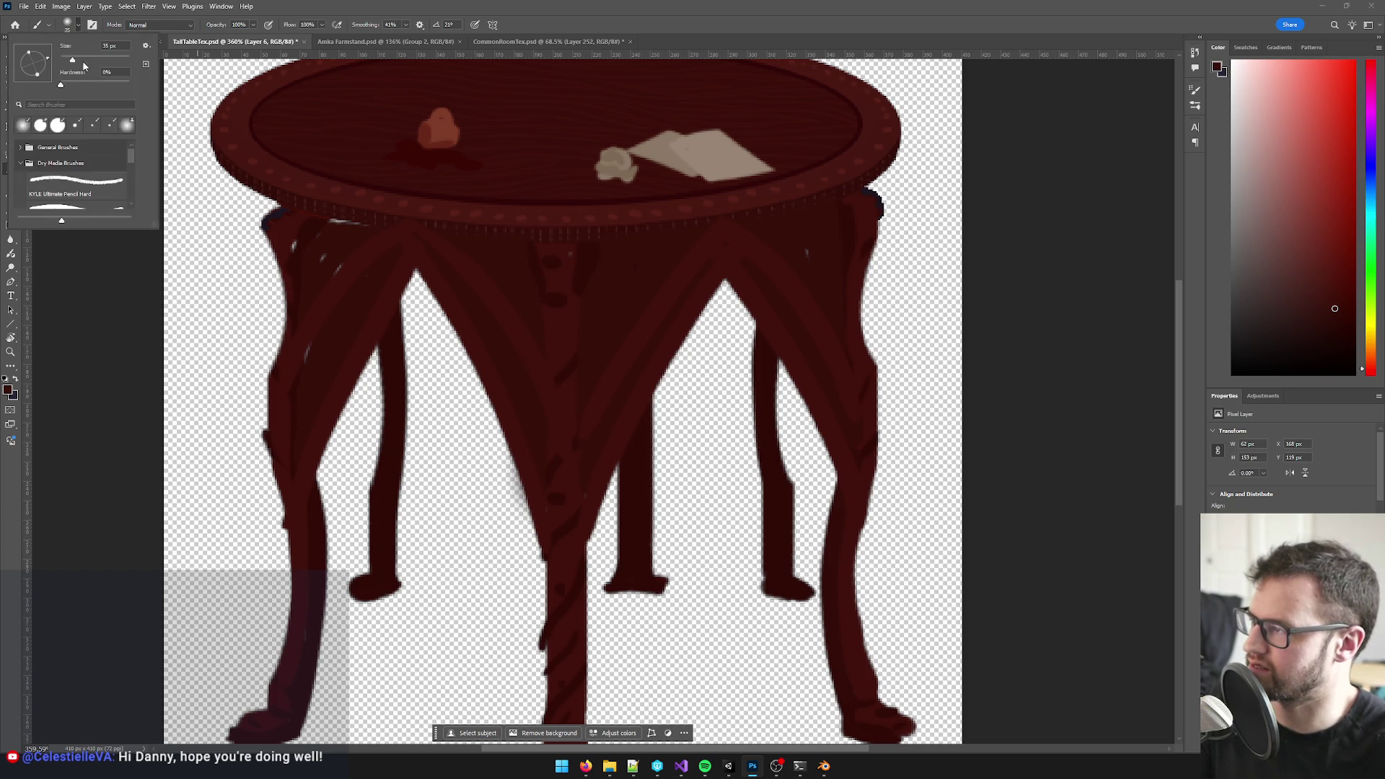
key(Return)
key(bracketleft)
key(bracketleft)
key(bracketleft)
drag(301, 236, 254, 152)
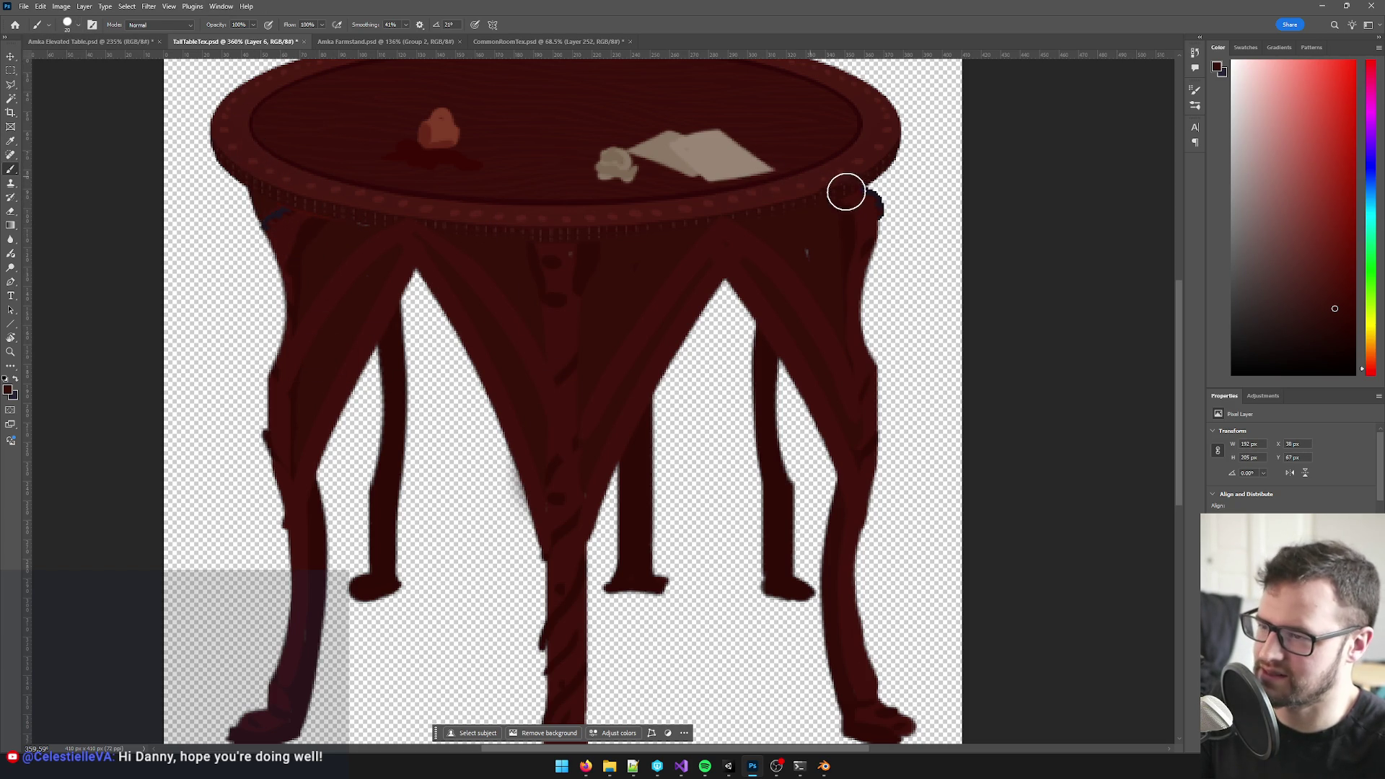
drag(861, 216, 871, 152)
scroll(down, 3)
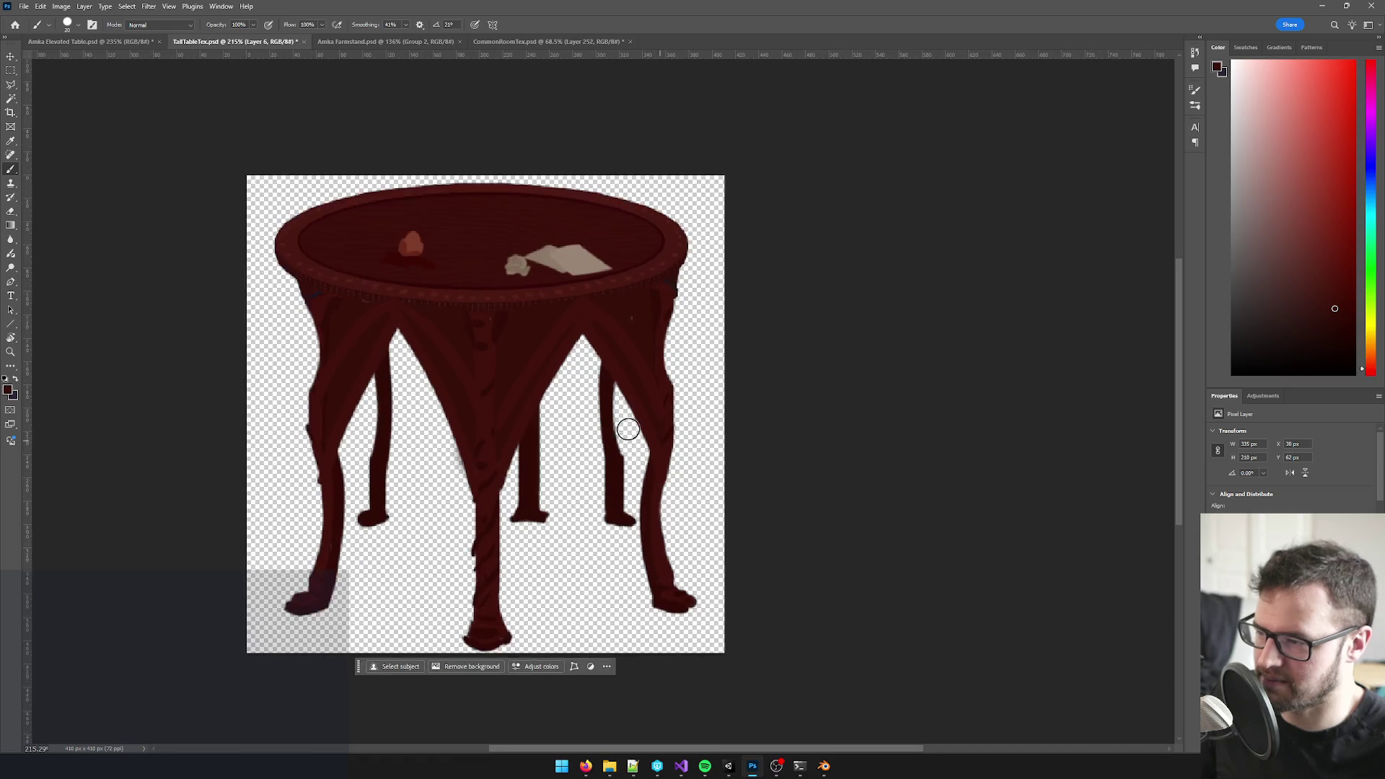
scroll(down, 3)
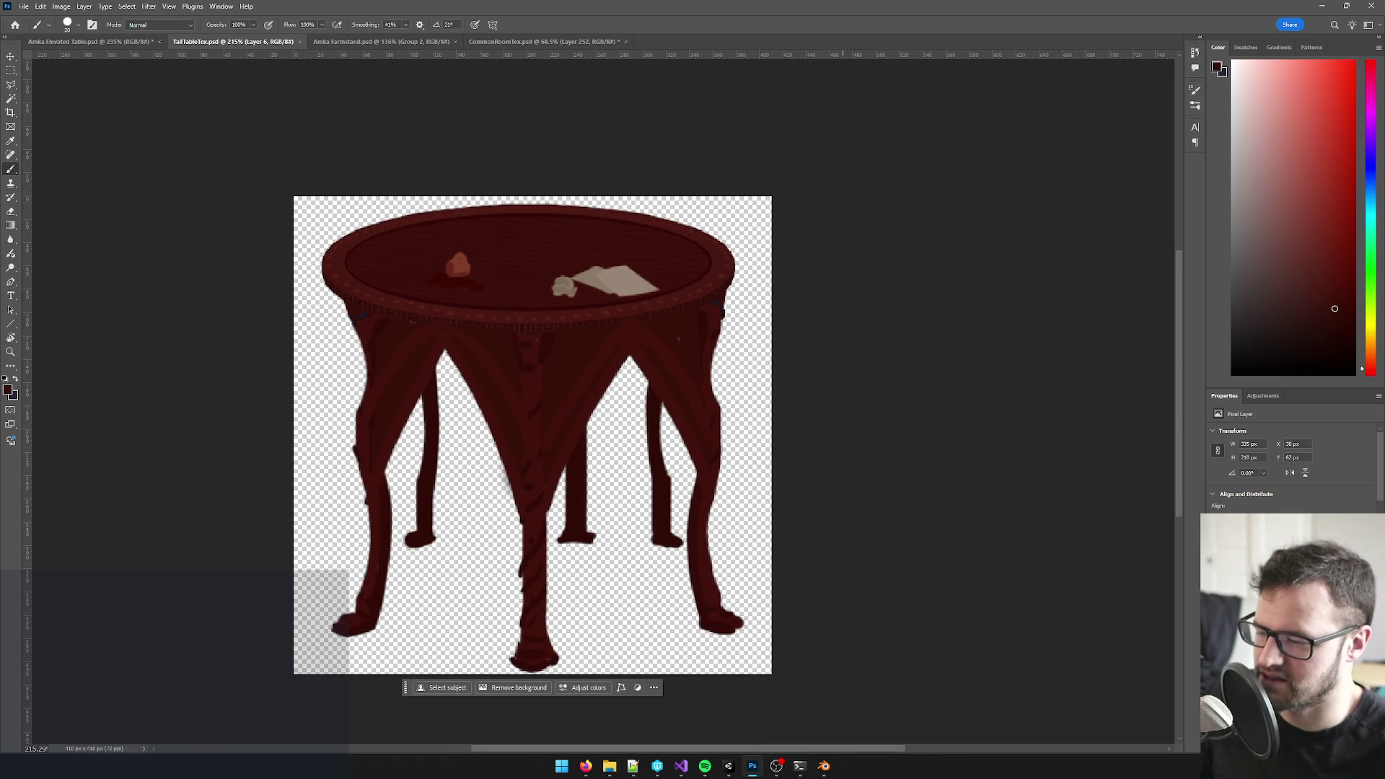
- Return to Blender's common-room scene and select the round table
click(824, 766)
drag(538, 432, 577, 420)
click(425, 432)
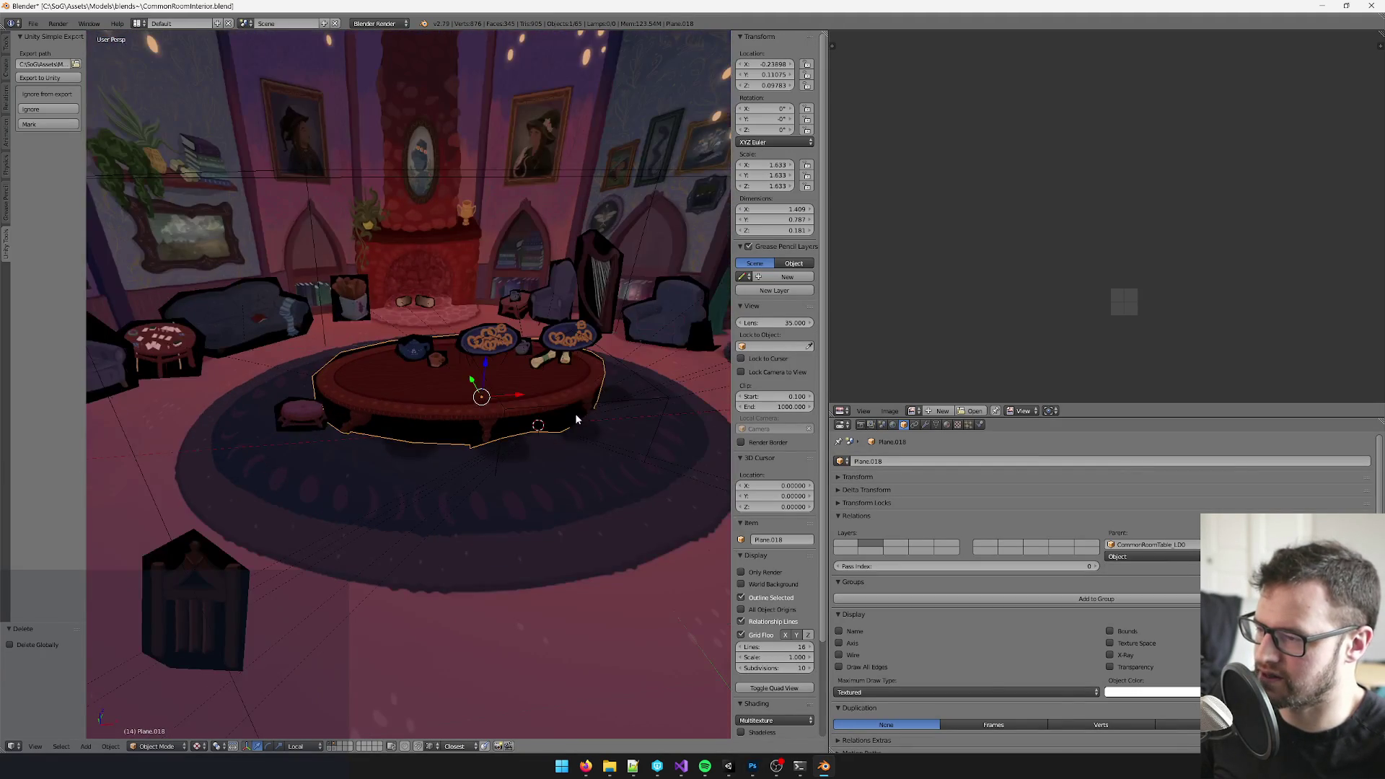
- Duplicate the CommonRoomTable_LOD empty in place, set its size to 0.20 and rename it AmkaTallTable_LOD
right_click(538, 424)
drag(446, 443, 455, 443)
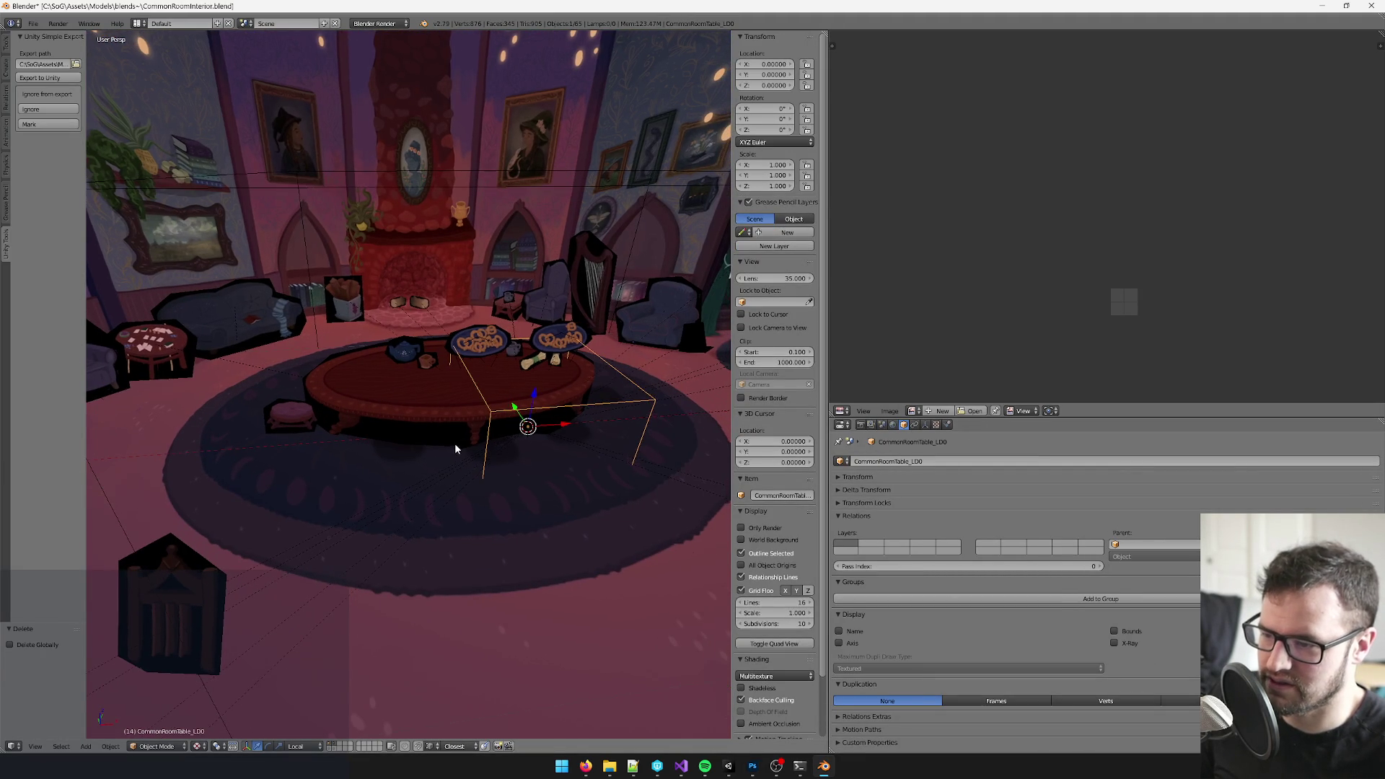
drag(531, 380, 547, 353)
key(shift+d)
key(Return)
click(927, 424)
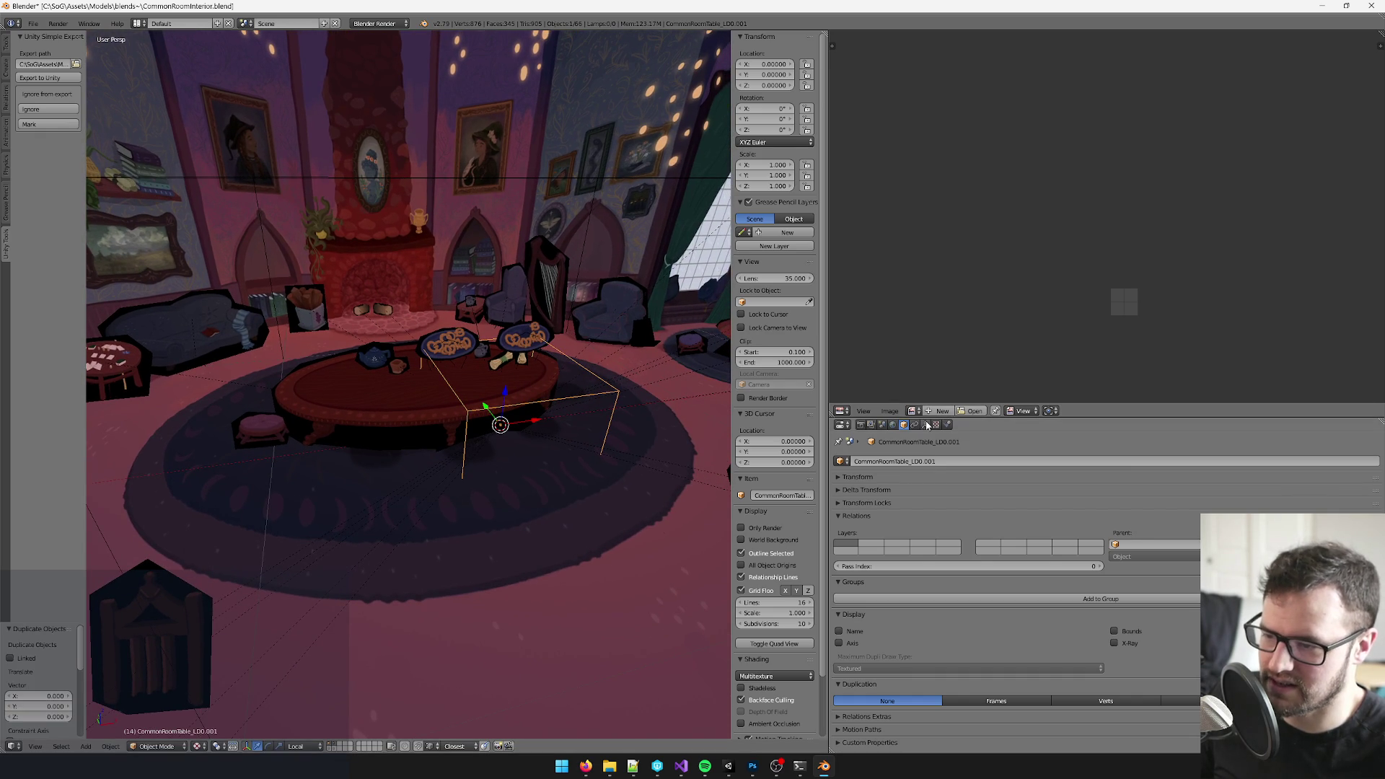
drag(1071, 487, 1038, 486)
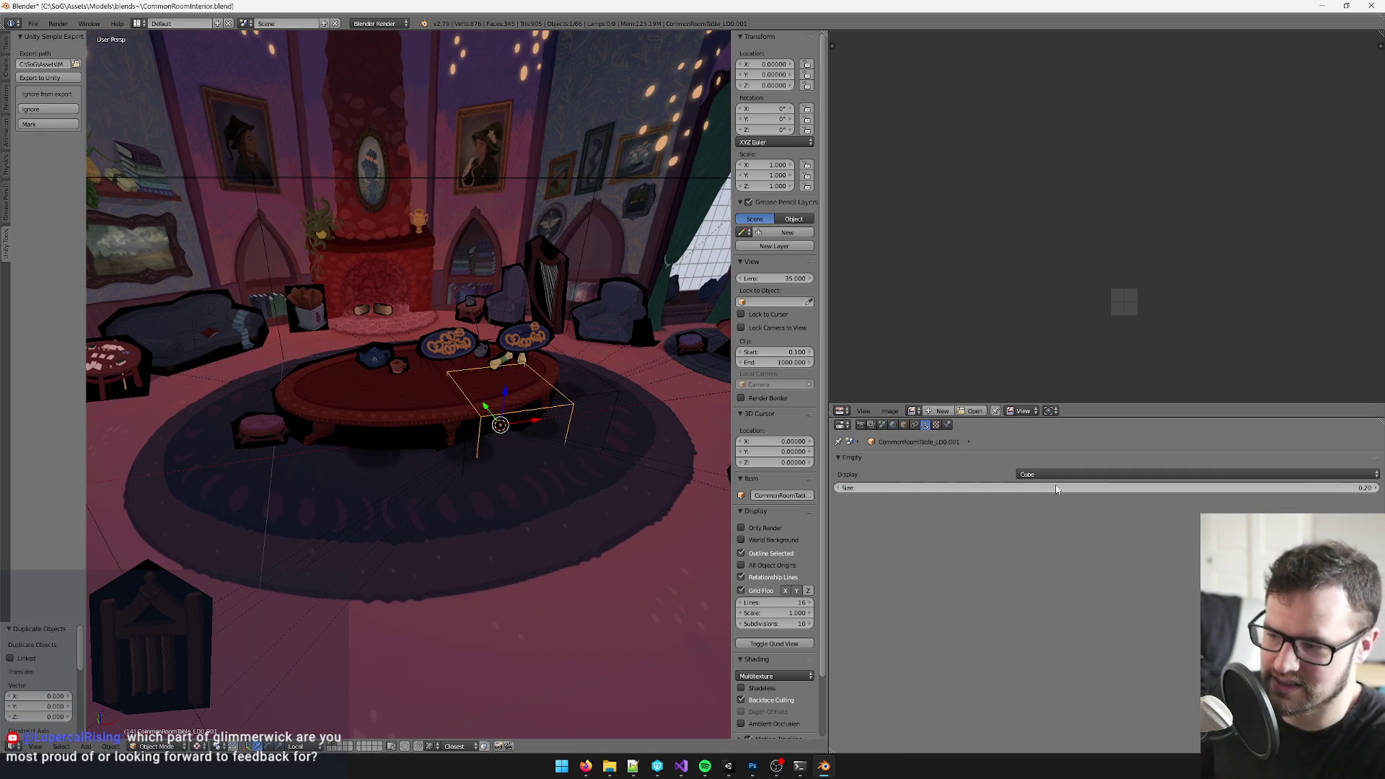
click(903, 425)
double_click(898, 461)
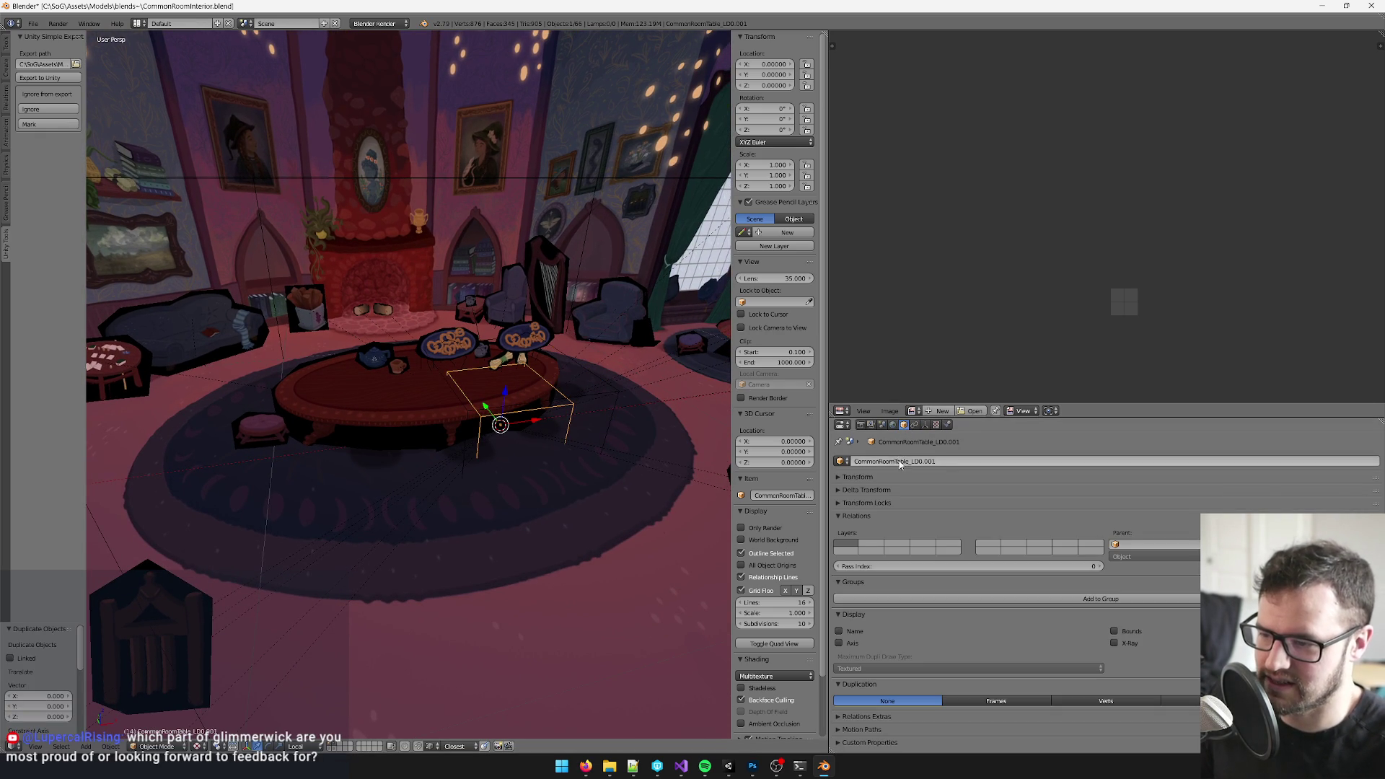
click(890, 461)
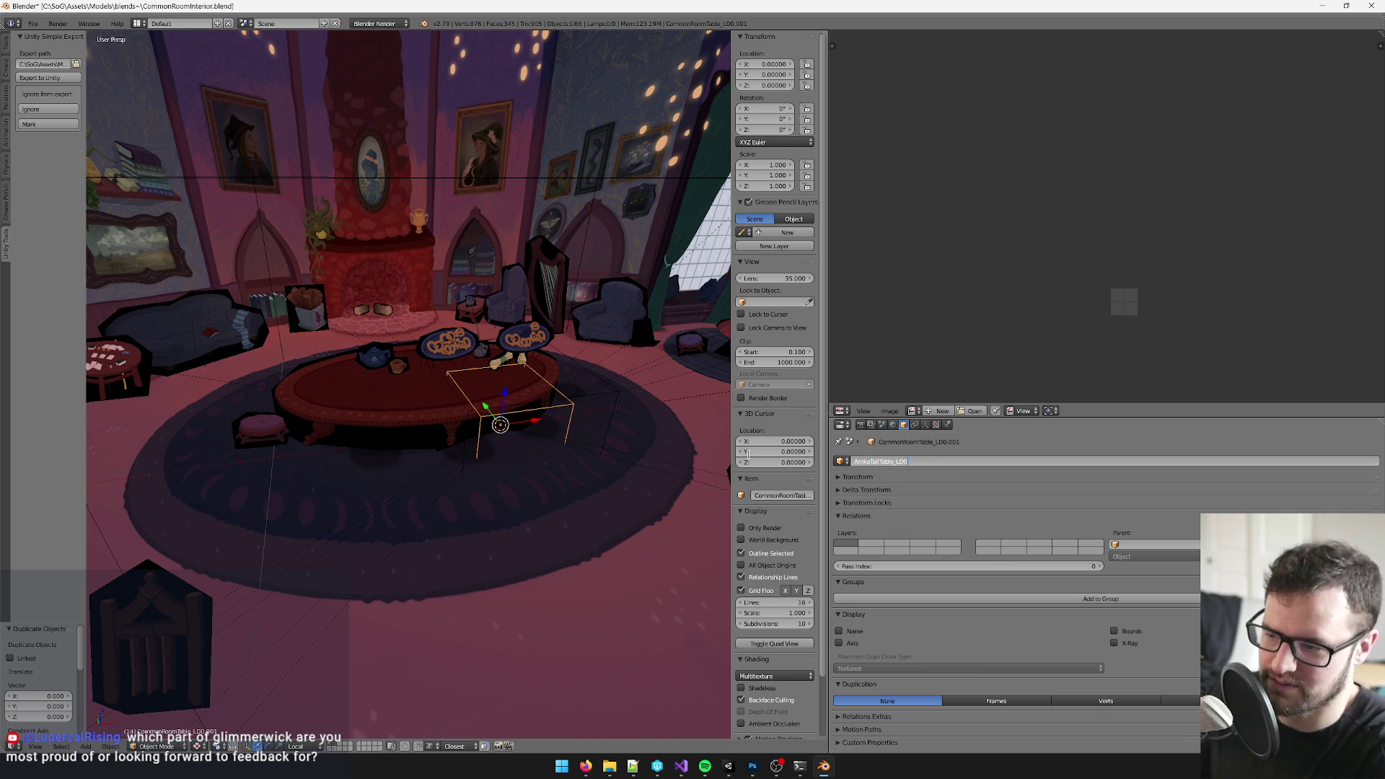
- Parent the round table mesh to AmkaTallTable_LOD and move both to layer 2, showing only that layer
right_click(391, 396)
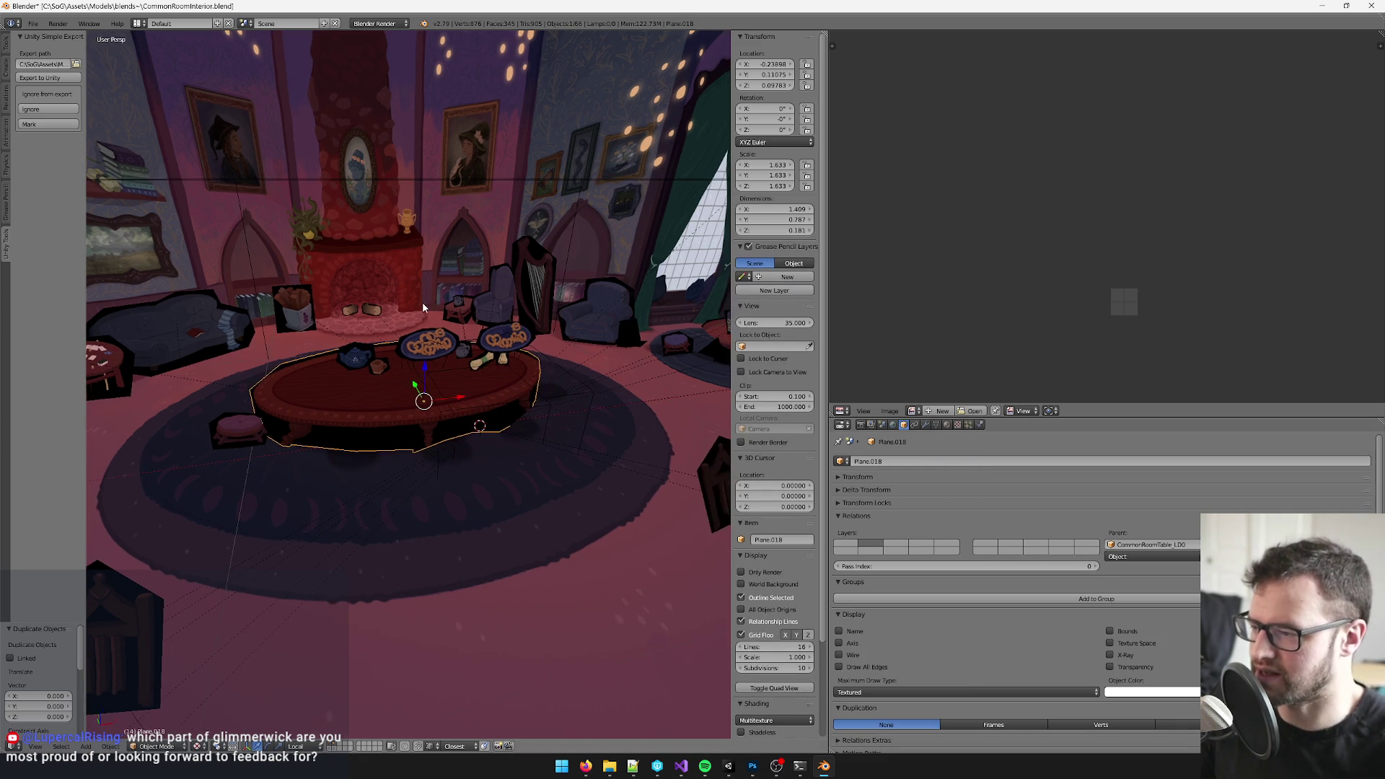
right_click(539, 401)
key(ctrl+p)
click(519, 398)
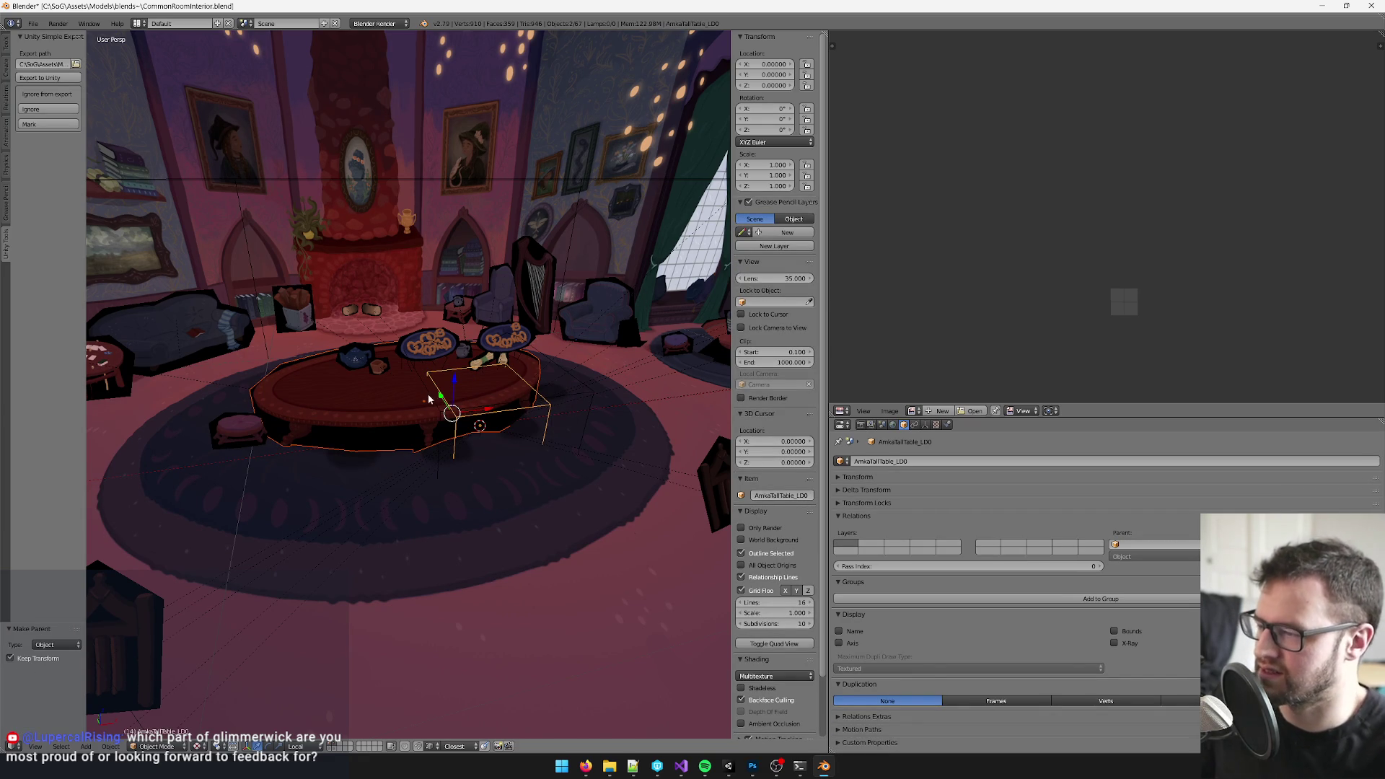
key(ctrl+p)
key(m)
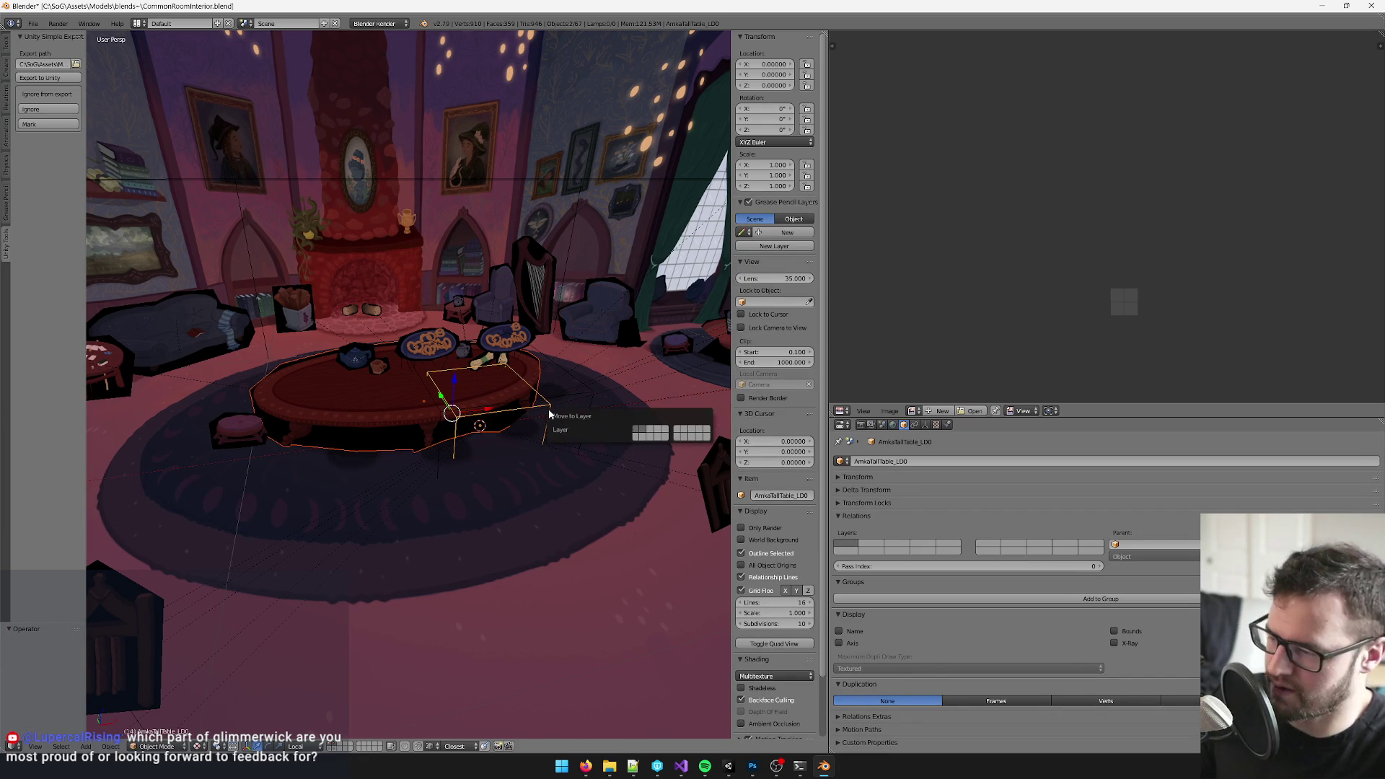
click(642, 432)
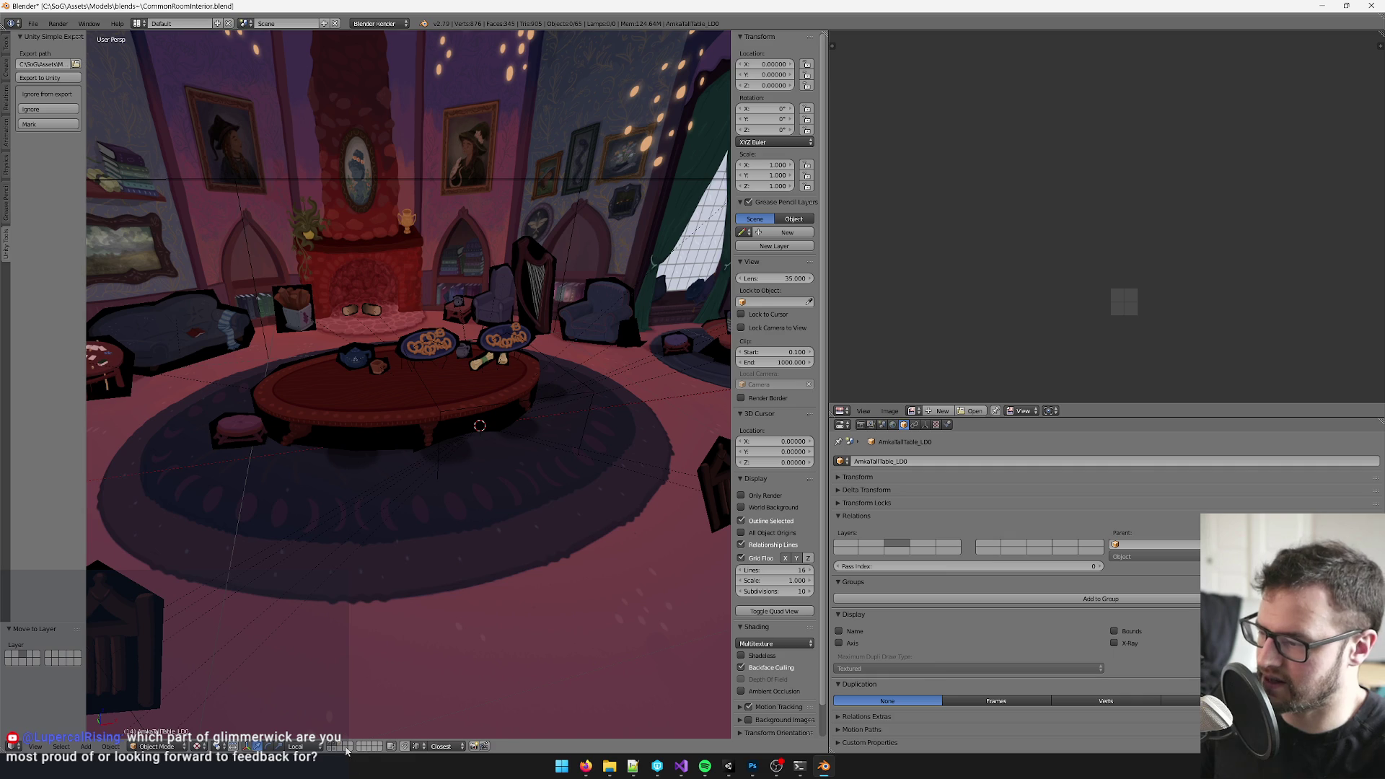
key(2)
scroll(down, 3)
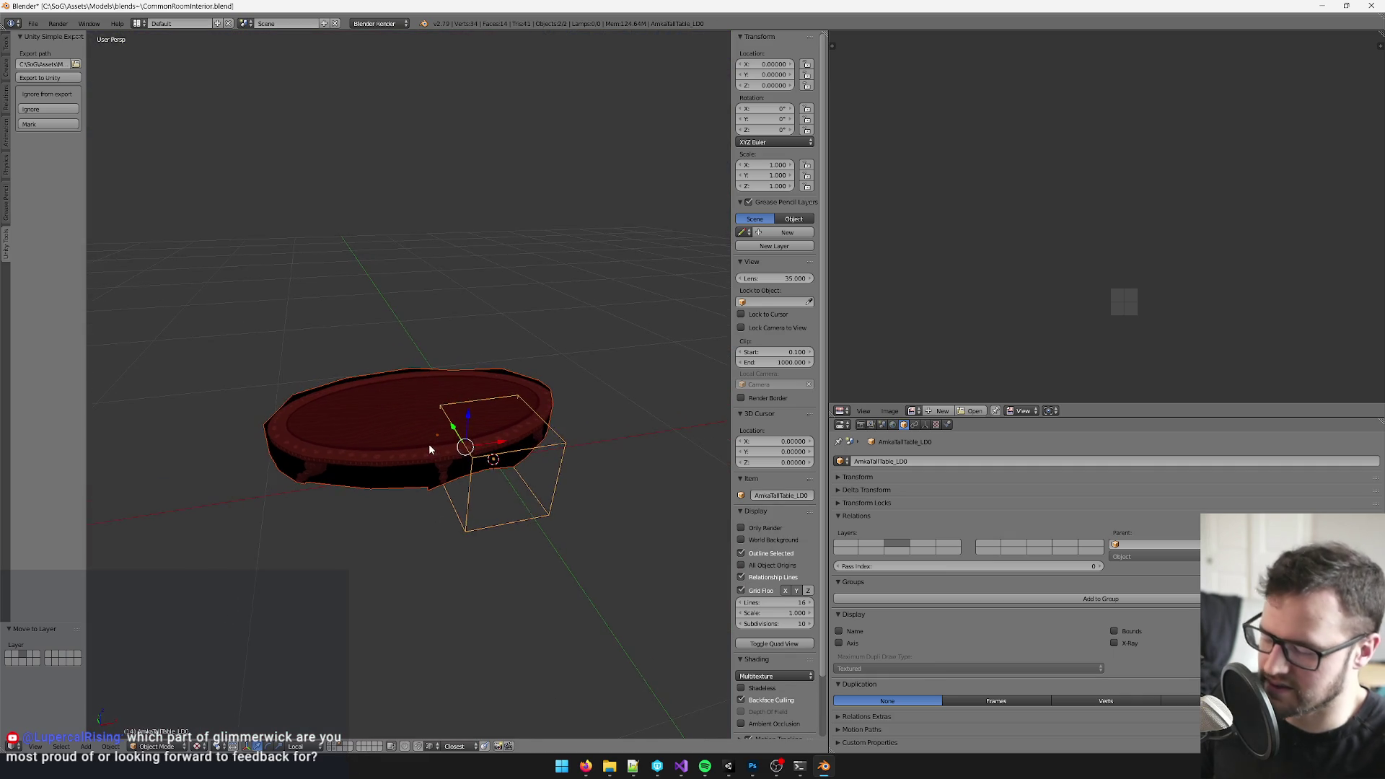
scroll(down, 3)
- In Edit Mode, select the leftover faces near the table legs and delete them as faces
key(KP_5)
key(KP_1)
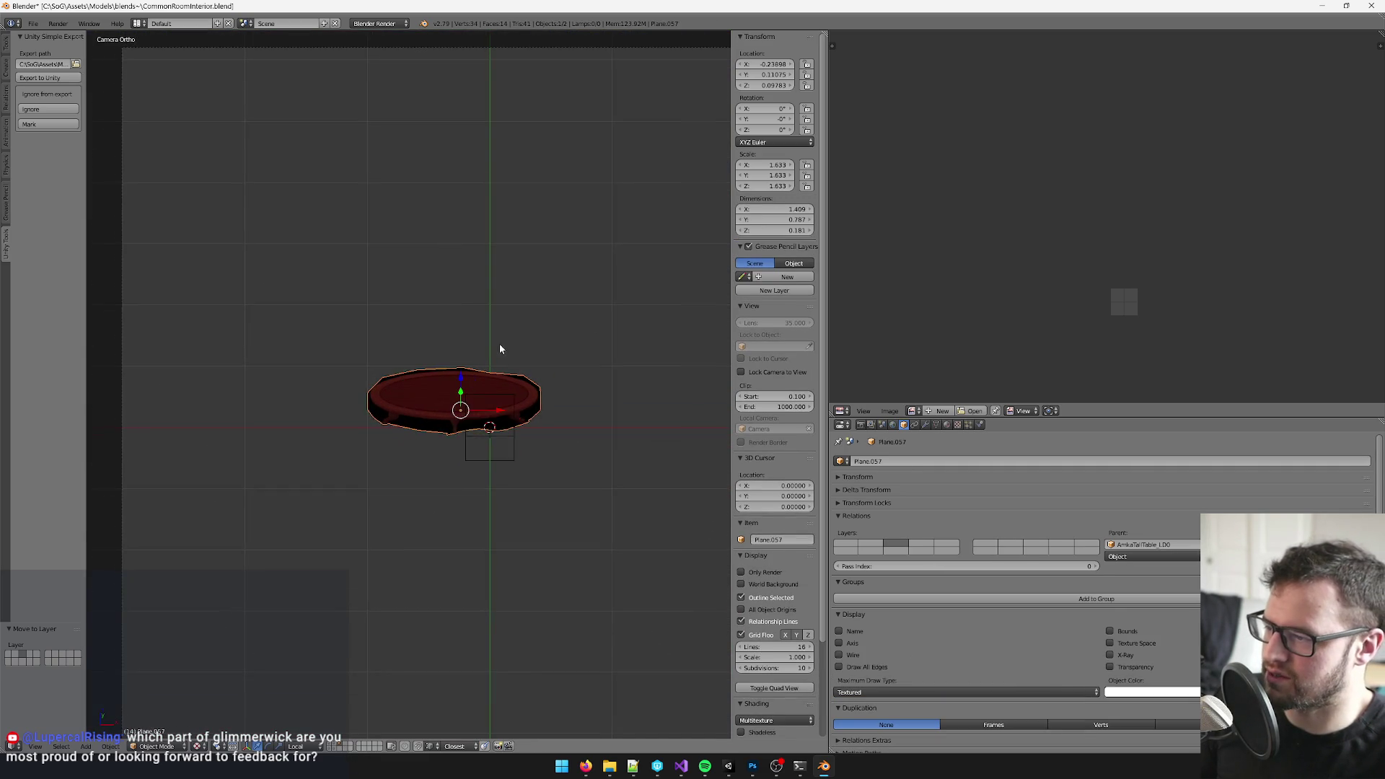
key(KP_0)
click(463, 438)
drag(463, 438, 454, 366)
key(Tab)
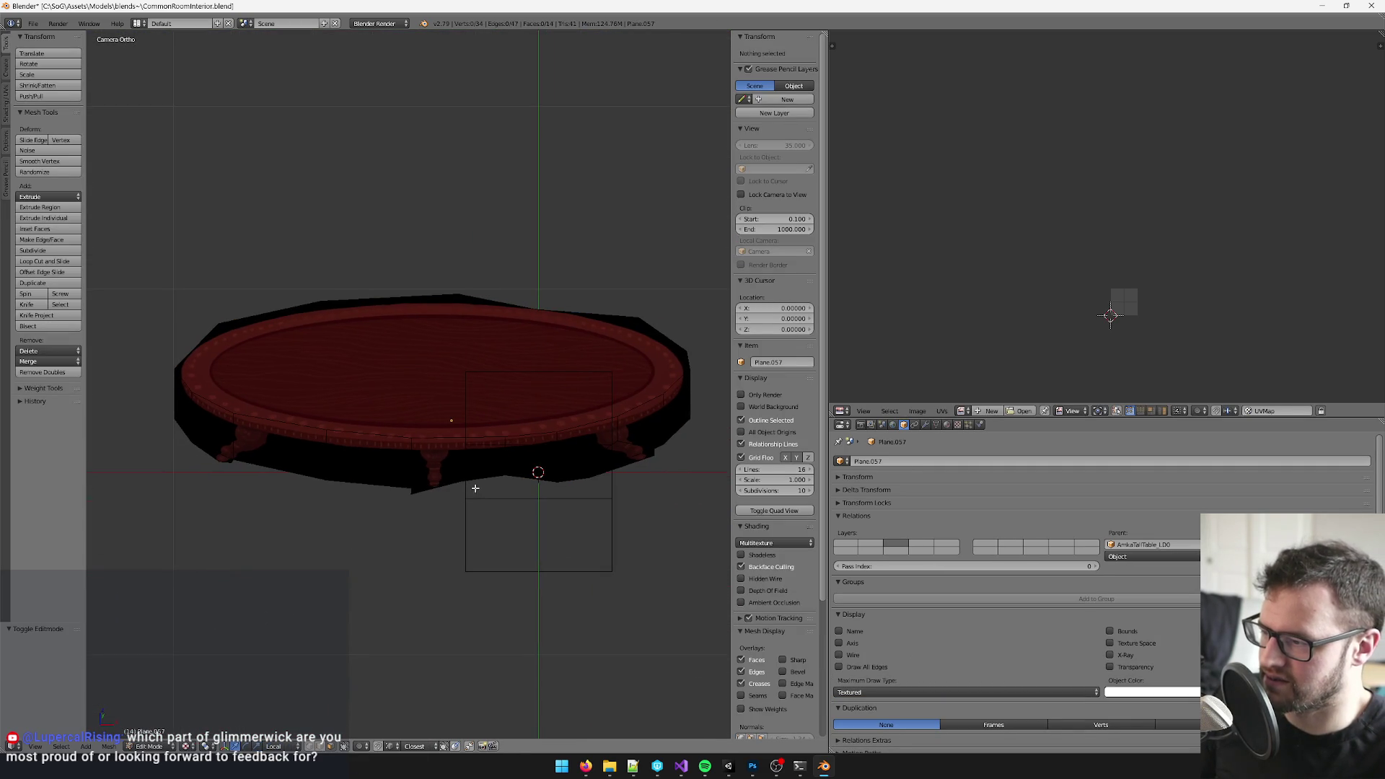
key(a)
key(a)
drag(465, 465, 489, 469)
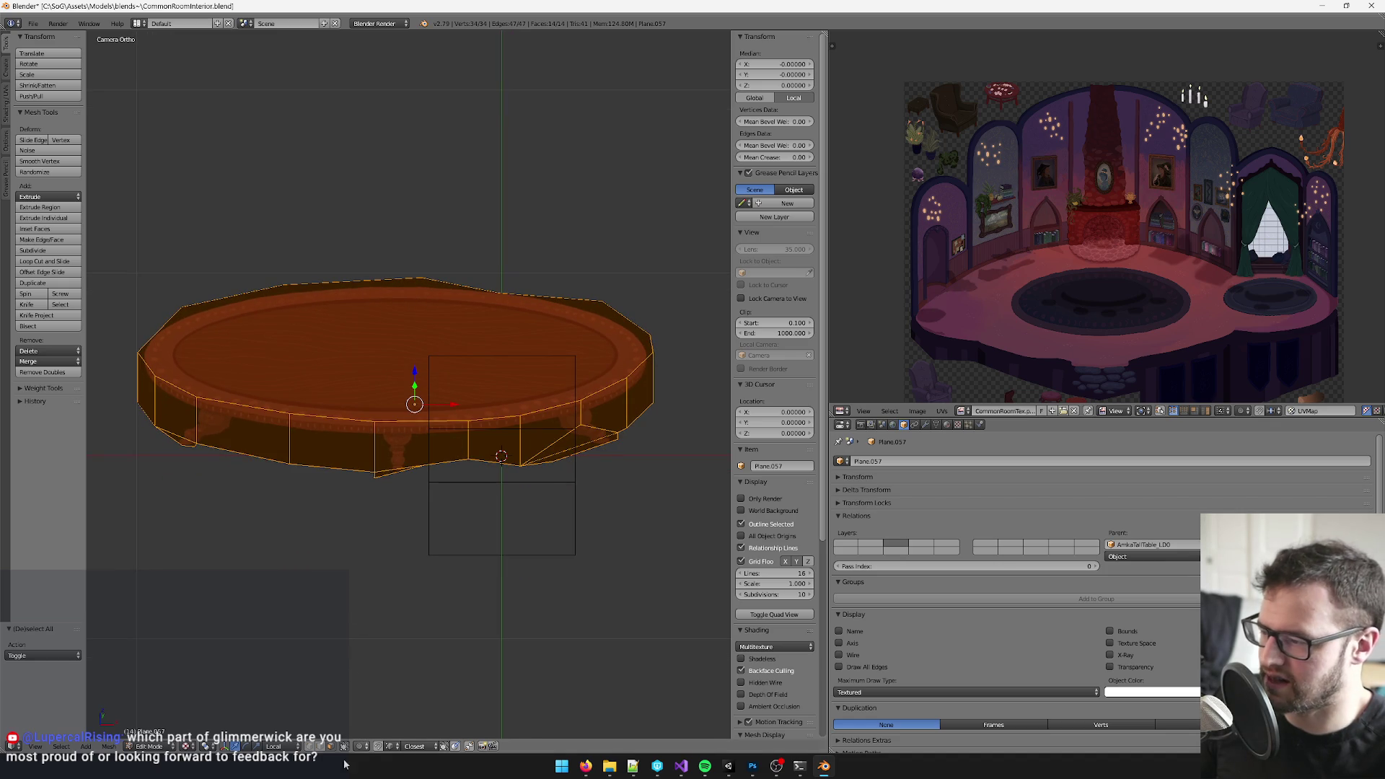
scroll(up, 3)
right_click(378, 512)
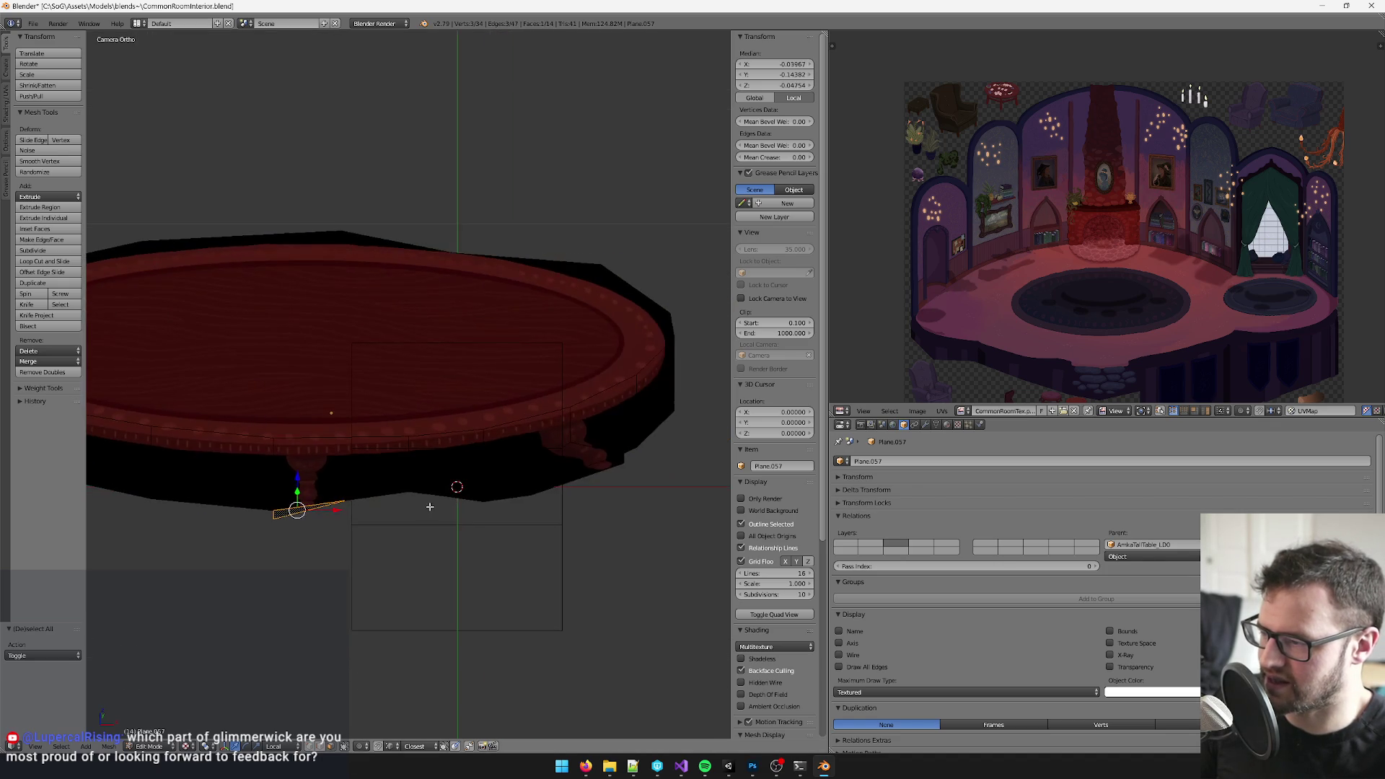
right_click(606, 465)
key(x)
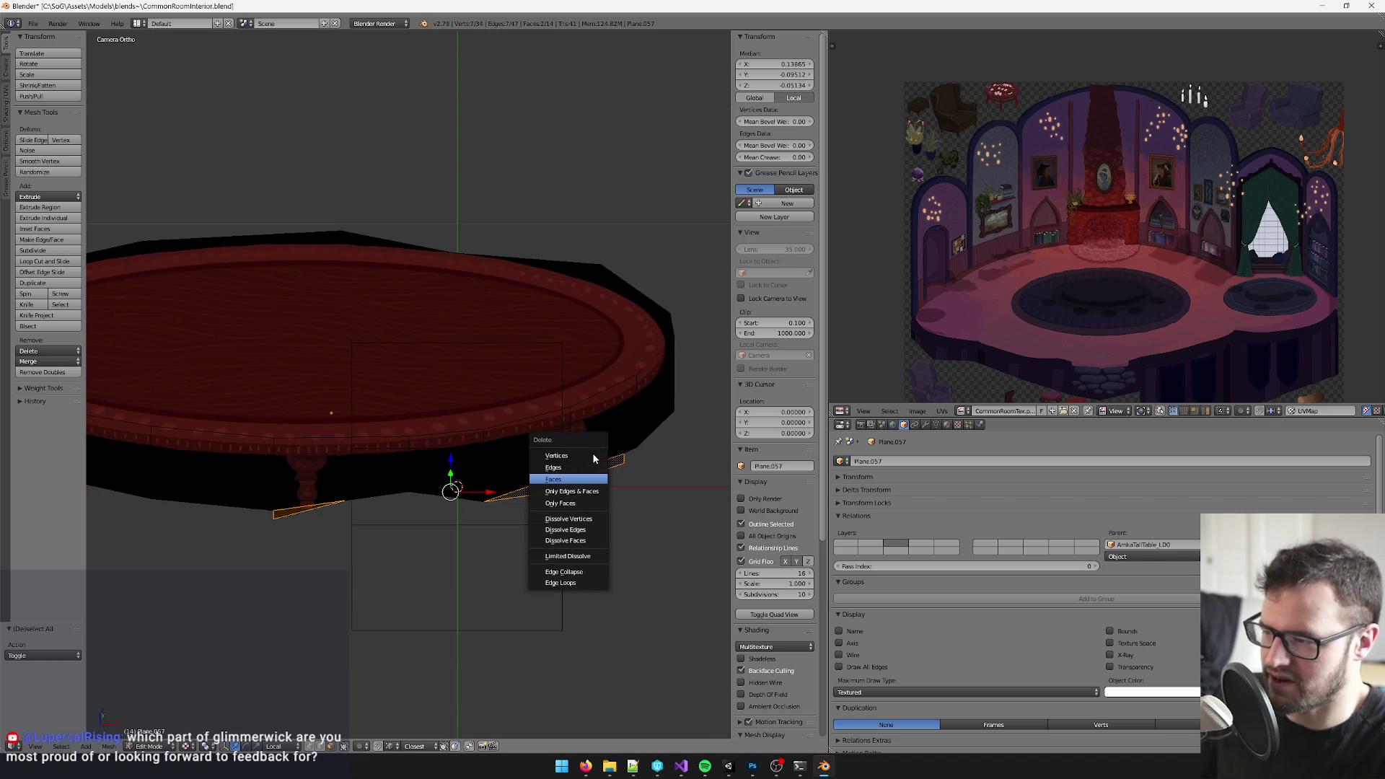
key(f)
- Switch the viewport to solid shading and select the triangular face region of the mesh
drag(353, 433, 434, 442)
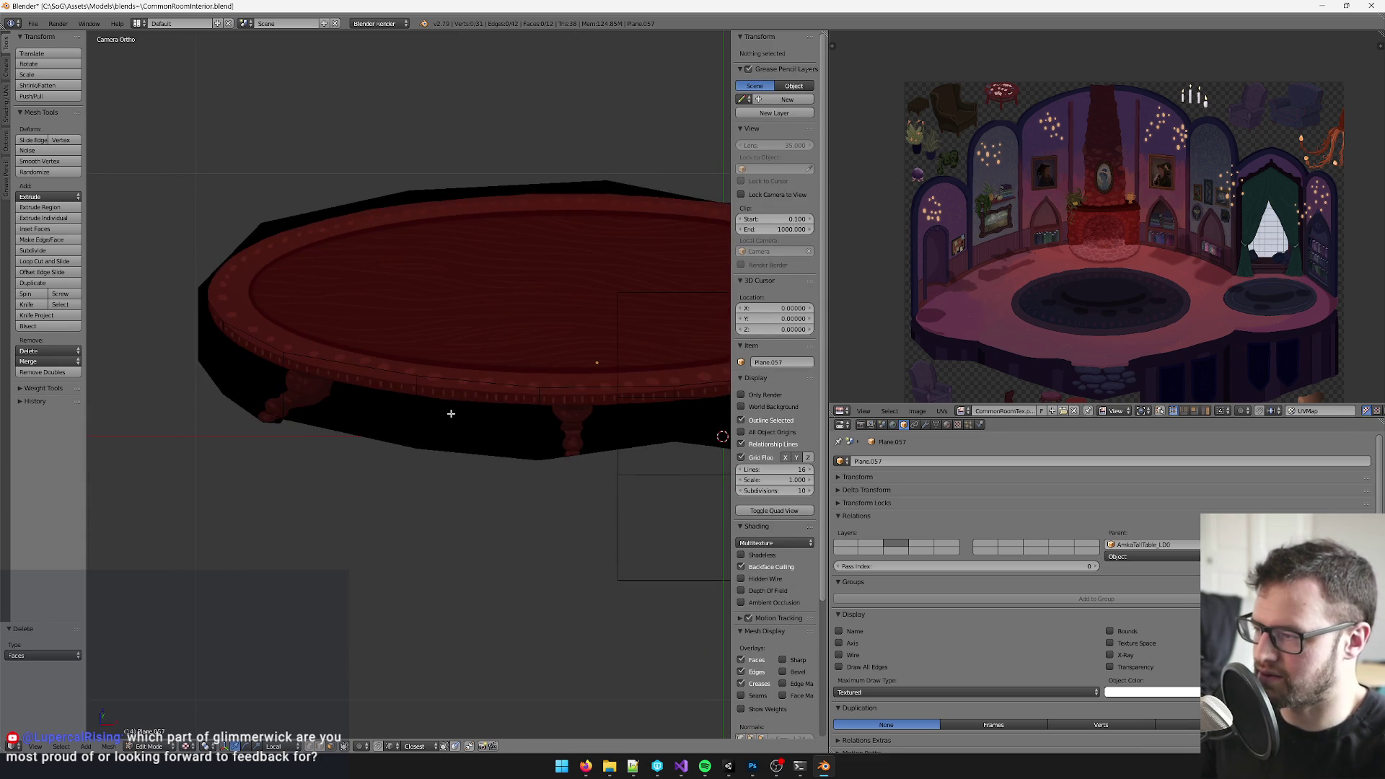
key(KP_5)
scroll(up, 3)
scroll(up, 3)
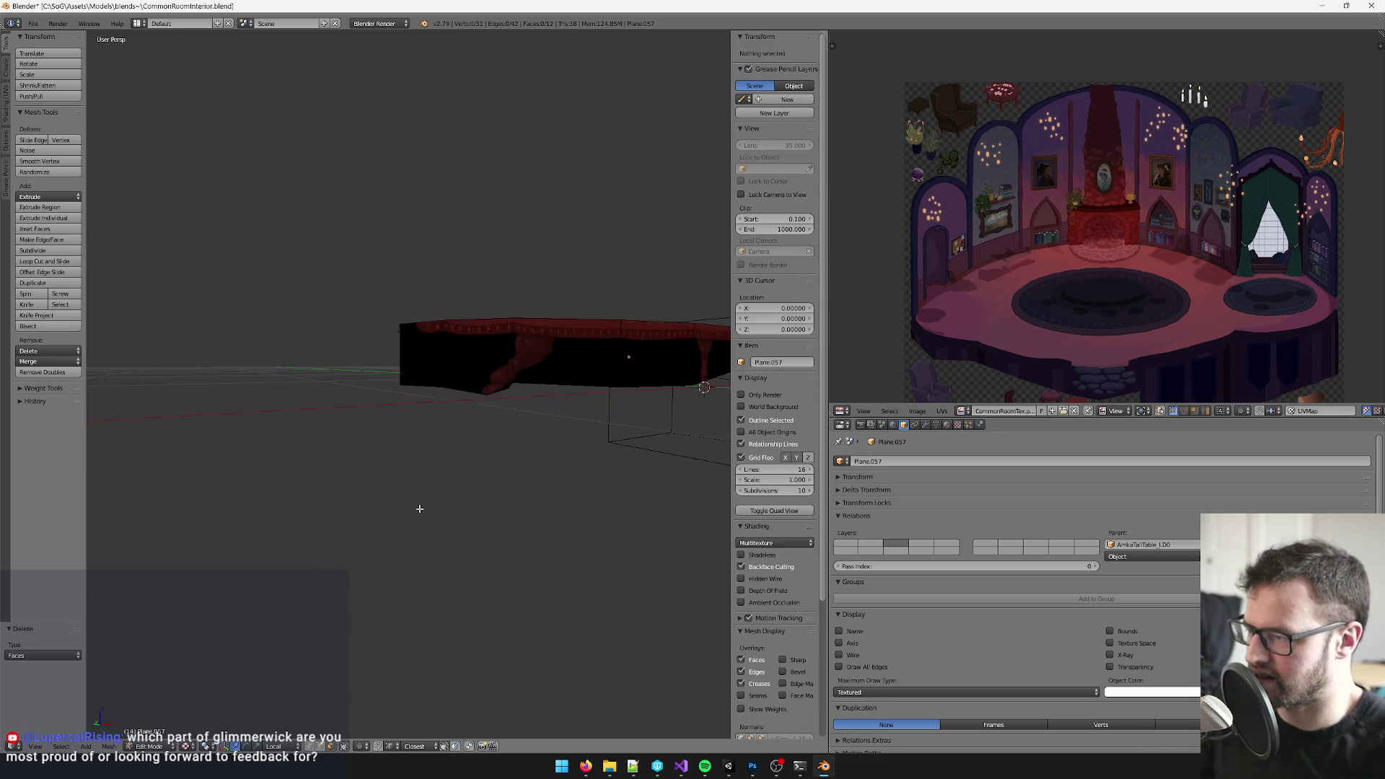
drag(627, 356, 564, 373)
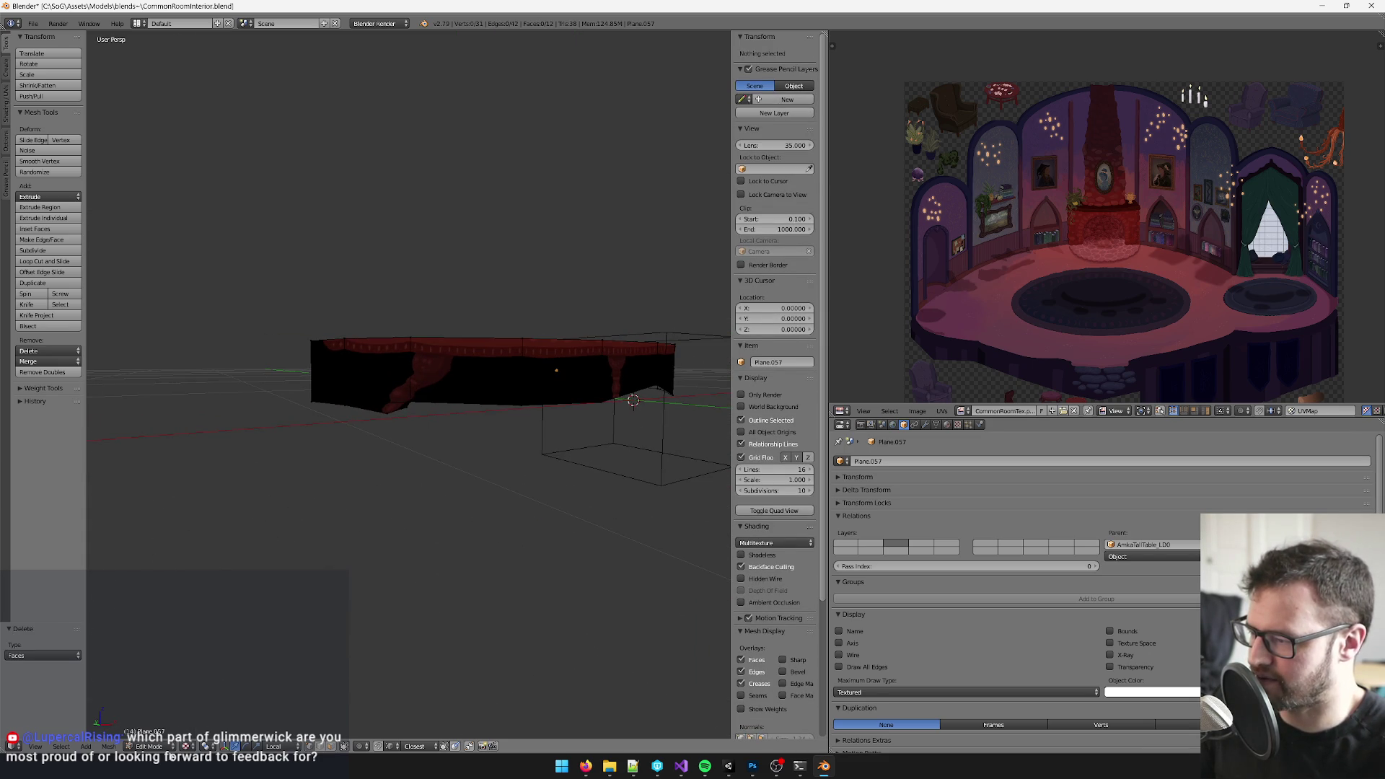
click(237, 745)
click(204, 708)
drag(433, 411, 411, 422)
drag(206, 361, 677, 456)
drag(655, 445, 358, 497)
click(389, 420)
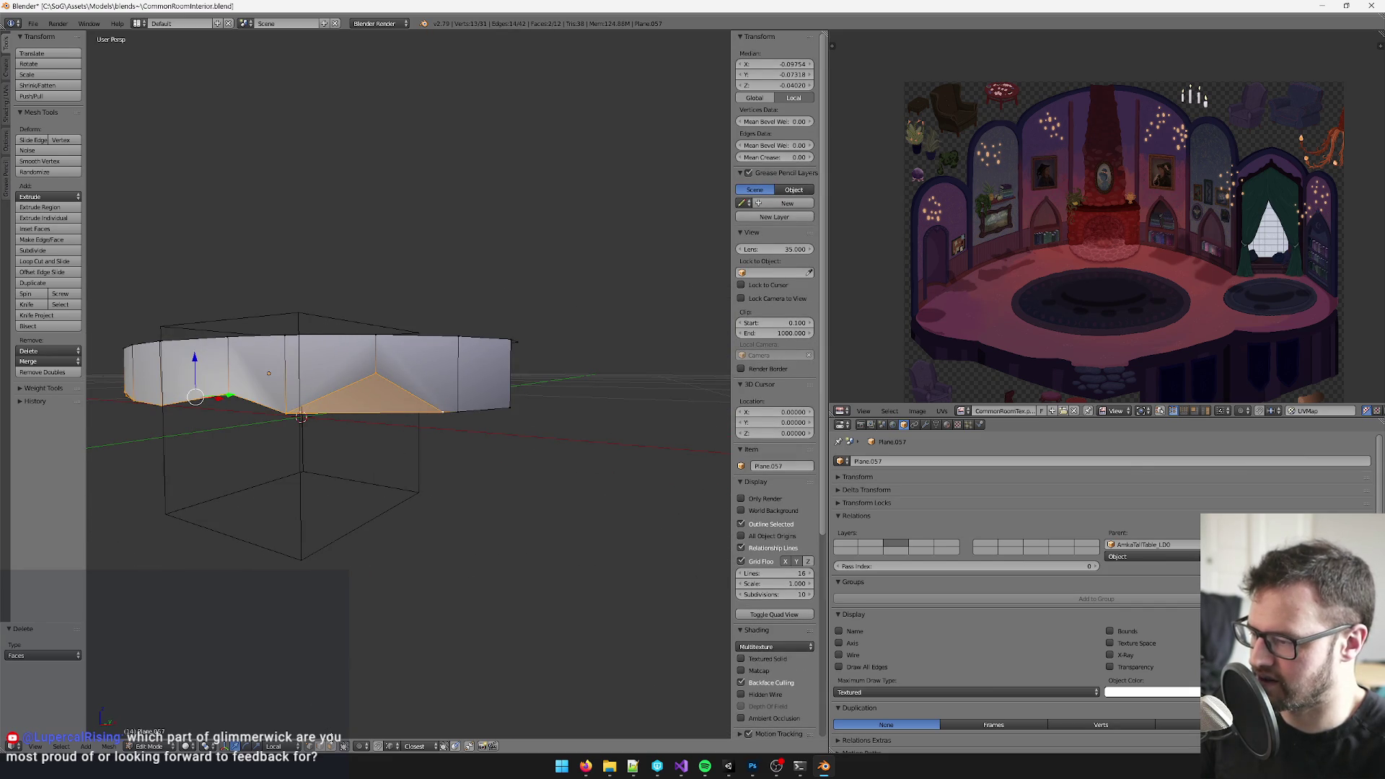
- In face select mode, delete one stray face from the table mesh
key(ctrl+Tab)
key(3)
key(w)
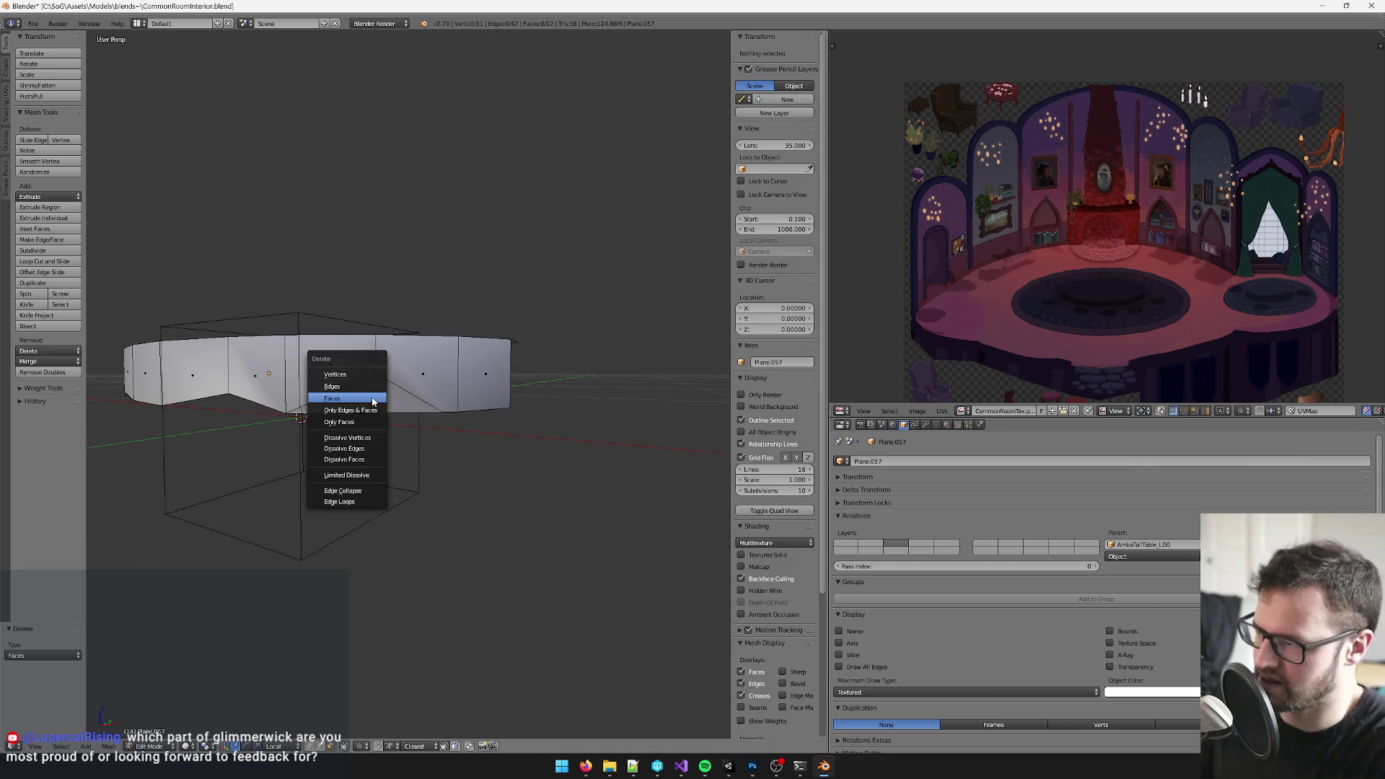
key(Escape)
right_click(371, 399)
key(x)
click(381, 410)
drag(371, 411, 322, 690)
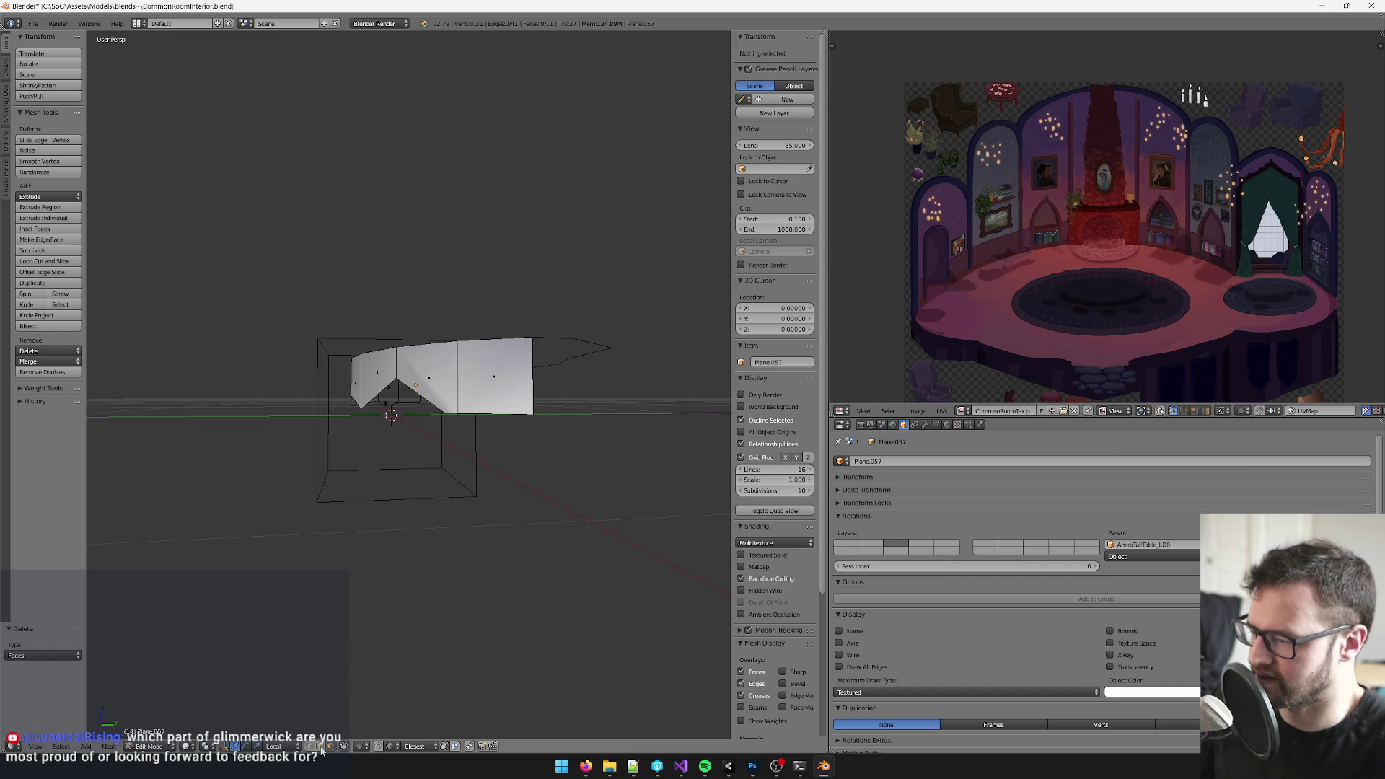
scroll(up, 3)
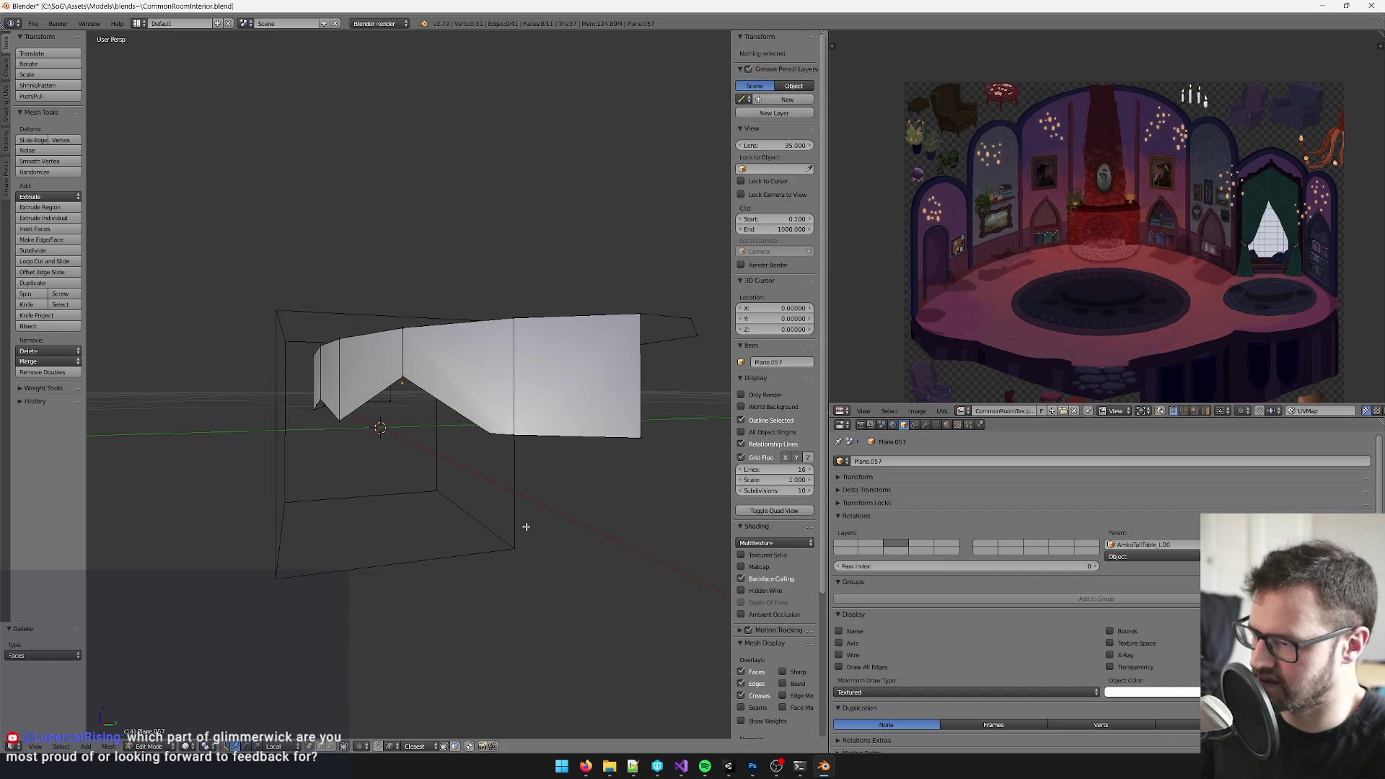
- Merge four pairs of lower-edge vertices, each At Last, to clean up the rim
right_click(497, 434)
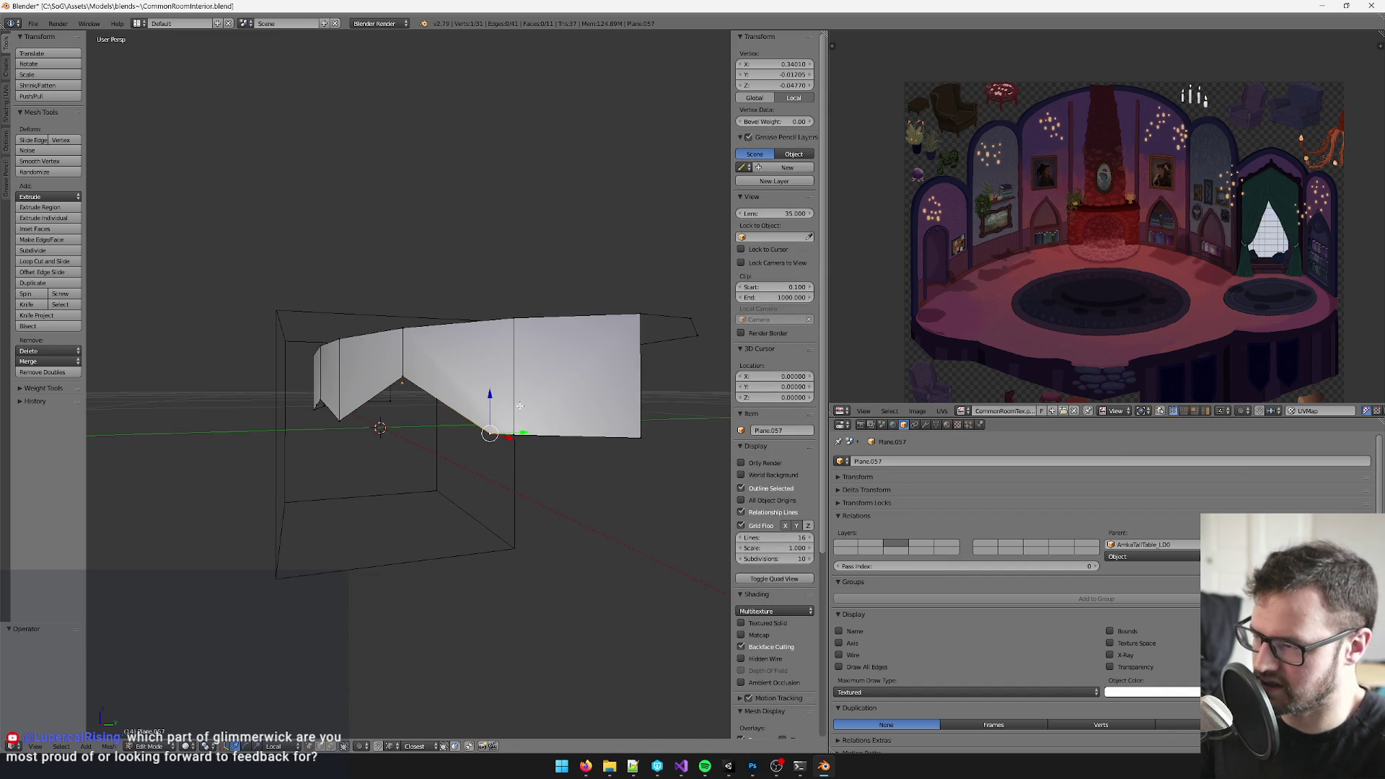
scroll(up, 3)
right_click(590, 473)
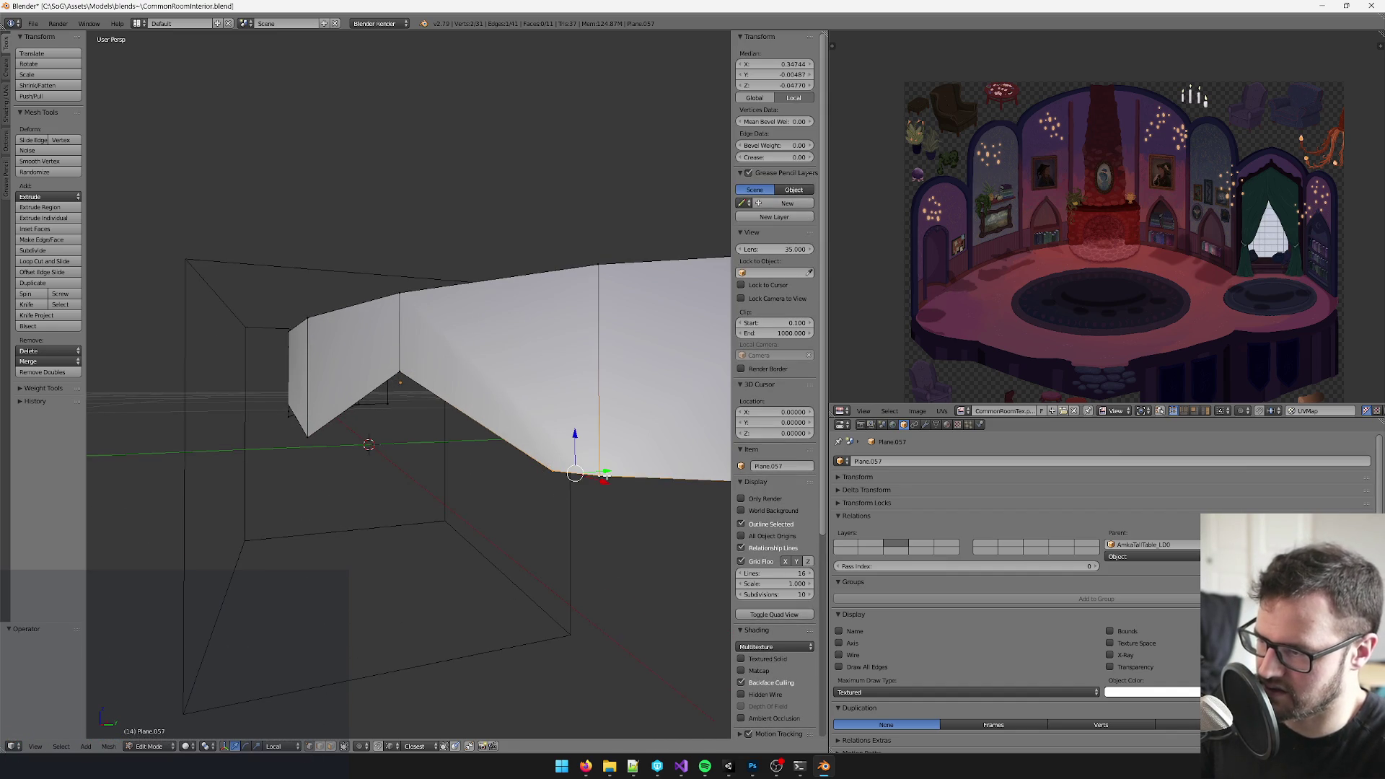
key(alt+m)
click(618, 488)
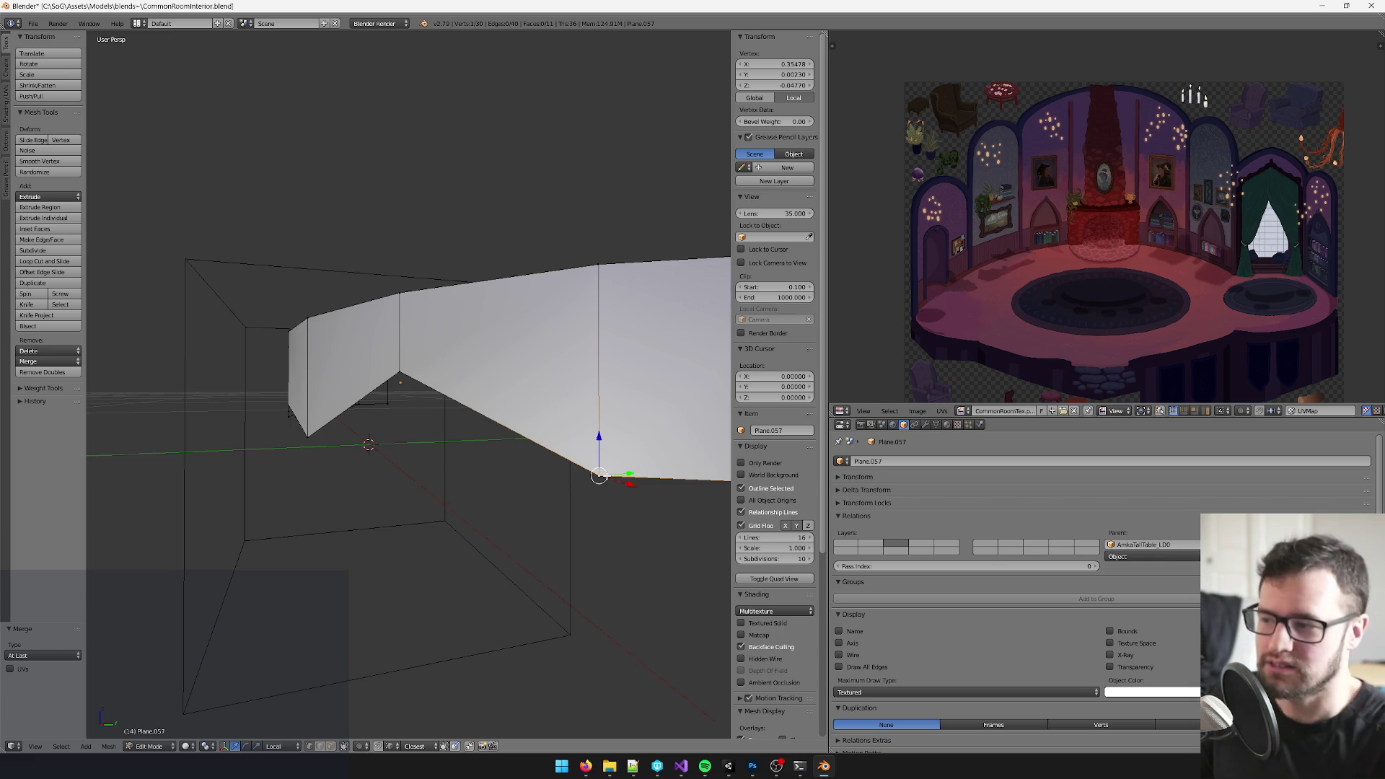
scroll(down, 3)
drag(454, 389, 503, 321)
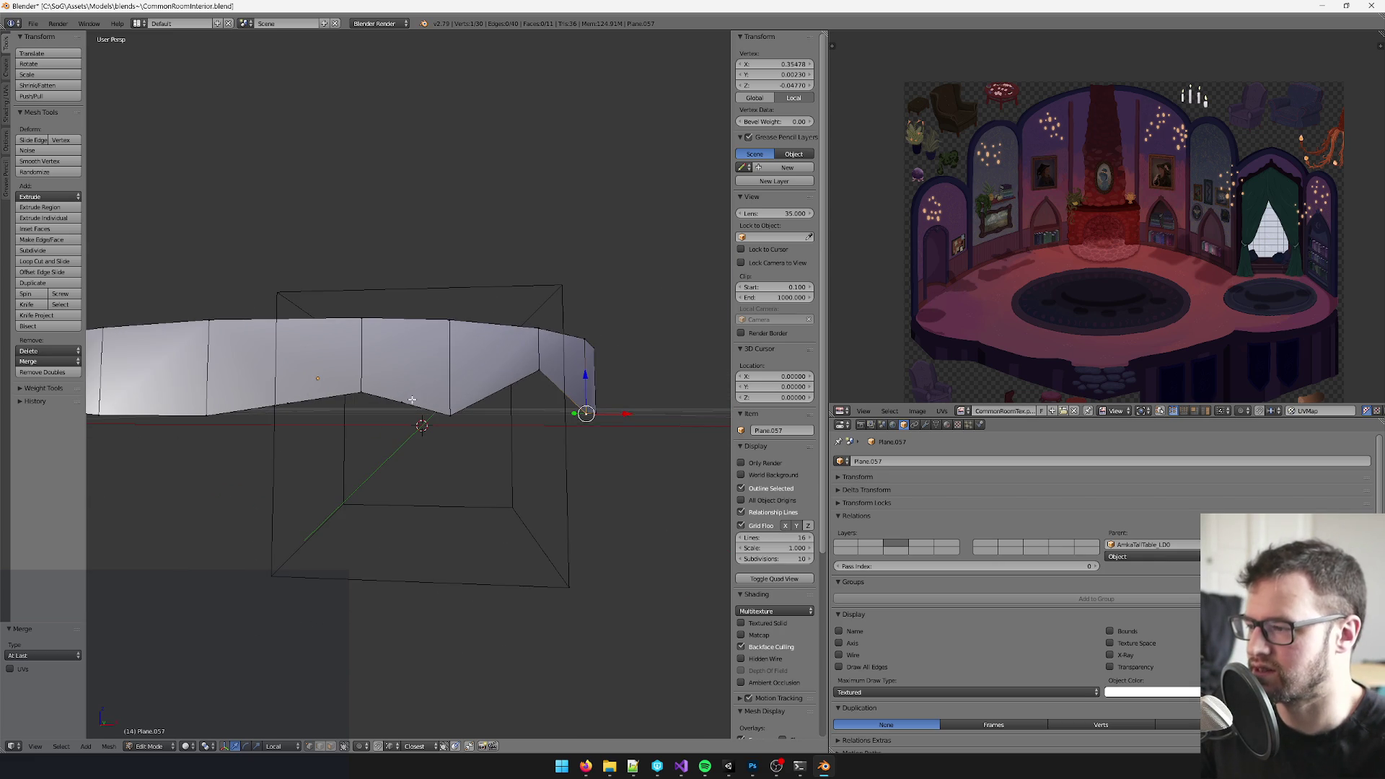
scroll(up, 3)
scroll(up, 3)
right_click(476, 428)
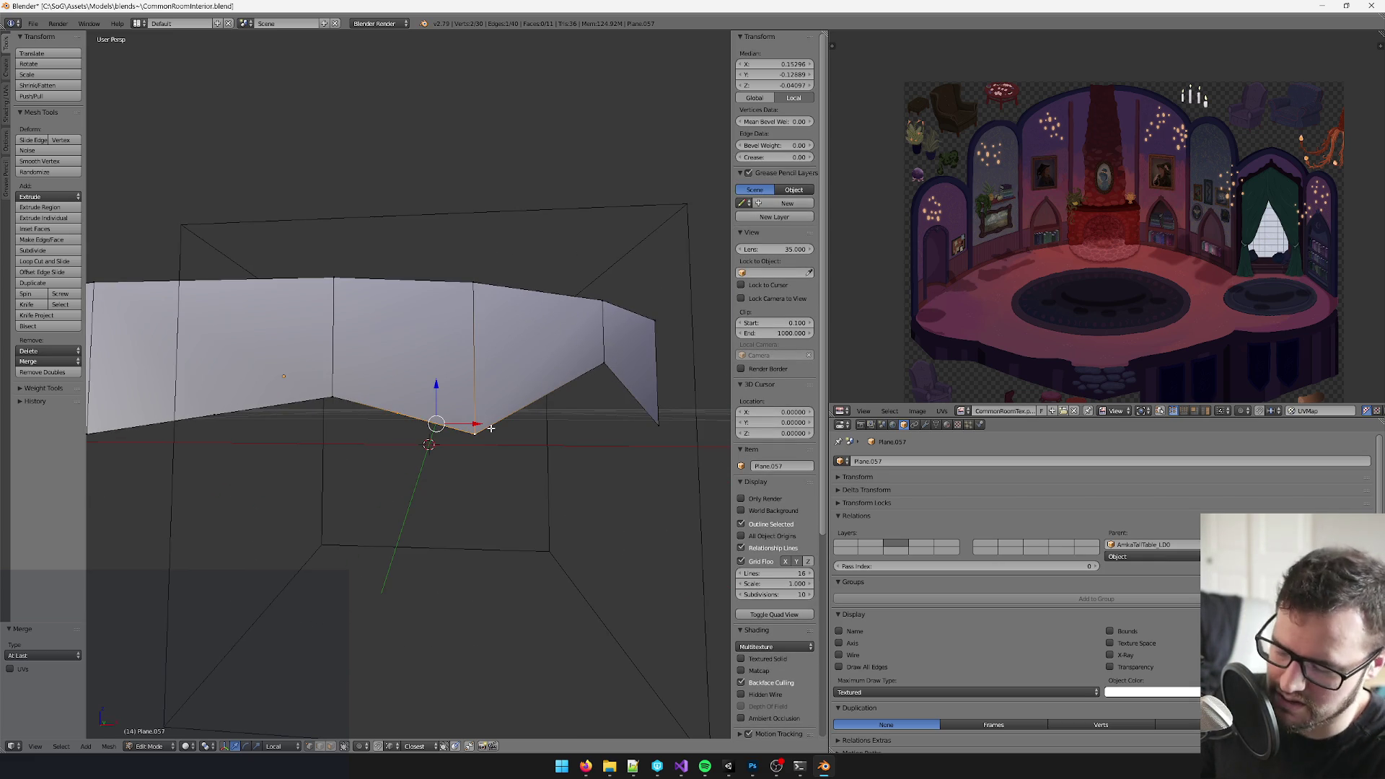
key(alt+m)
key(Return)
scroll(up, 3)
scroll(down, 3)
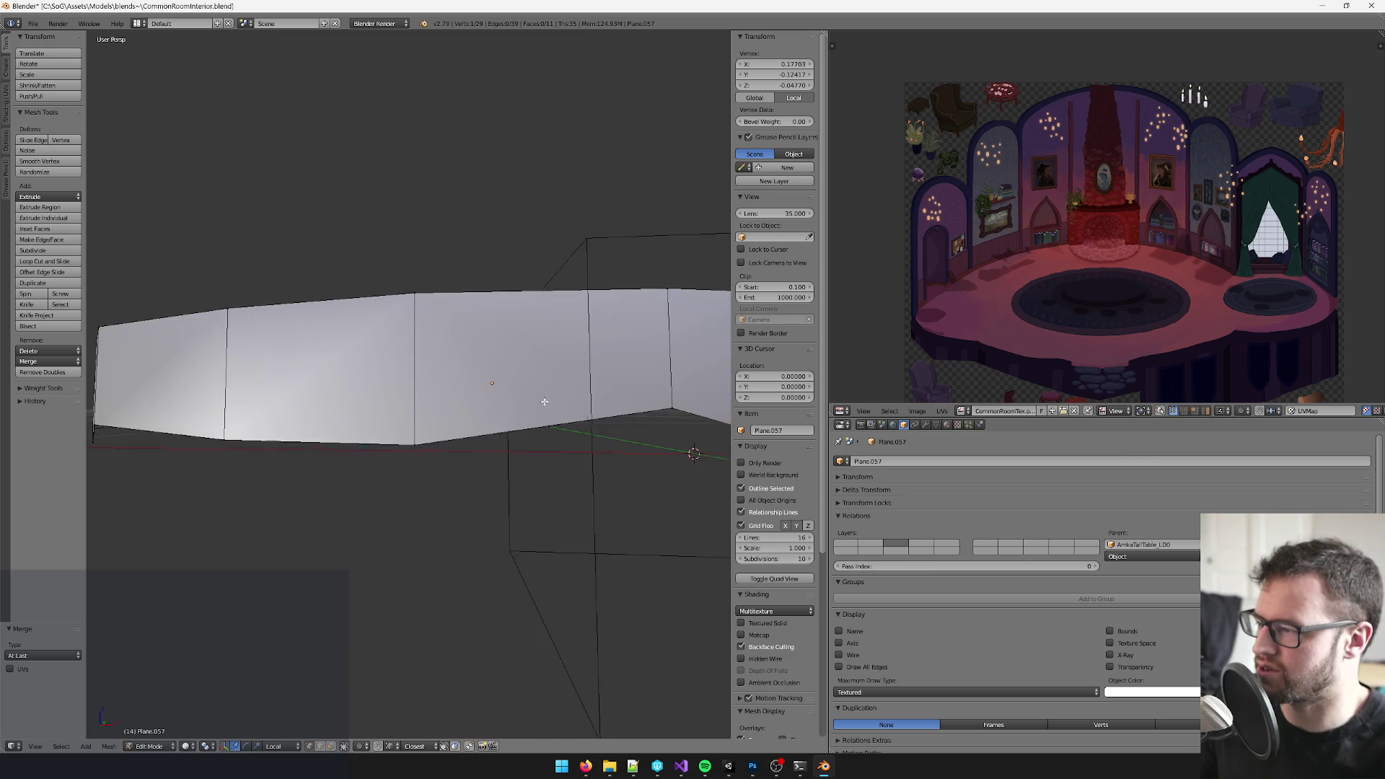
right_click(402, 441)
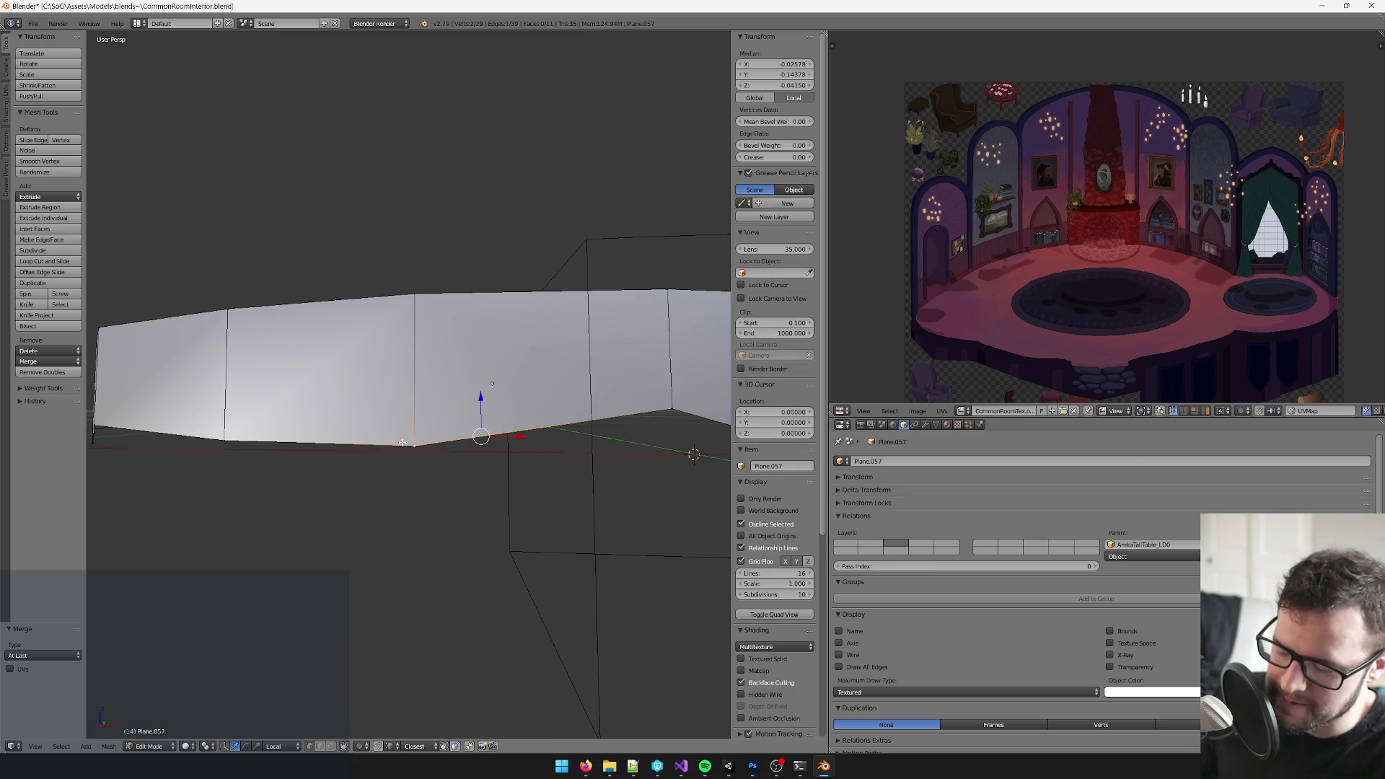
key(alt+m)
key(Return)
drag(411, 432, 341, 419)
right_click(340, 419)
scroll(up, 3)
key(alt+m)
key(Return)
scroll(down, 3)
- Delete the mesh's bottom face
click(341, 745)
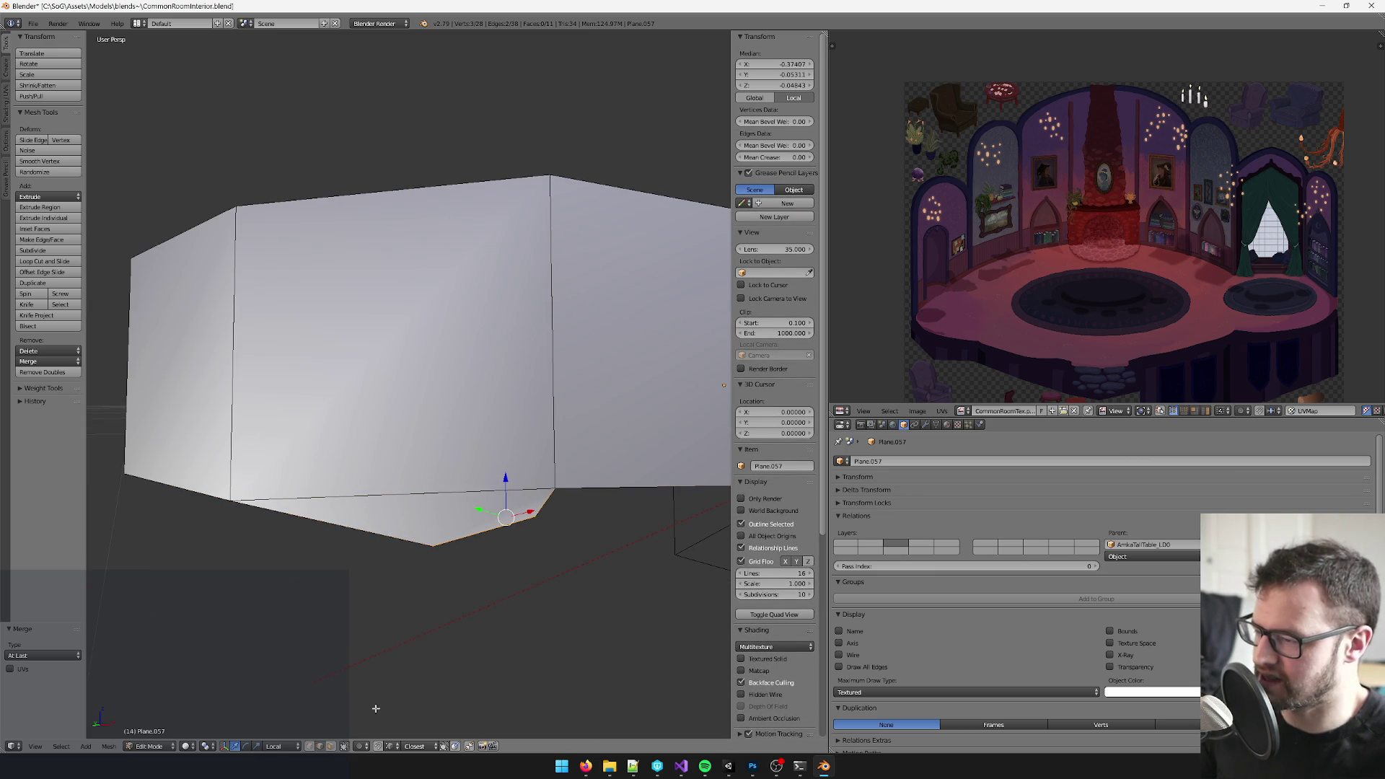
click(335, 746)
right_click(424, 497)
key(x)
click(418, 525)
scroll(down, 3)
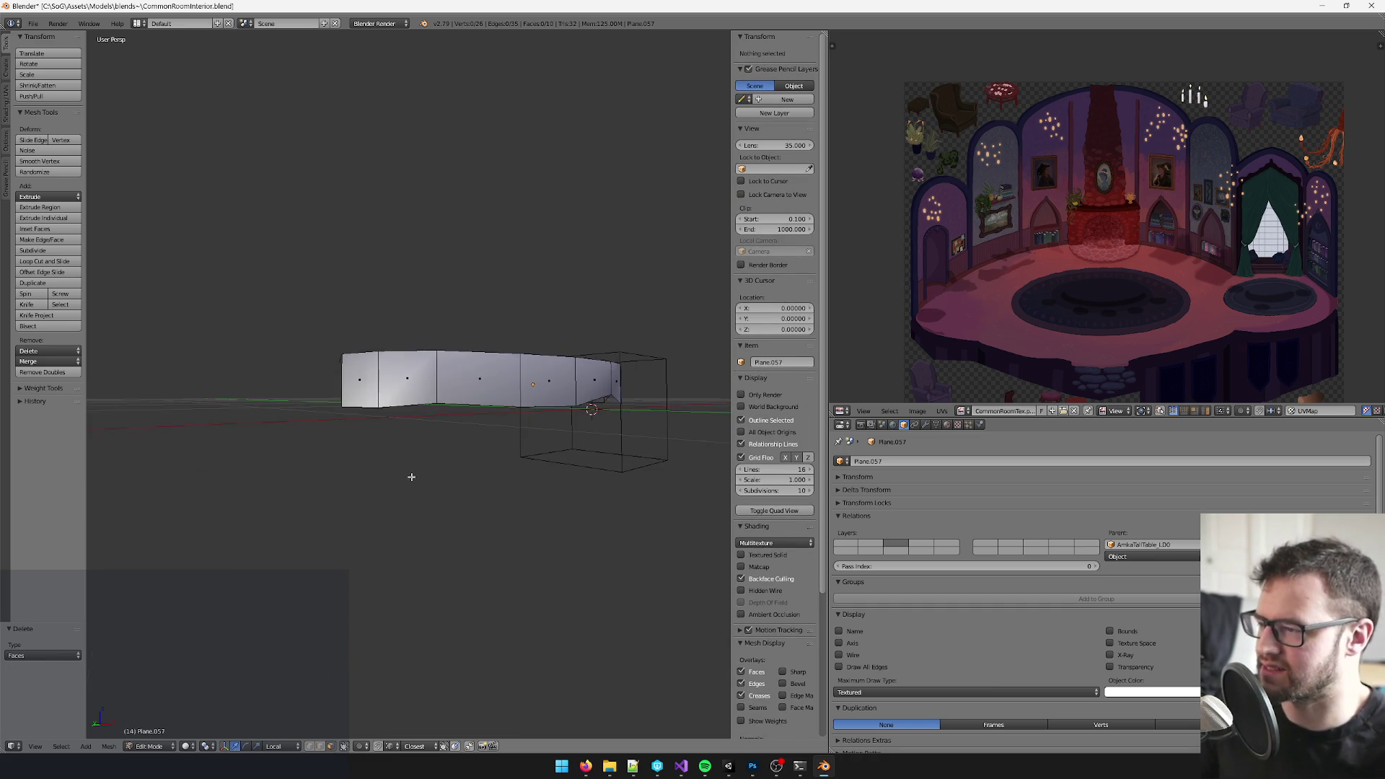
scroll(up, 3)
- Select the bottom edge loop, flatten it with scale Z 0 and slide it along the vertical axis
click(323, 745)
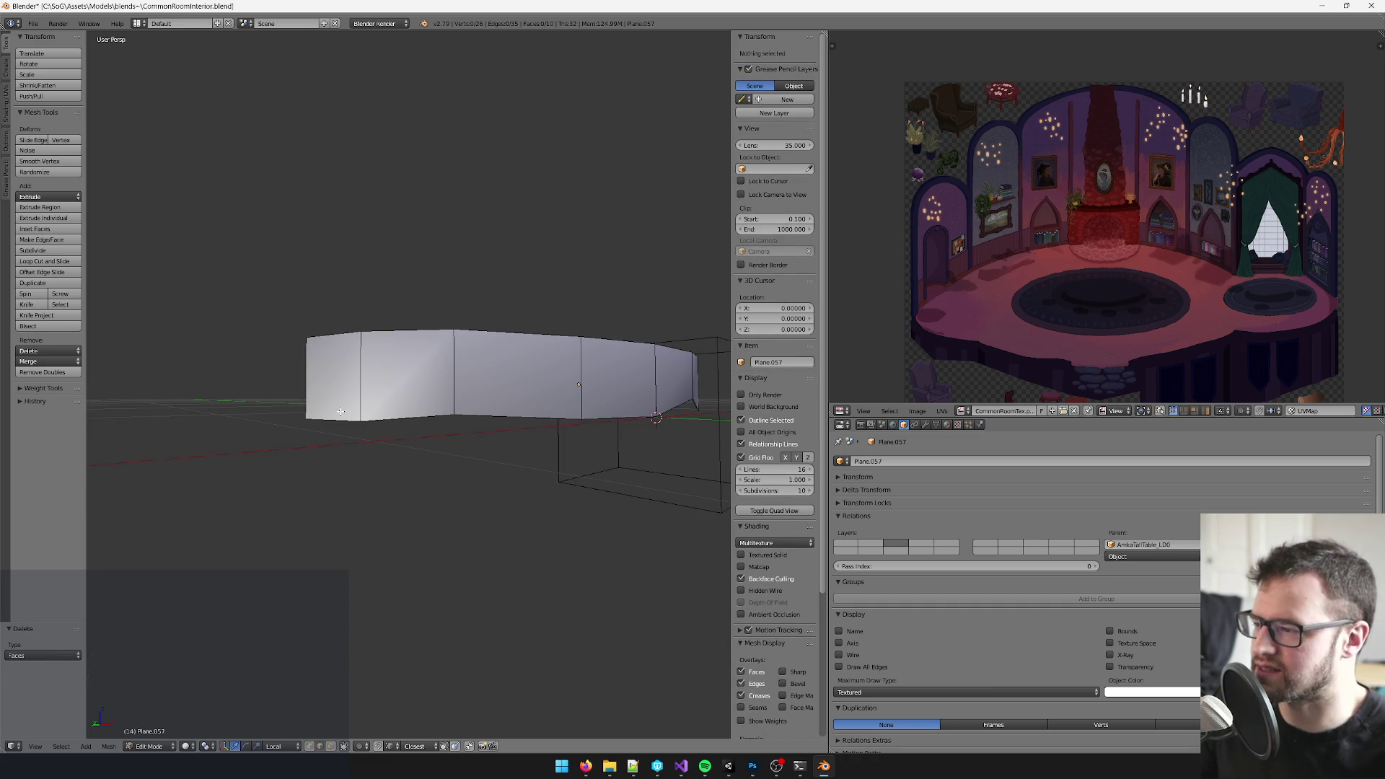
right_click(341, 411)
right_click(585, 420)
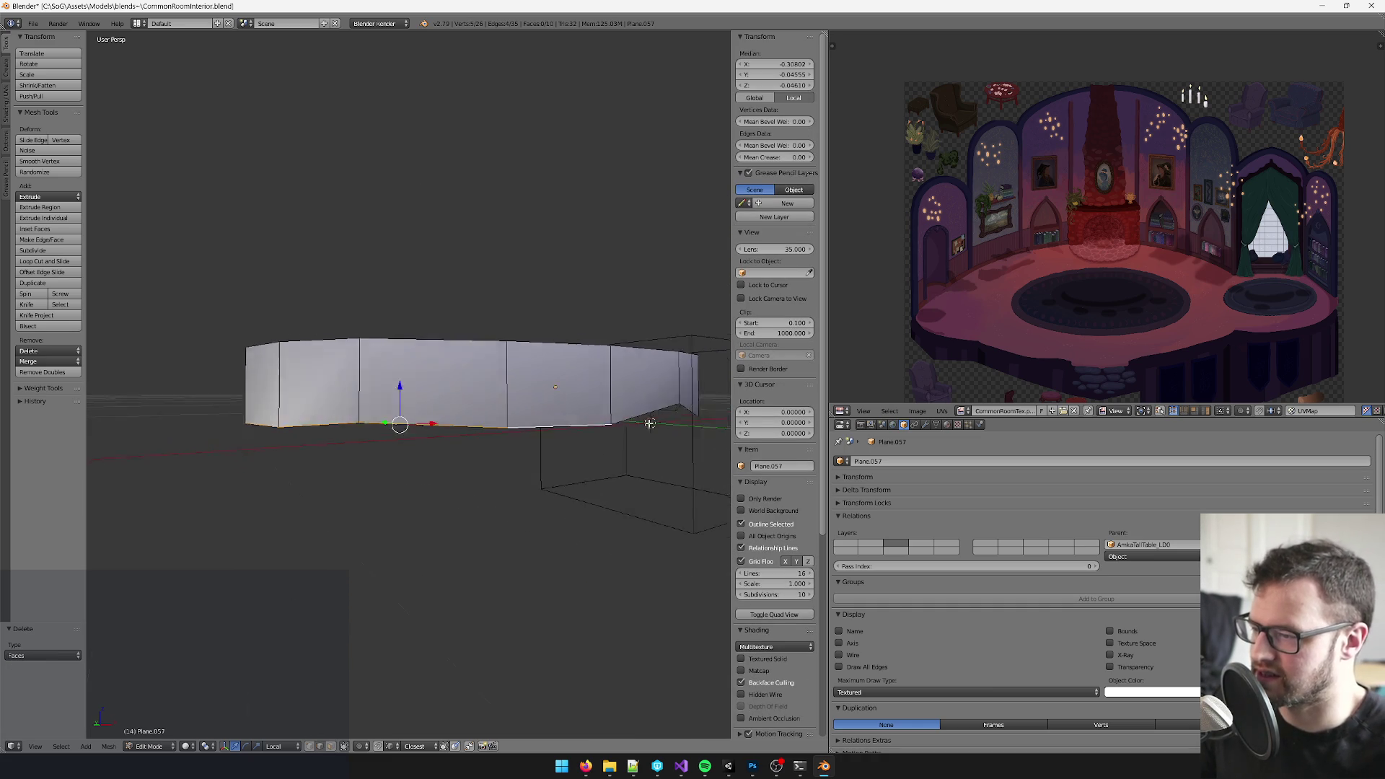
drag(652, 423, 636, 280)
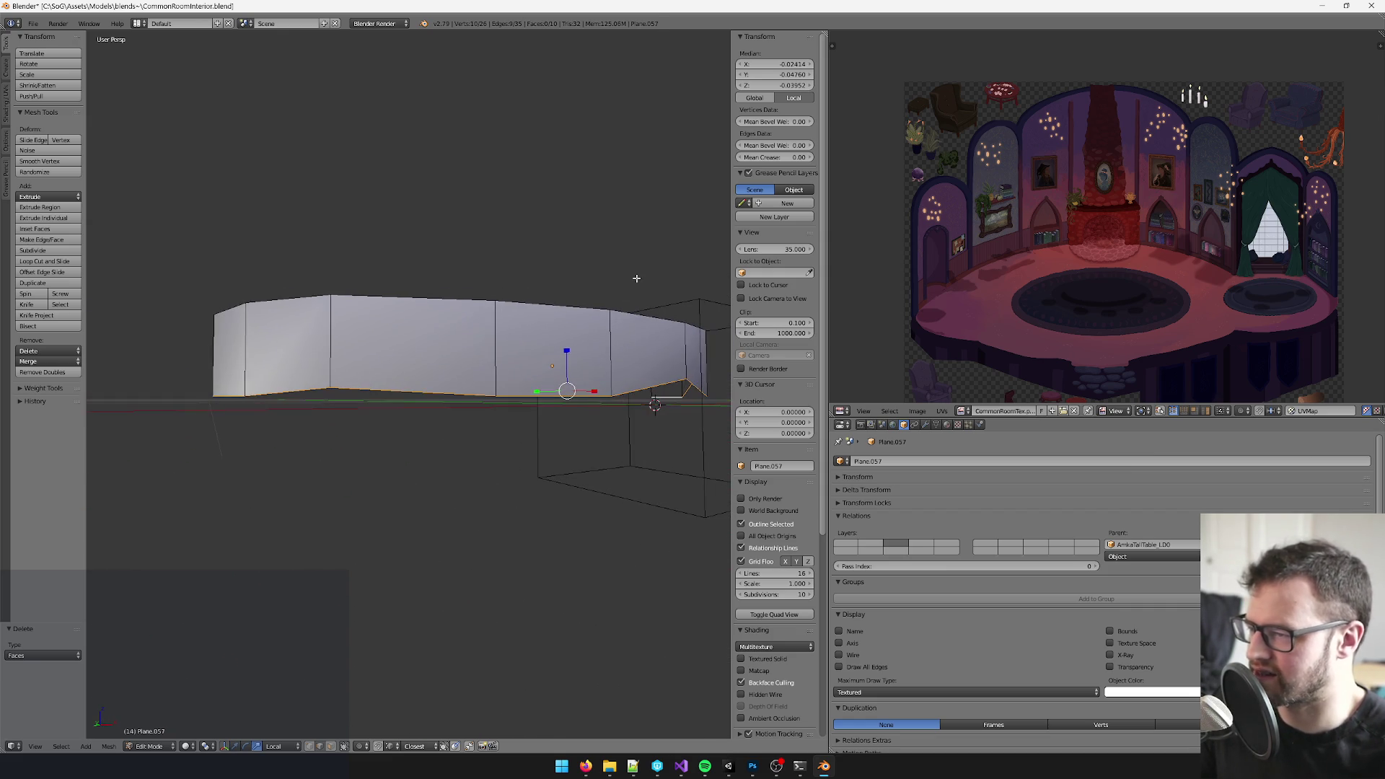
key(s)
key(z)
key(0)
key(Return)
drag(524, 360, 372, 367)
scroll(up, 3)
key(g)
key(z)
click(373, 325)
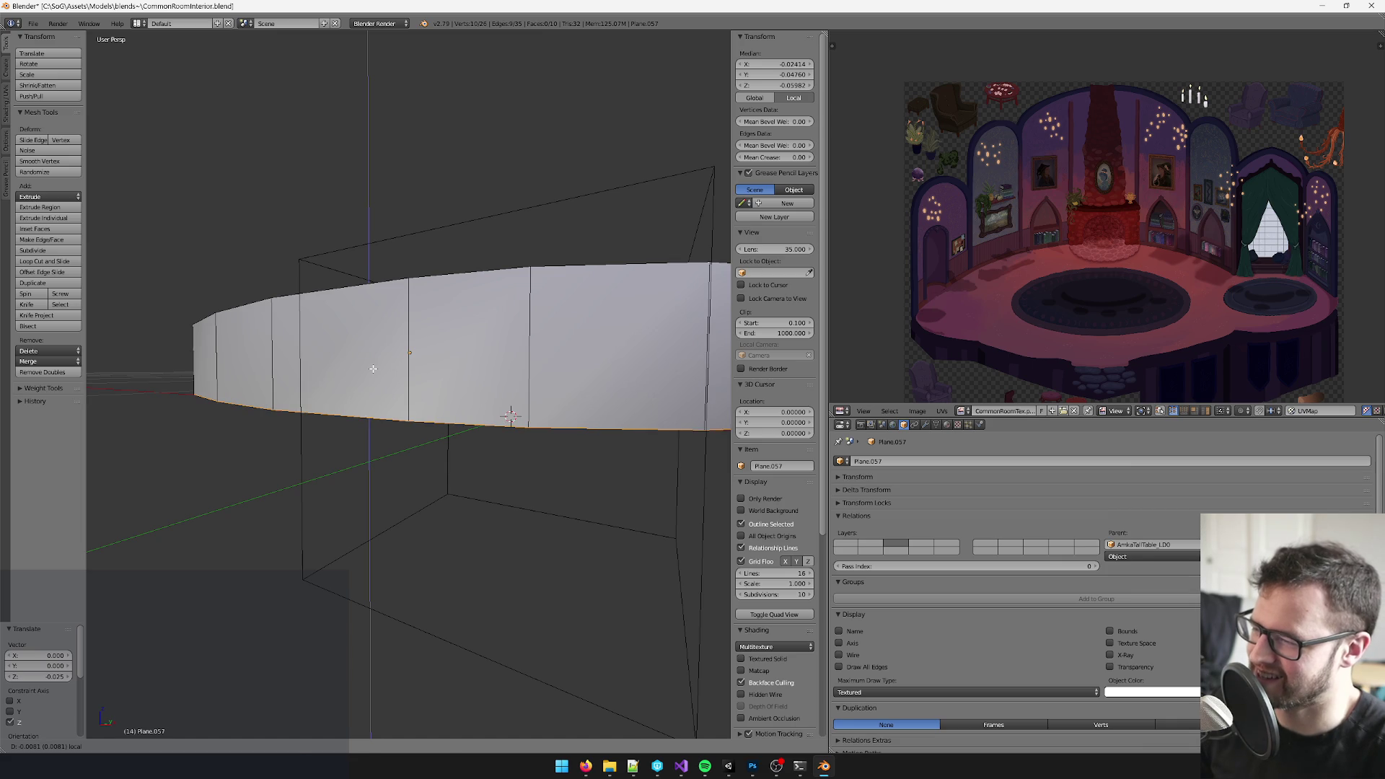
click(373, 369)
scroll(down, 3)
- Raise the side walls to make the cylinder taller, then select the whole mesh
drag(372, 368, 354, 369)
scroll(up, 3)
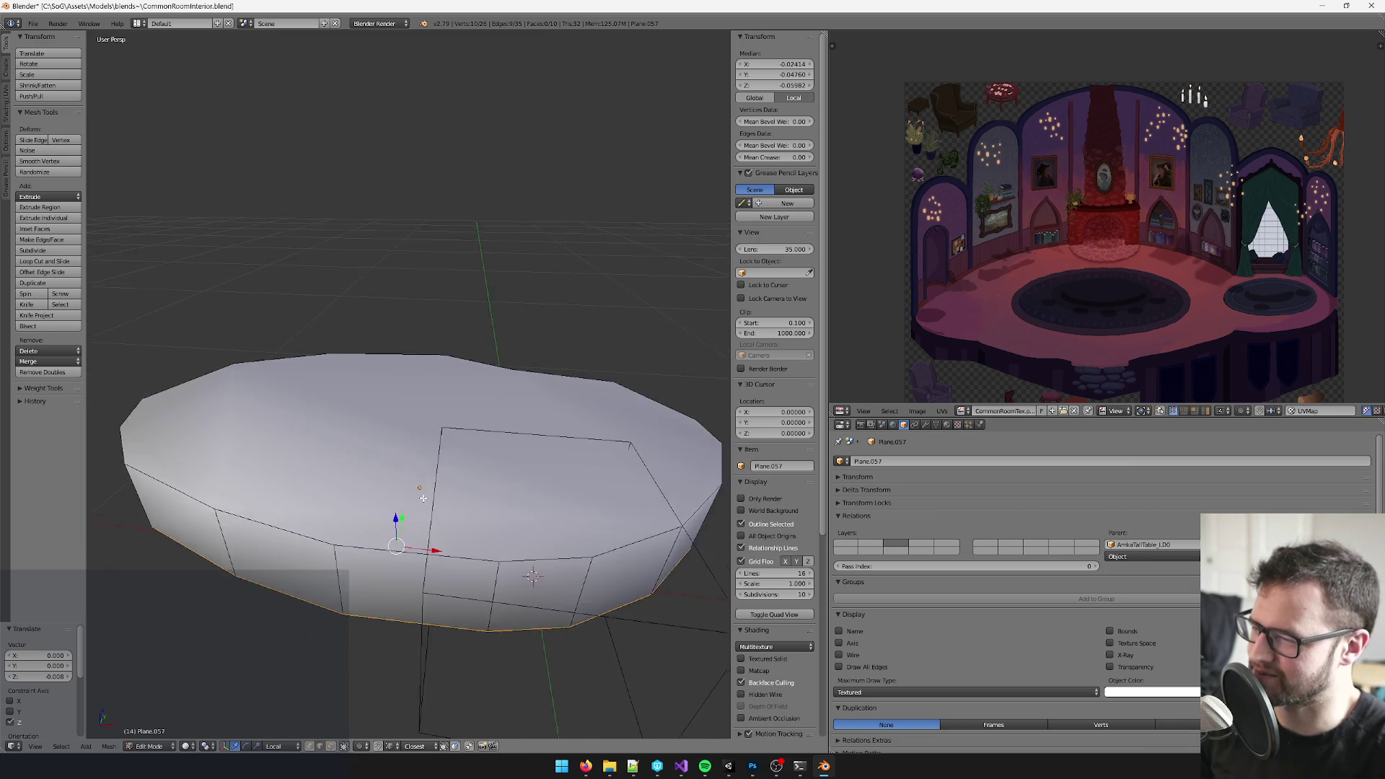
scroll(up, 3)
scroll(down, 3)
scroll(down, 3)
drag(443, 462, 411, 477)
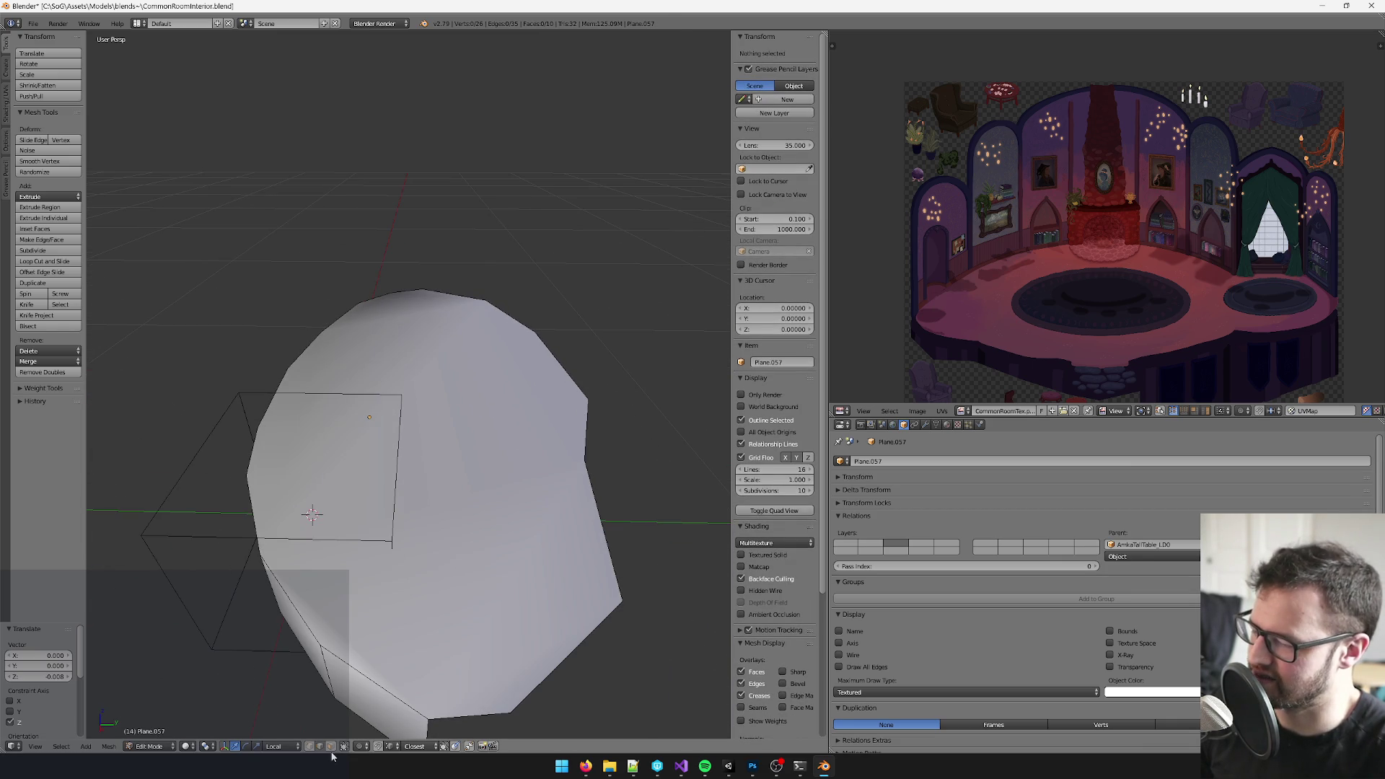
key(KP_0)
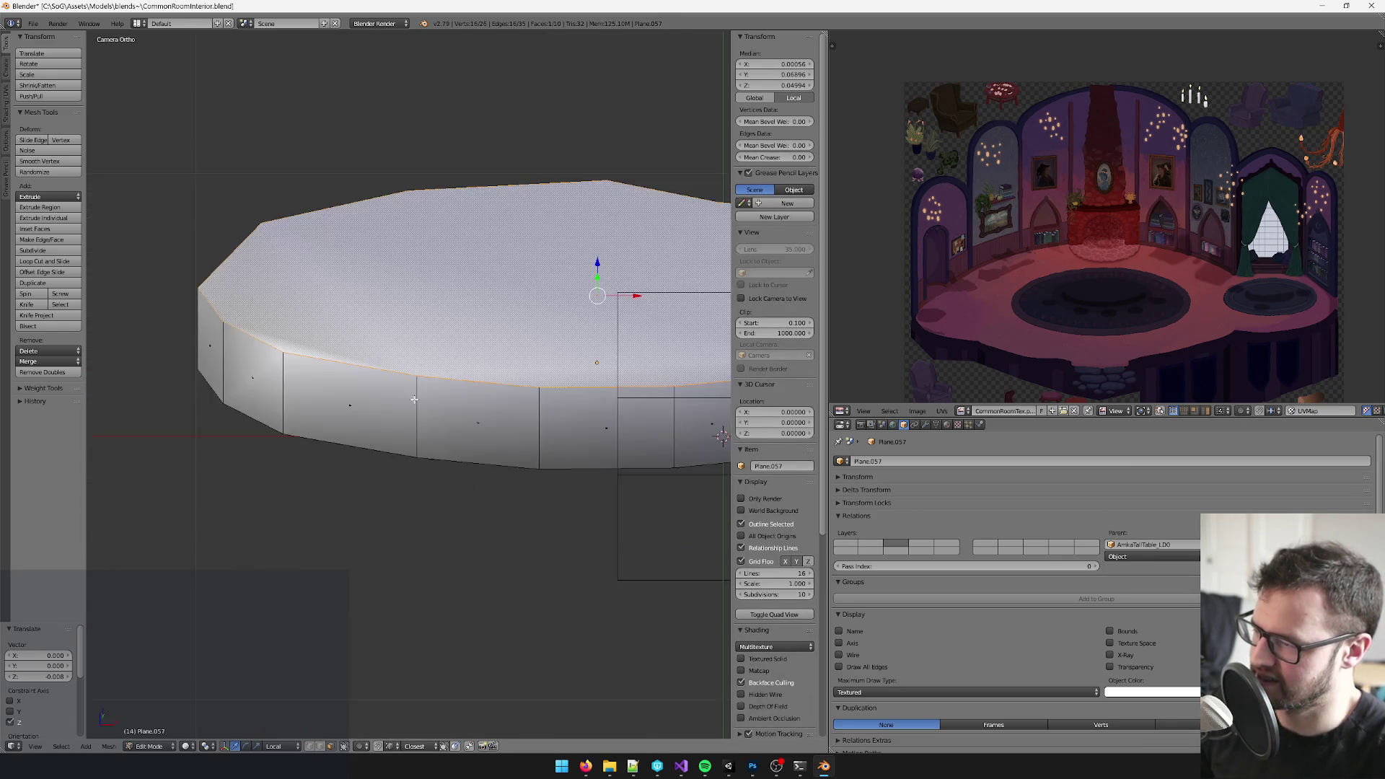
scroll(down, 3)
scroll(down, 3)
drag(488, 433, 462, 404)
scroll(up, 3)
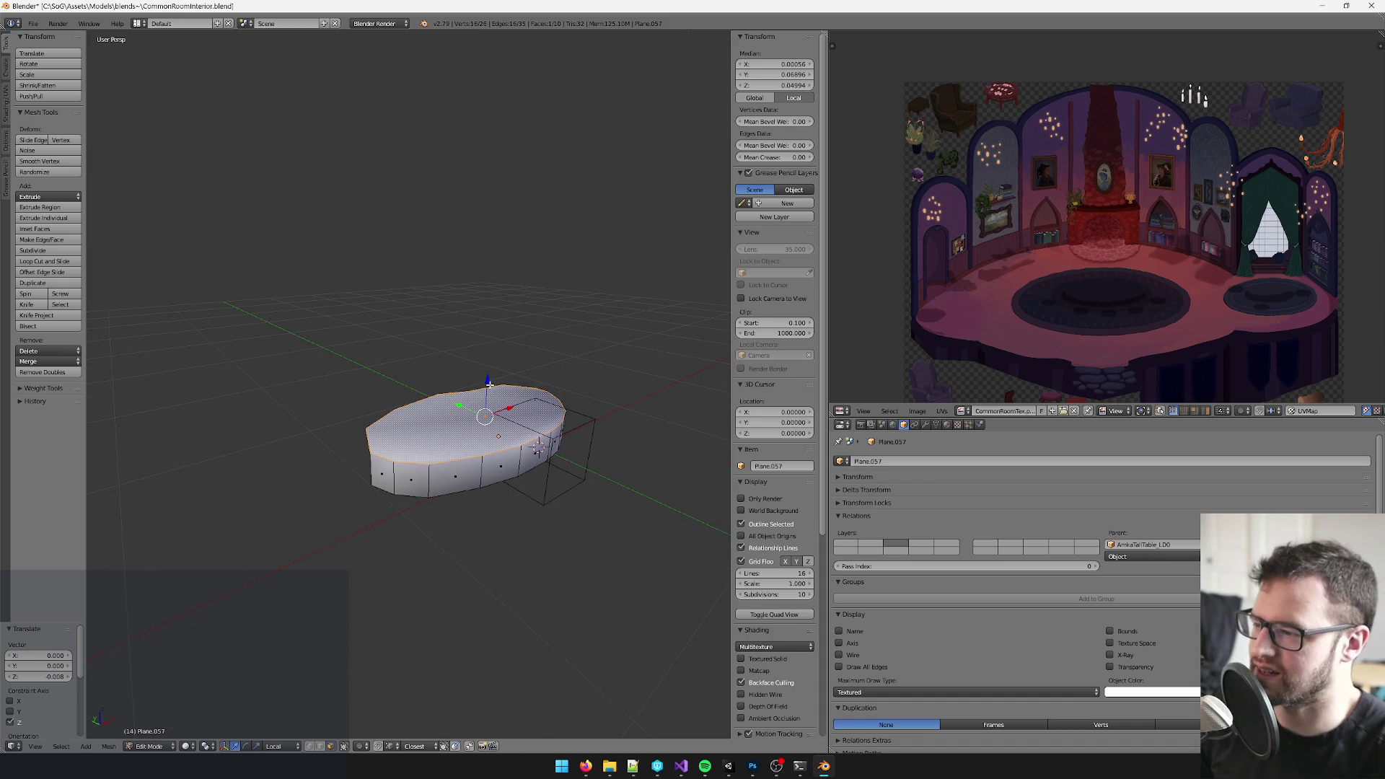
click(538, 432)
drag(538, 433, 568, 525)
scroll(up, 3)
scroll(up, 3)
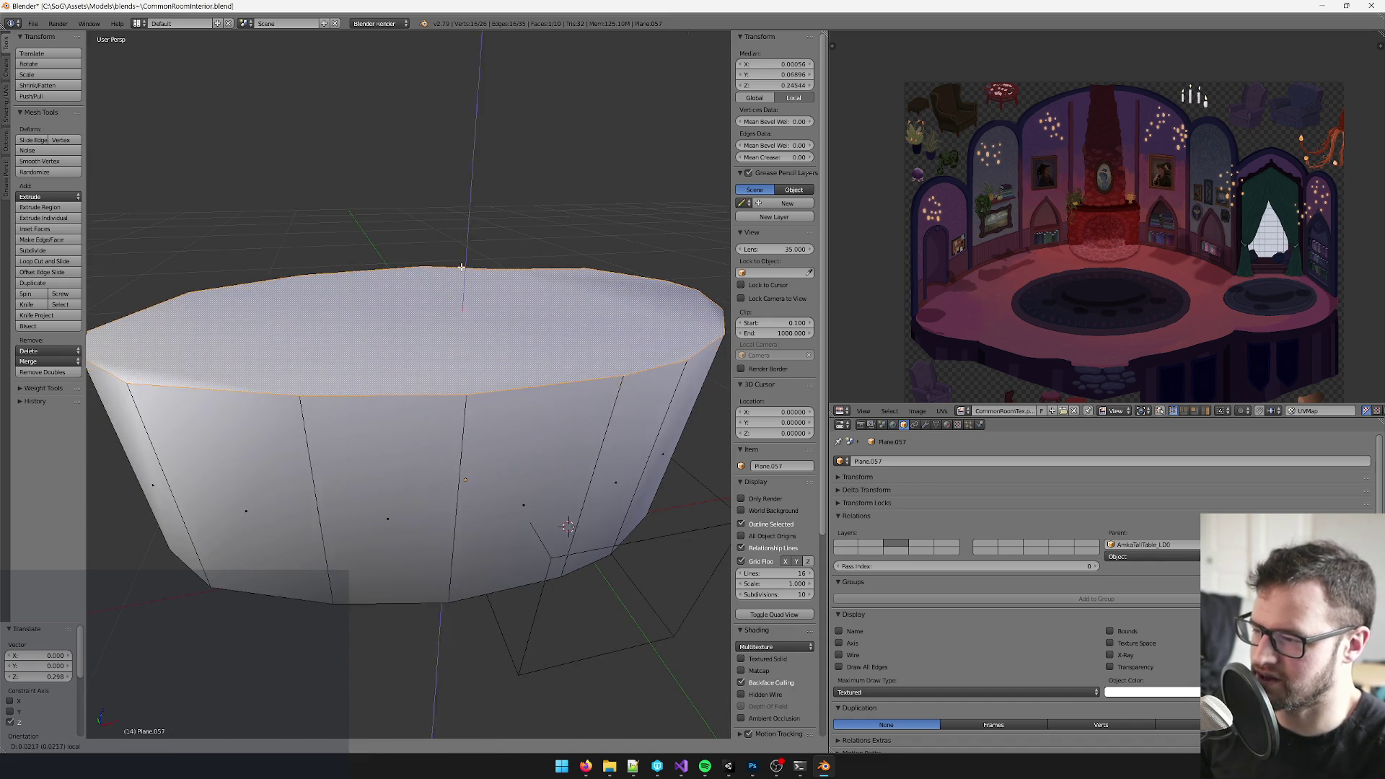
scroll(down, 3)
scroll(up, 3)
scroll(up, 3)
key(Tab)
key(Tab)
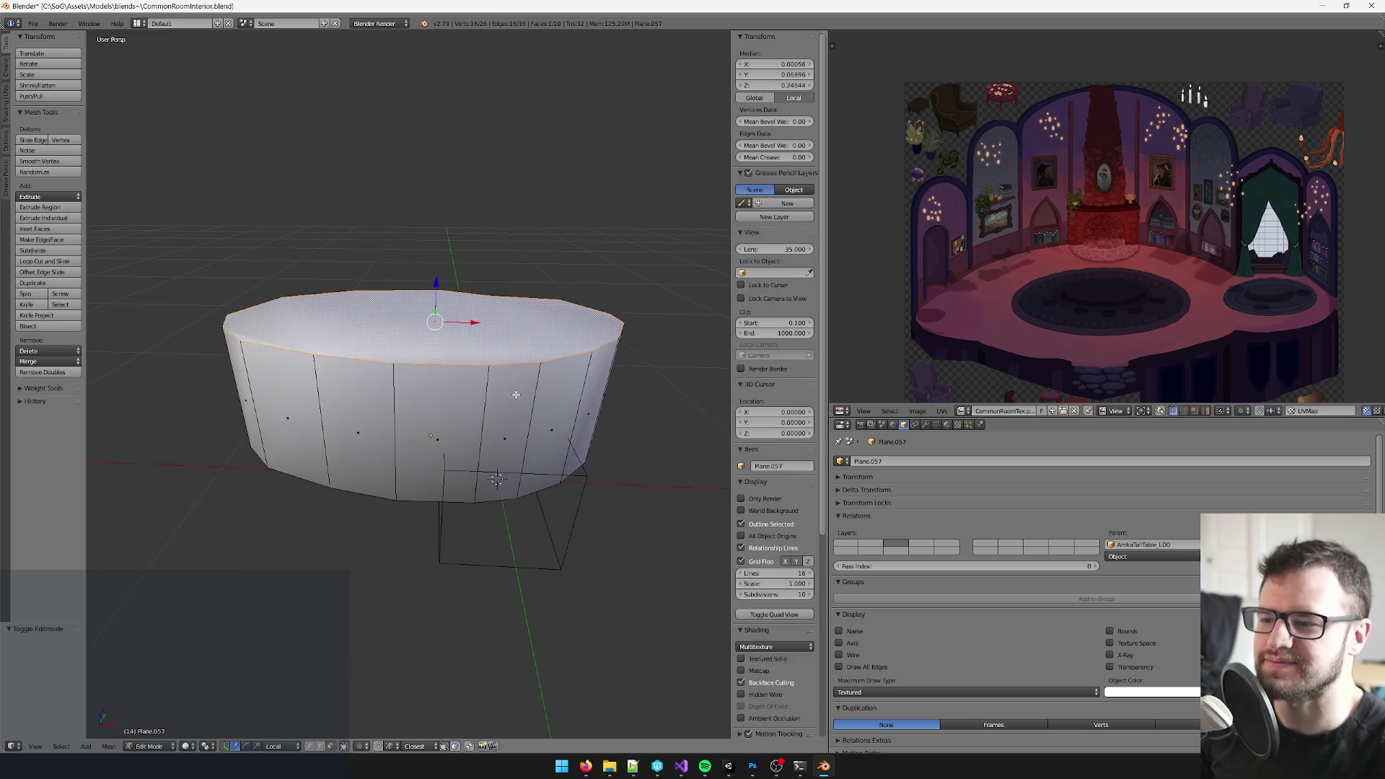
key(a)
click(916, 411)
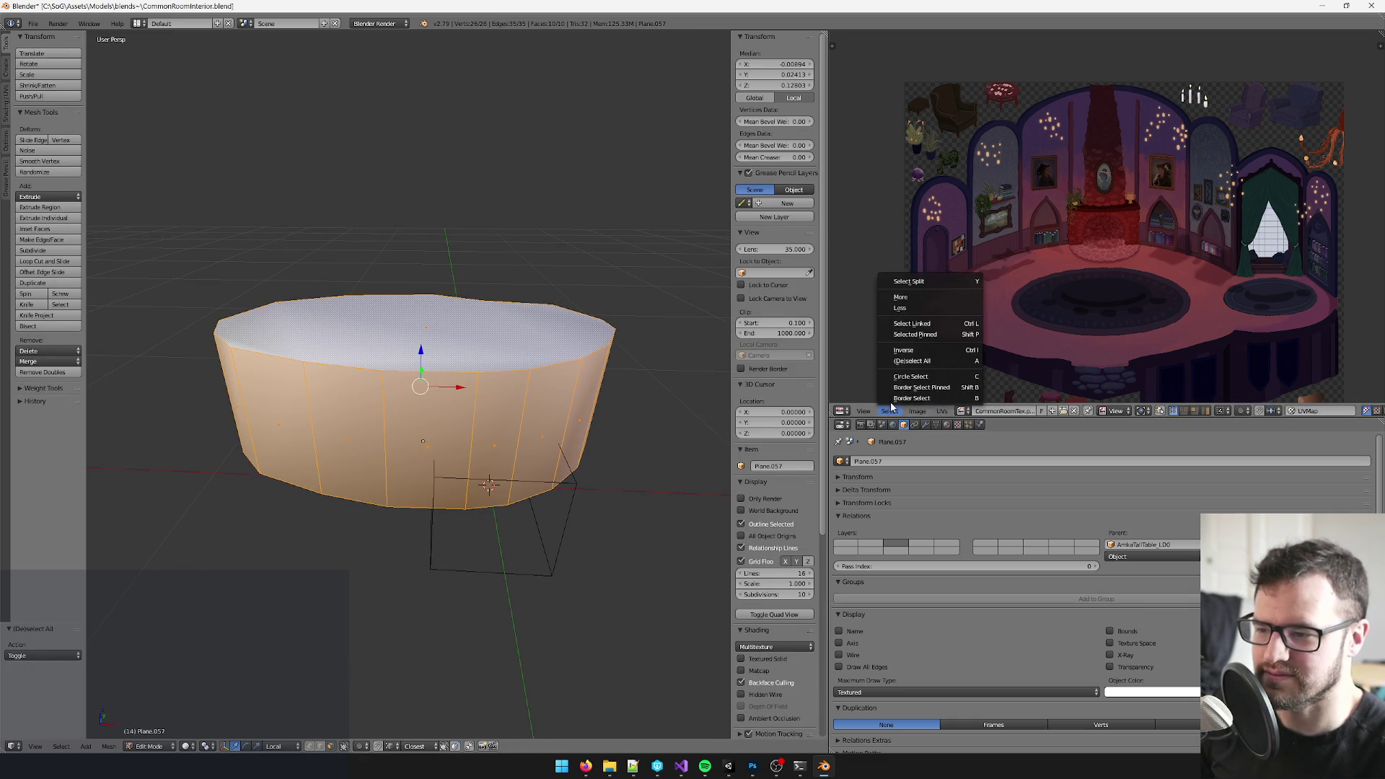
- Load TallTableTex.psd from the Textures folder into the image editor
click(916, 411)
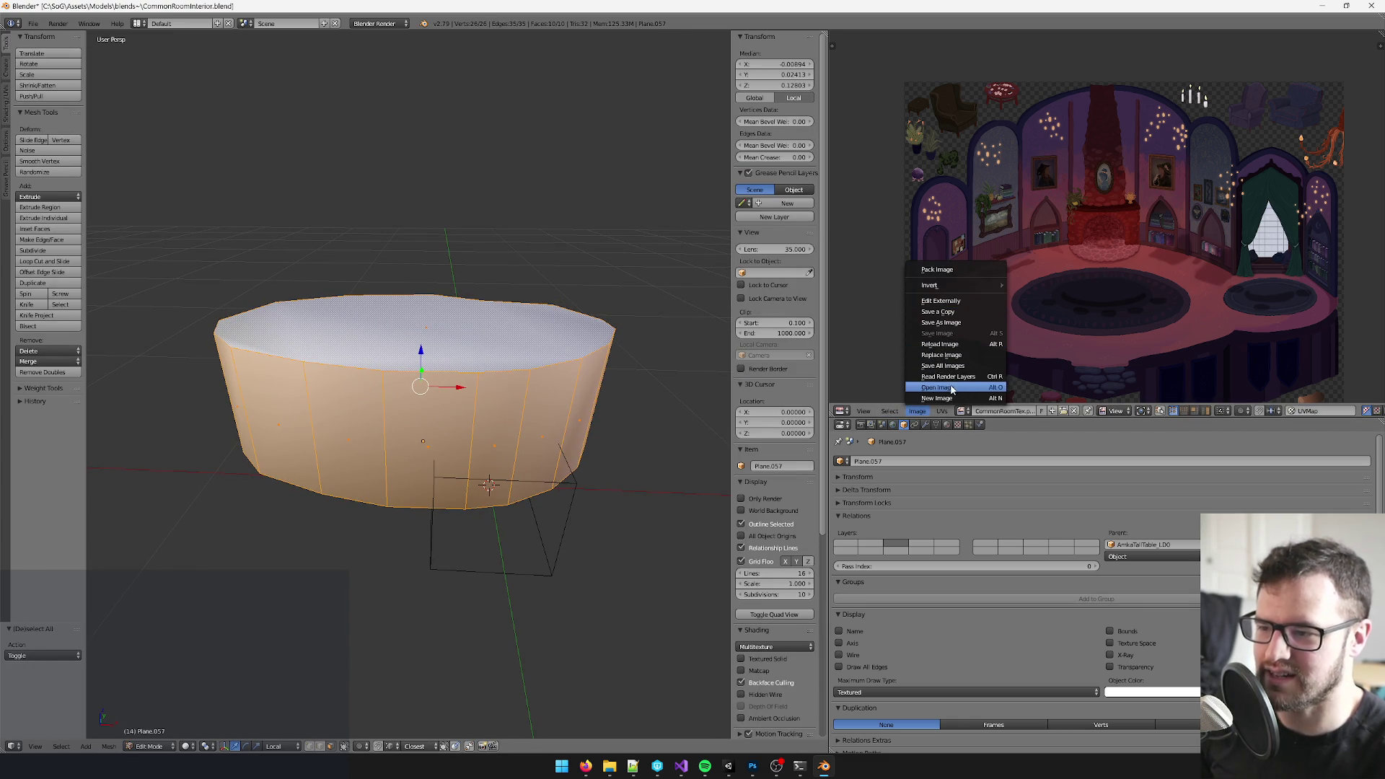
click(937, 388)
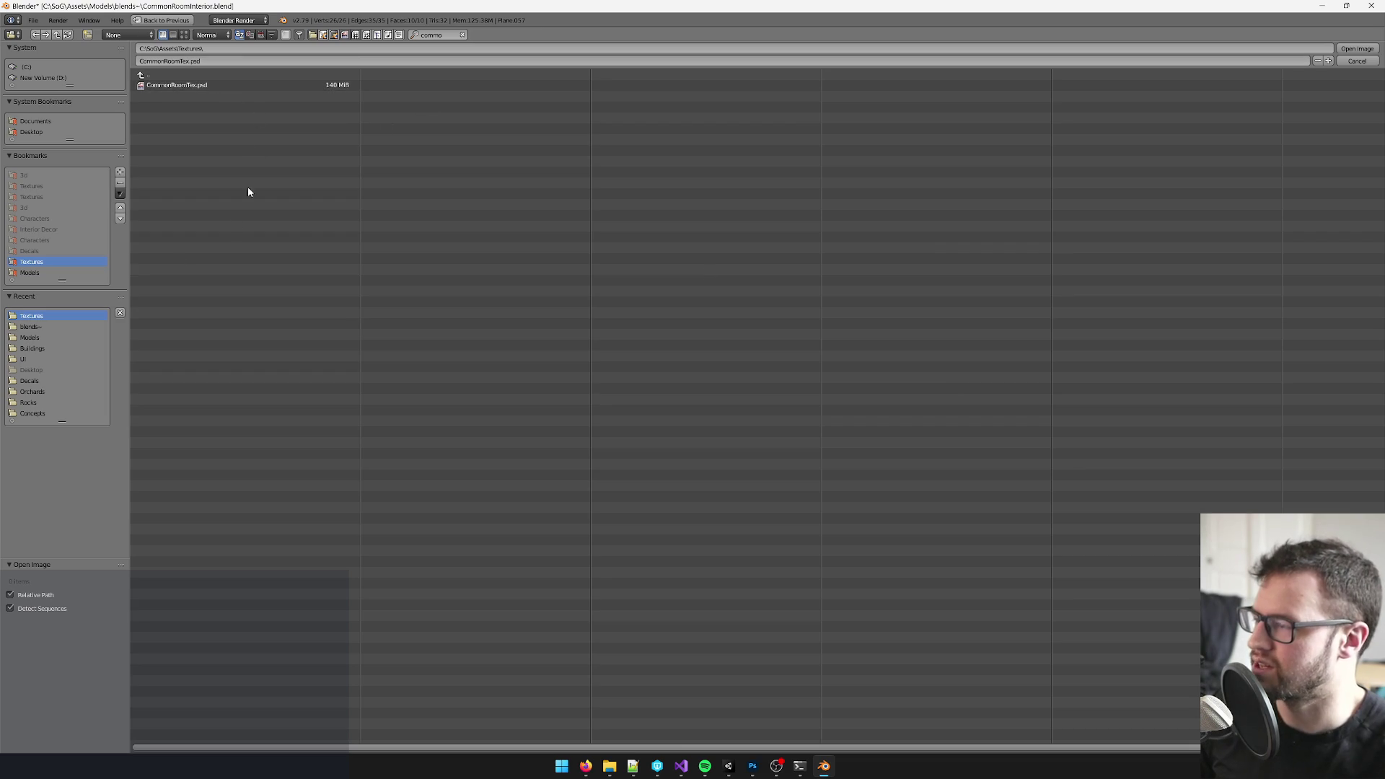
click(462, 34)
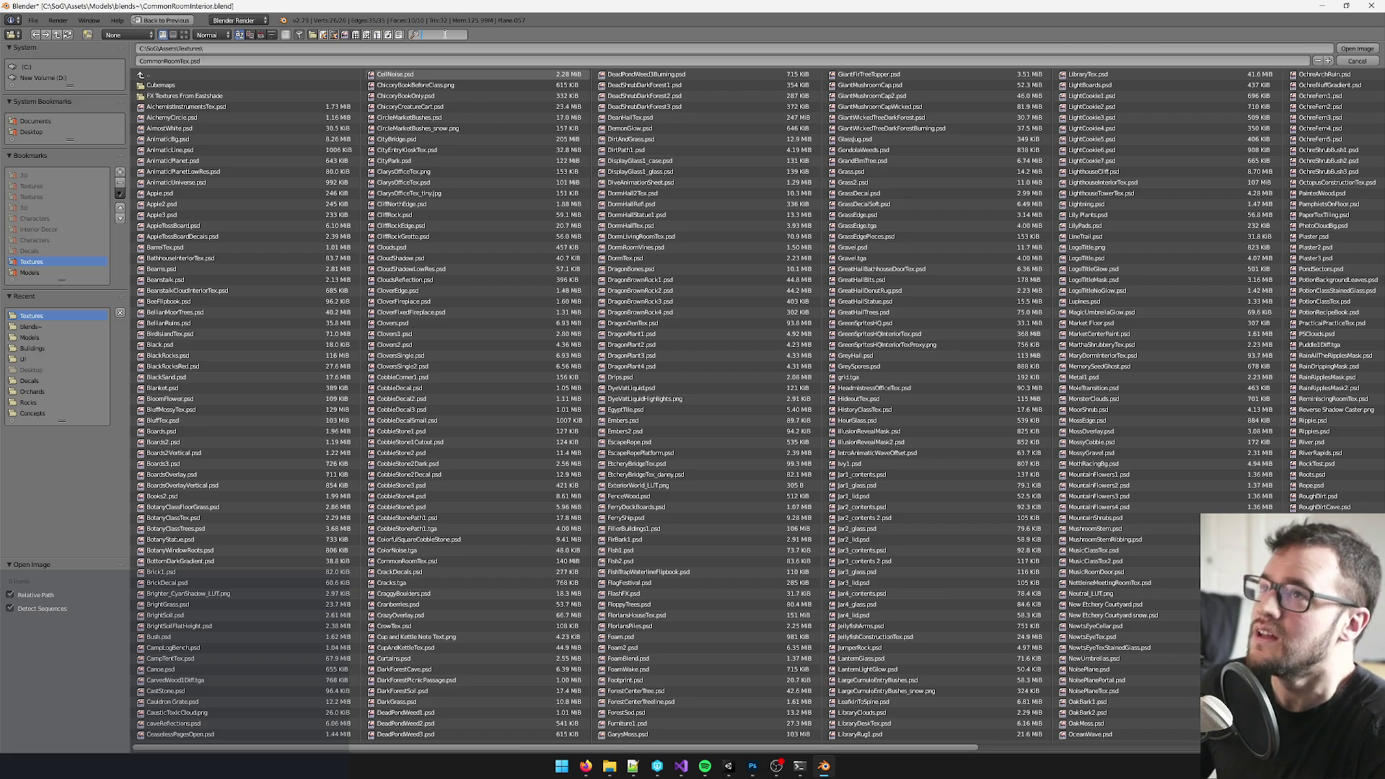
text(tall)
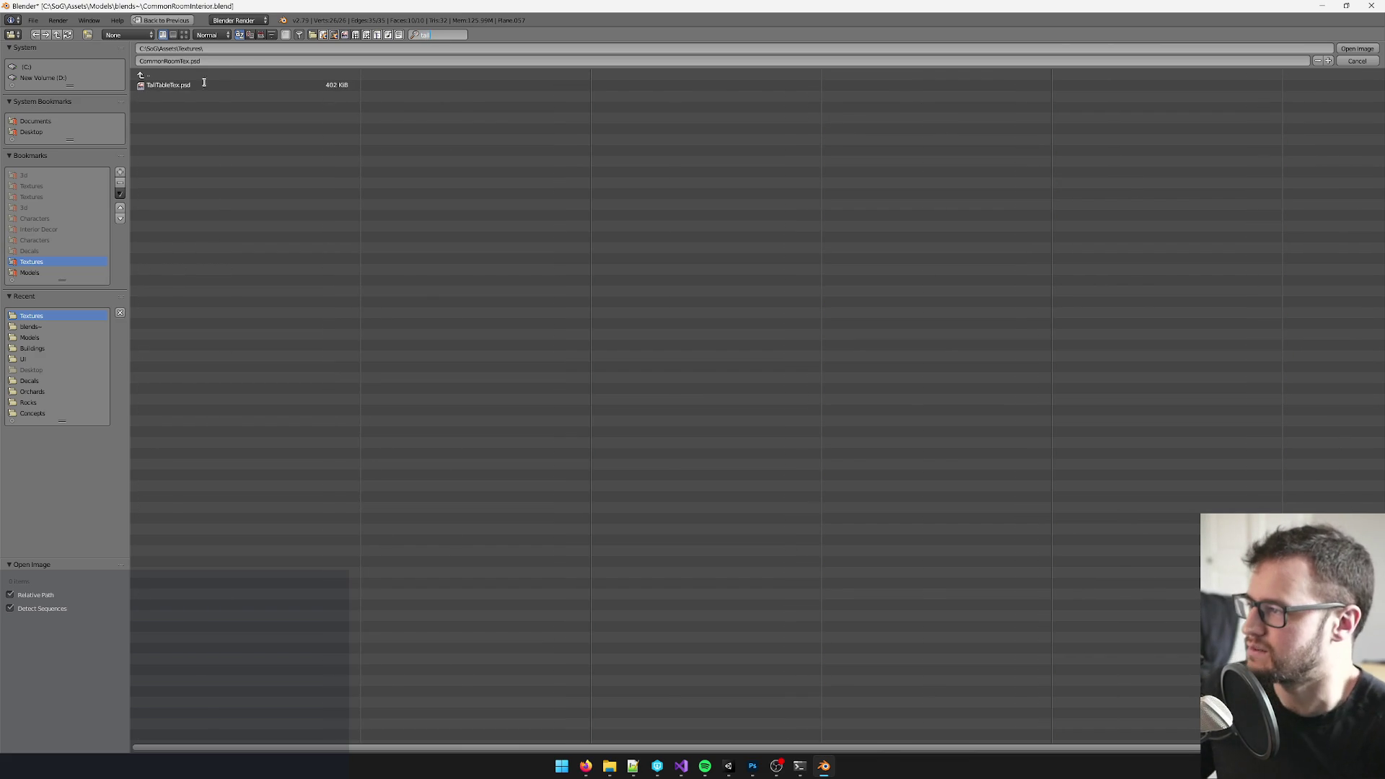
double_click(197, 85)
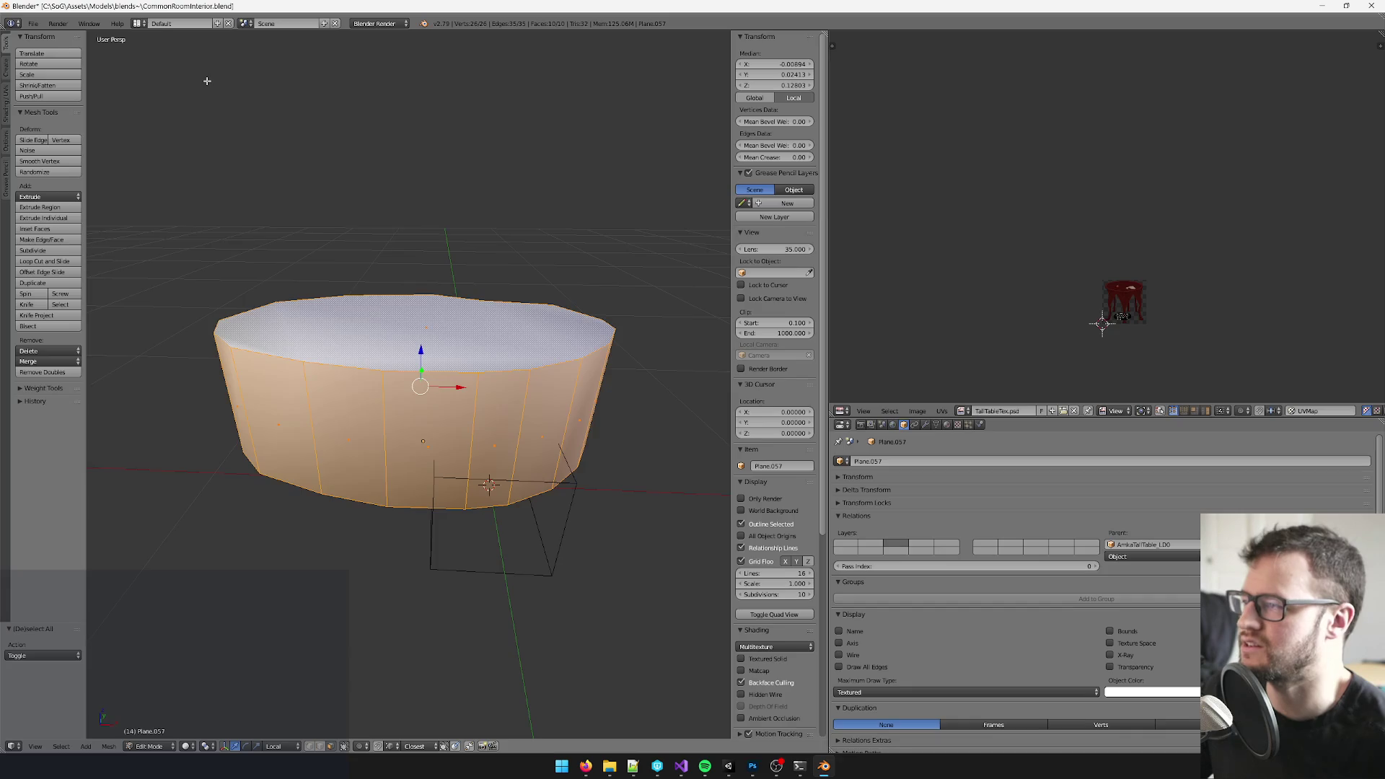
- Set viewport shading to Texture so the cylinder shows the dark-red table texture, and select its top face
key(KP_1)
key(KP_5)
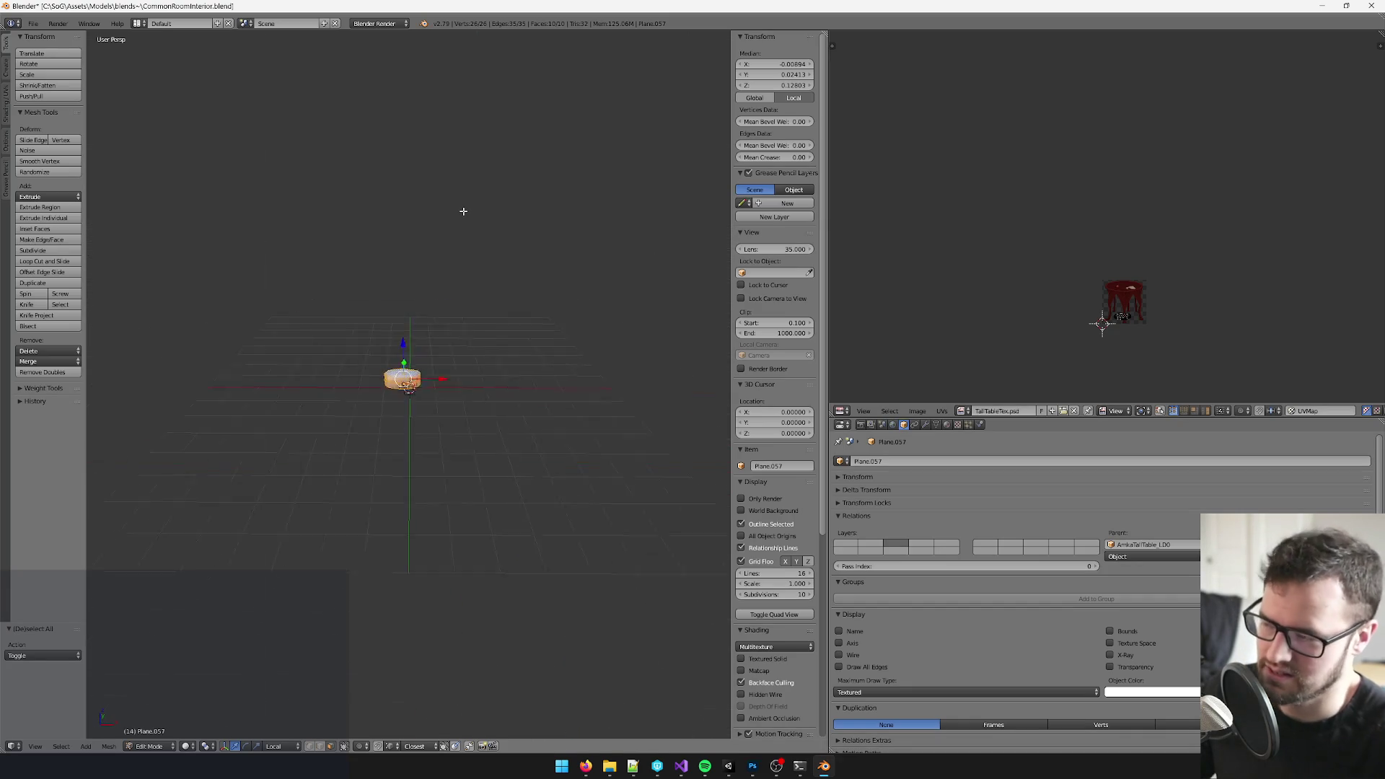
click(189, 745)
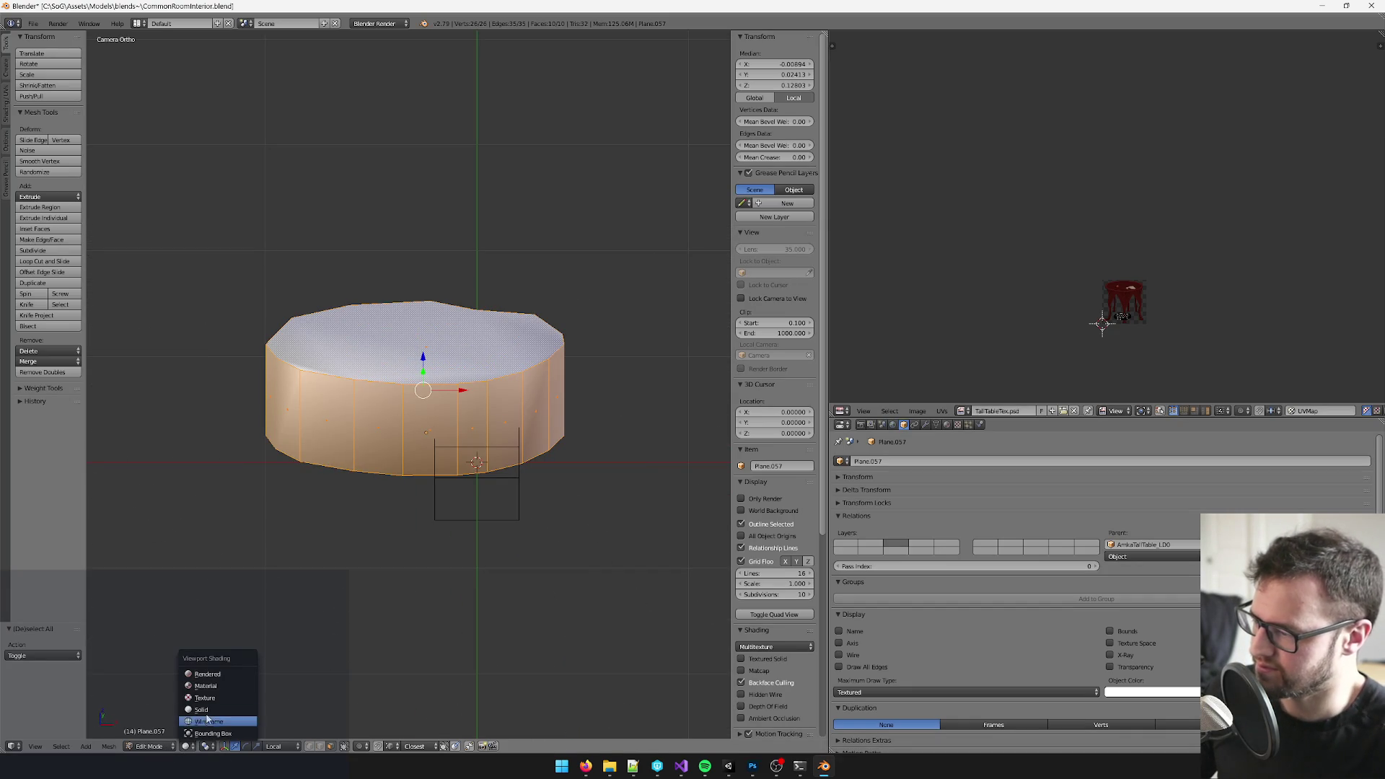
click(209, 698)
drag(412, 541, 409, 466)
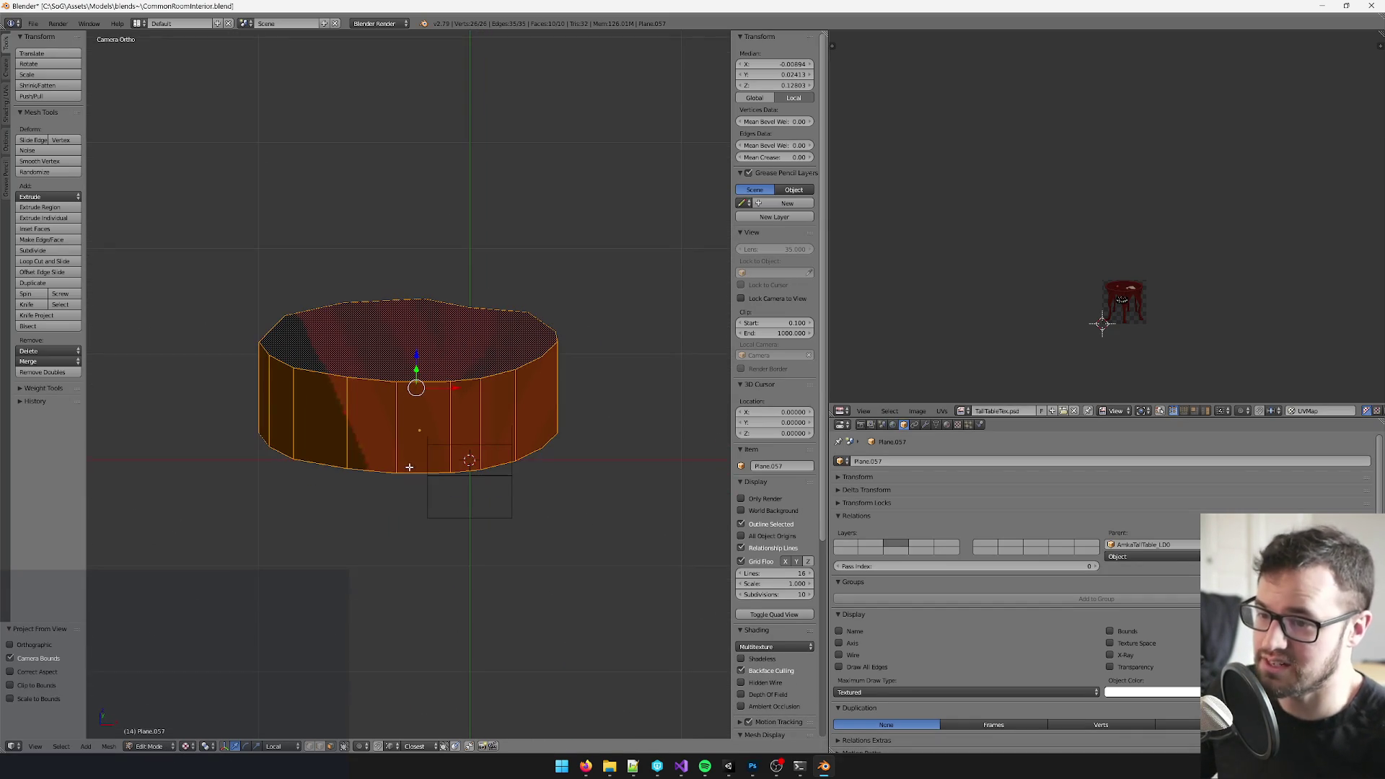
scroll(up, 3)
scroll(up, 3)
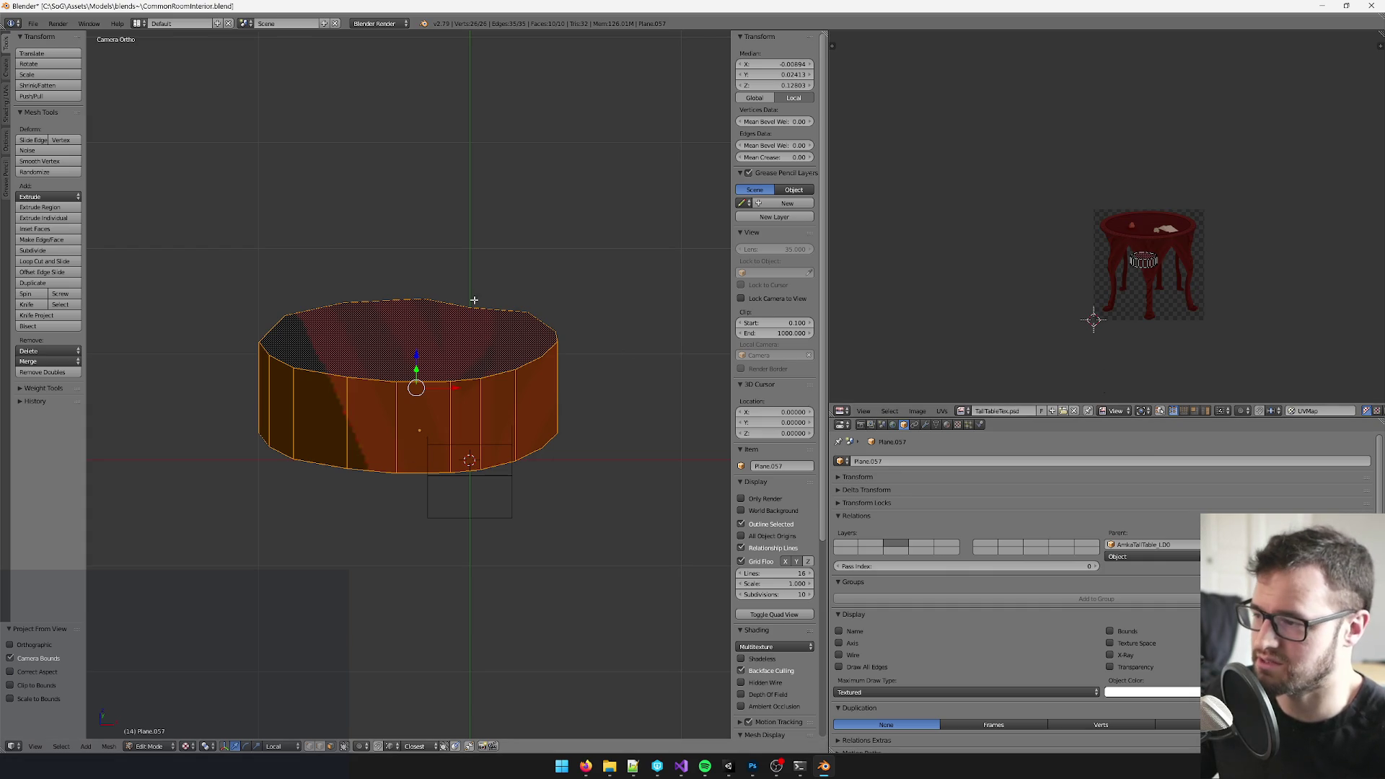
key(a)
right_click(426, 339)
drag(367, 464, 378, 433)
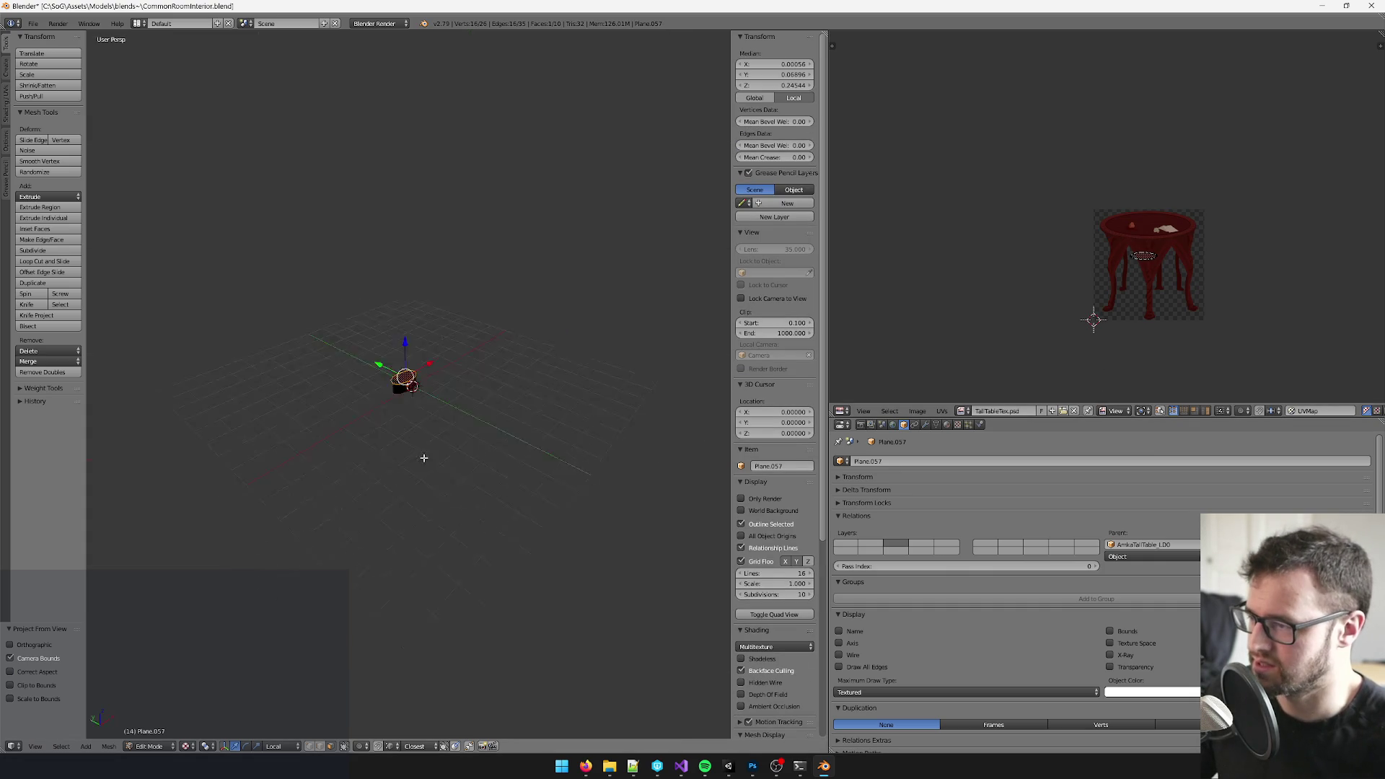
scroll(up, 3)
drag(400, 357, 297, 704)
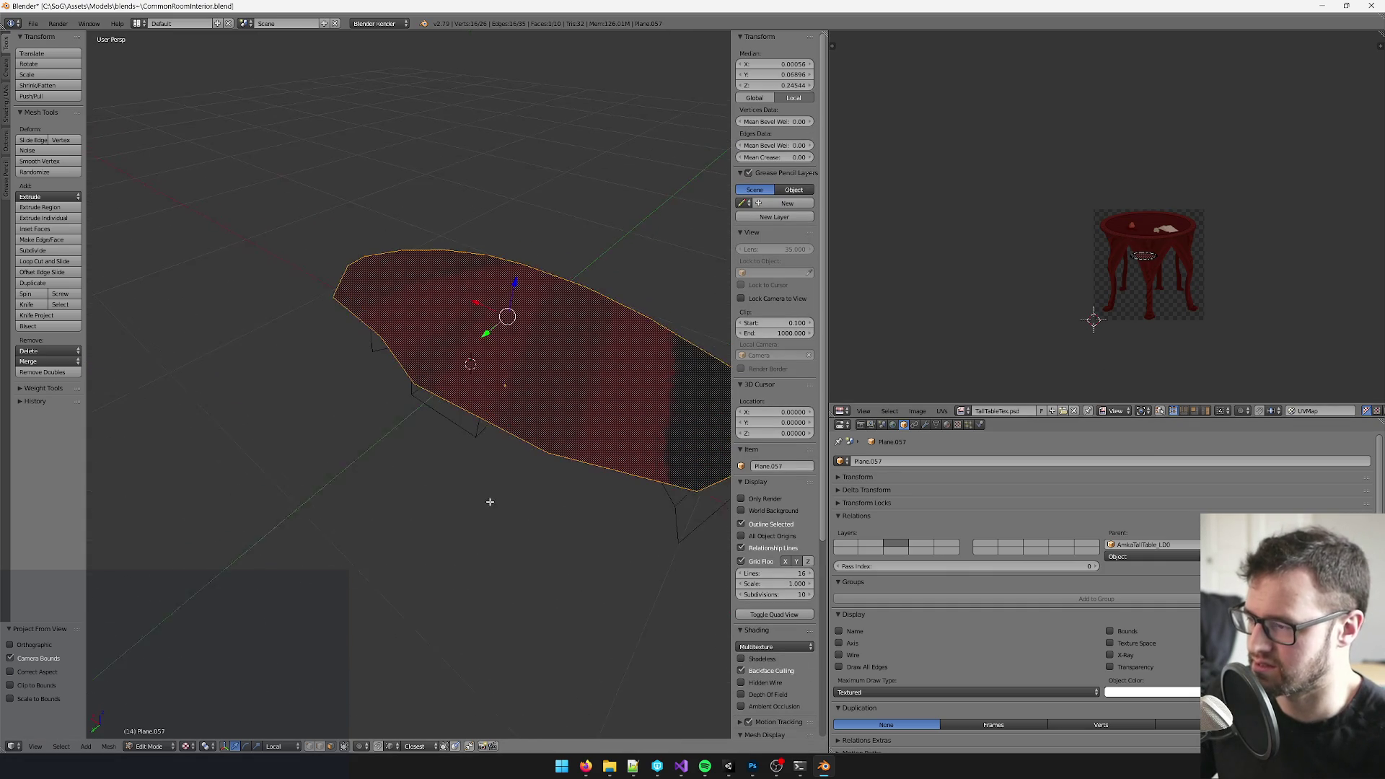
- In vertex select mode, grab one left-rim vertex and move it slightly
key(a)
right_click(382, 342)
drag(412, 369, 468, 374)
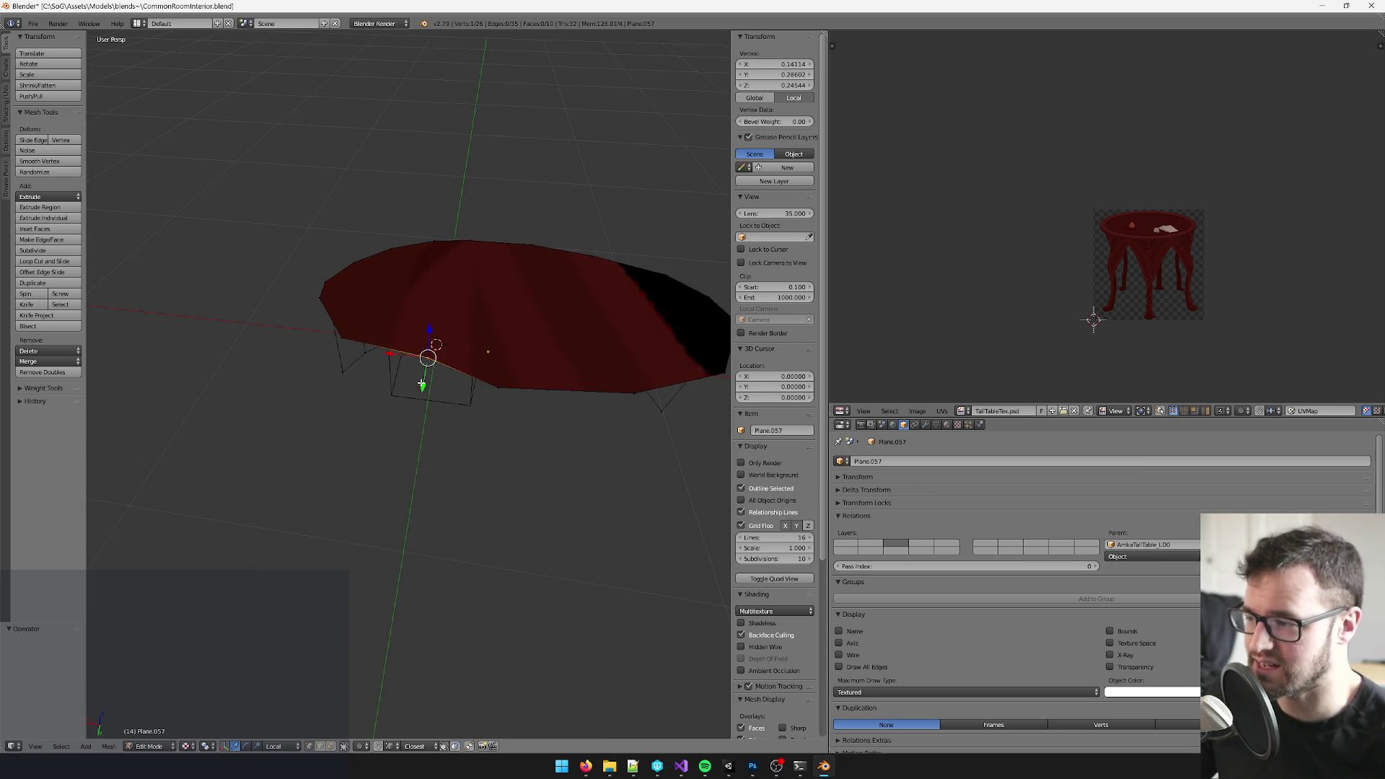
key(g)
click(421, 377)
drag(384, 373, 314, 352)
click(333, 747)
- Apply Poke Faces to the whole mesh, splitting the top cap into centre triangles
key(a)
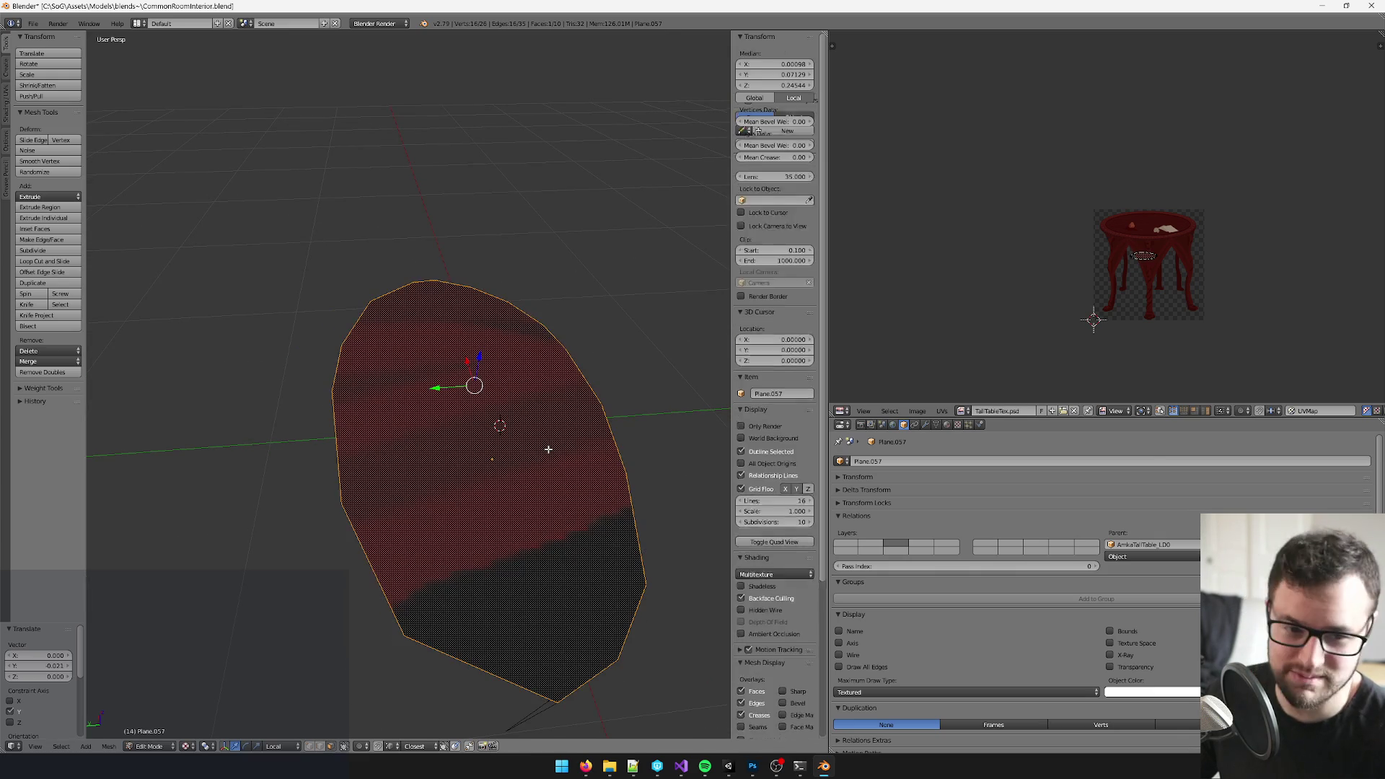
key(space)
text(pok)
key(Return)
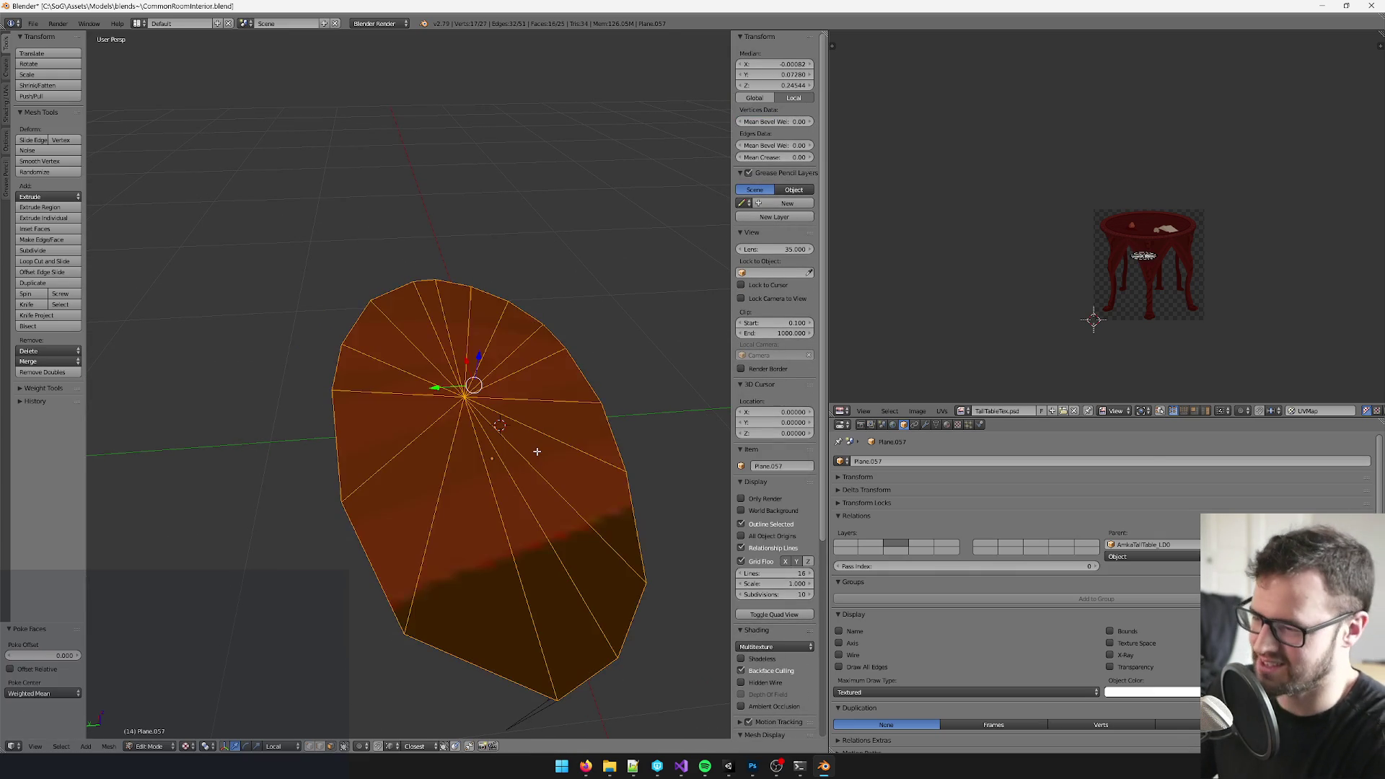
scroll(down, 3)
drag(584, 454, 324, 455)
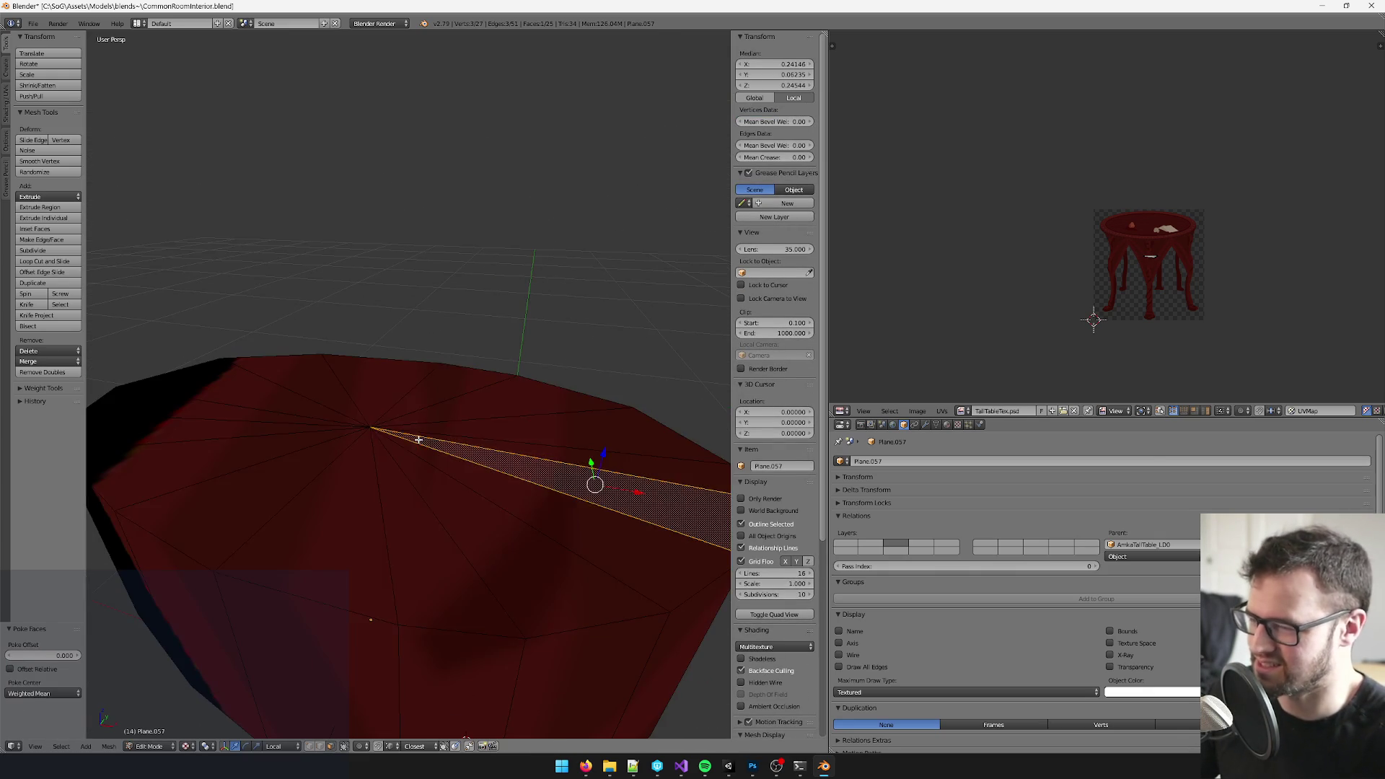
scroll(down, 3)
- Box-select the poked top faces, raise them upward, then return to camera view
key(a)
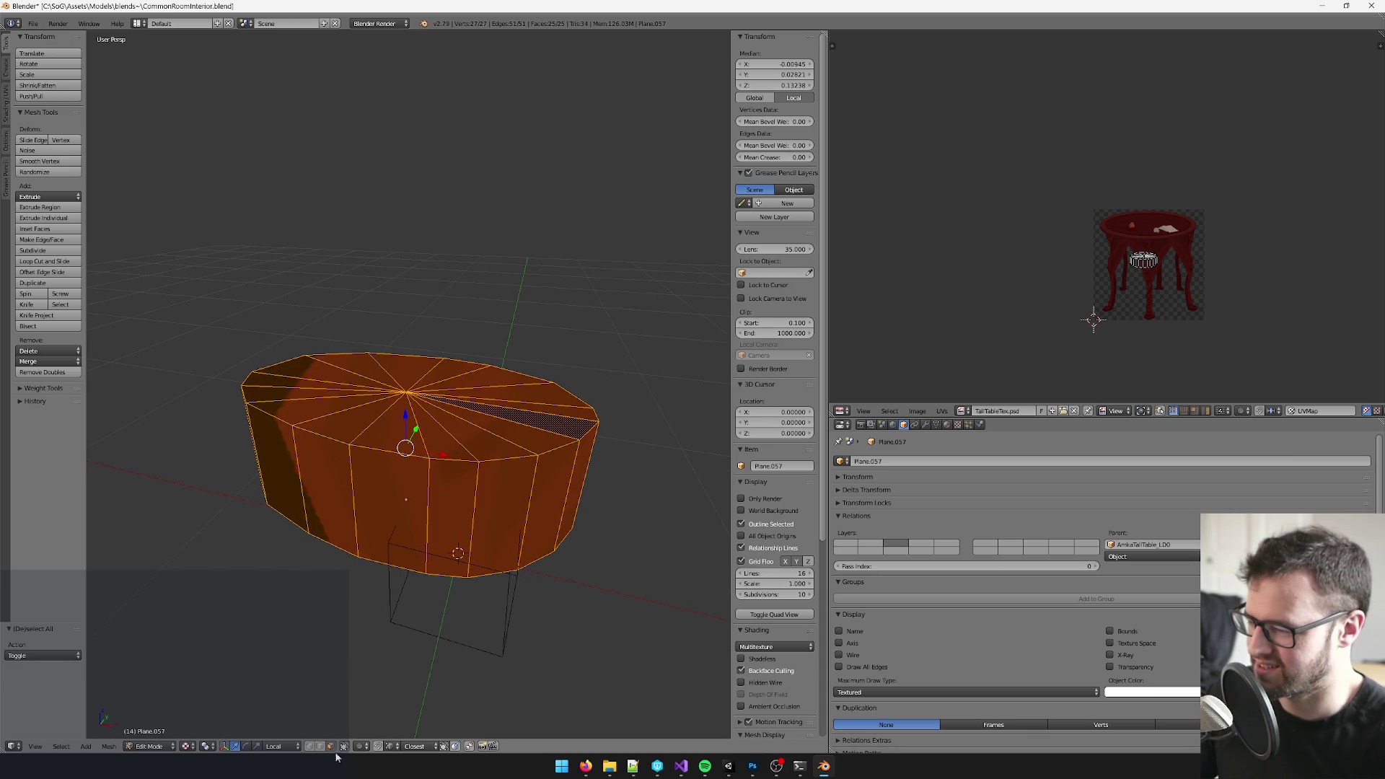
key(a)
click(404, 387)
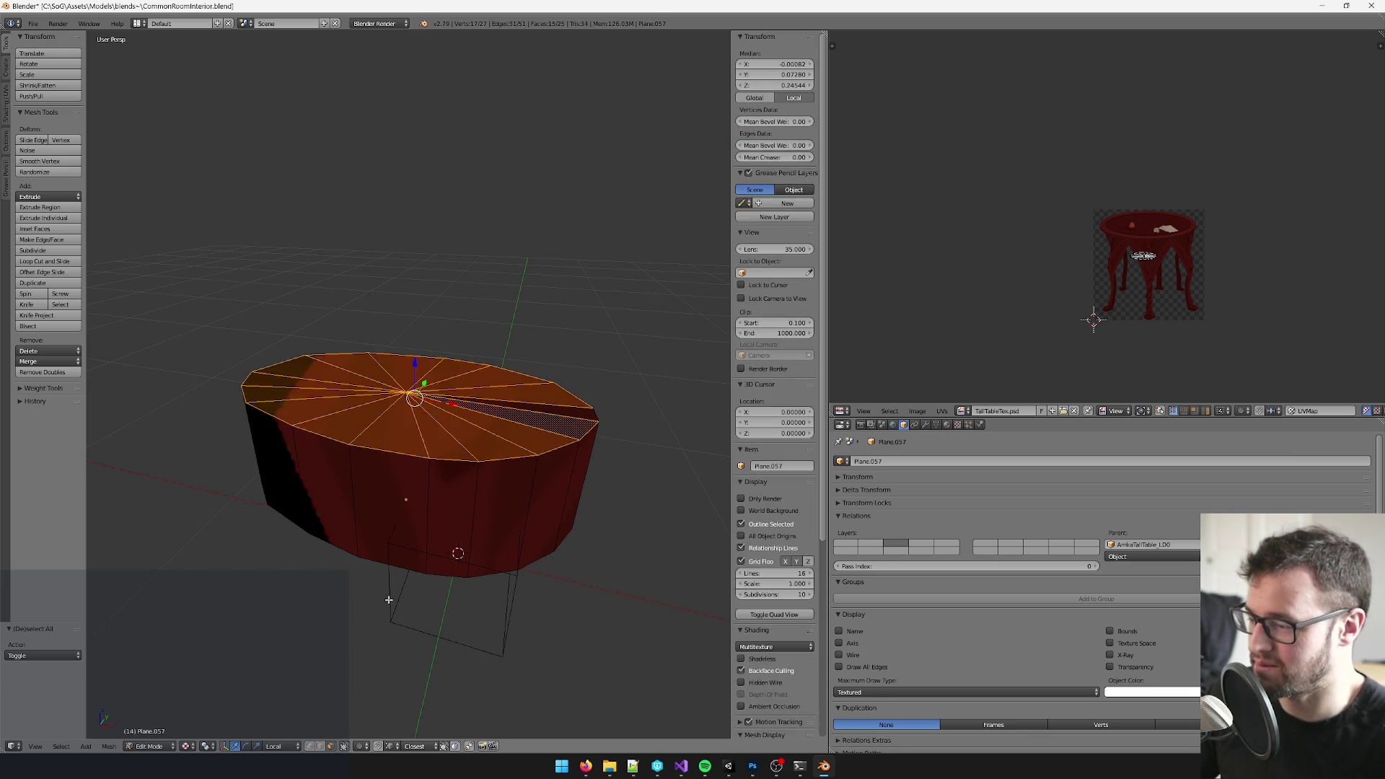
drag(403, 388, 409, 340)
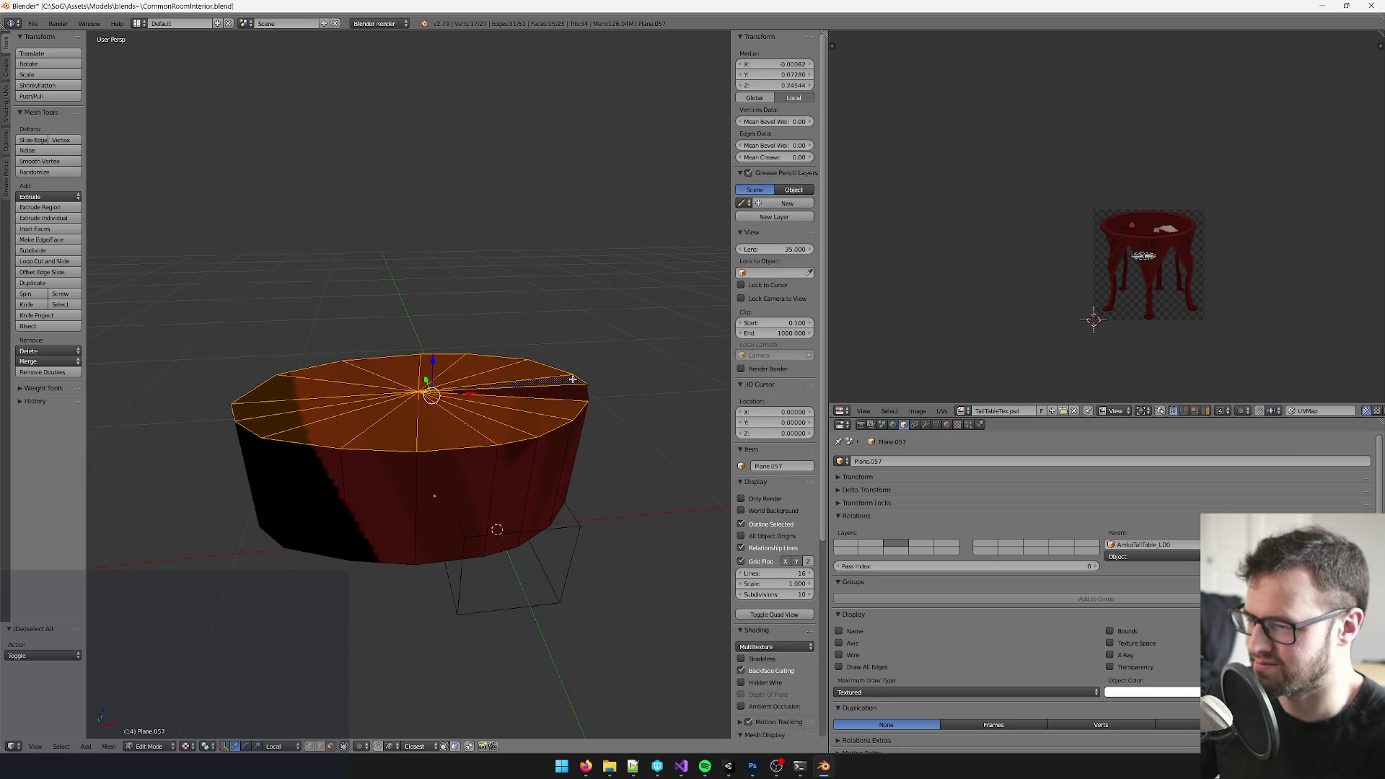
drag(528, 359, 471, 357)
key(e)
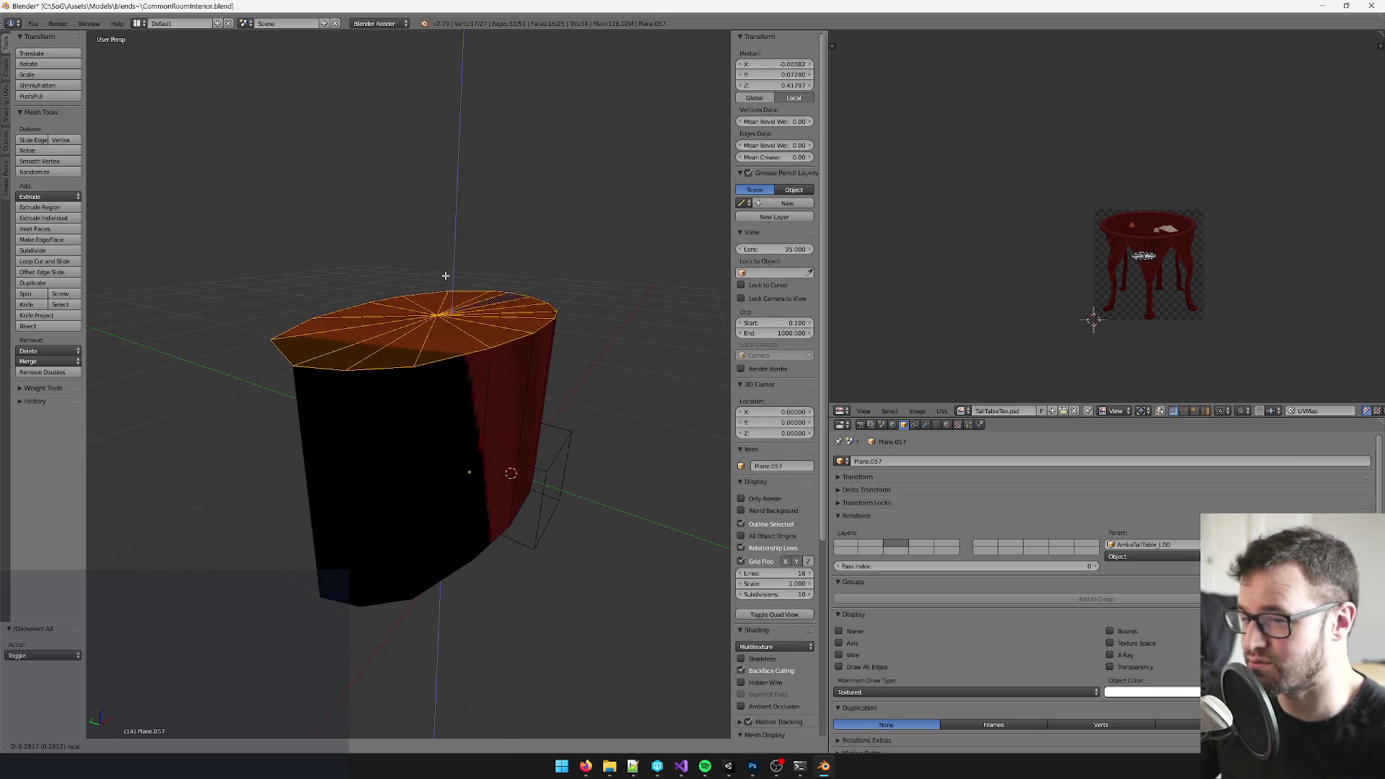
click(455, 254)
key(a)
key(a)
key(KP_0)
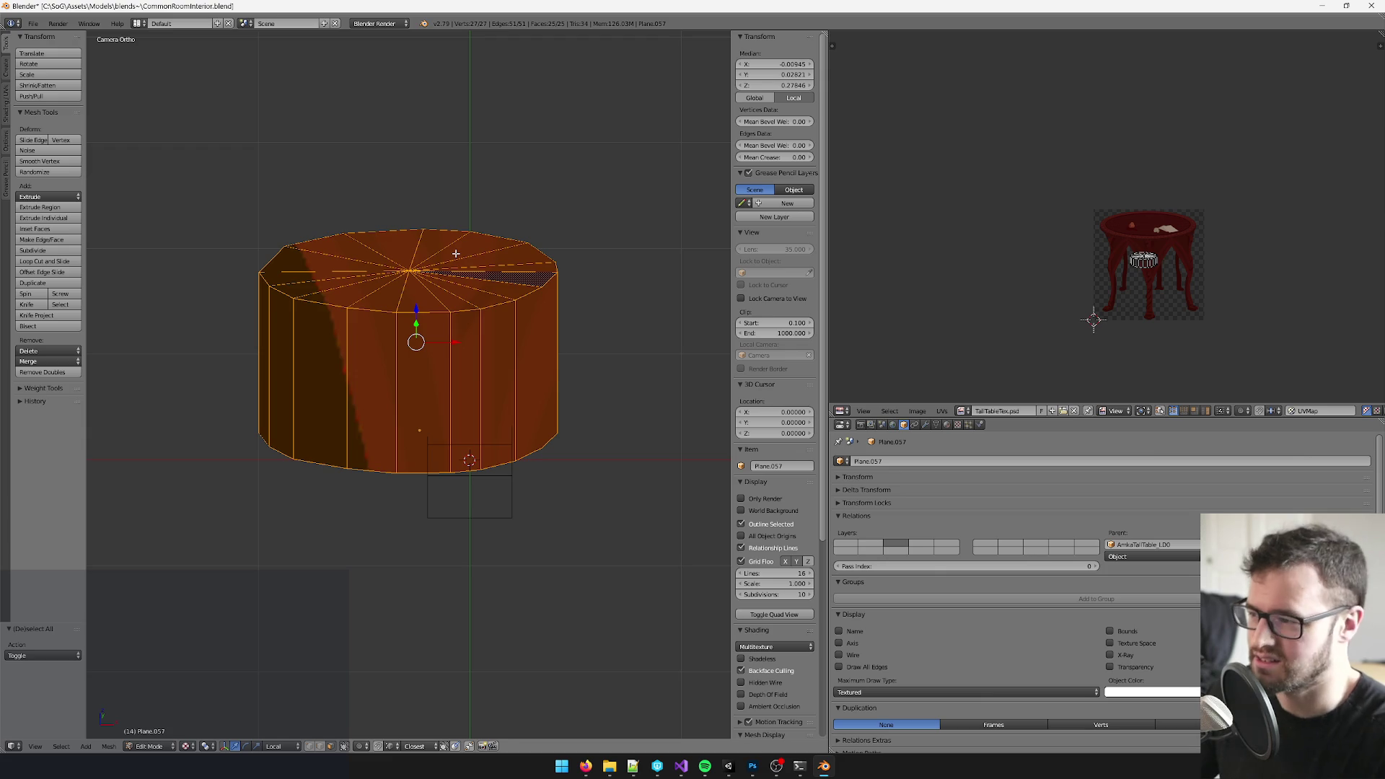
scroll(up, 3)
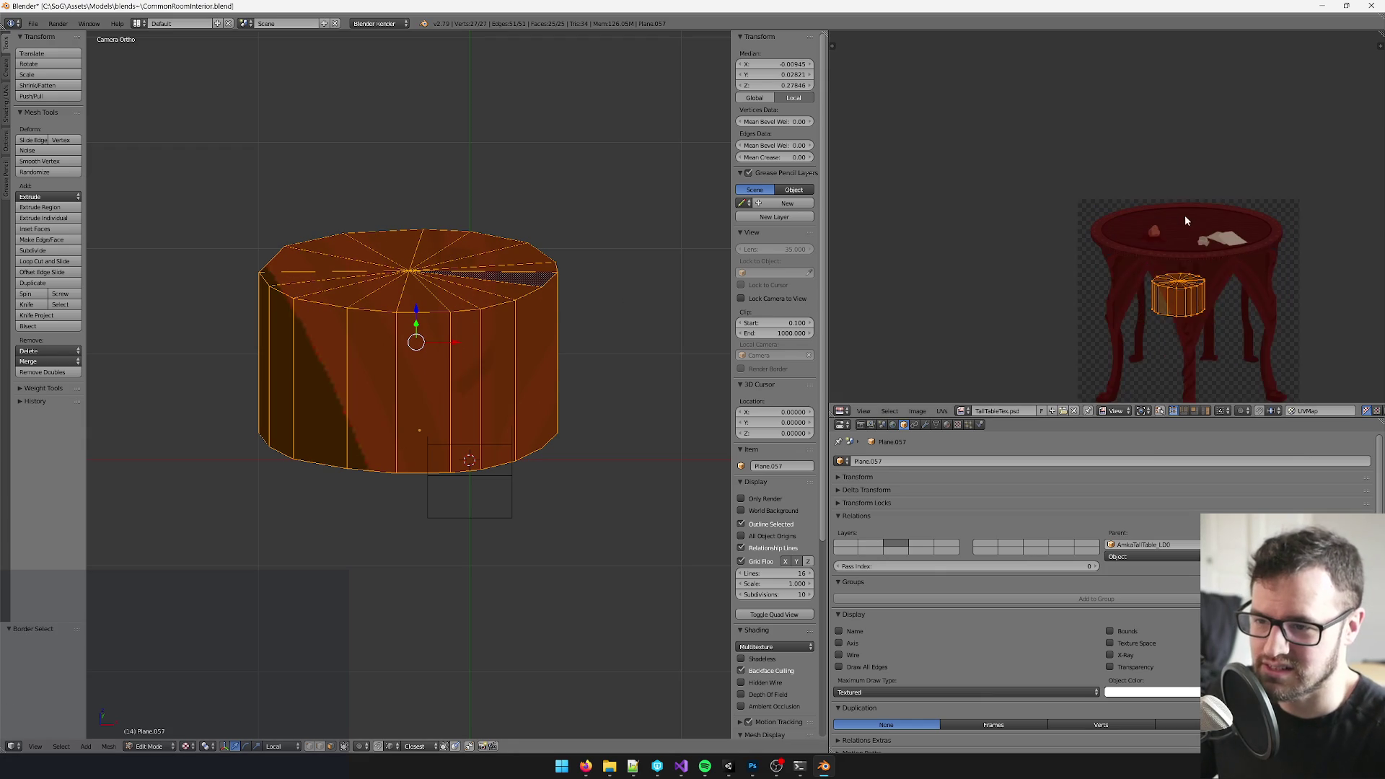
- Scale up and lower the cylinder's UV island, then undo the move that dropped its sides
key(s)
click(1260, 231)
scroll(up, 3)
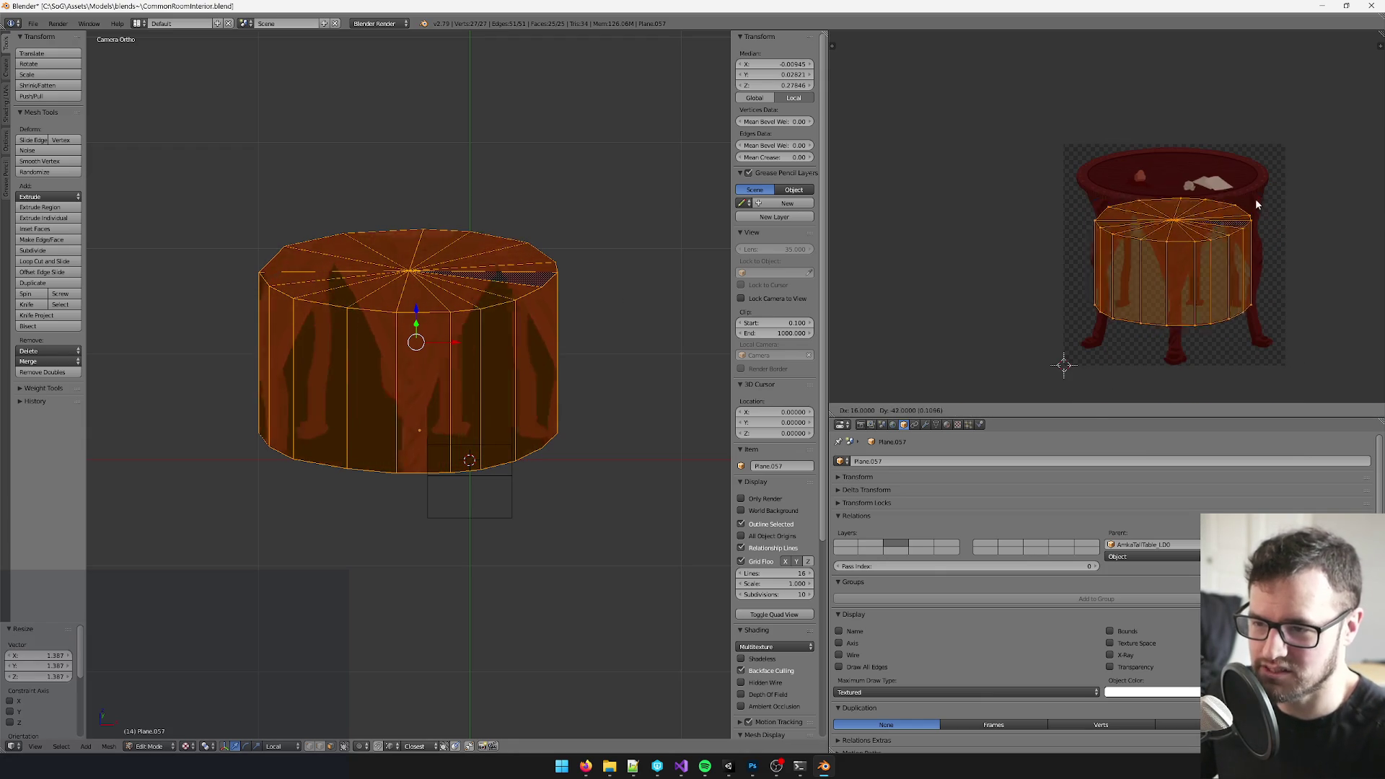
key(s)
click(1283, 178)
key(g)
click(399, 279)
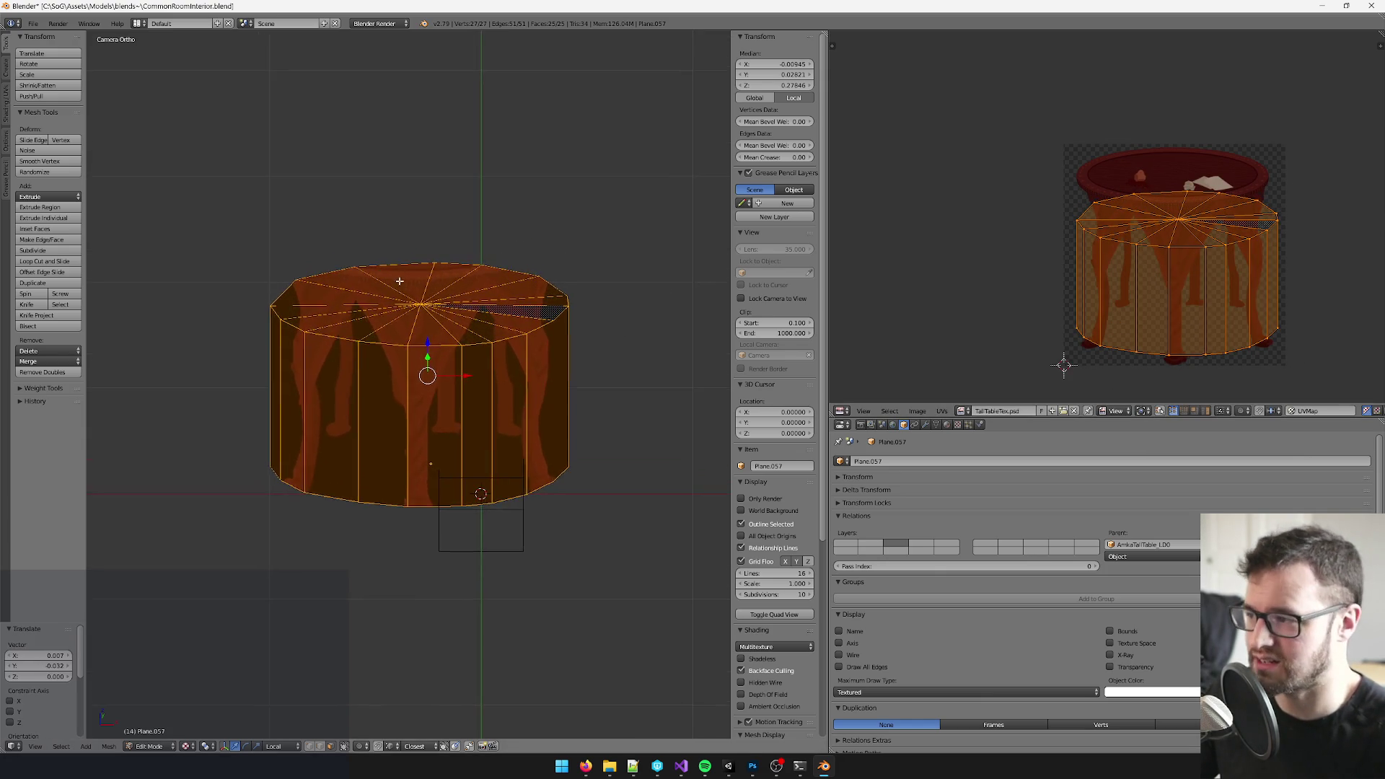
key(x)
key(g)
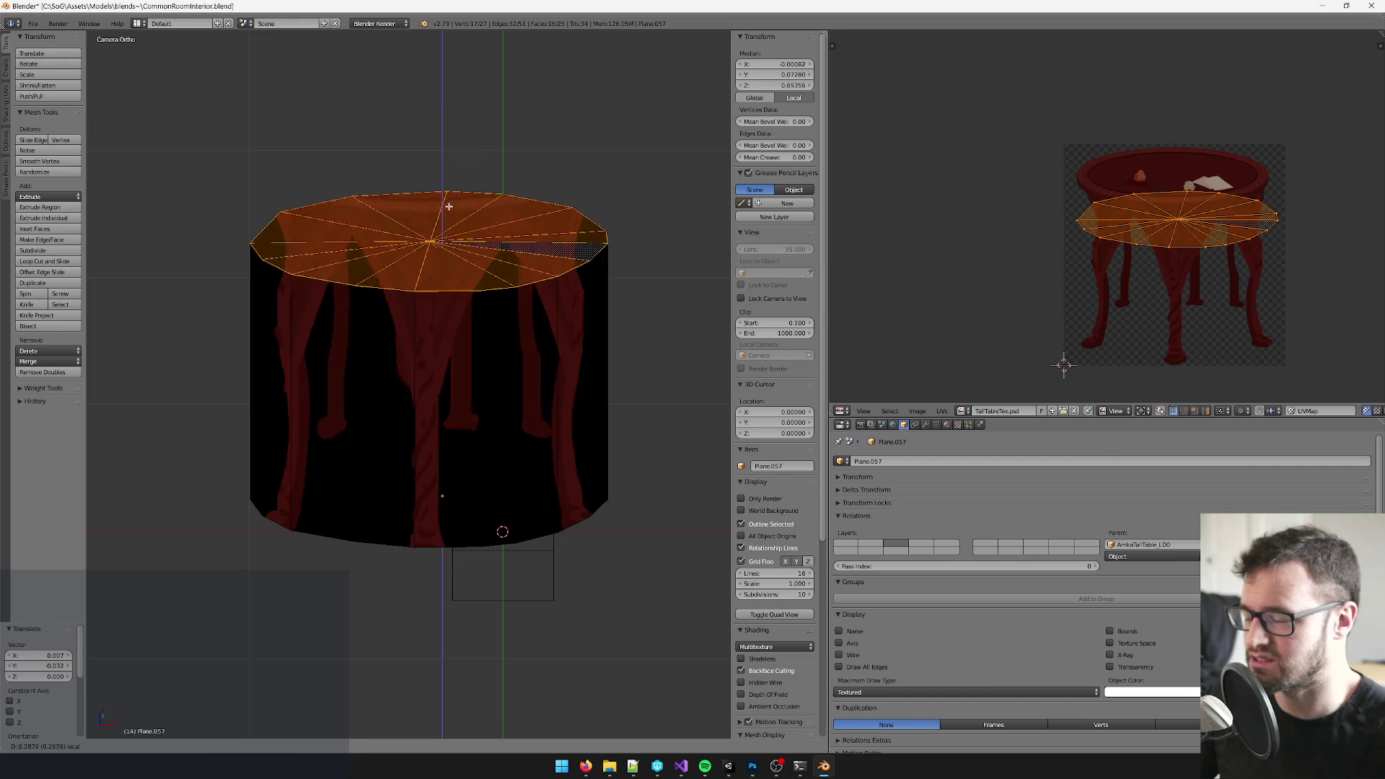
key(ctrl+z)
key(ctrl+z)
key(ctrl+z)
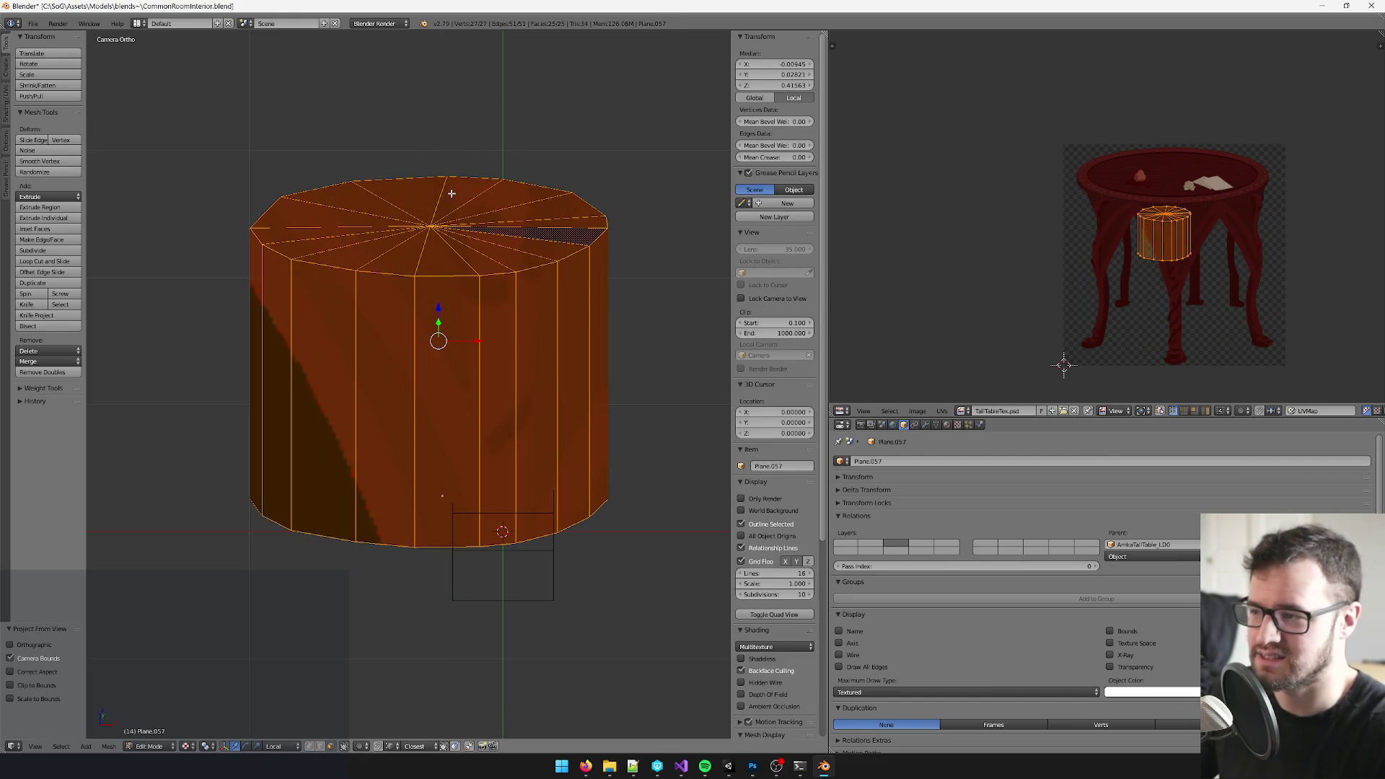
- Enlarge and place the UV island so it fills the round table texture, previewing it unselected
key(s)
click(1217, 84)
key(g)
click(1217, 84)
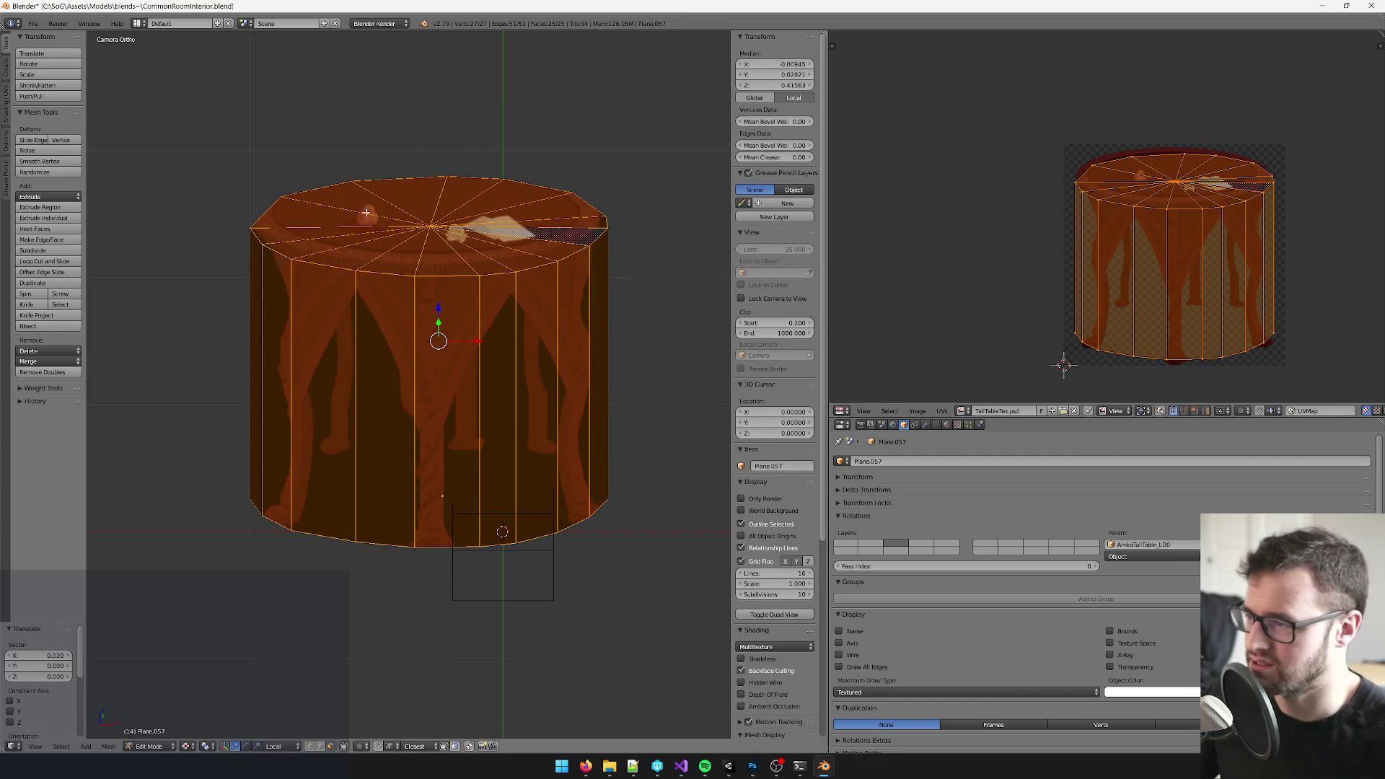
key(a)
key(a)
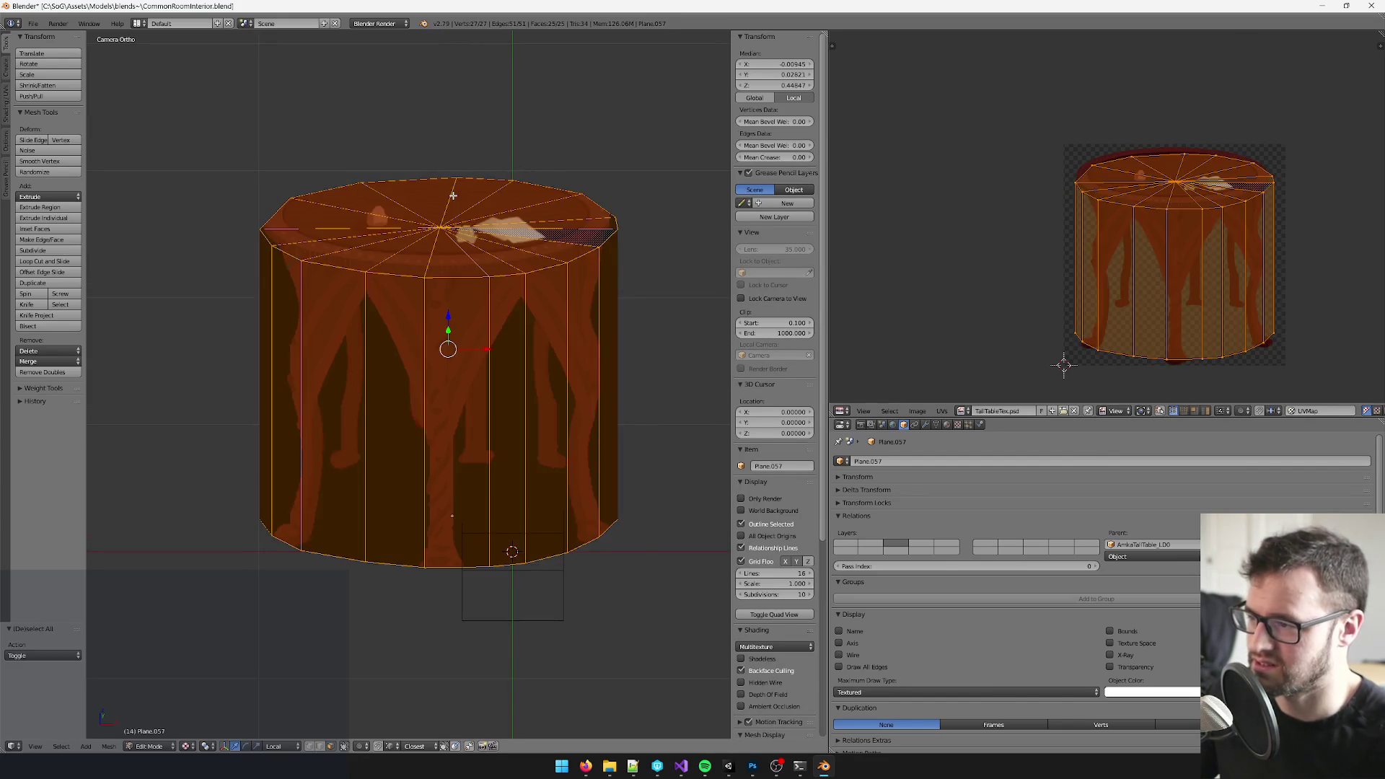
key(s)
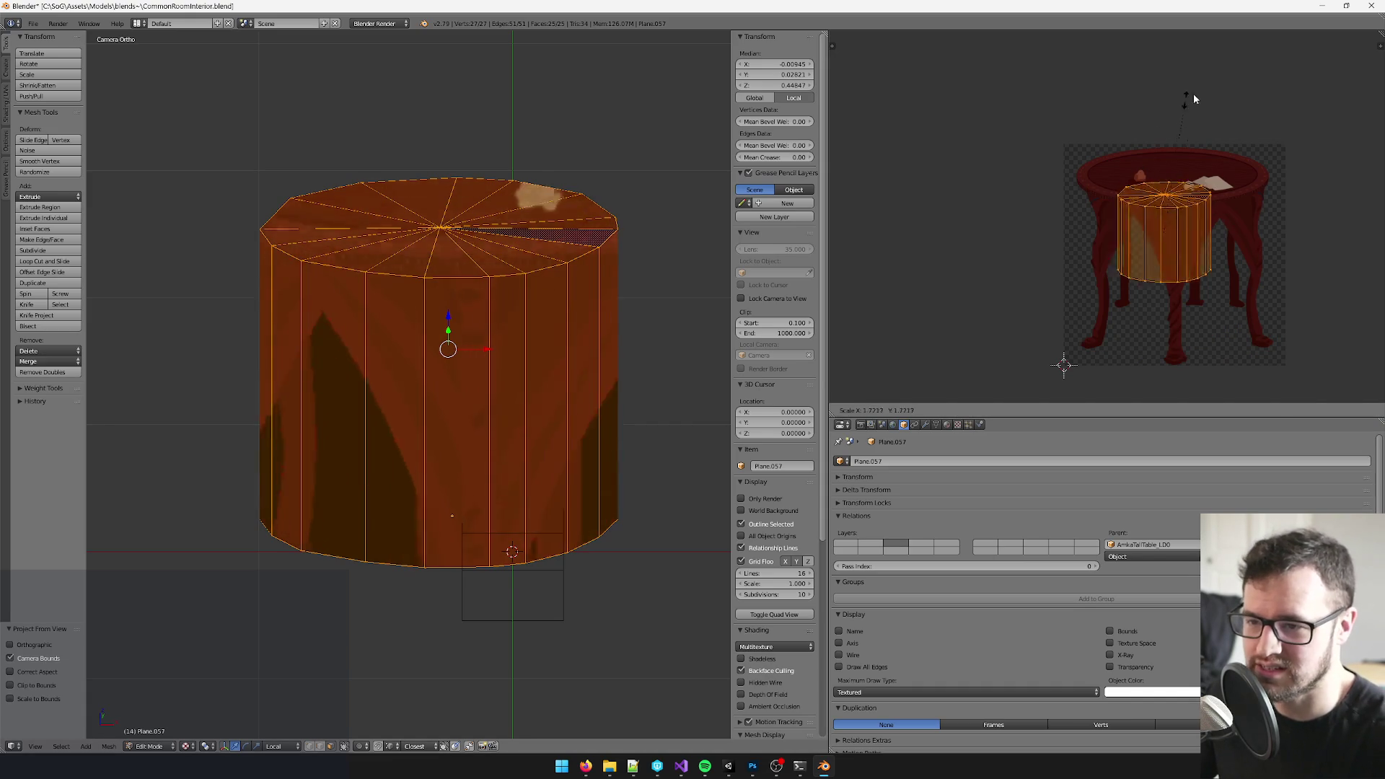
click(1185, 104)
key(s)
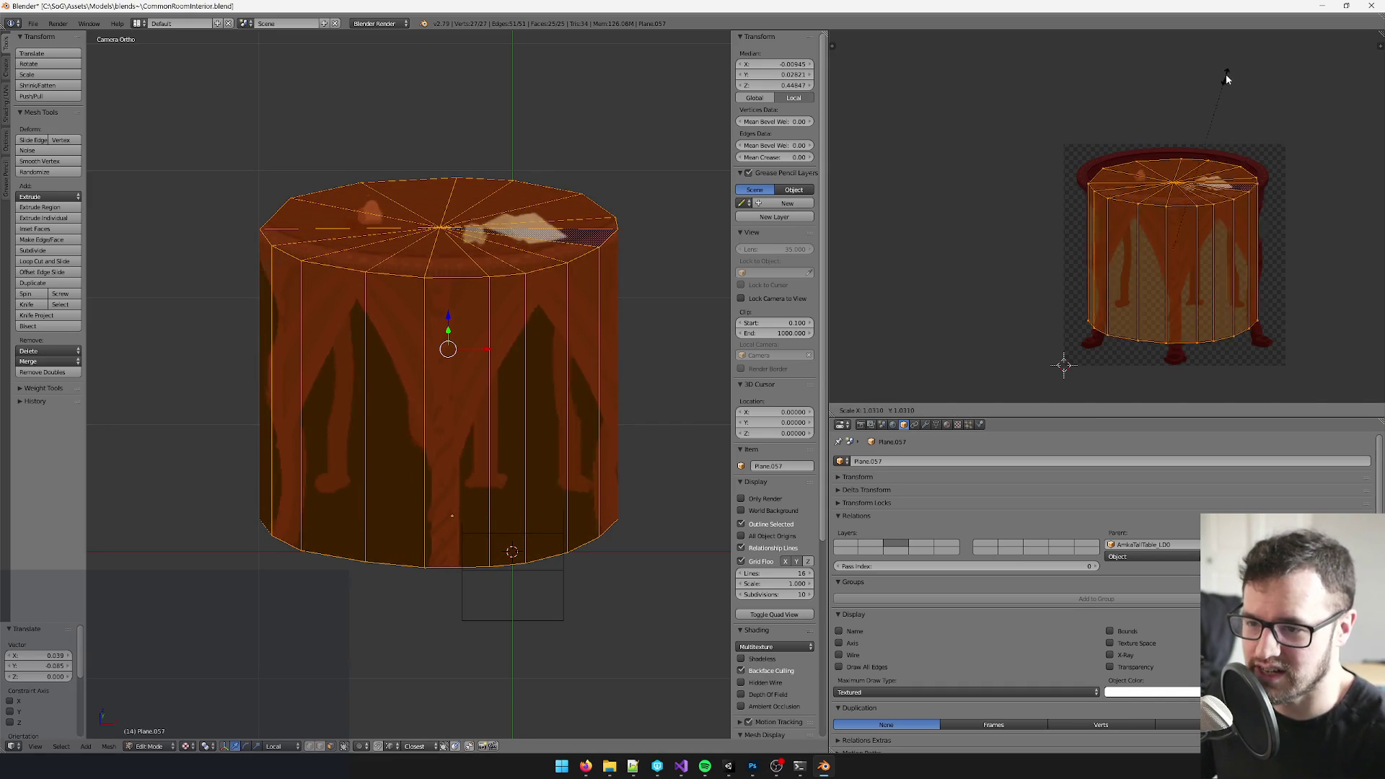
click(1226, 81)
- Fine-tune the UV island's scale and position so it spans the whole TallTableTex drawing
key(s)
click(1195, 103)
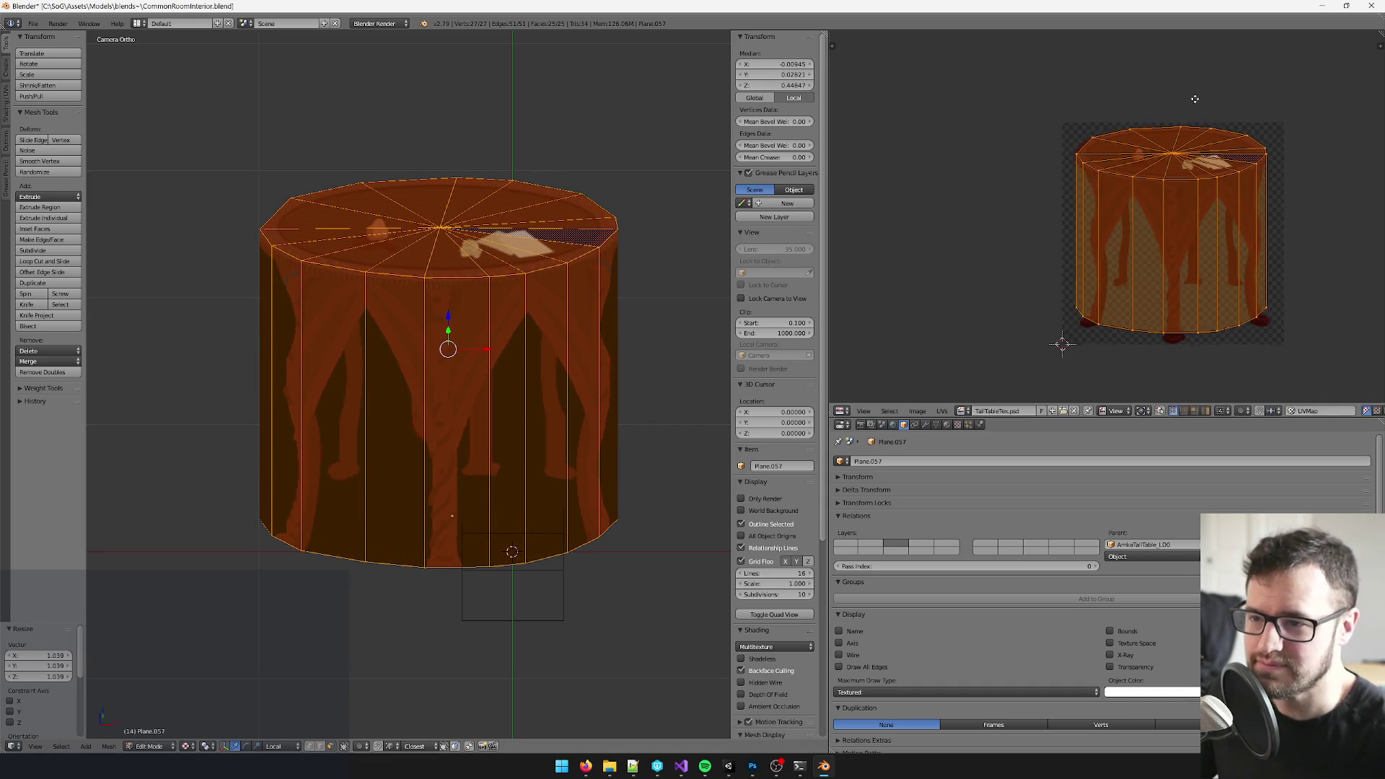
scroll(up, 3)
key(g)
click(1188, 109)
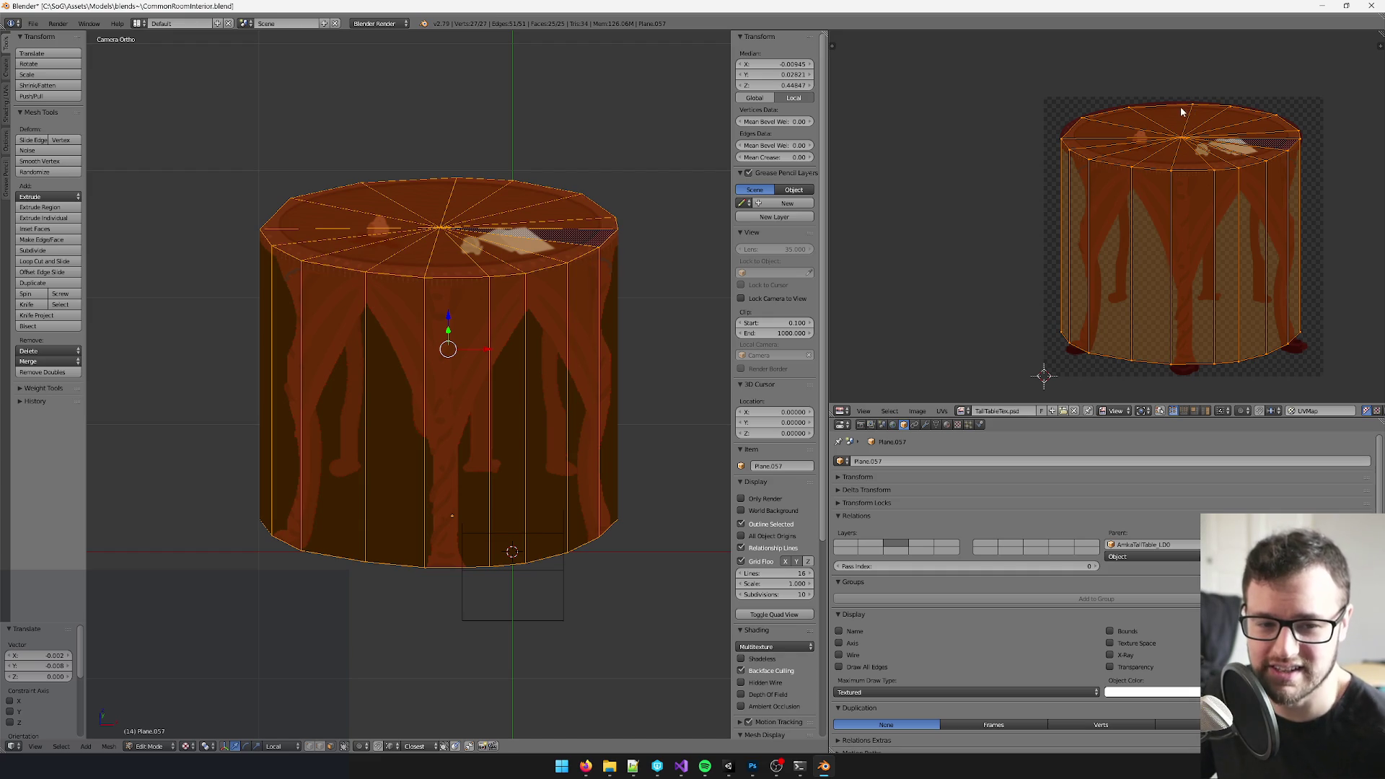
drag(1195, 105, 1180, 108)
key(s)
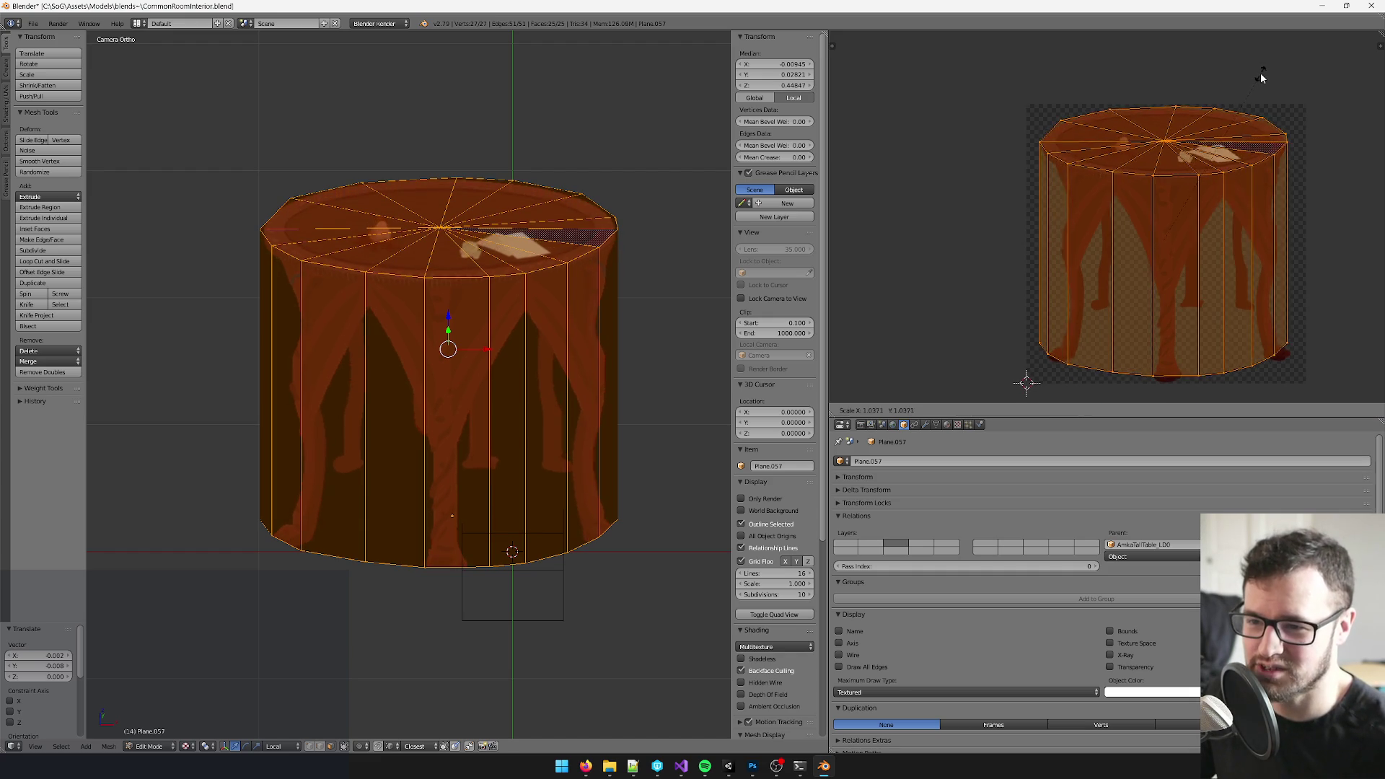
click(1264, 78)
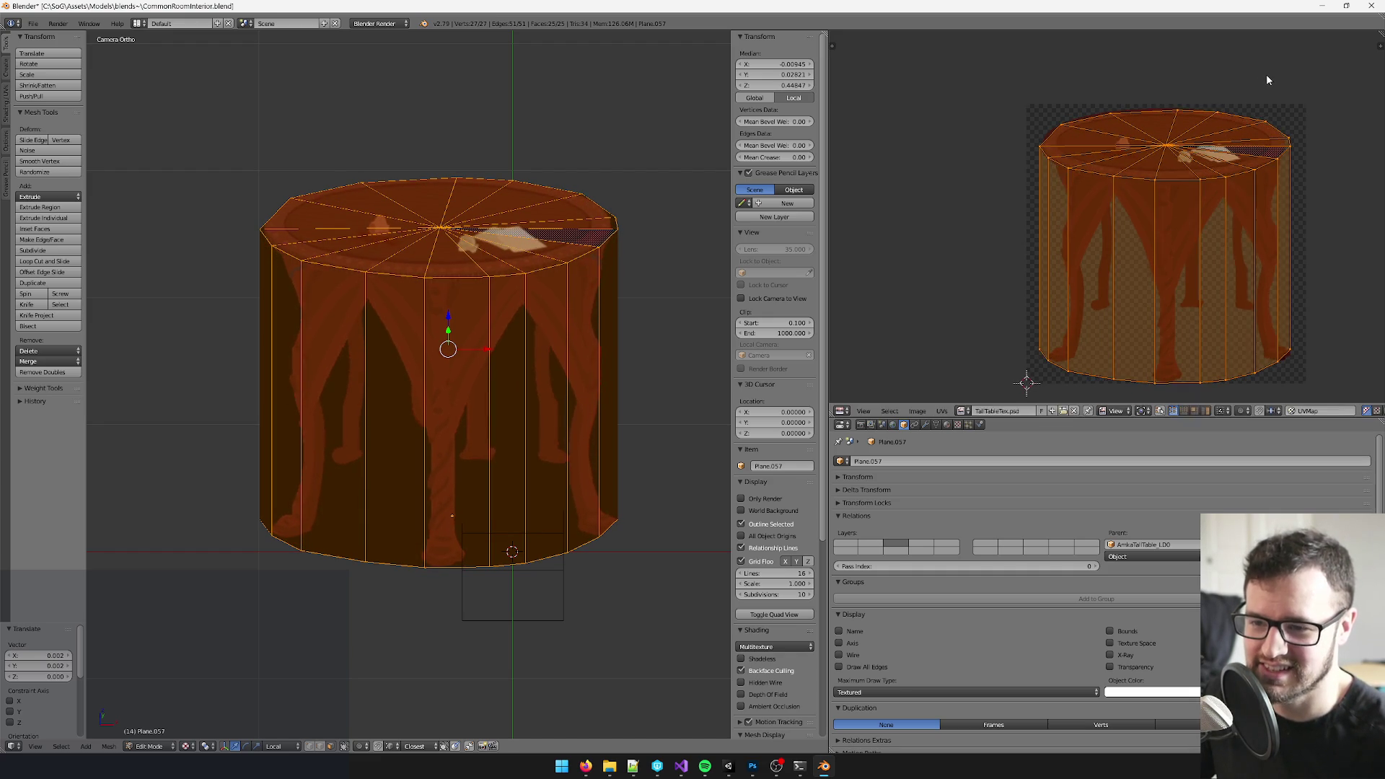
drag(1275, 141, 1162, 151)
scroll(up, 3)
scroll(up, 3)
scroll(down, 3)
scroll(up, 3)
- Pan and zoom the texture and 3D views to examine the cylinder's sides against the legs
drag(1168, 216, 1208, 249)
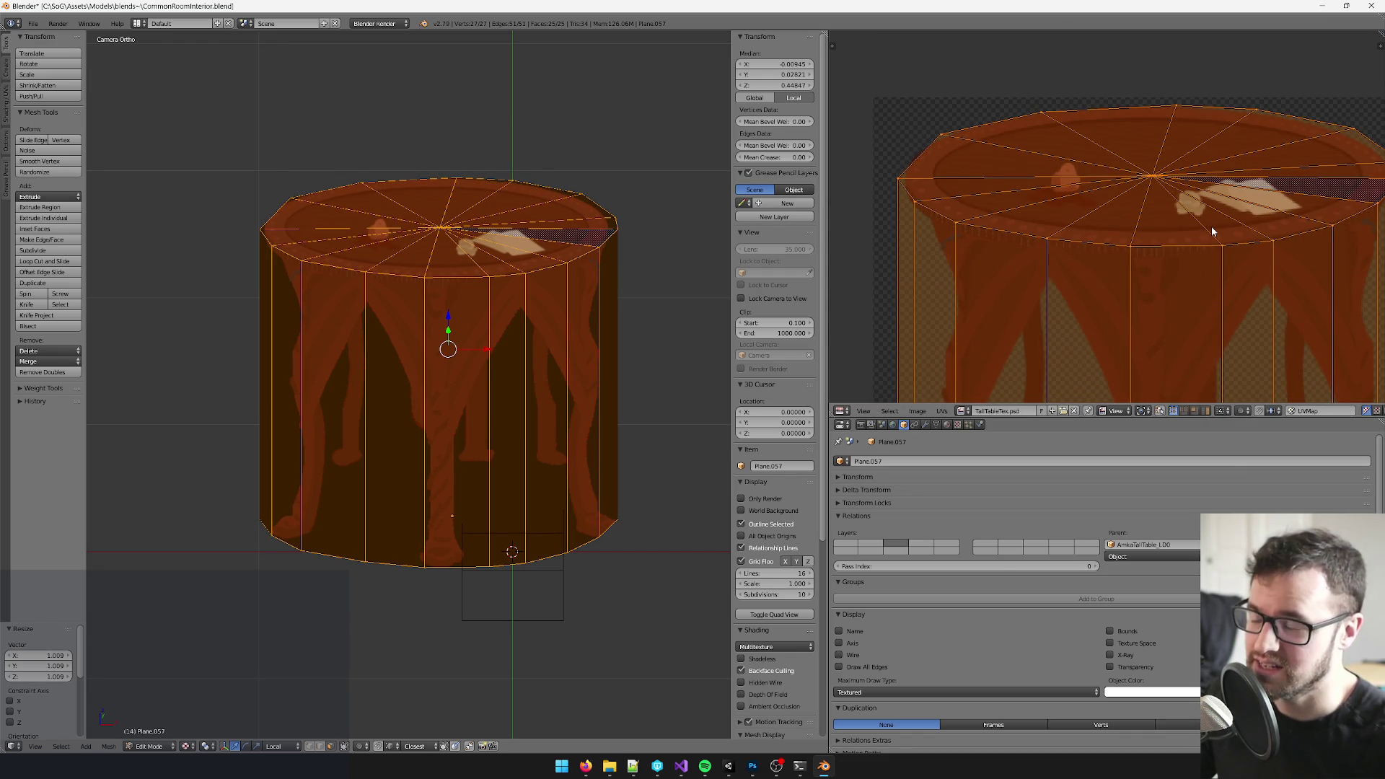
scroll(down, 3)
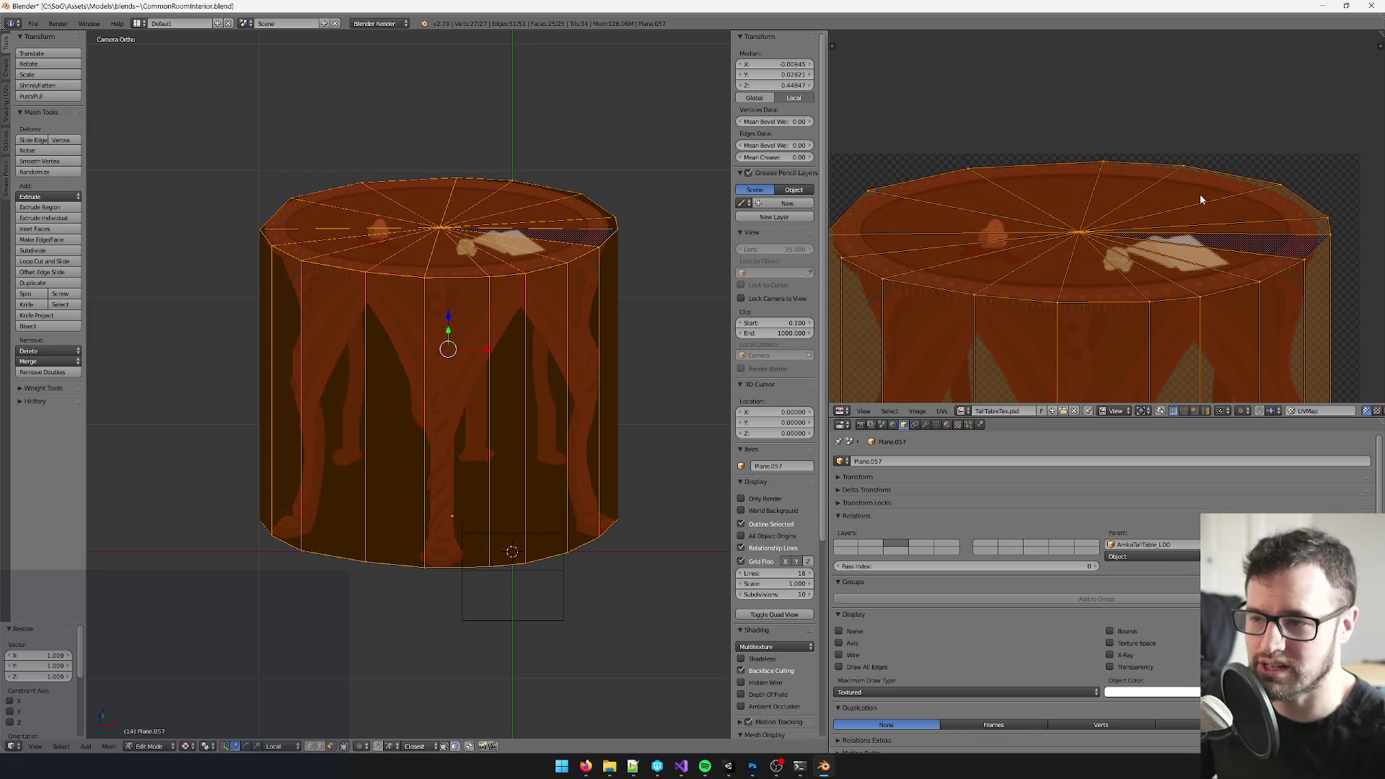
drag(1199, 194, 1172, 109)
scroll(up, 3)
scroll(down, 3)
scroll(up, 3)
drag(1189, 206, 1133, 214)
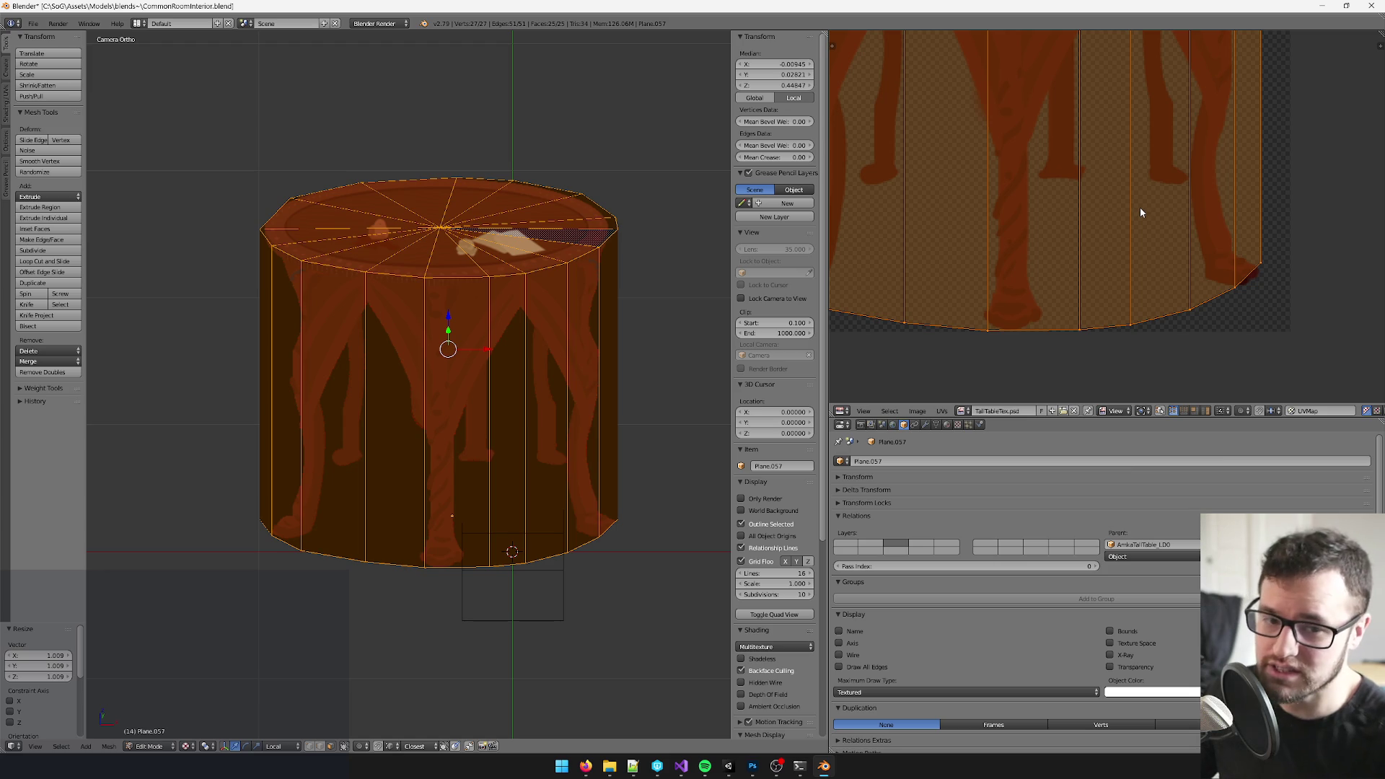
drag(1120, 203, 1123, 260)
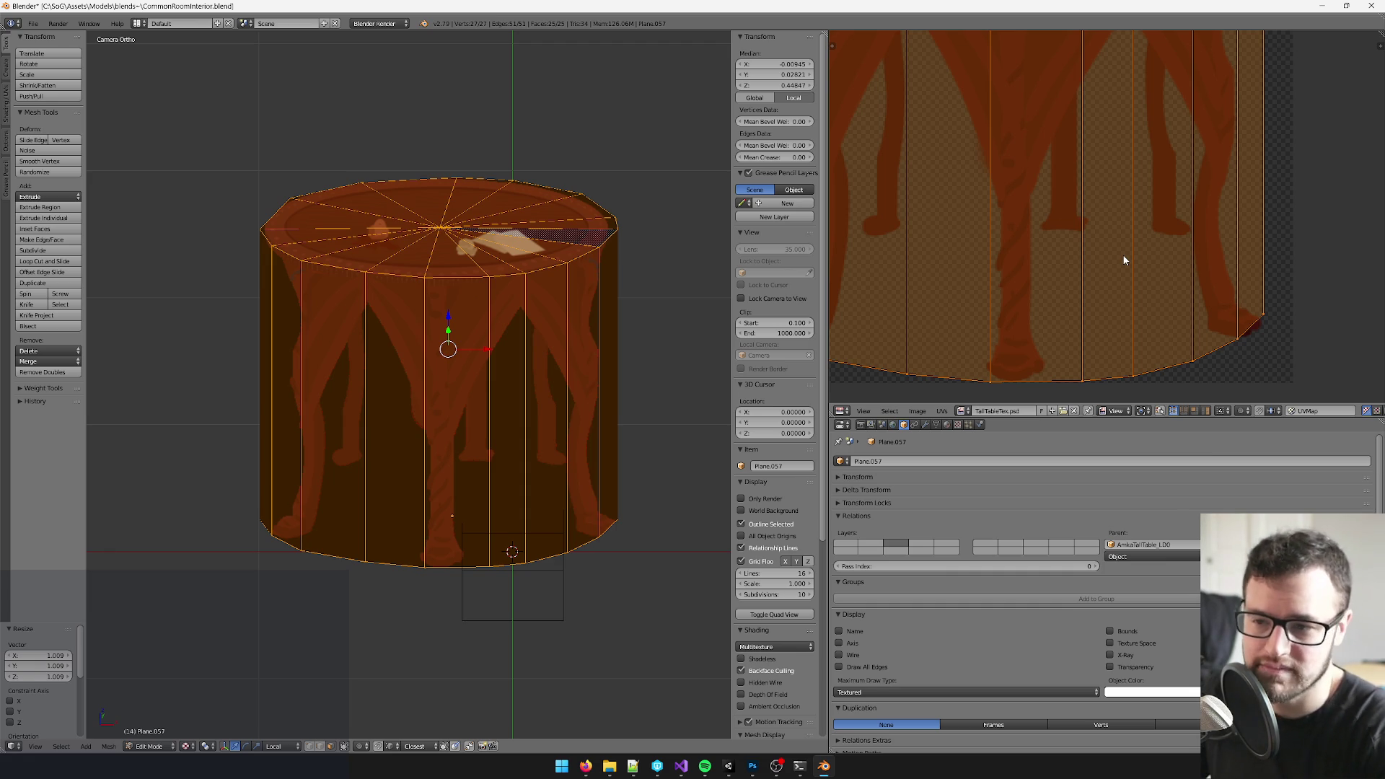
scroll(down, 3)
drag(1108, 230, 1081, 325)
scroll(up, 3)
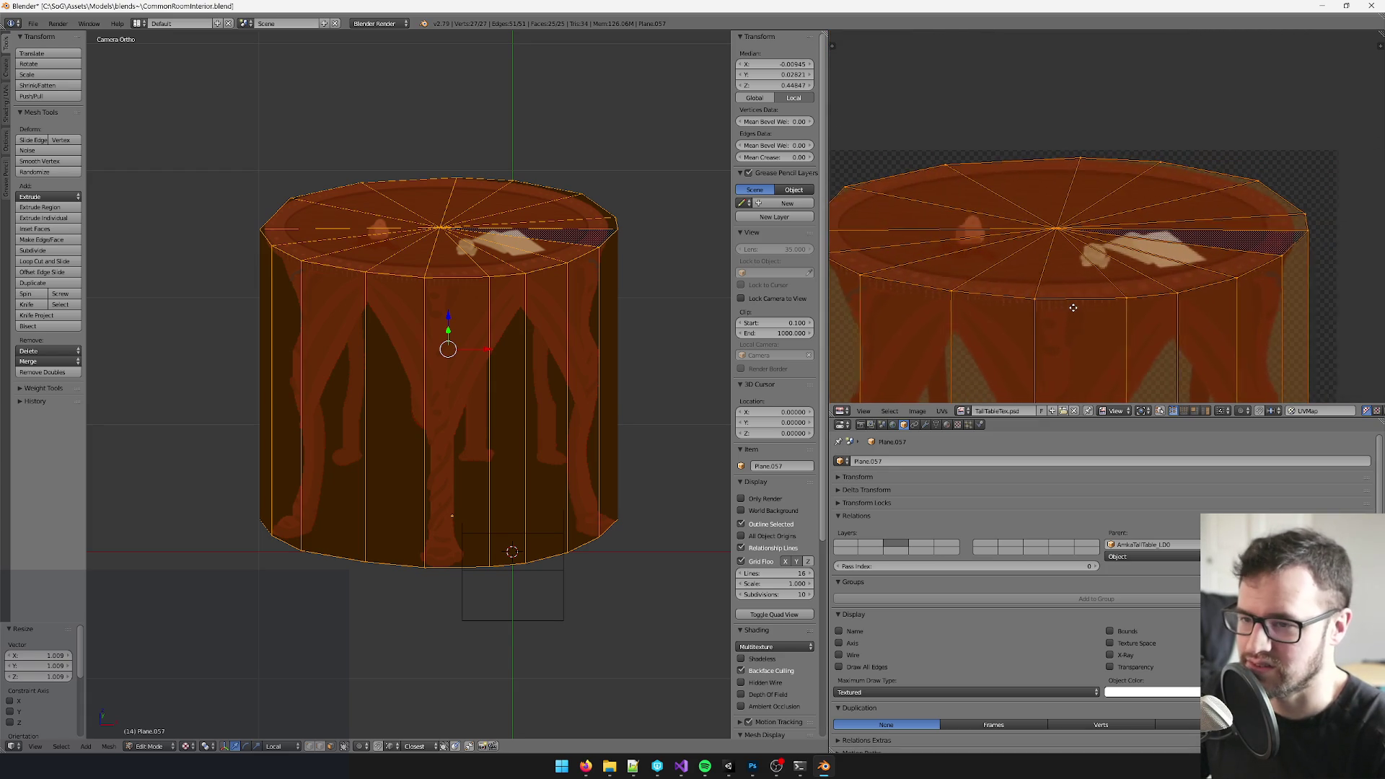
scroll(down, 3)
drag(985, 304, 1190, 163)
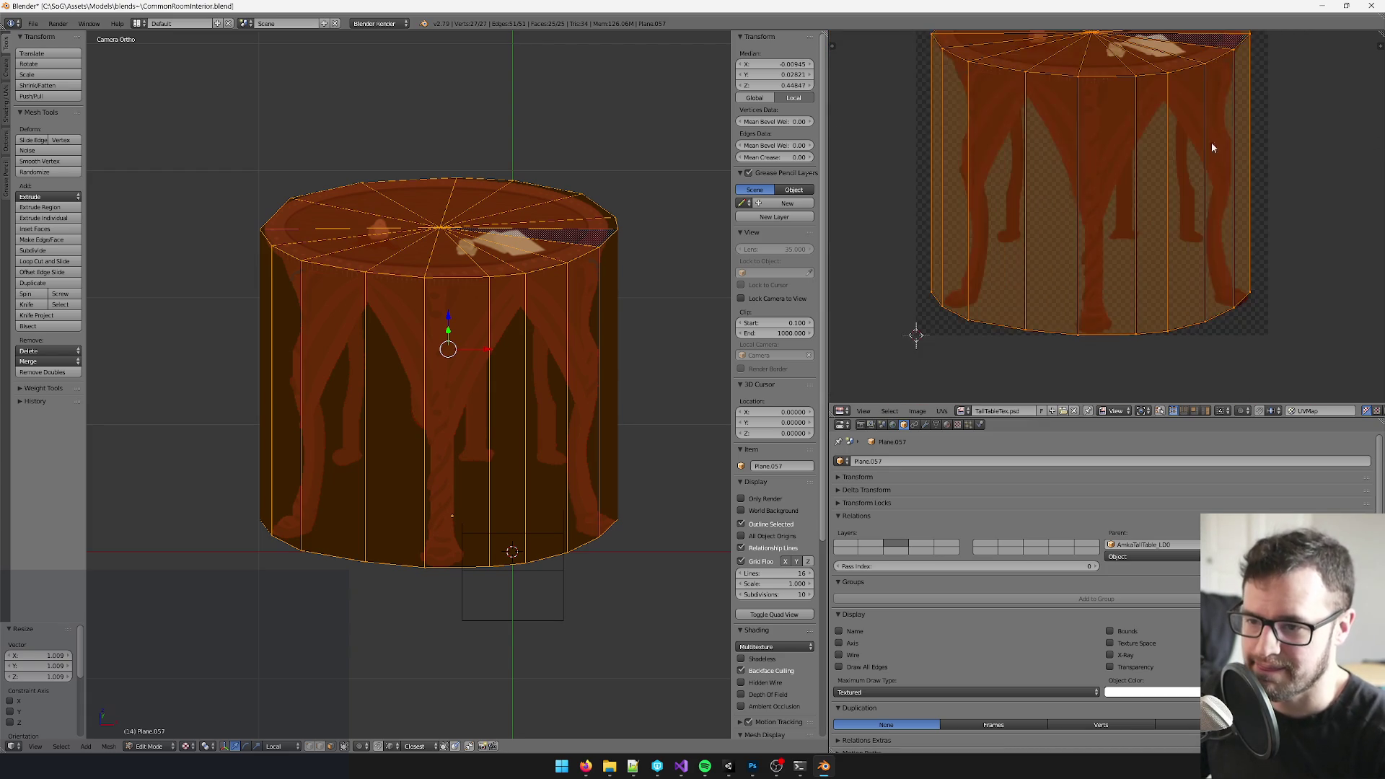
scroll(up, 3)
drag(1219, 117, 1211, 193)
drag(509, 239, 469, 225)
- Delete the cylinder's side faces and extrude the top cap down into new sides
key(Delete)
scroll(up, 3)
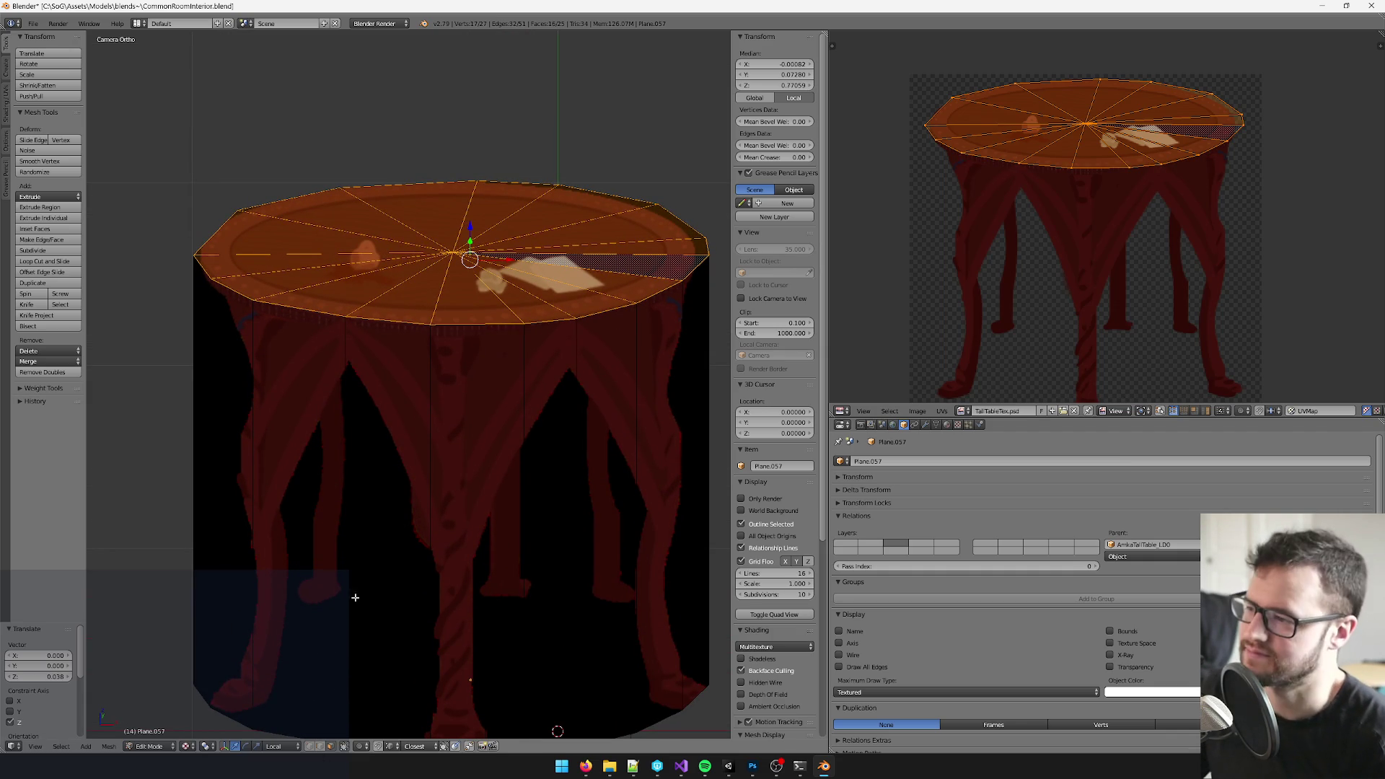
key(e)
click(433, 542)
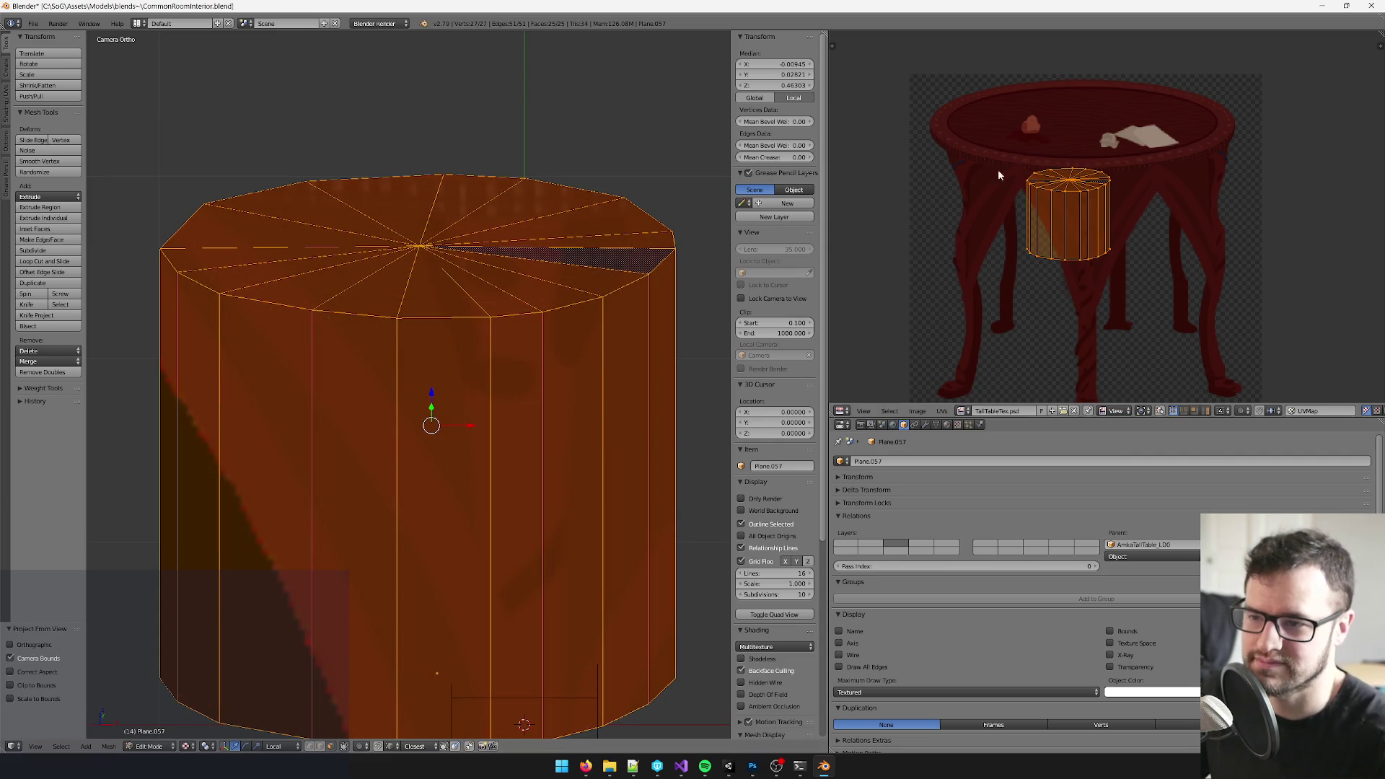
- Rescale and move the new UV island until the tabletop and legs line up on the mesh
key(s)
click(1193, 217)
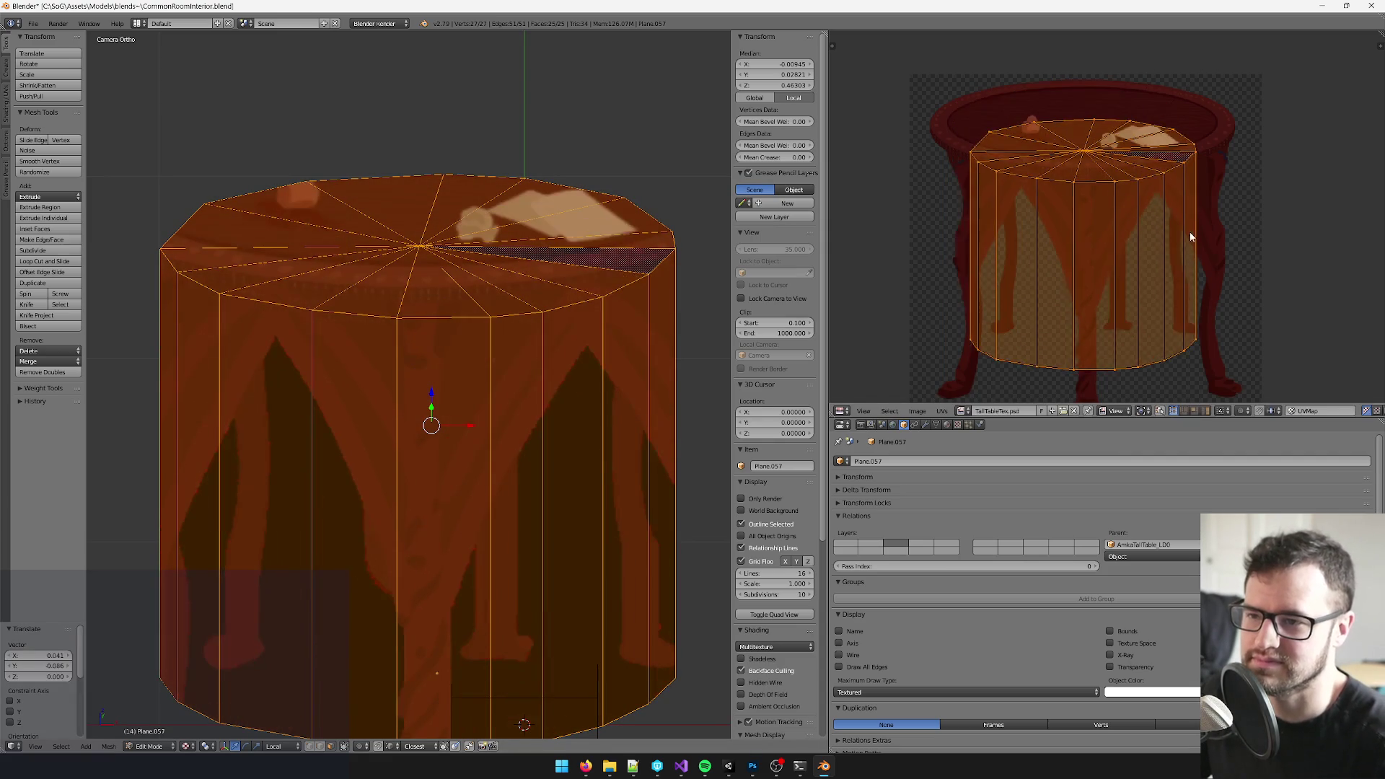
key(s)
click(1255, 172)
key(s)
click(1262, 168)
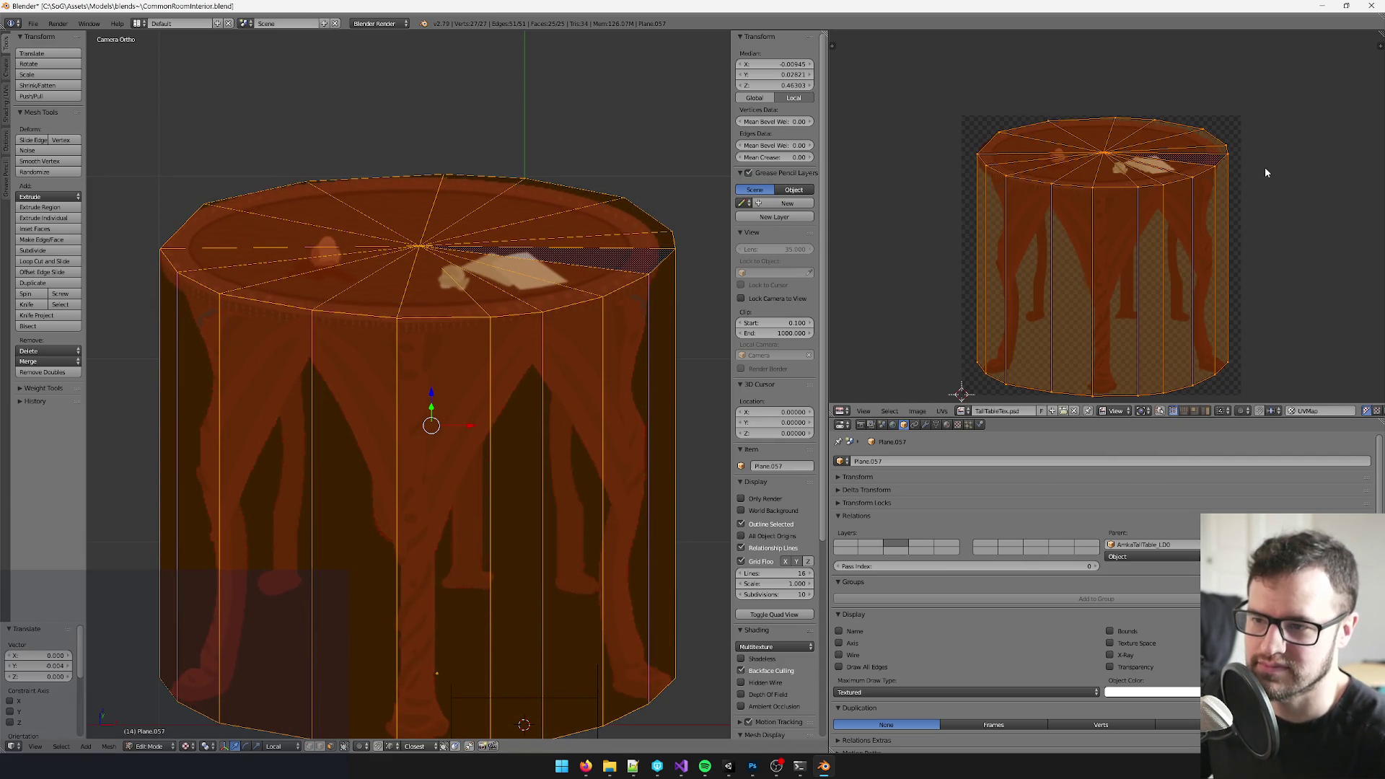
scroll(up, 3)
drag(1255, 217, 1251, 280)
key(g)
click(1251, 280)
drag(1251, 279, 1232, 257)
scroll(up, 3)
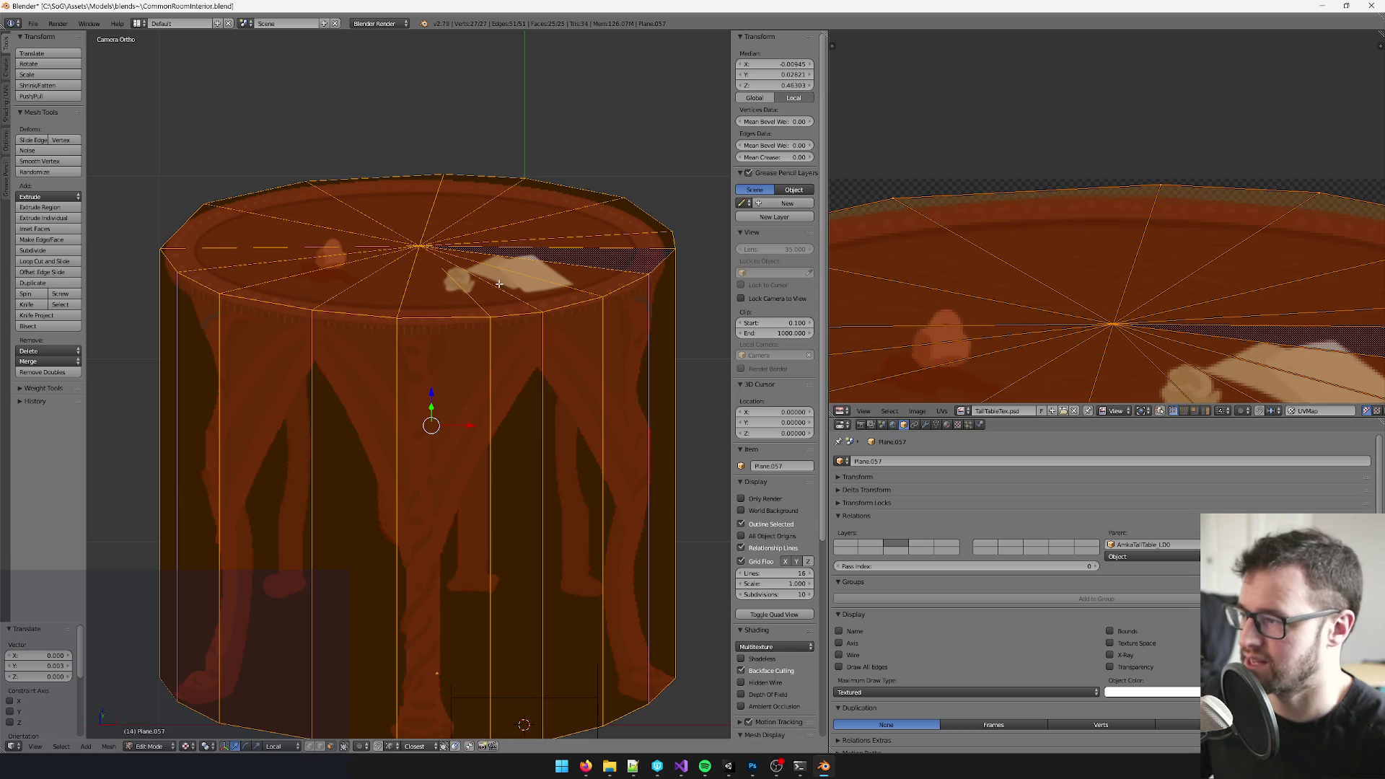
scroll(down, 3)
scroll(up, 3)
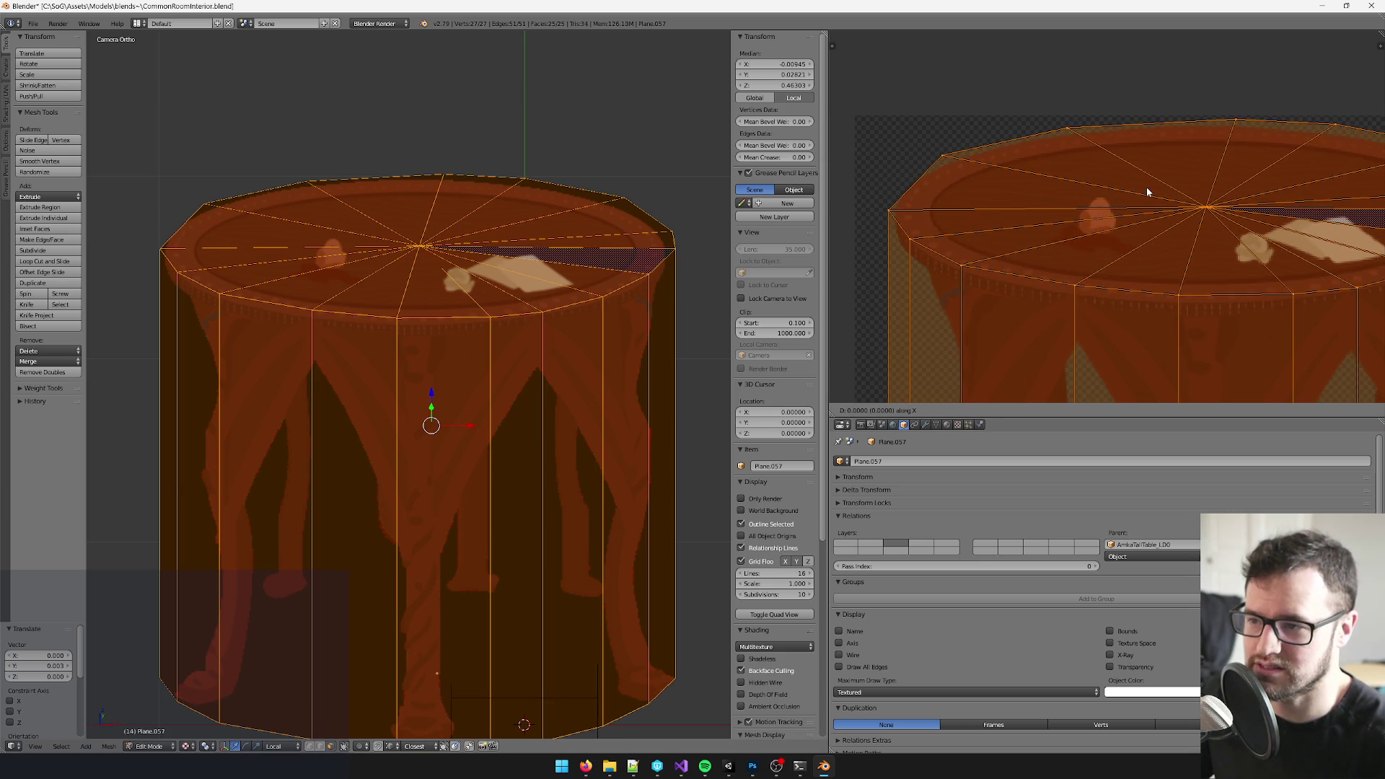
- Close in on the texture's bottom edge and the cylinder's bottom corner
drag(1148, 190, 1066, 219)
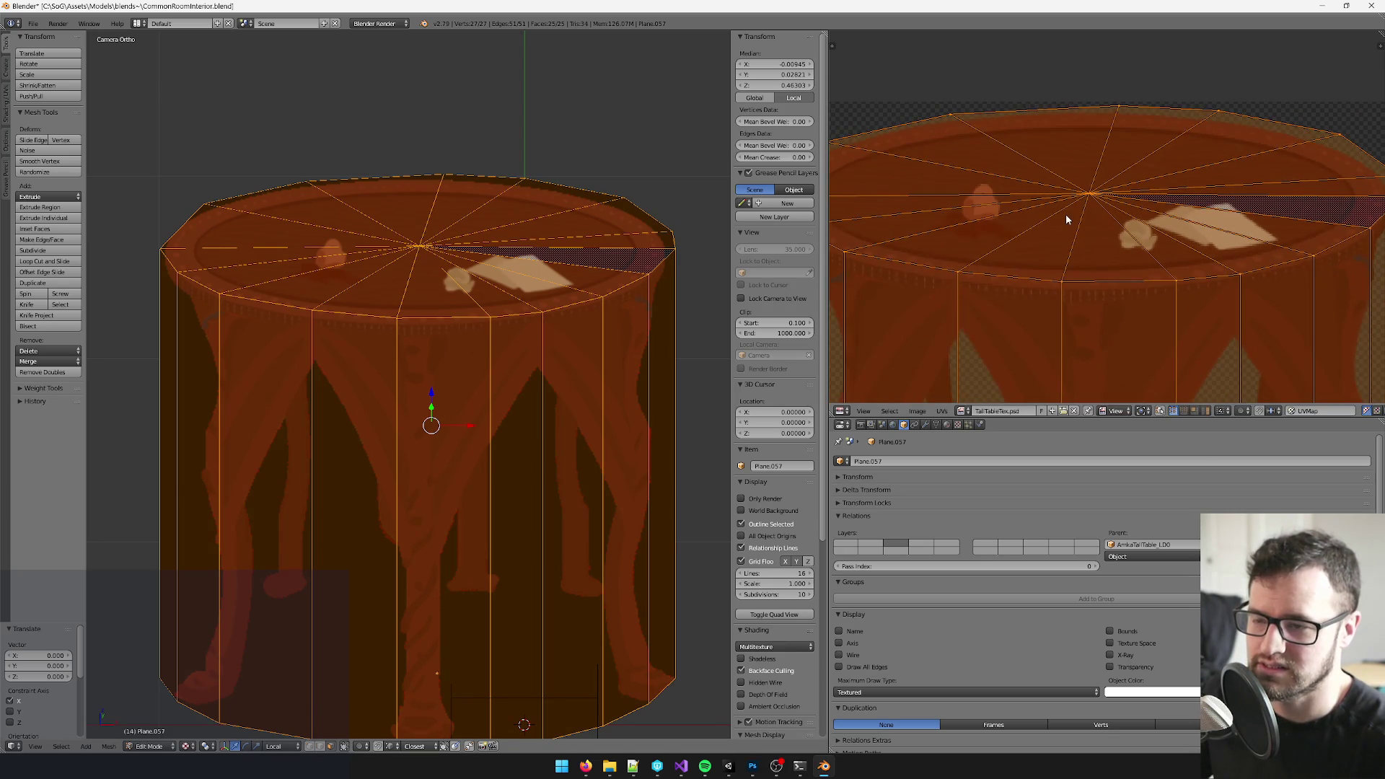
scroll(down, 3)
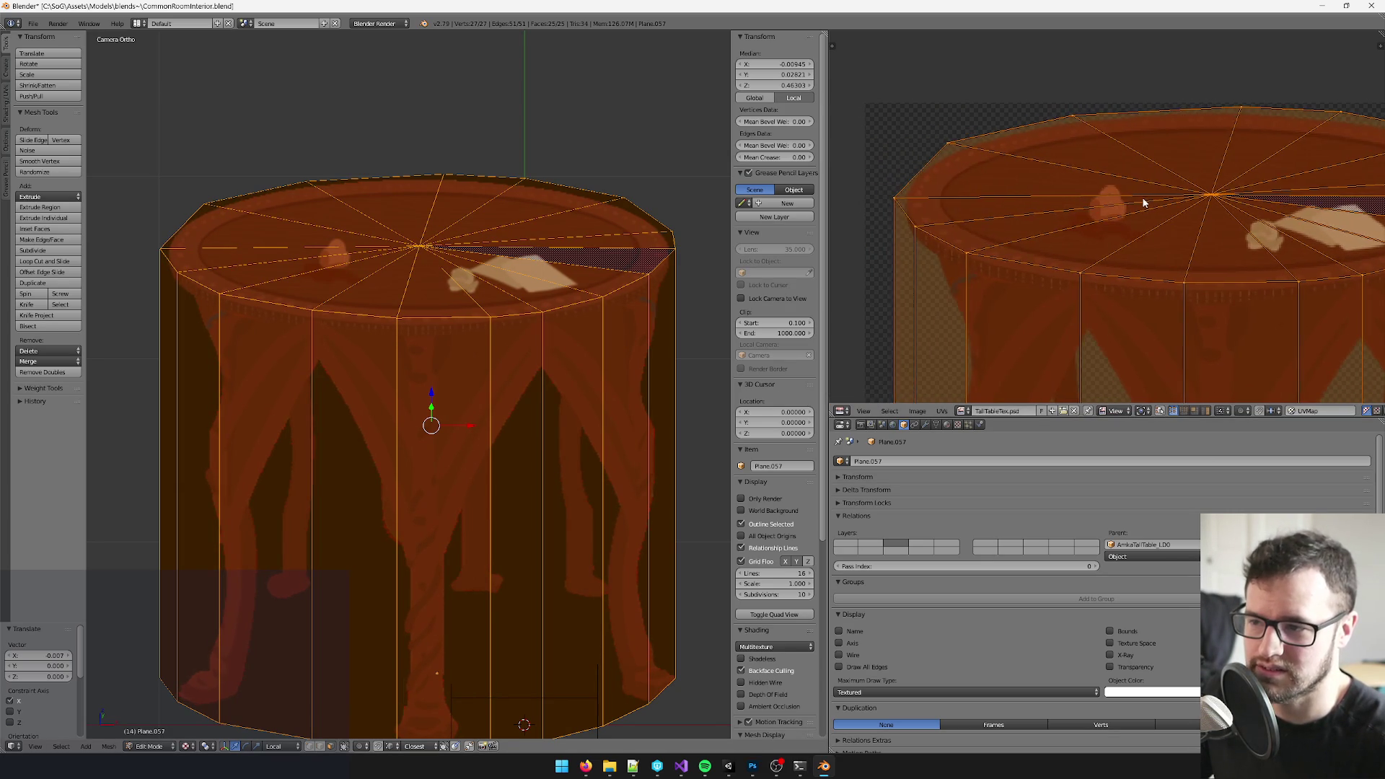
scroll(down, 3)
scroll(up, 3)
drag(1148, 130, 1104, 238)
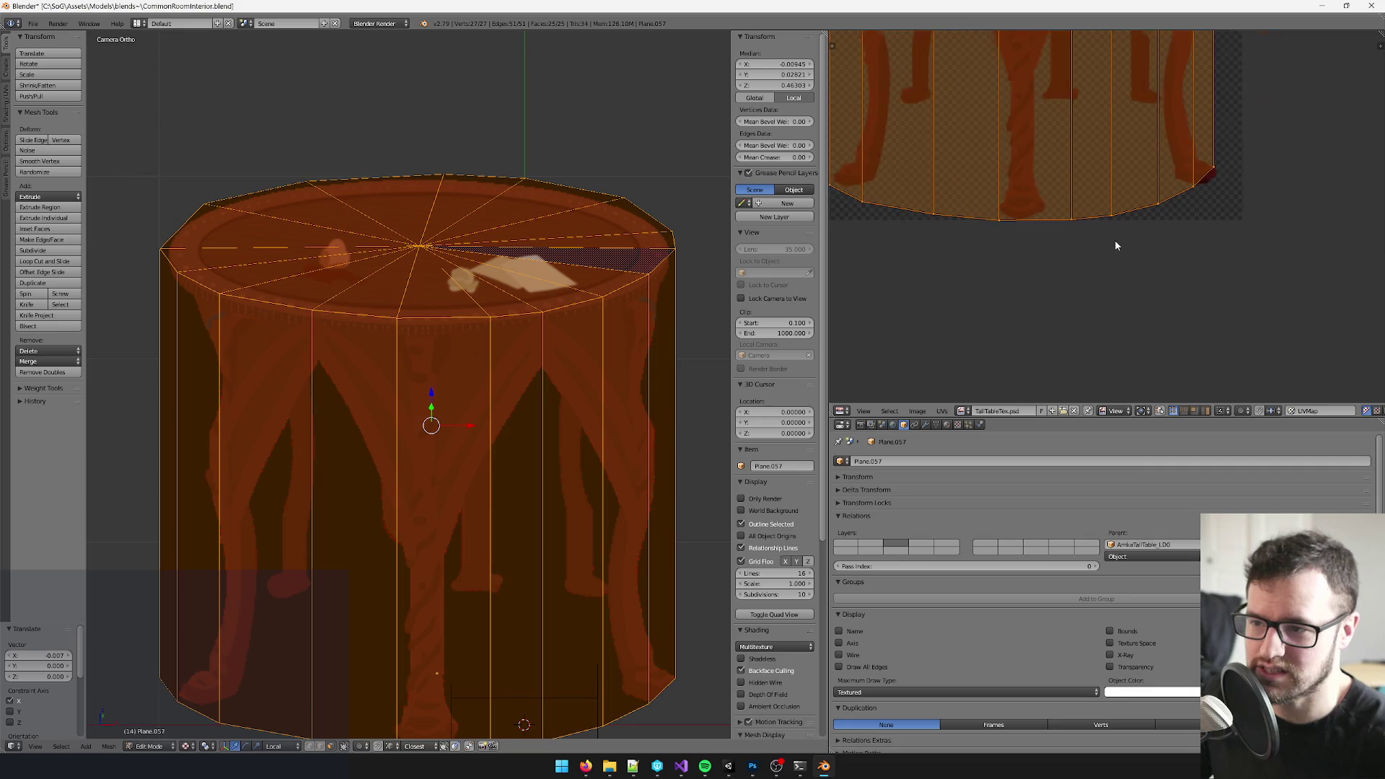
scroll(up, 3)
drag(1103, 130, 1126, 217)
scroll(up, 3)
drag(486, 325, 325, 217)
scroll(up, 3)
scroll(up, 3)
drag(519, 444, 433, 486)
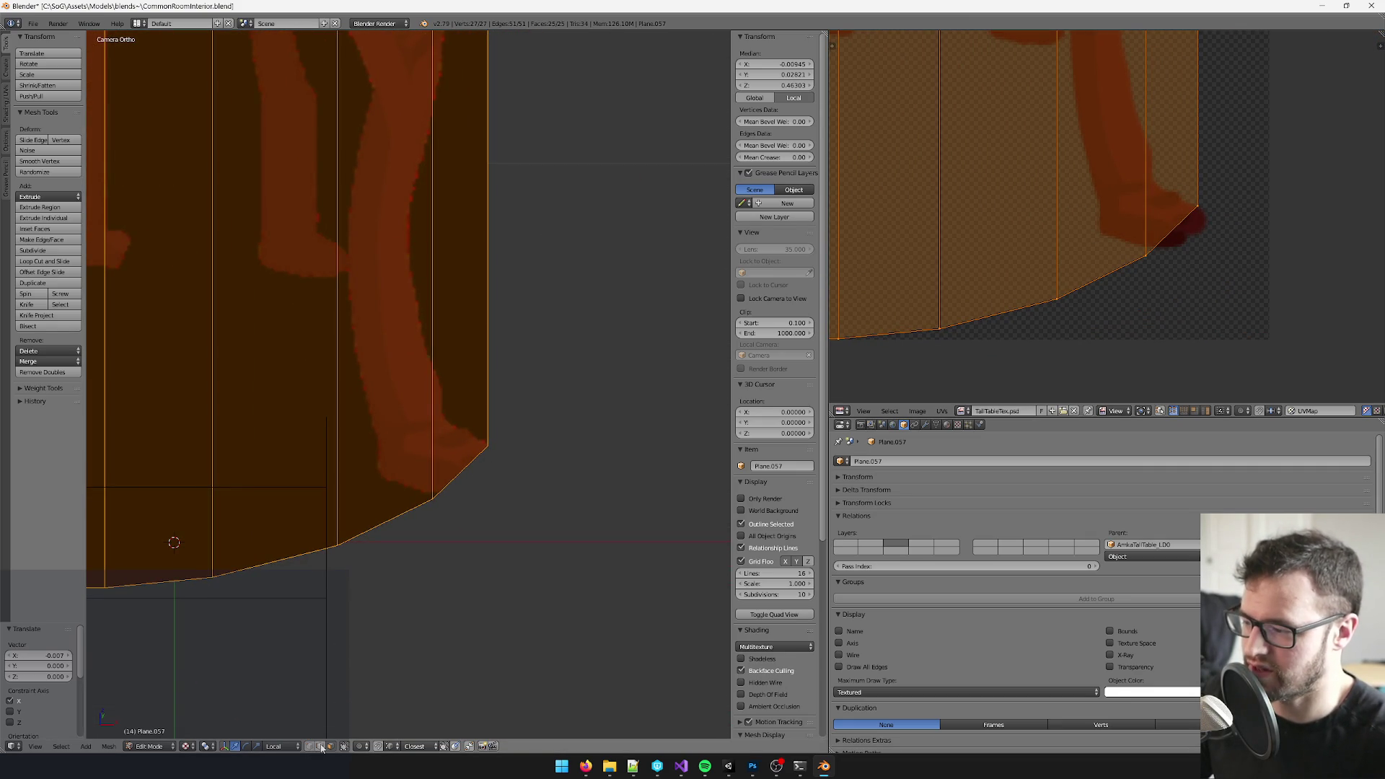
- Extrude a new vertex from the bottom corner and move it toward the leg's foot
right_click(464, 470)
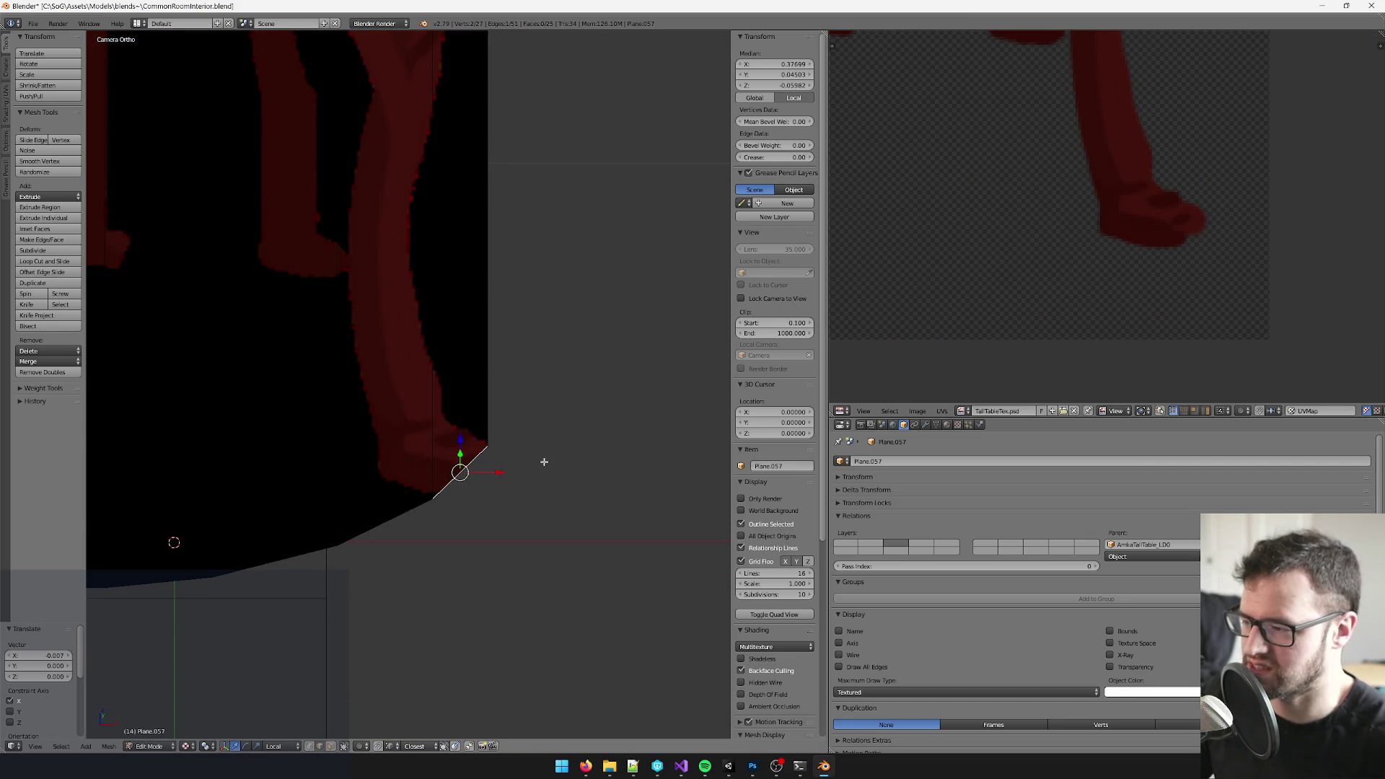
key(e)
click(421, 482)
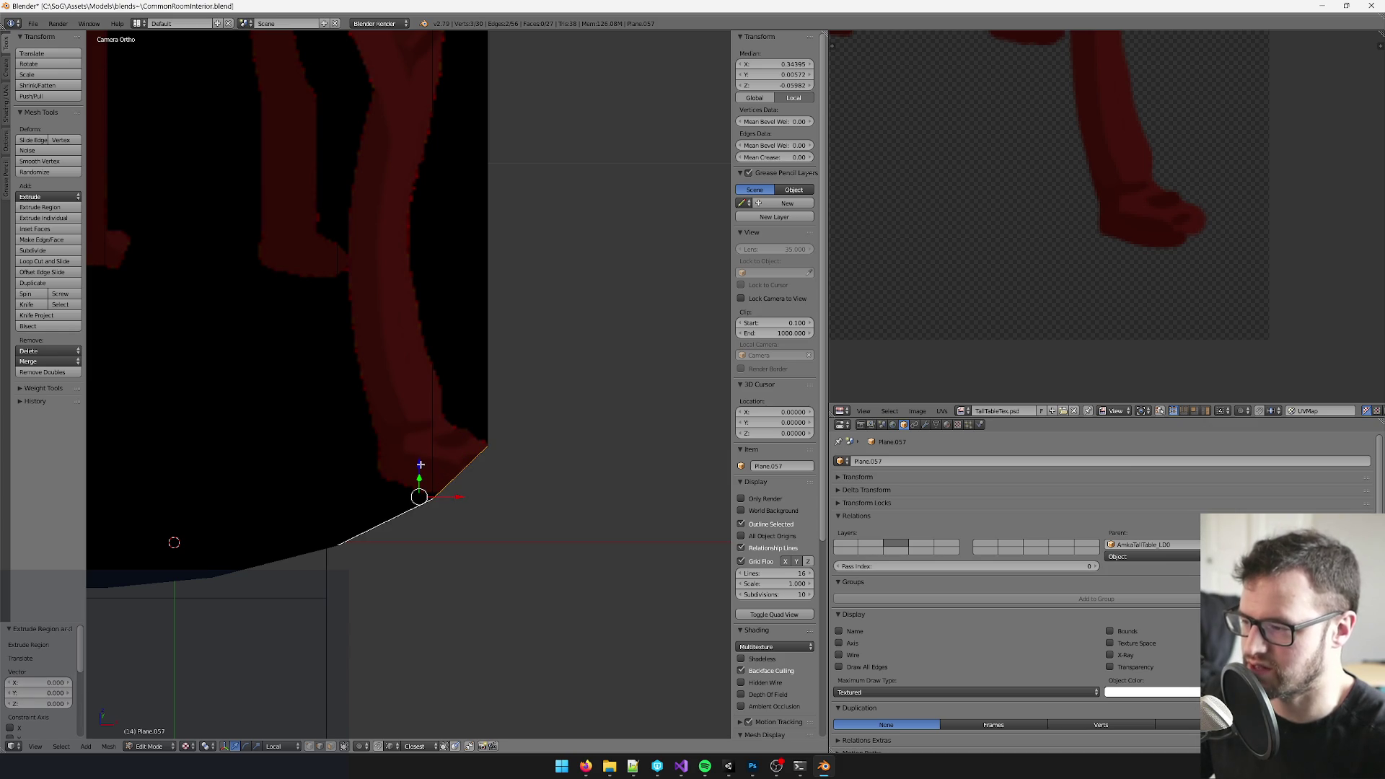
key(g)
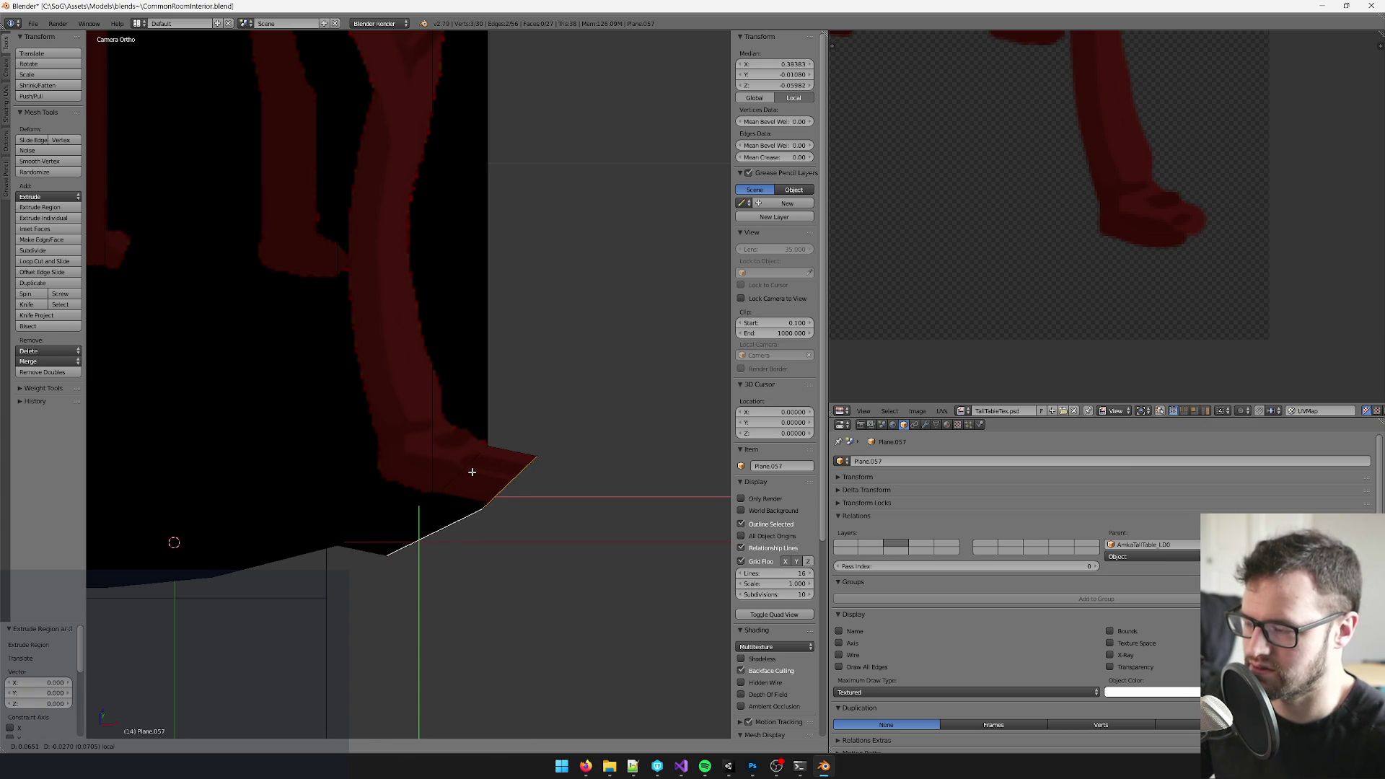
click(472, 471)
key(a)
key(a)
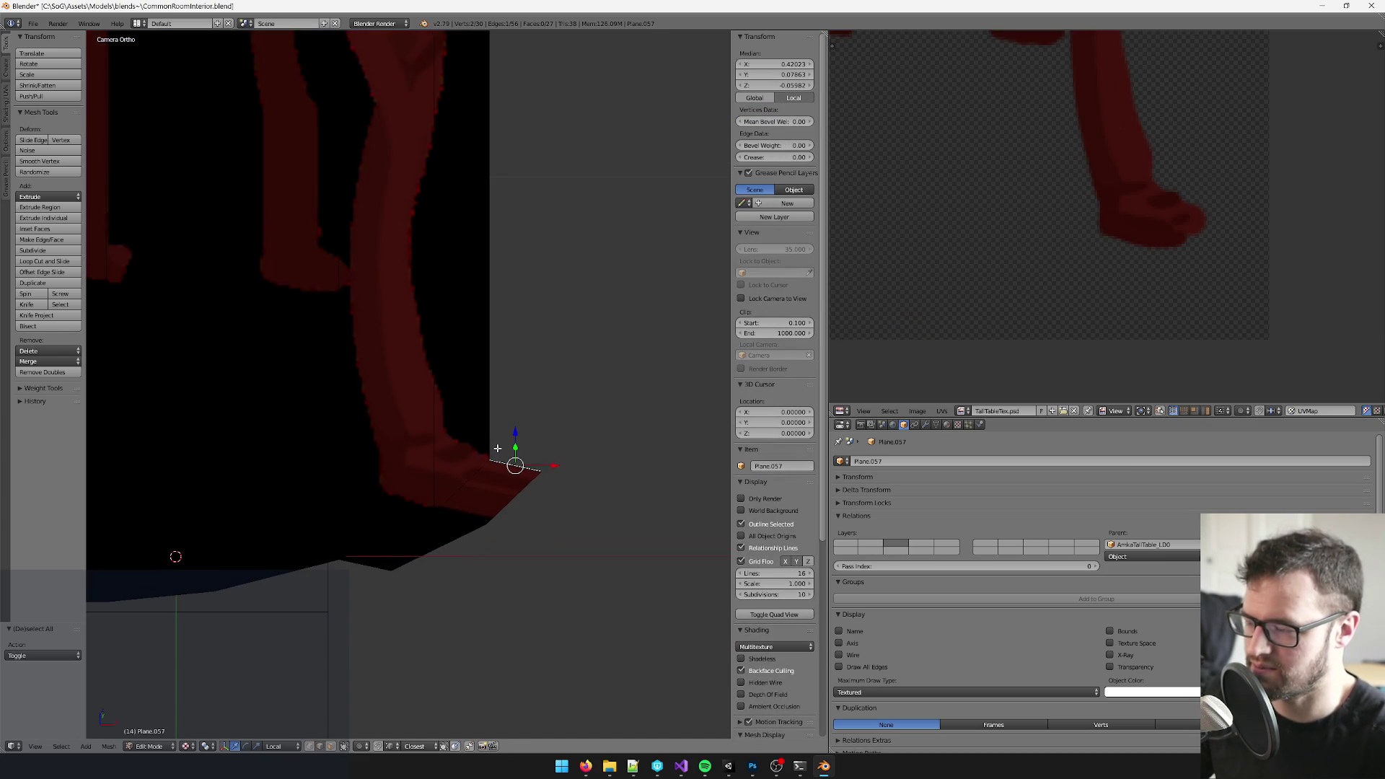
- Slide the vertex beside the foot sideways along X to cover the leg's foot
click(314, 746)
click(489, 460)
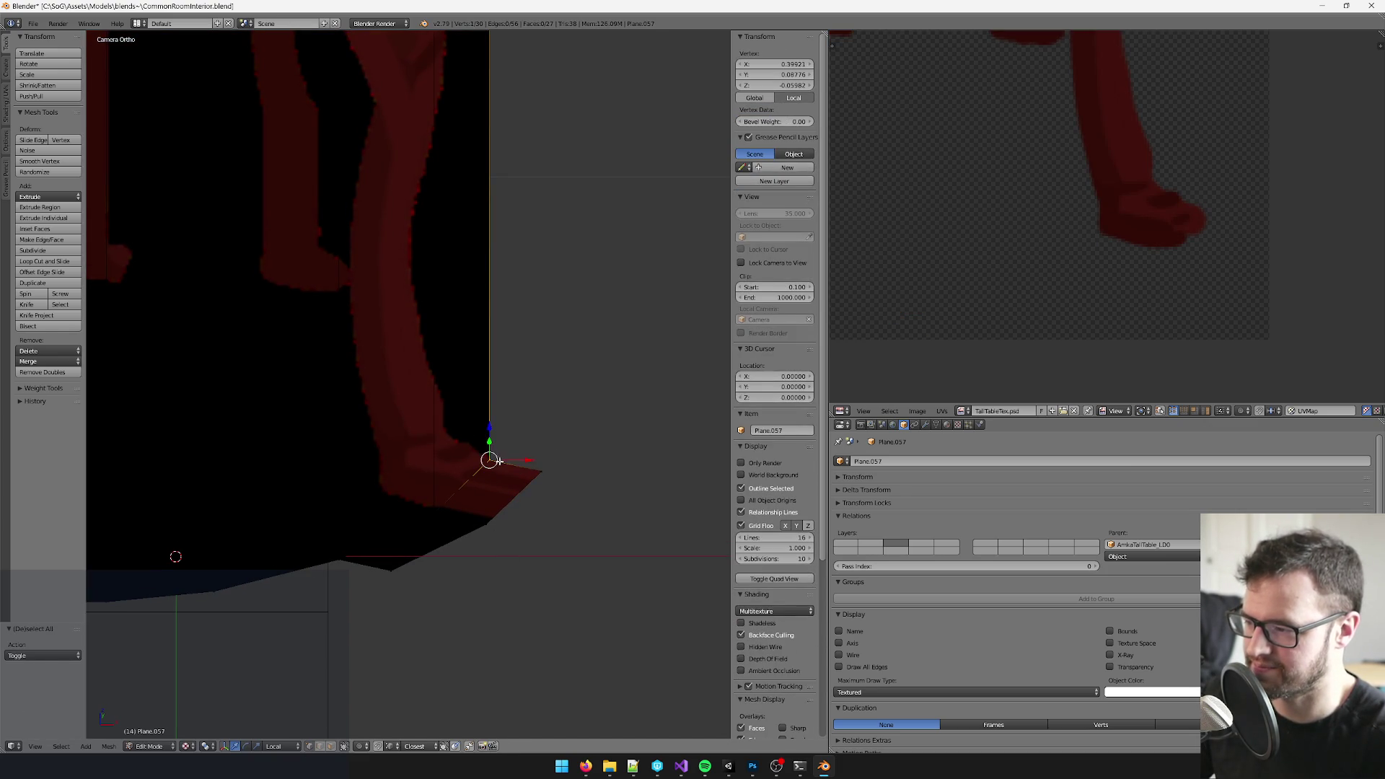
key(g)
key(x)
click(532, 458)
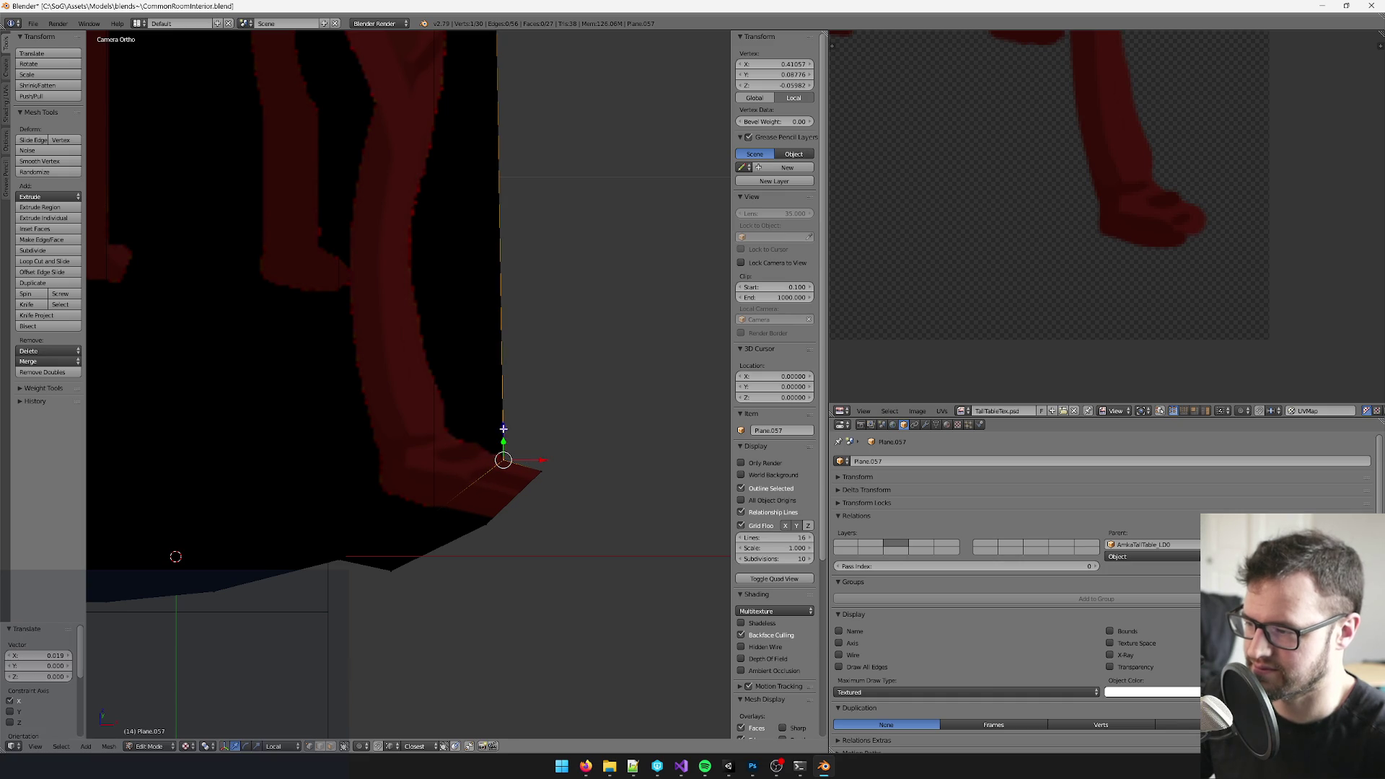
- Select the whole mesh, return to the camera and reproject the UVs from view
key(a)
drag(503, 434, 502, 416)
scroll(up, 3)
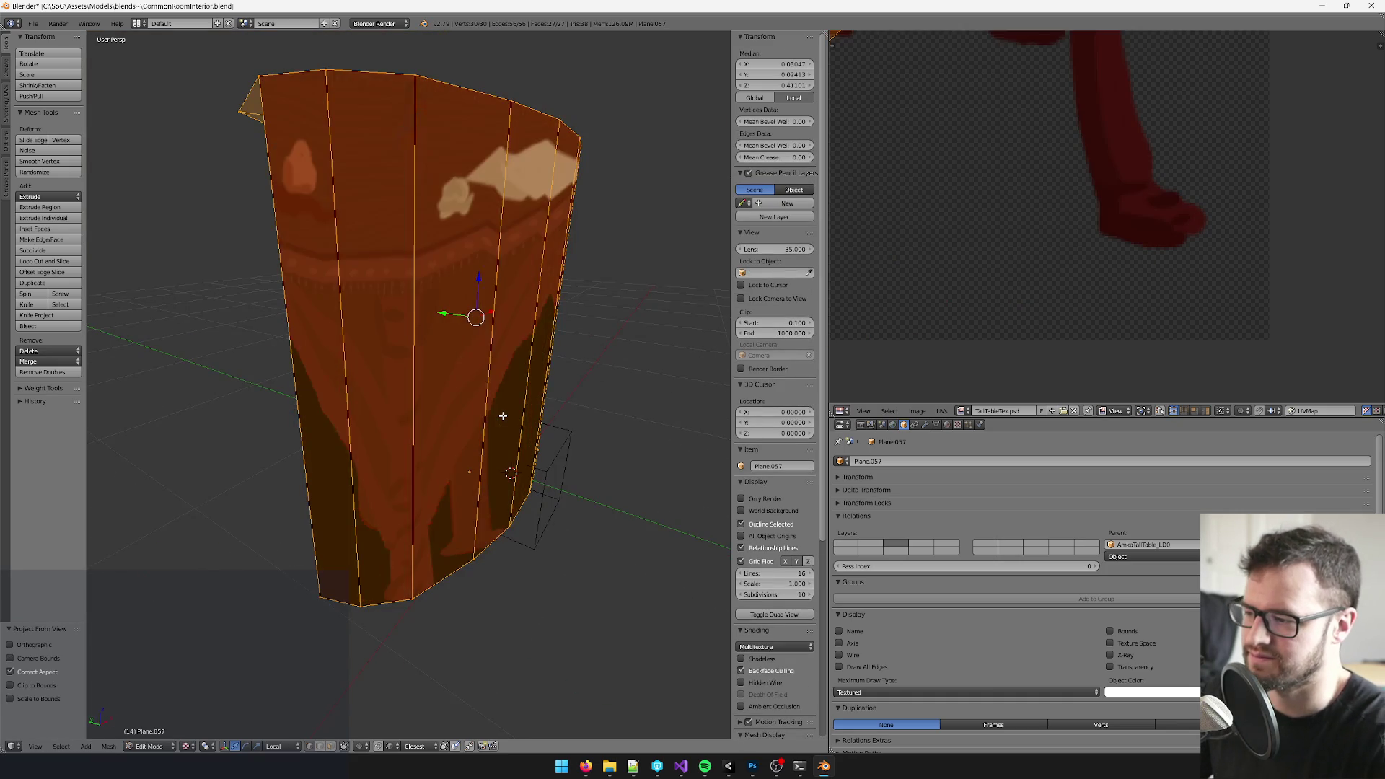
key(0)
key(u)
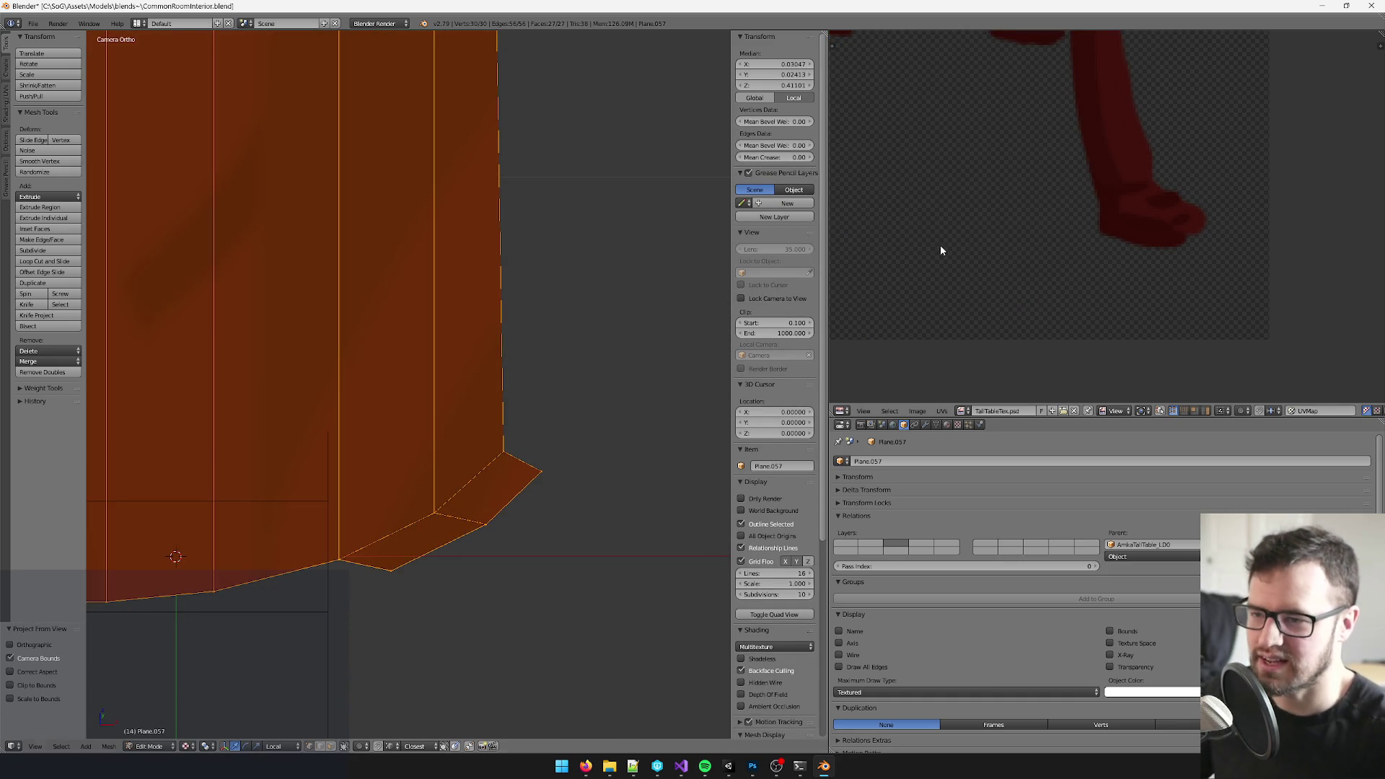
scroll(down, 3)
- Enlarge and position the reprojected UV island over the TallTableTex image
key(s)
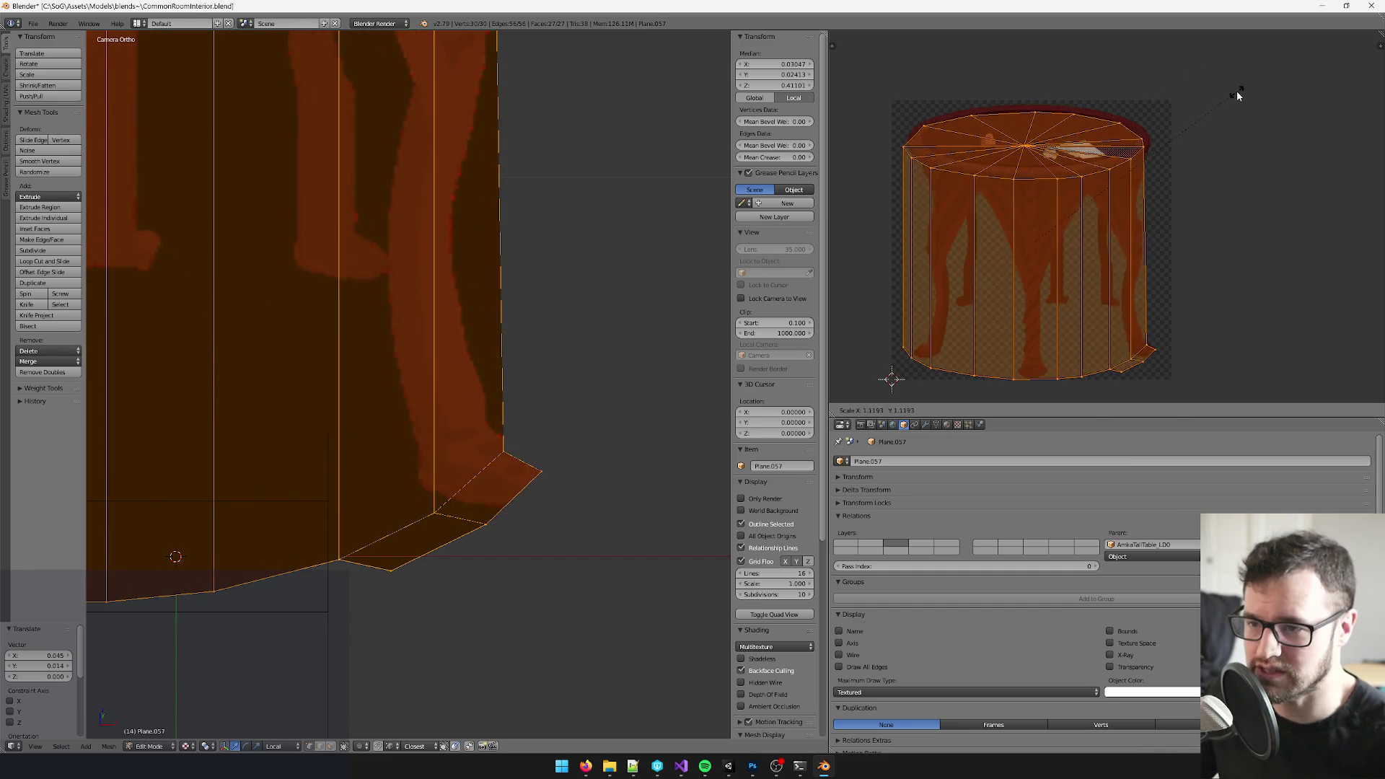
scroll(up, 3)
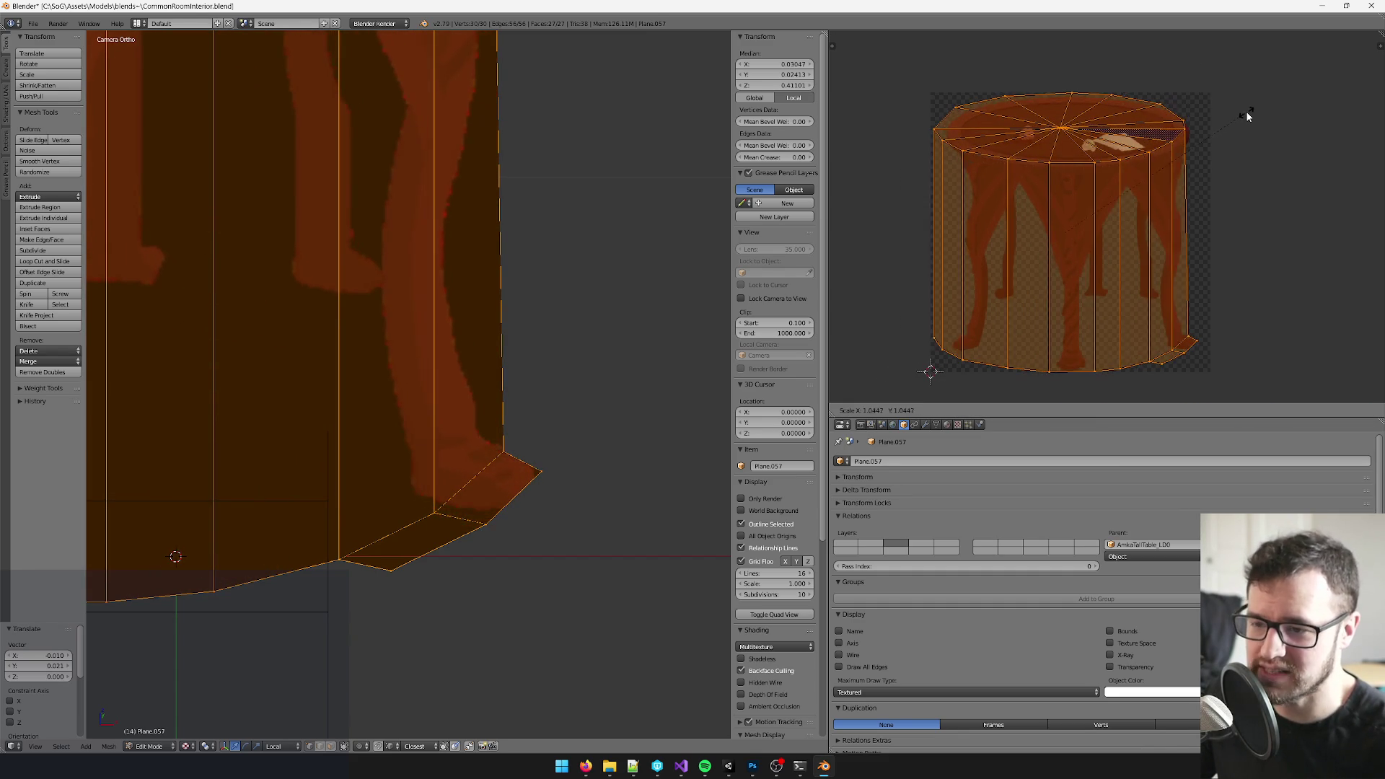
click(1247, 116)
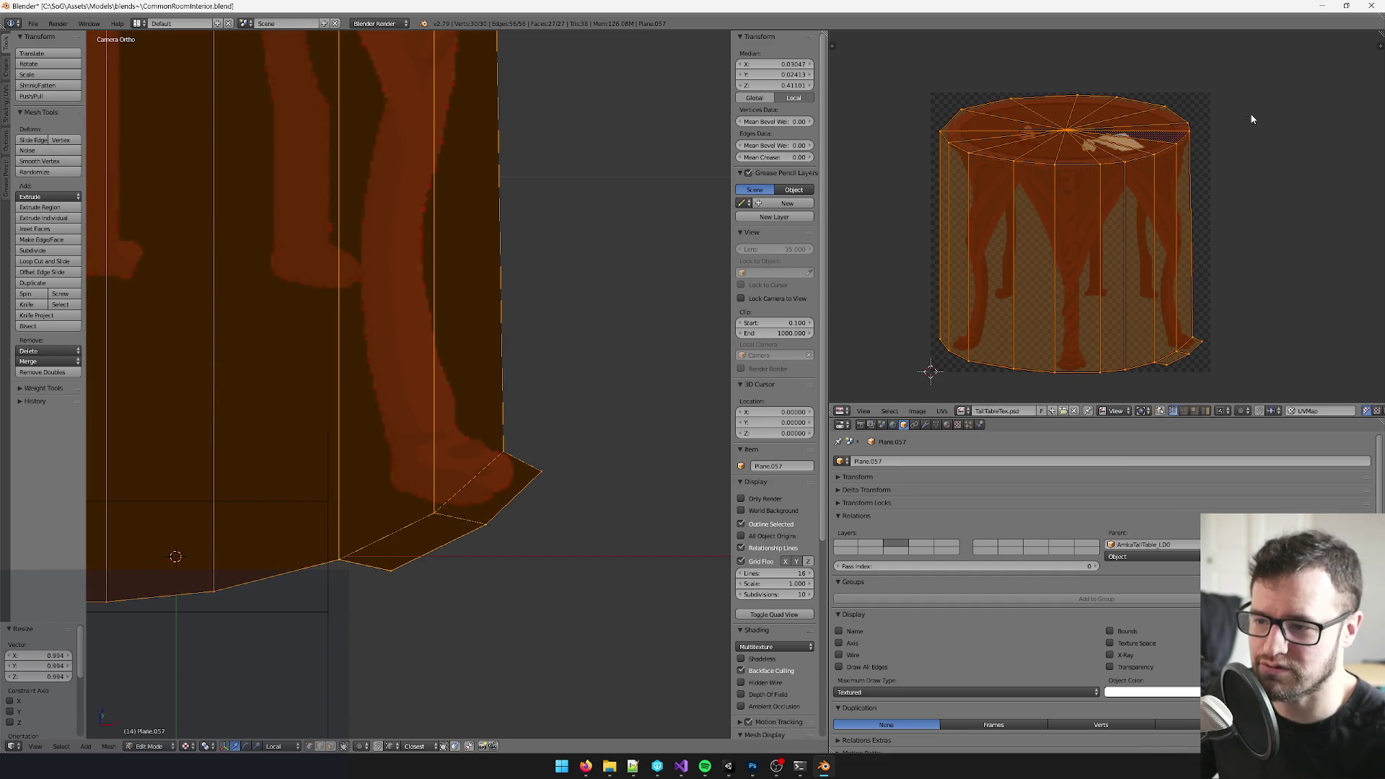
key(g)
click(1252, 113)
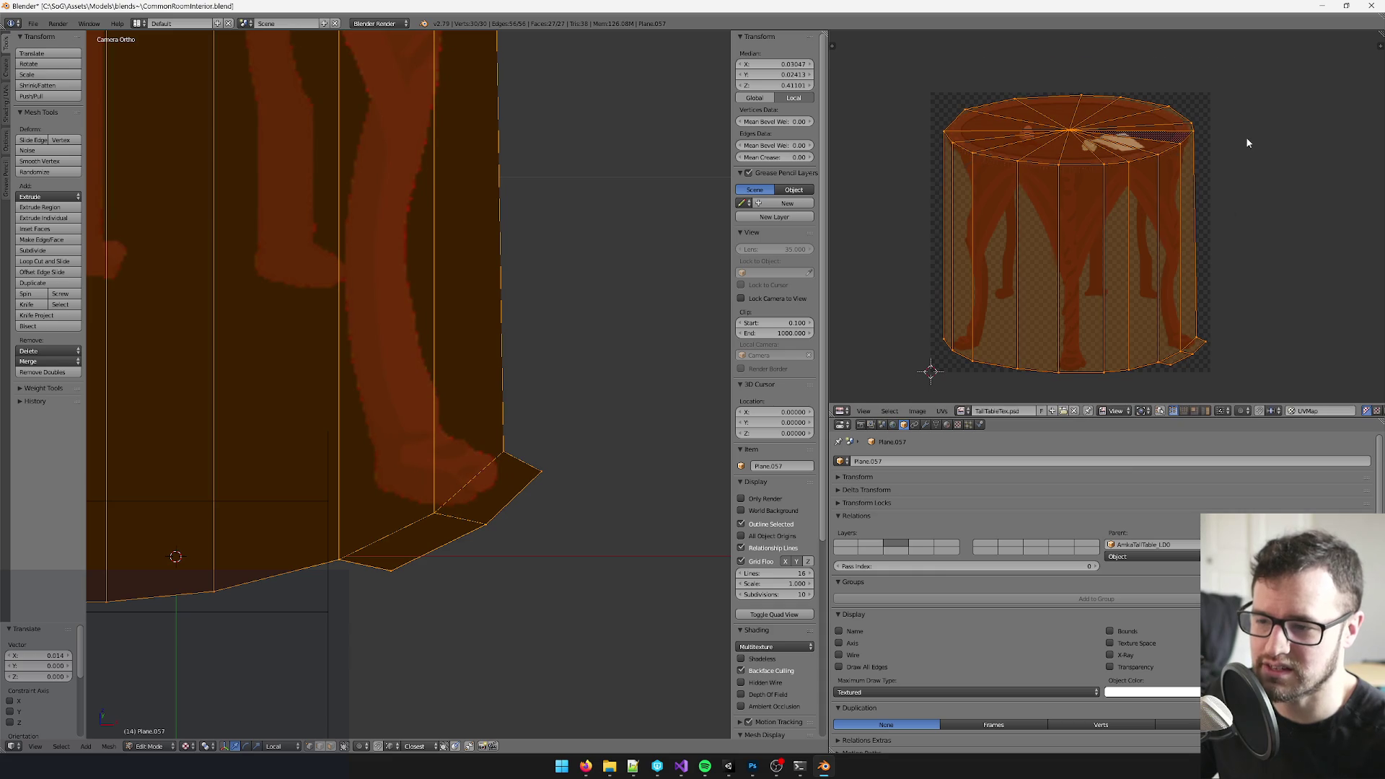
scroll(up, 3)
scroll(up, 3)
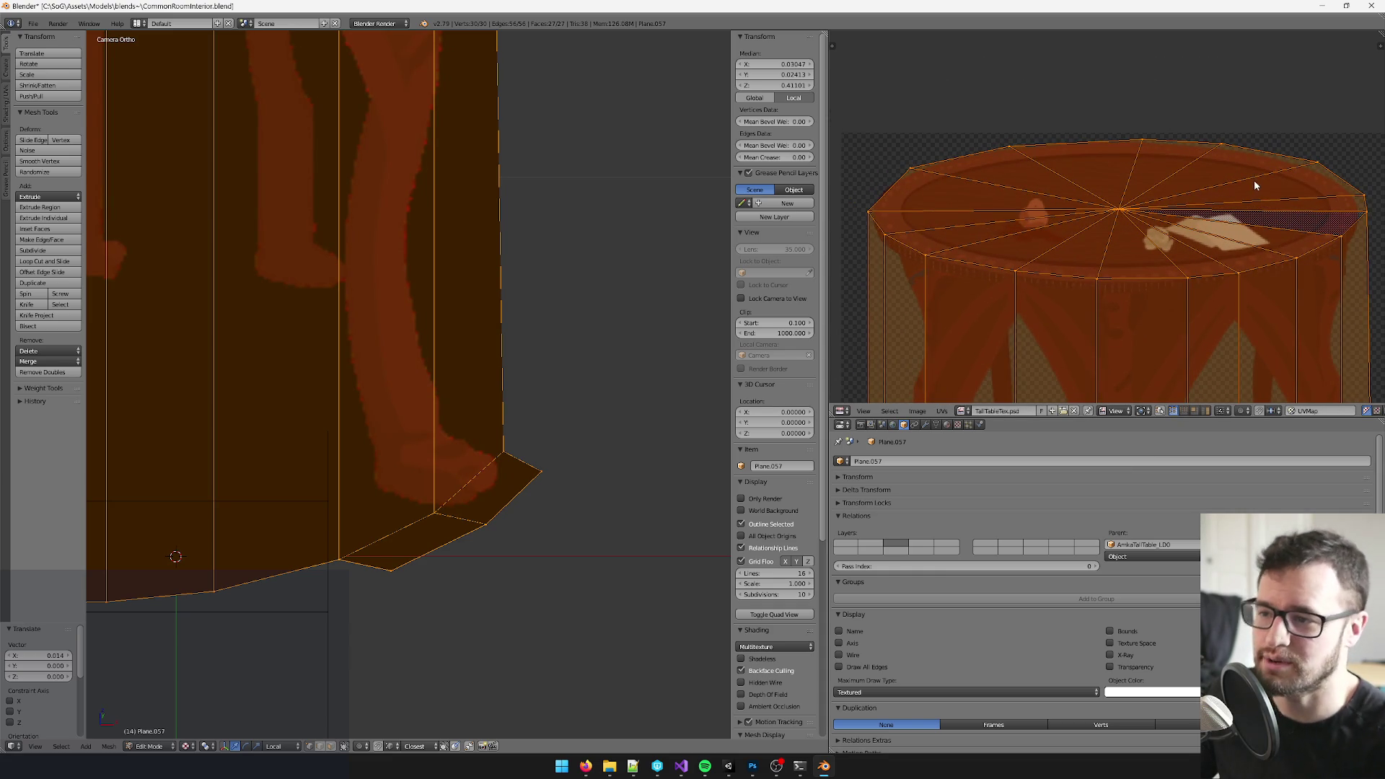
- Shift the selected edges along X so the legs and foot flap line up with the texture
drag(1255, 184, 937, 206)
scroll(down, 3)
drag(854, 232, 944, 257)
scroll(up, 3)
key(g)
key(x)
click(1109, 253)
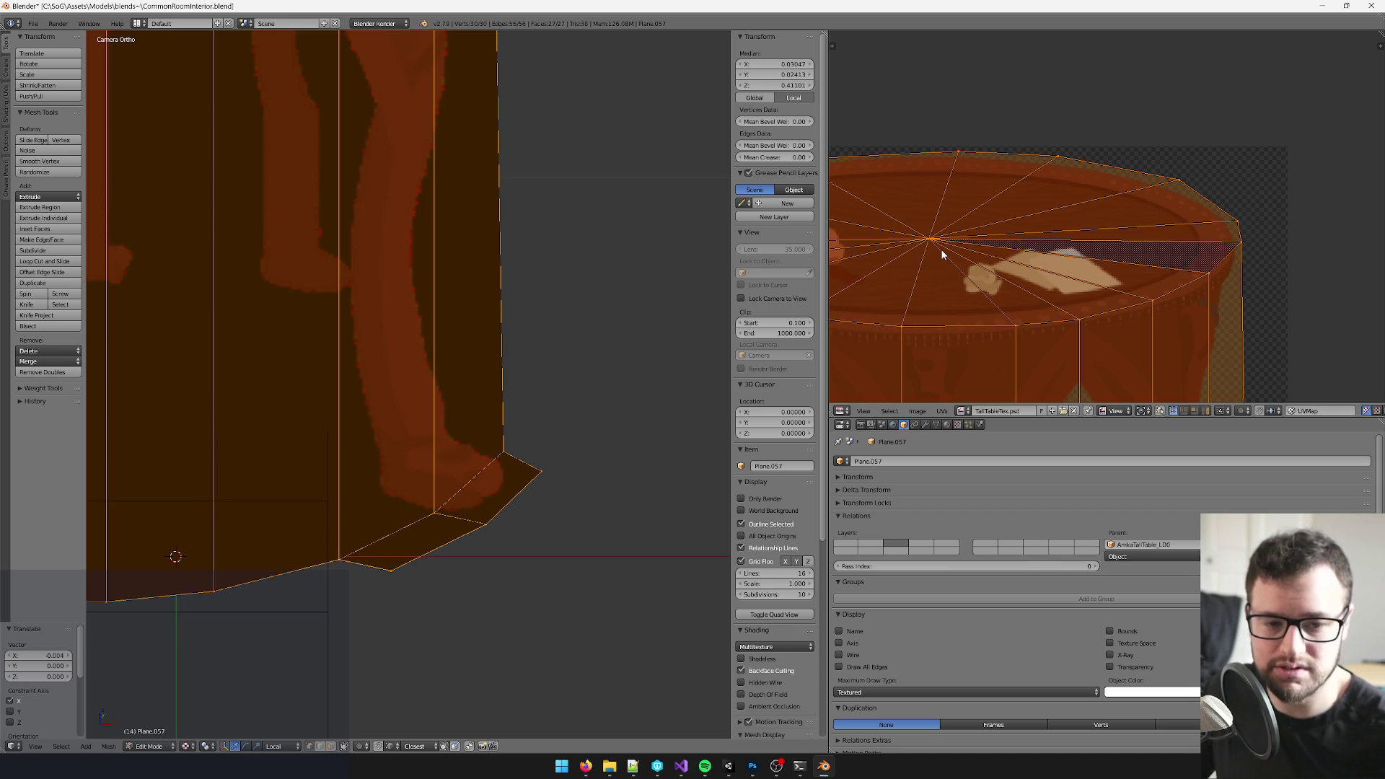
scroll(down, 3)
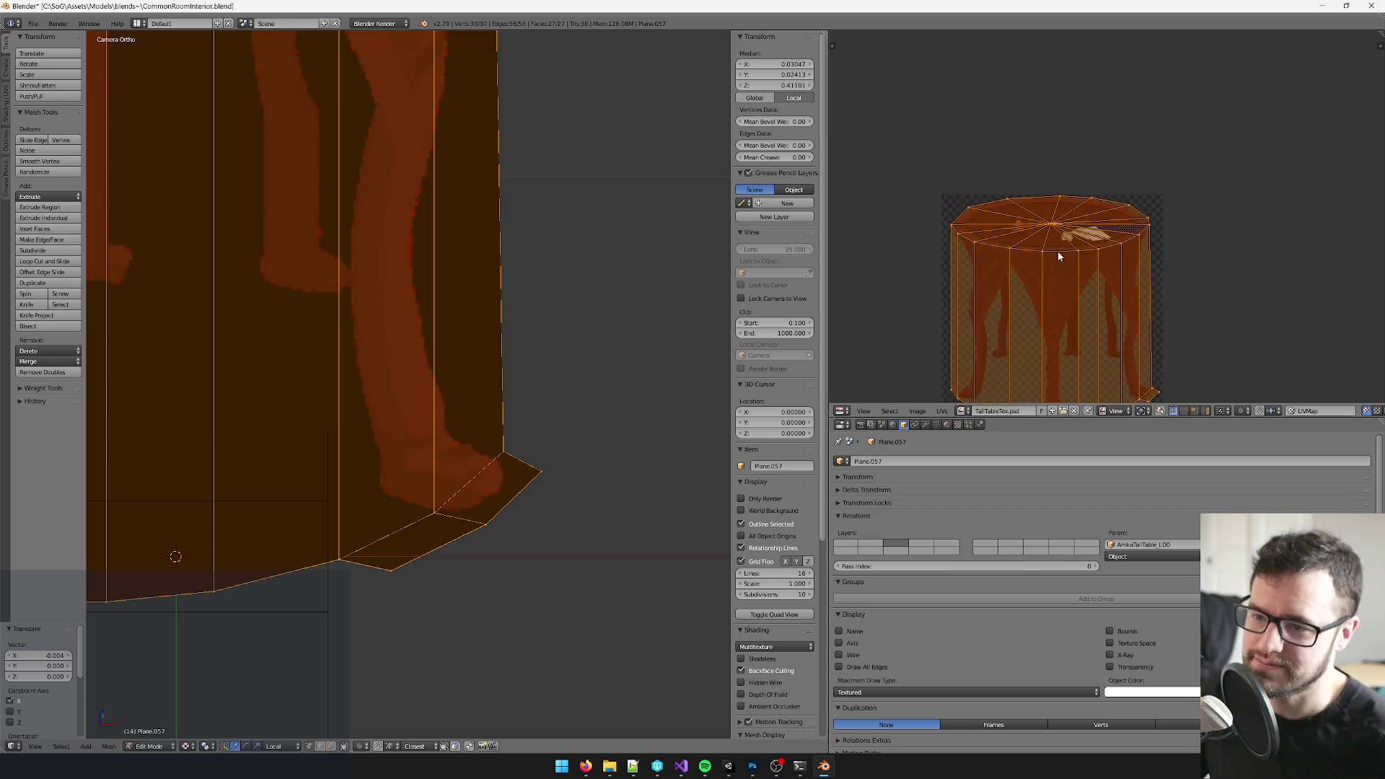
- Orbit the textured cylinder to inspect its lower part, top rim and overall mapping
drag(1053, 242, 1125, 244)
scroll(up, 3)
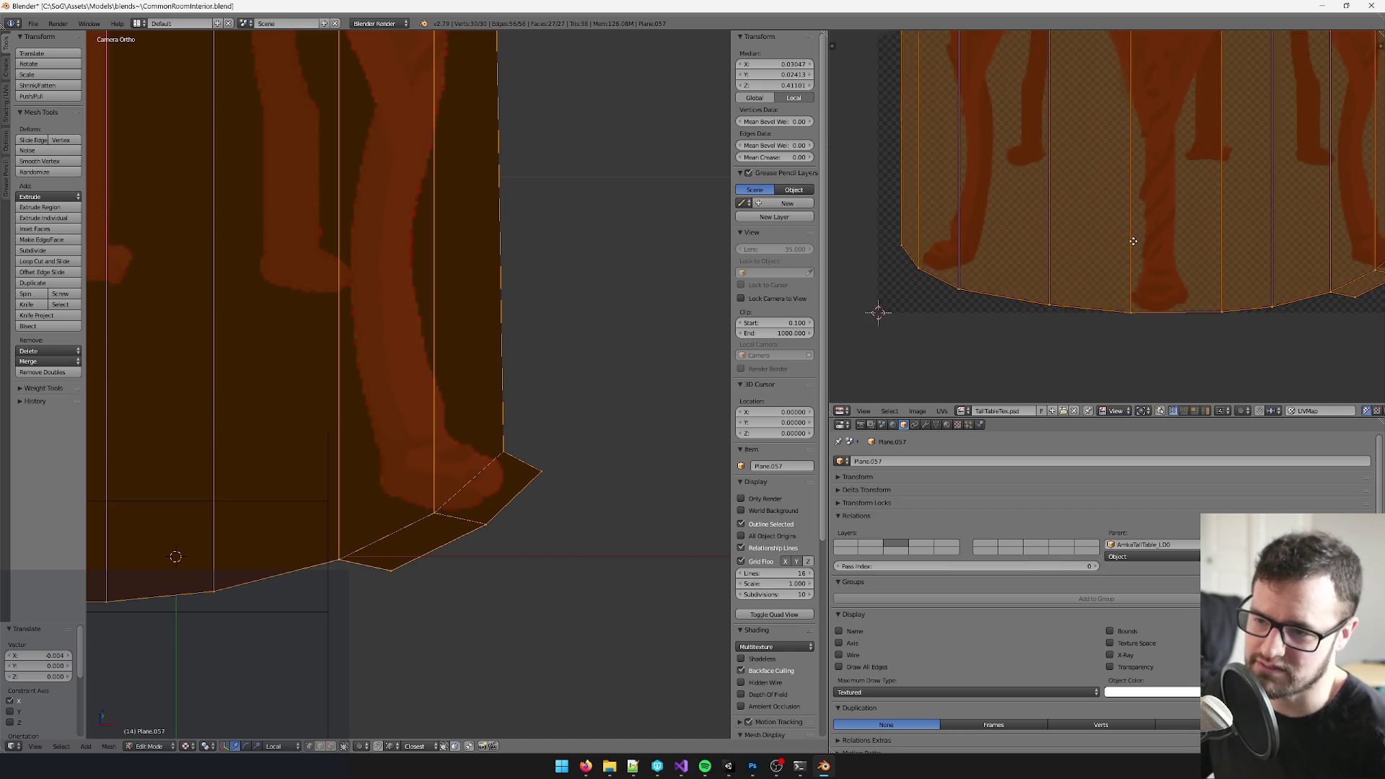
scroll(down, 3)
scroll(down, 3)
scroll(down, 3)
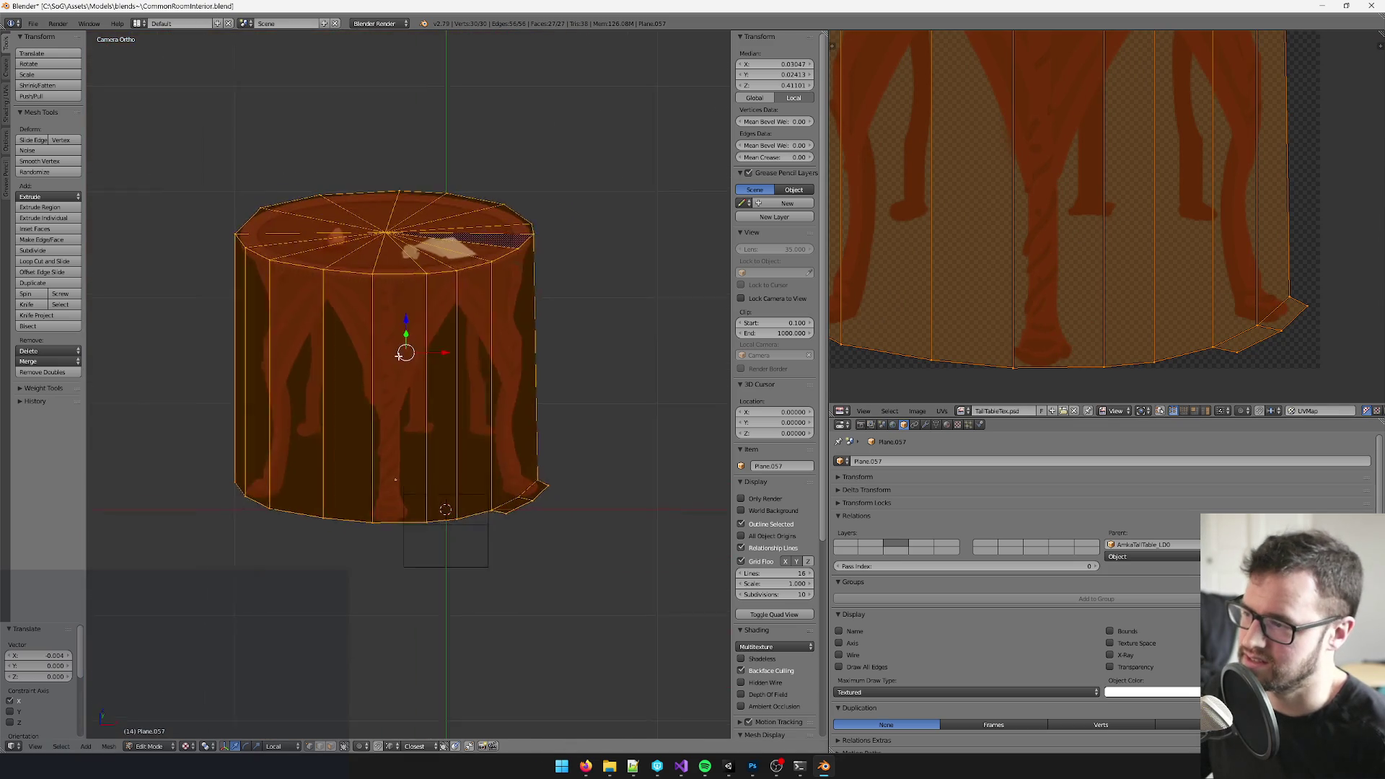
scroll(up, 3)
scroll(up, 3)
drag(369, 349, 433, 357)
scroll(down, 3)
scroll(up, 3)
drag(1027, 163, 1071, 206)
scroll(up, 3)
scroll(down, 3)
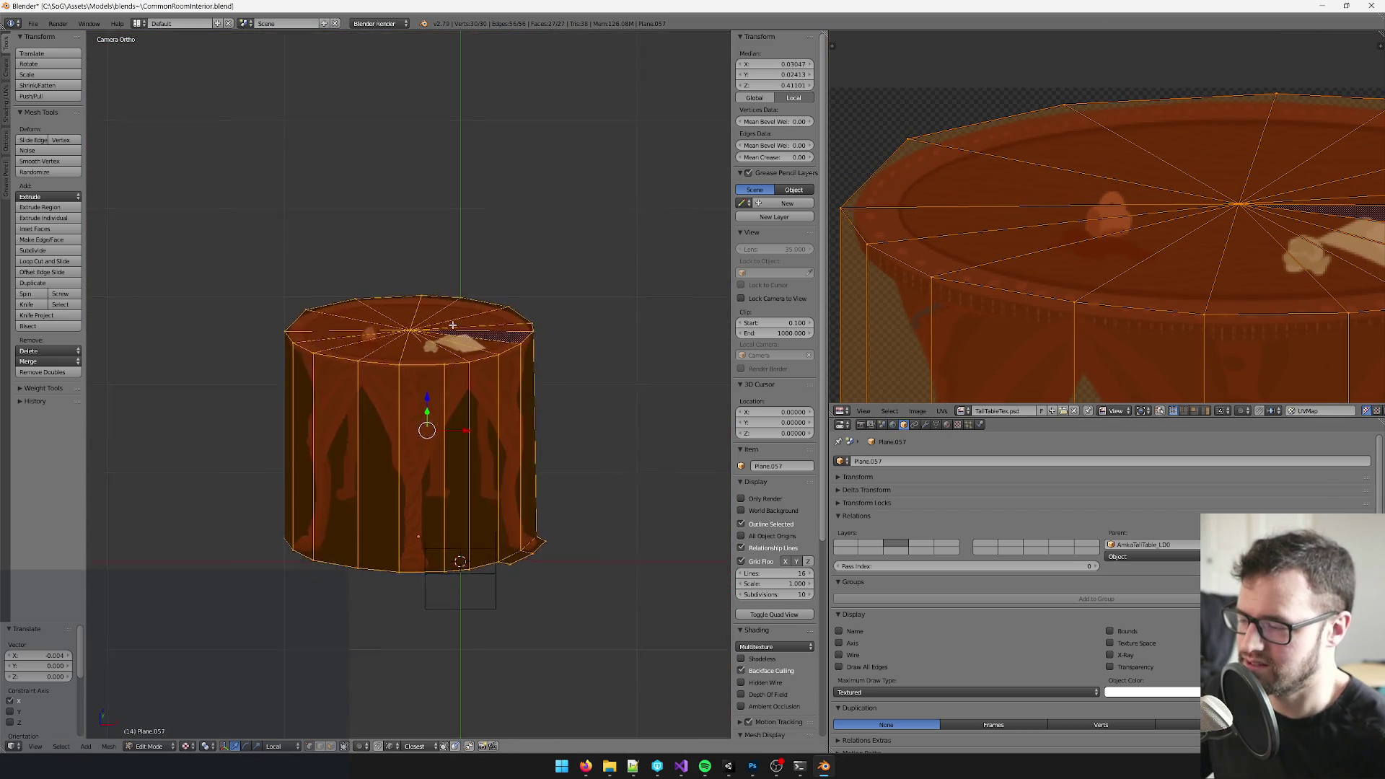
scroll(up, 3)
scroll(up, 3)
scroll(up, 3)
scroll(up, 3)
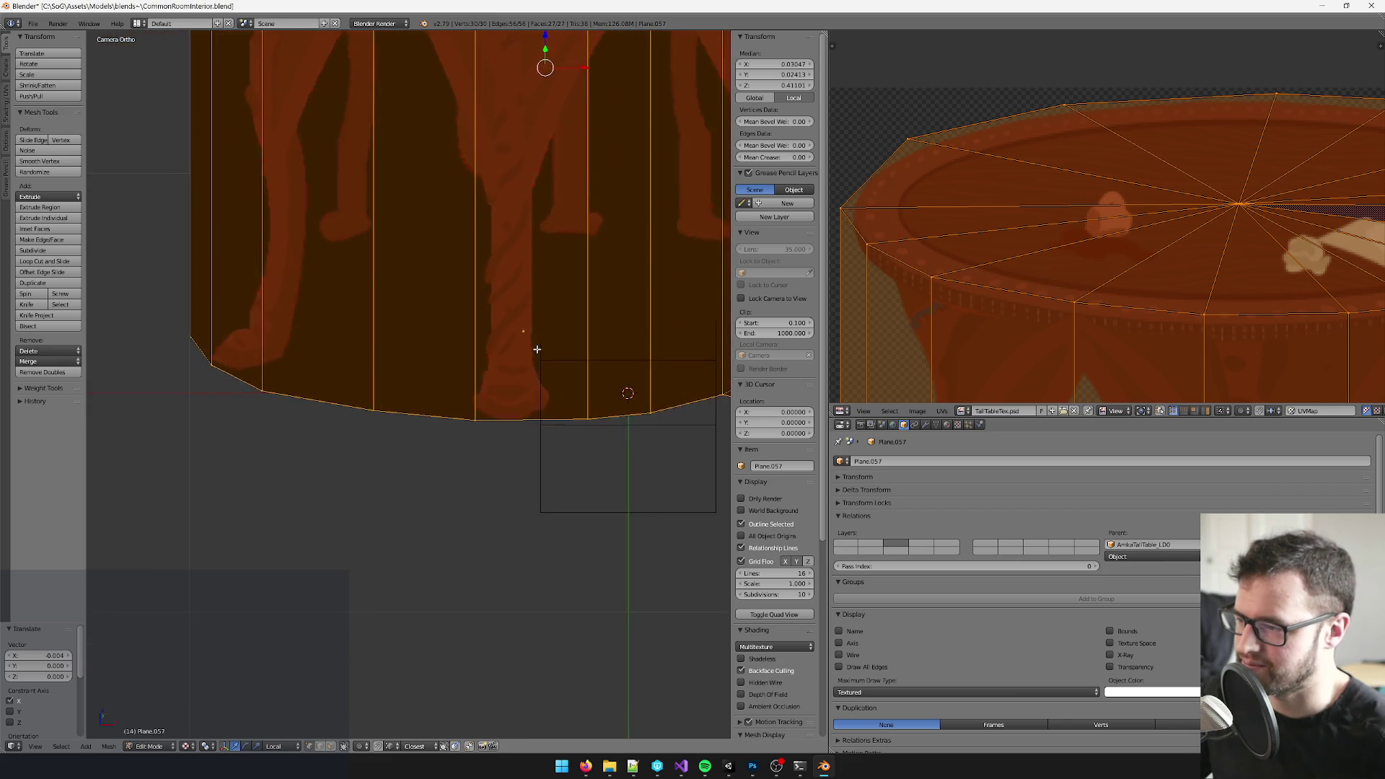
drag(535, 348, 295, 503)
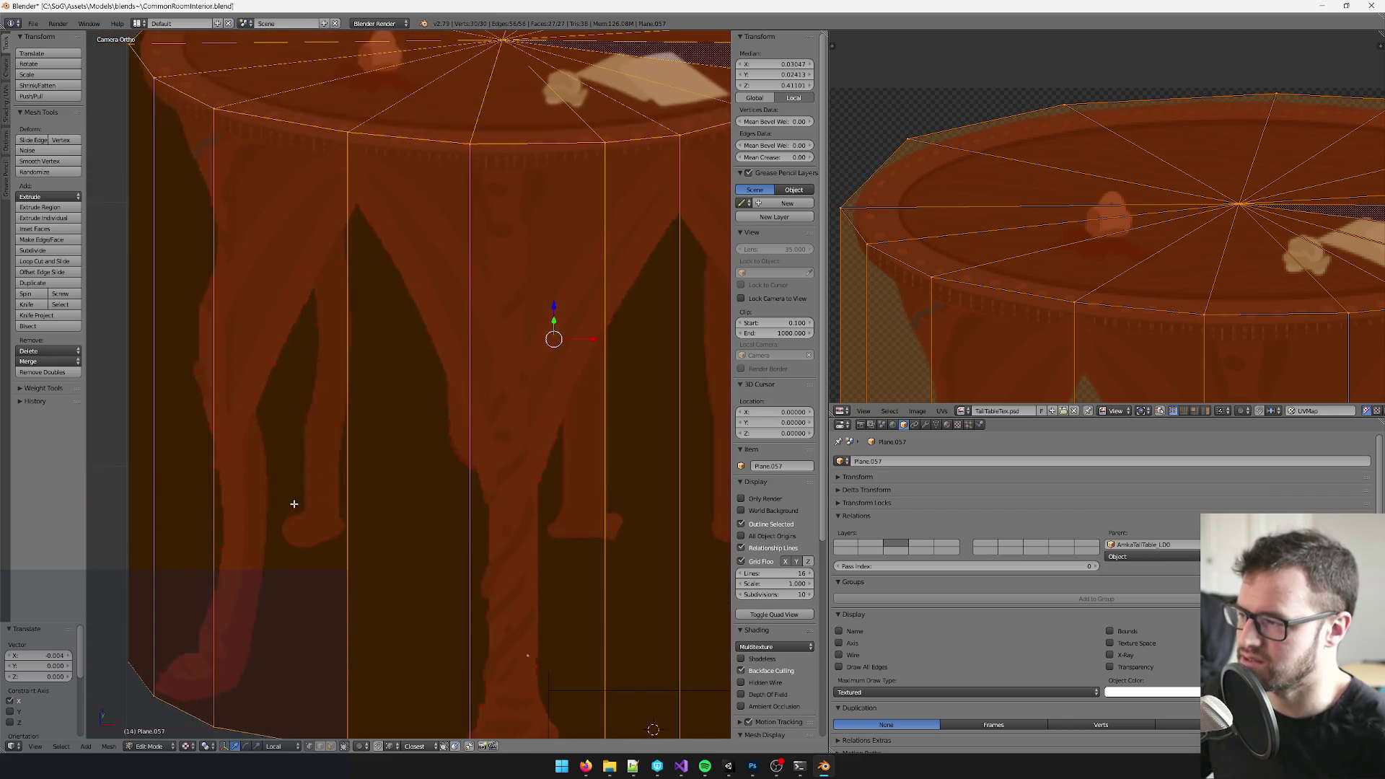
scroll(down, 3)
scroll(down, 3)
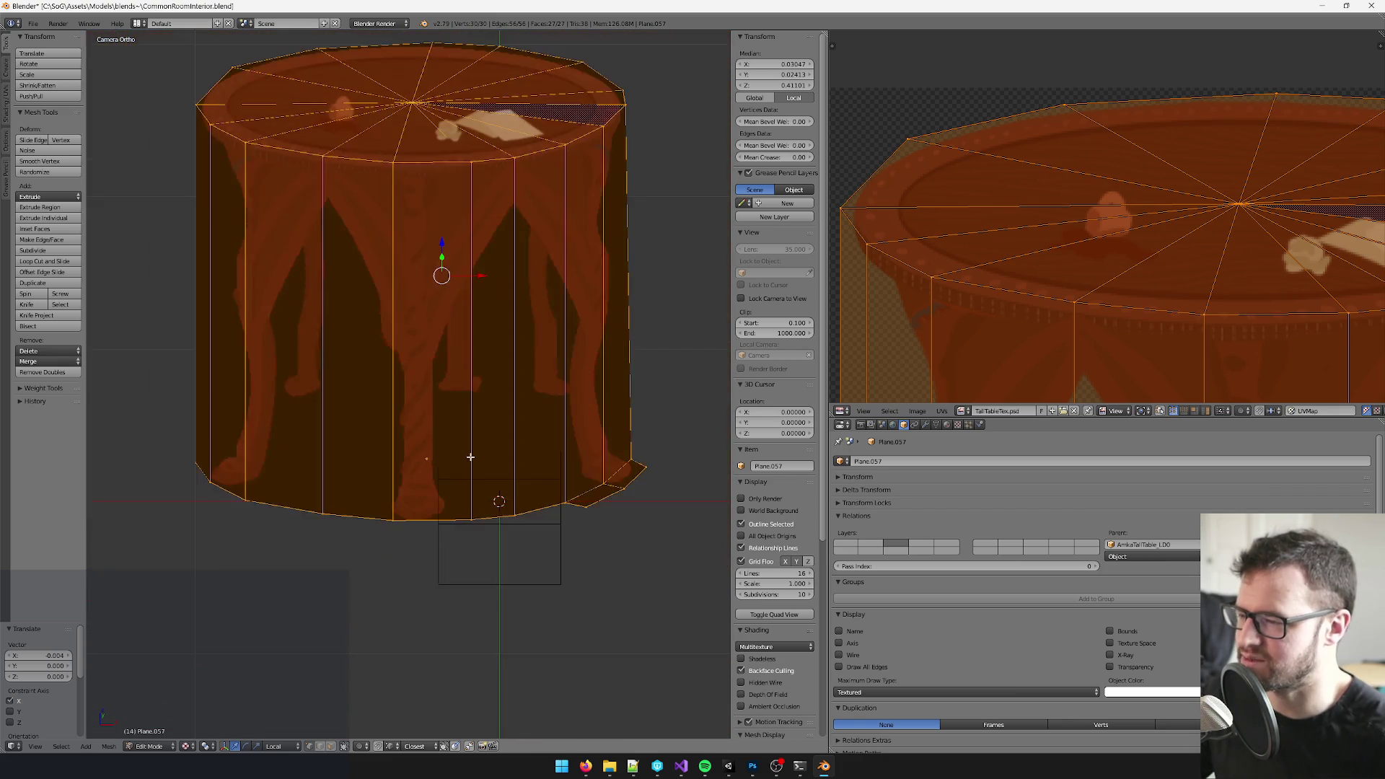
scroll(up, 3)
scroll(up, 3)
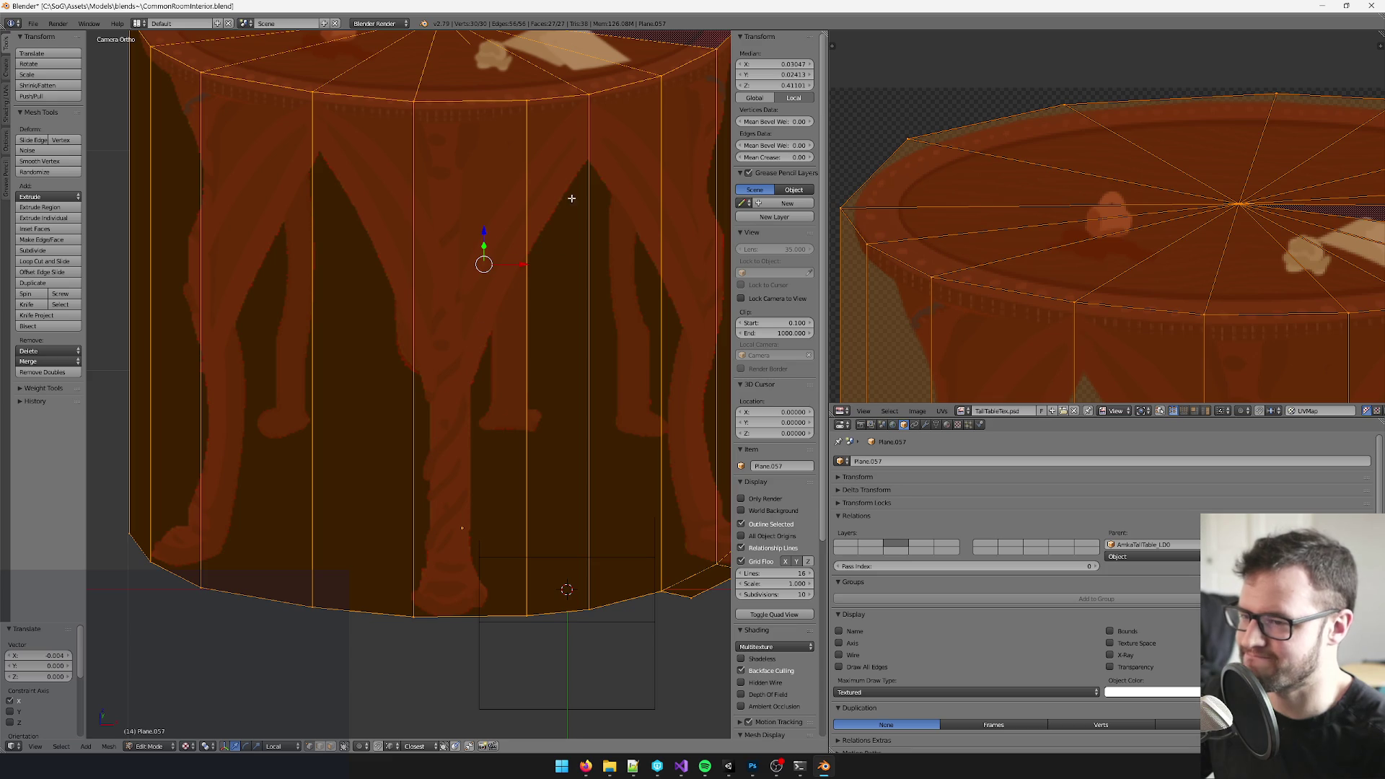
drag(527, 240, 517, 382)
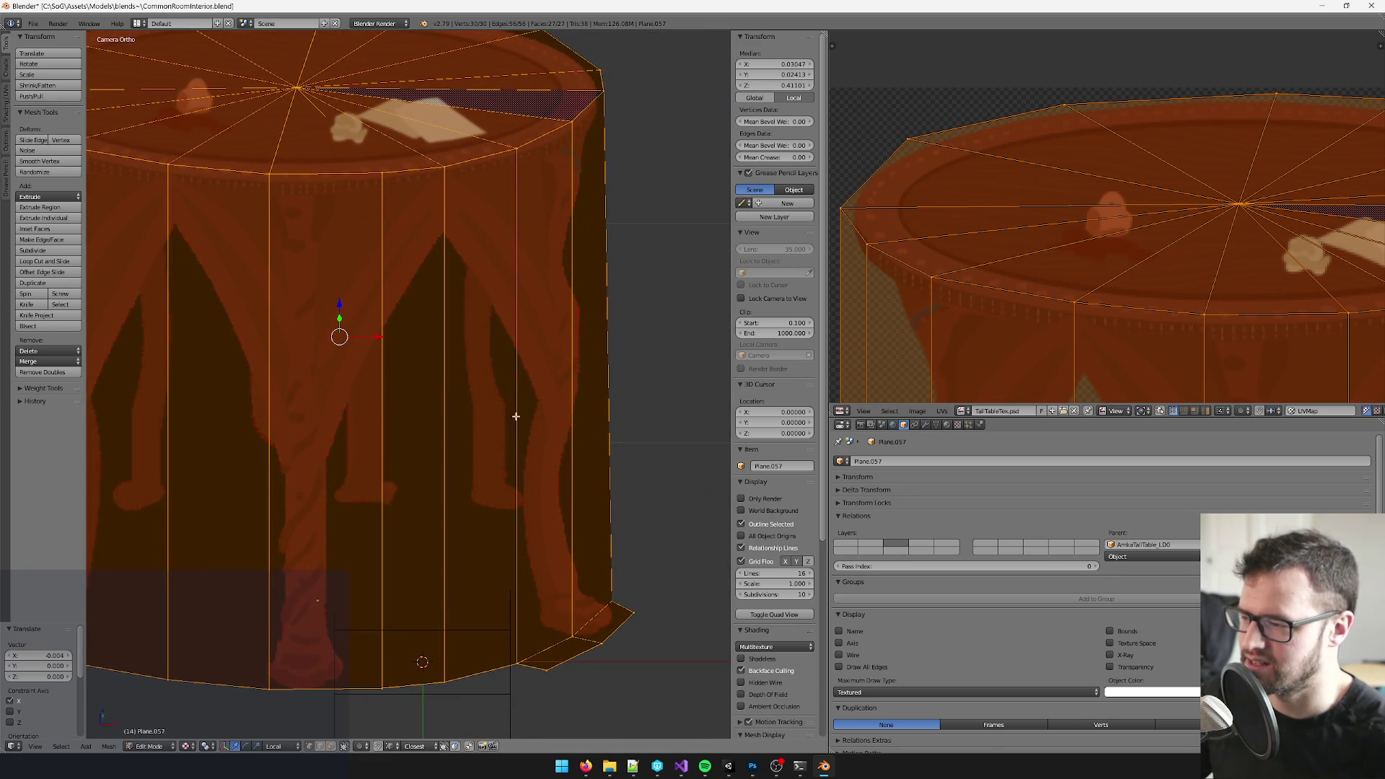
scroll(down, 3)
scroll(up, 3)
scroll(up, 3)
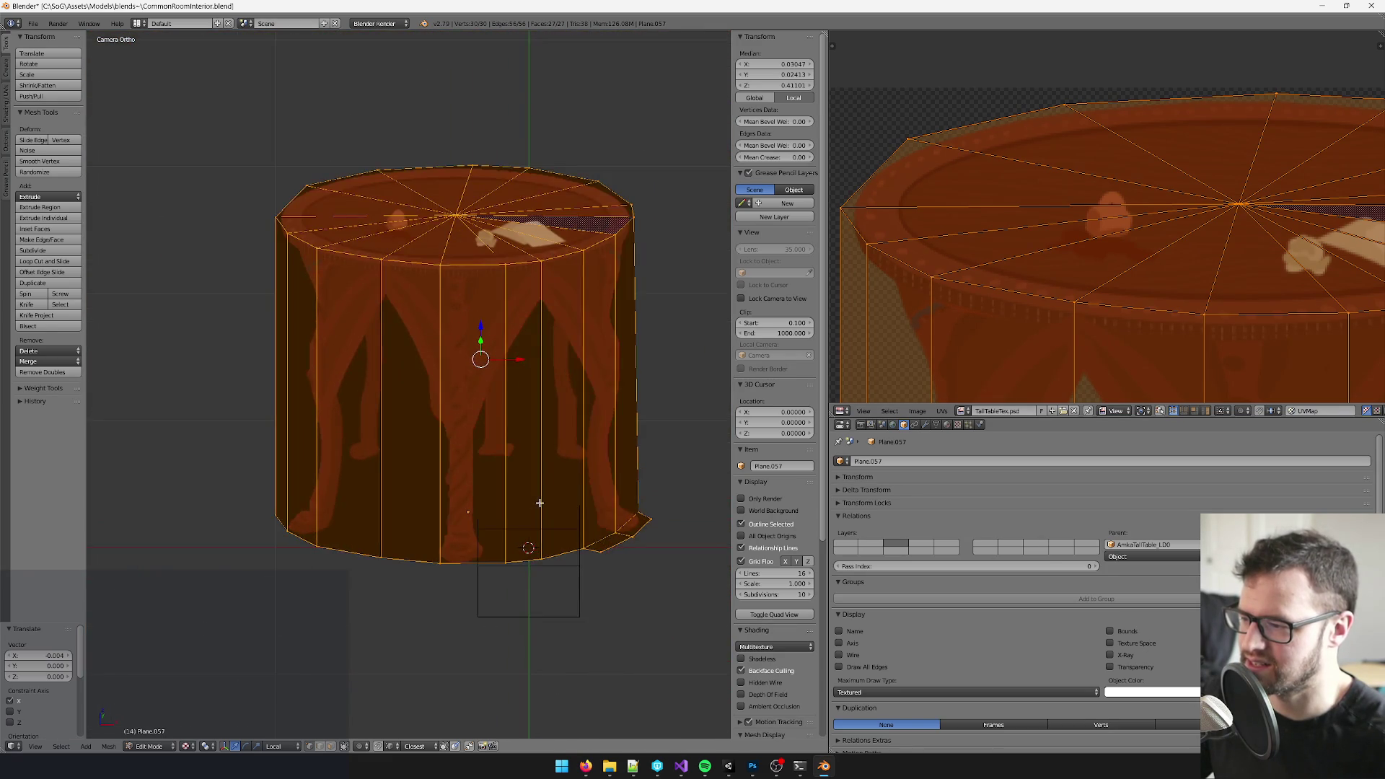
scroll(up, 3)
scroll(up, 3)
scroll(down, 3)
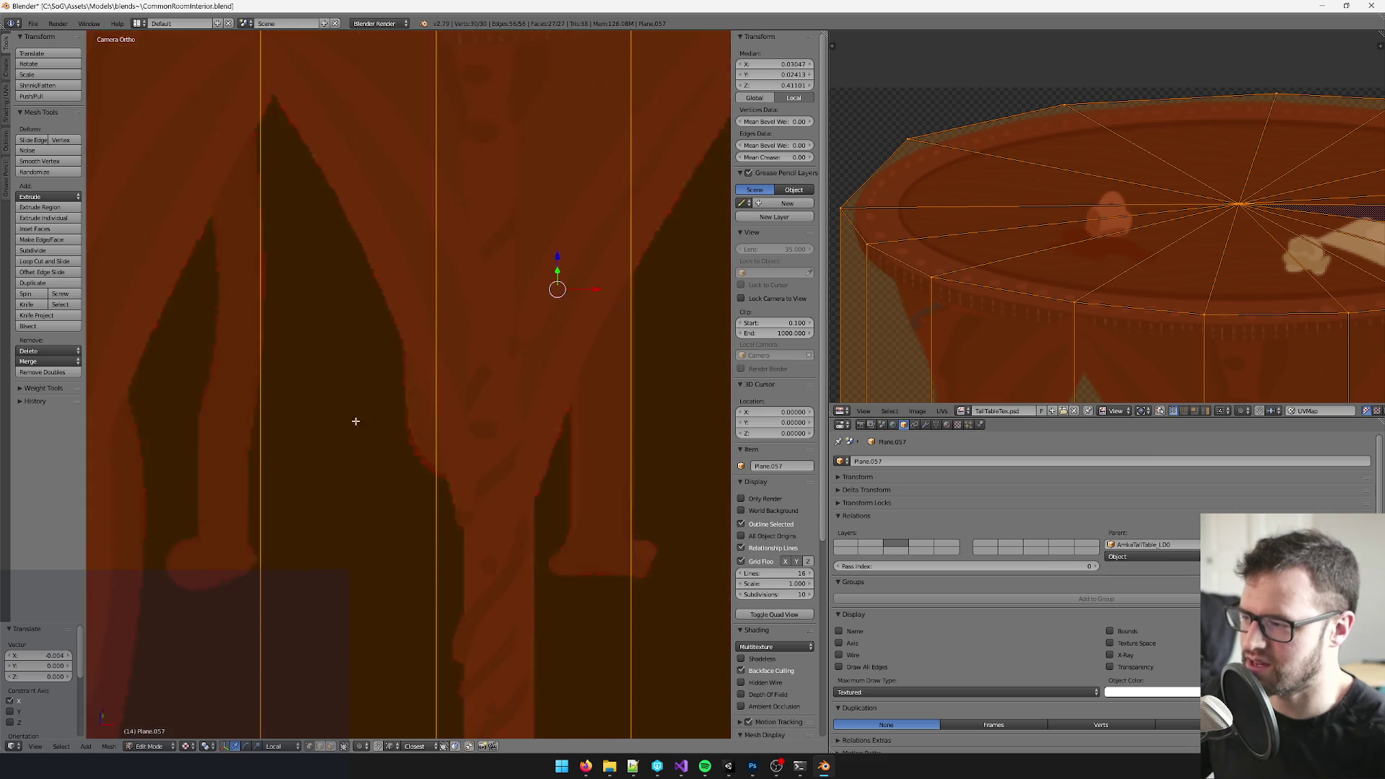
drag(434, 411, 278, 283)
scroll(down, 3)
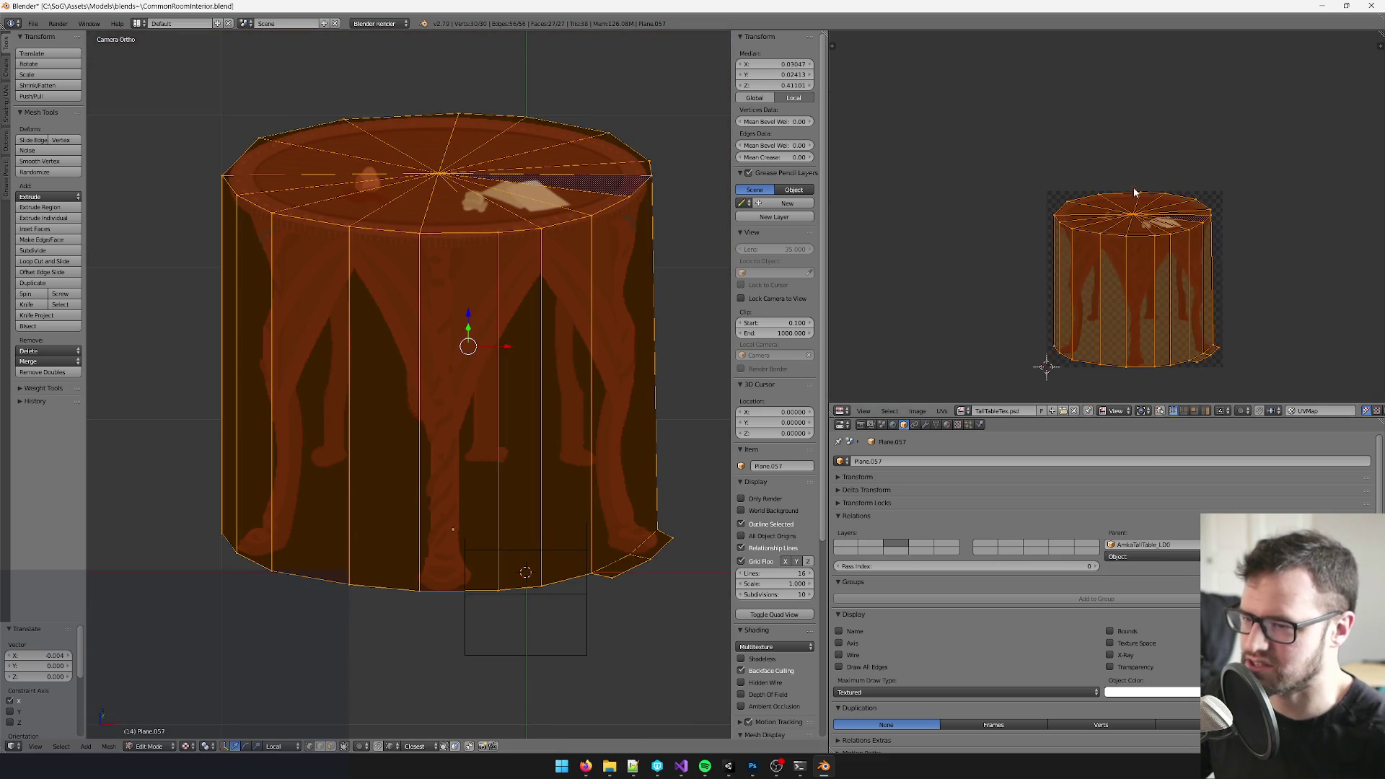
scroll(up, 3)
scroll(up, 3)
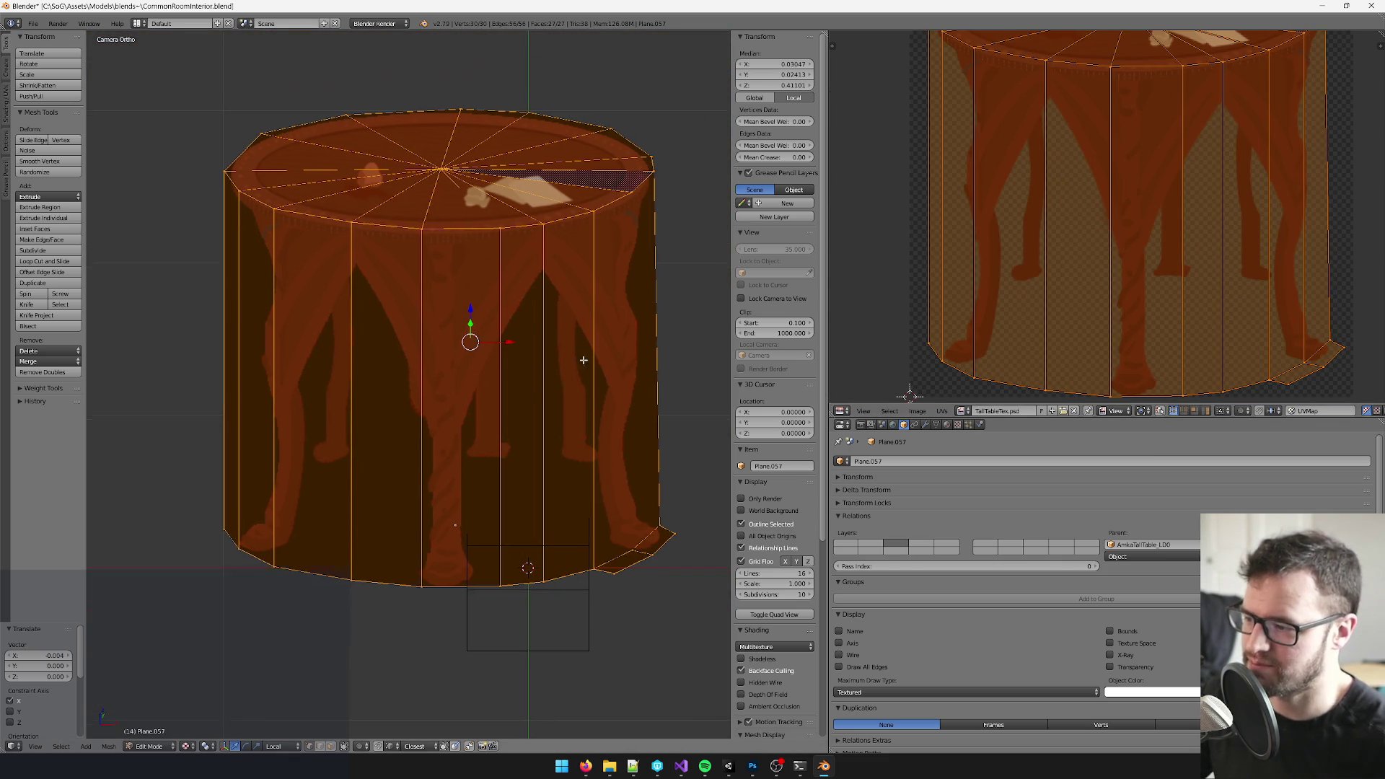
scroll(up, 3)
scroll(down, 3)
scroll(up, 3)
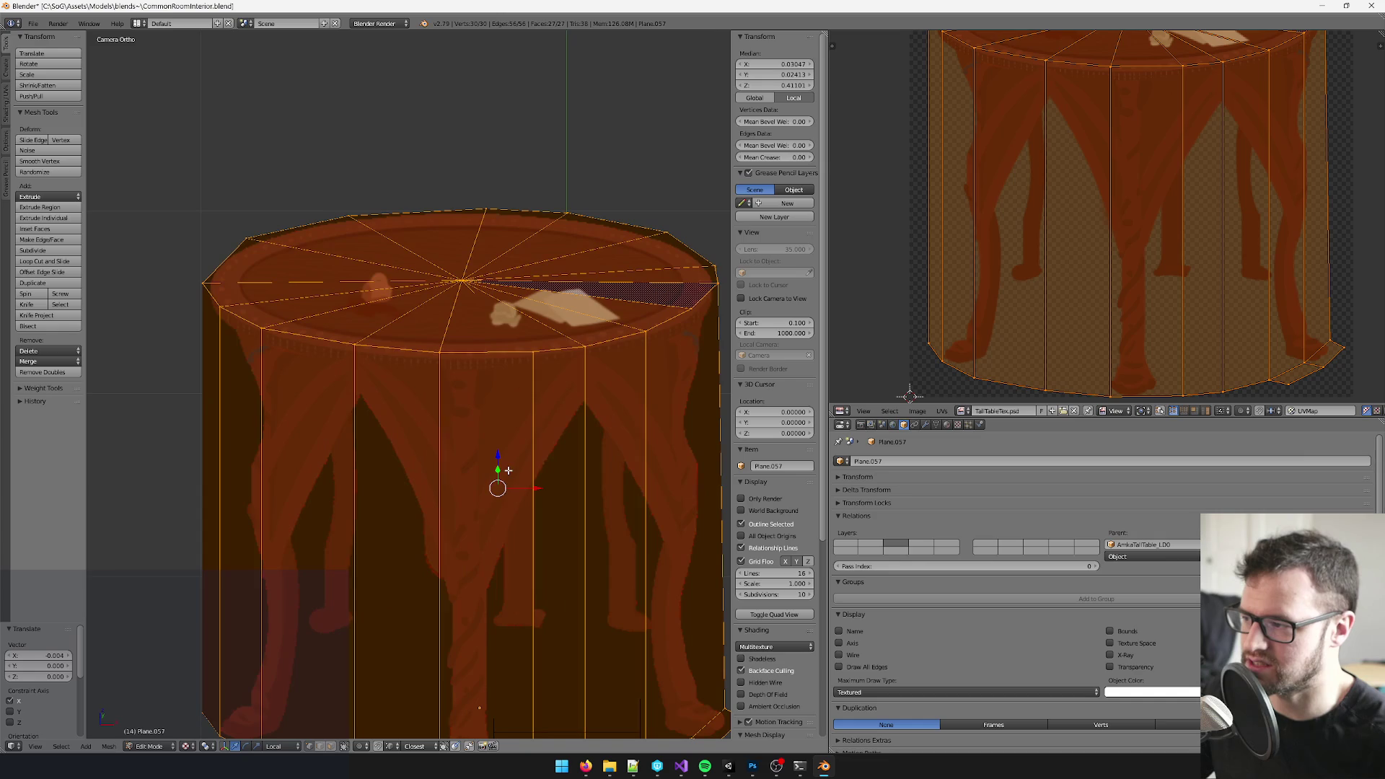
scroll(down, 3)
scroll(down, 3)
scroll(up, 3)
scroll(up, 3)
- Return to Object Mode, select the cylinder Plane.057 and export it to the Unity project
key(Tab)
scroll(up, 3)
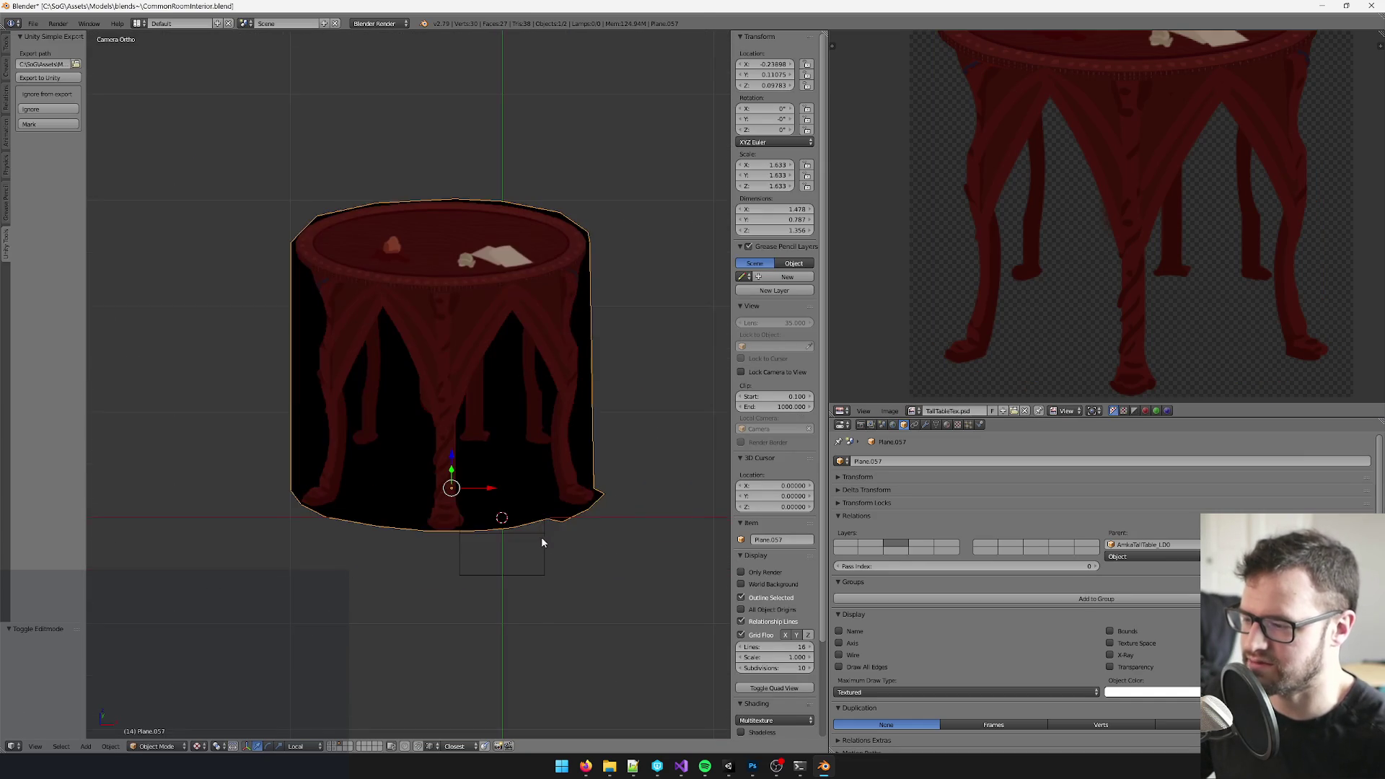
right_click(559, 549)
drag(559, 548, 519, 531)
right_click(480, 337)
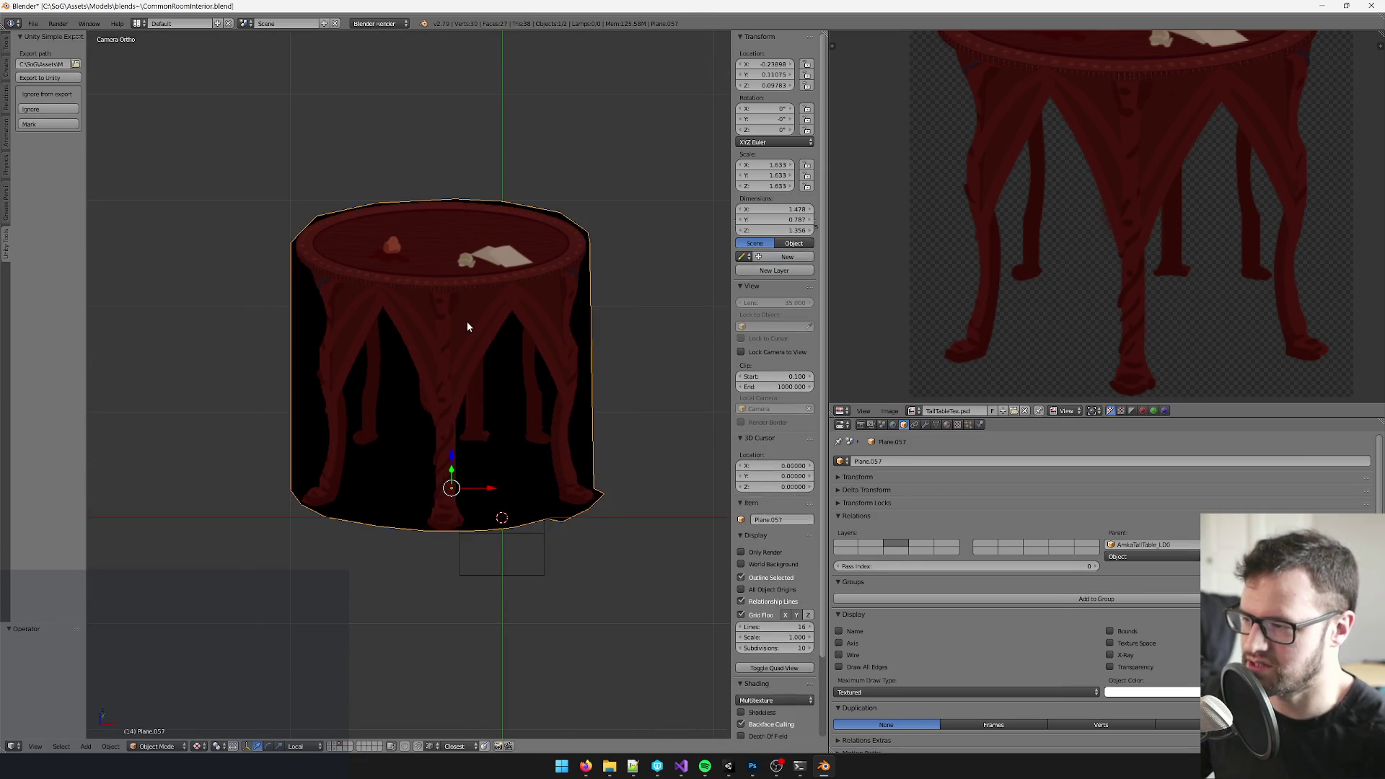
key(alt+Tab)
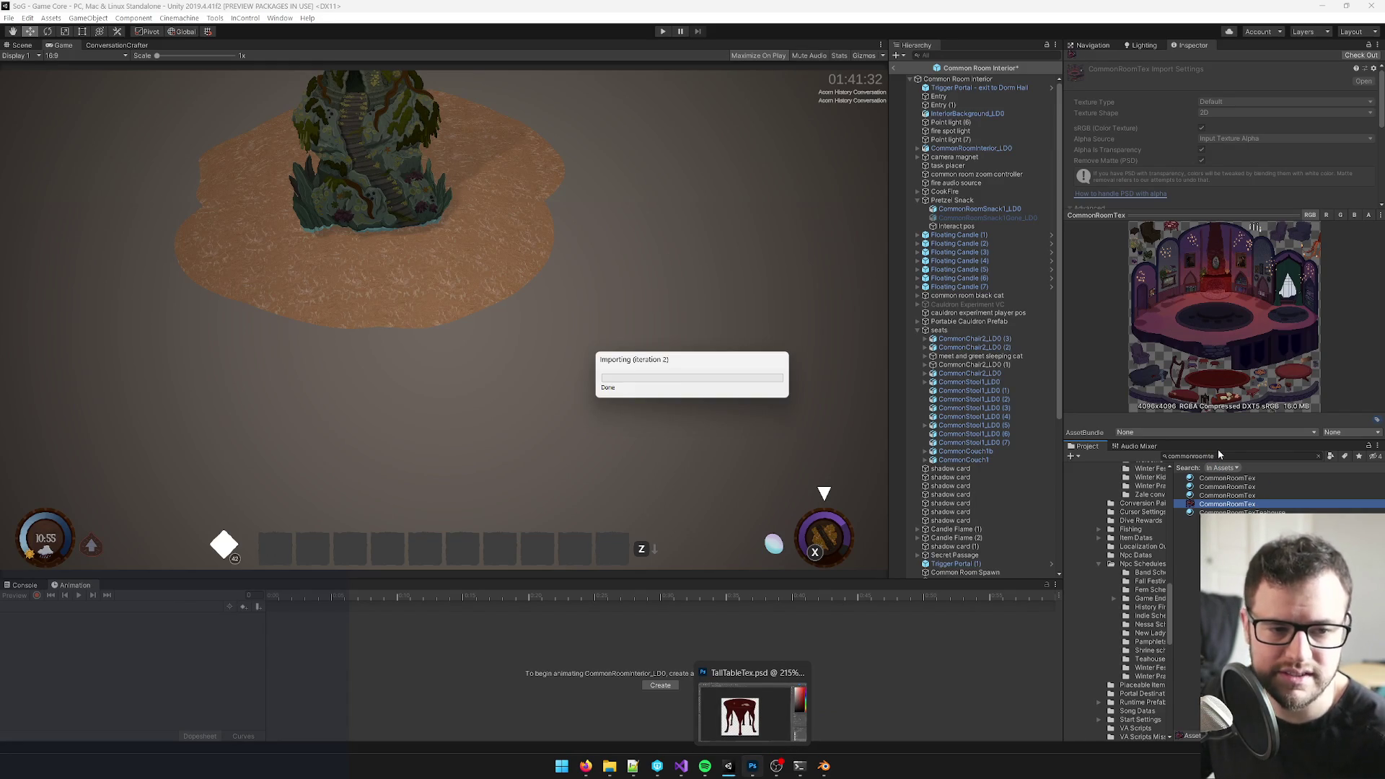
- Search the Project window for commonroomte and pick the CommonRoomTex material with the room texture
double_click(1217, 455)
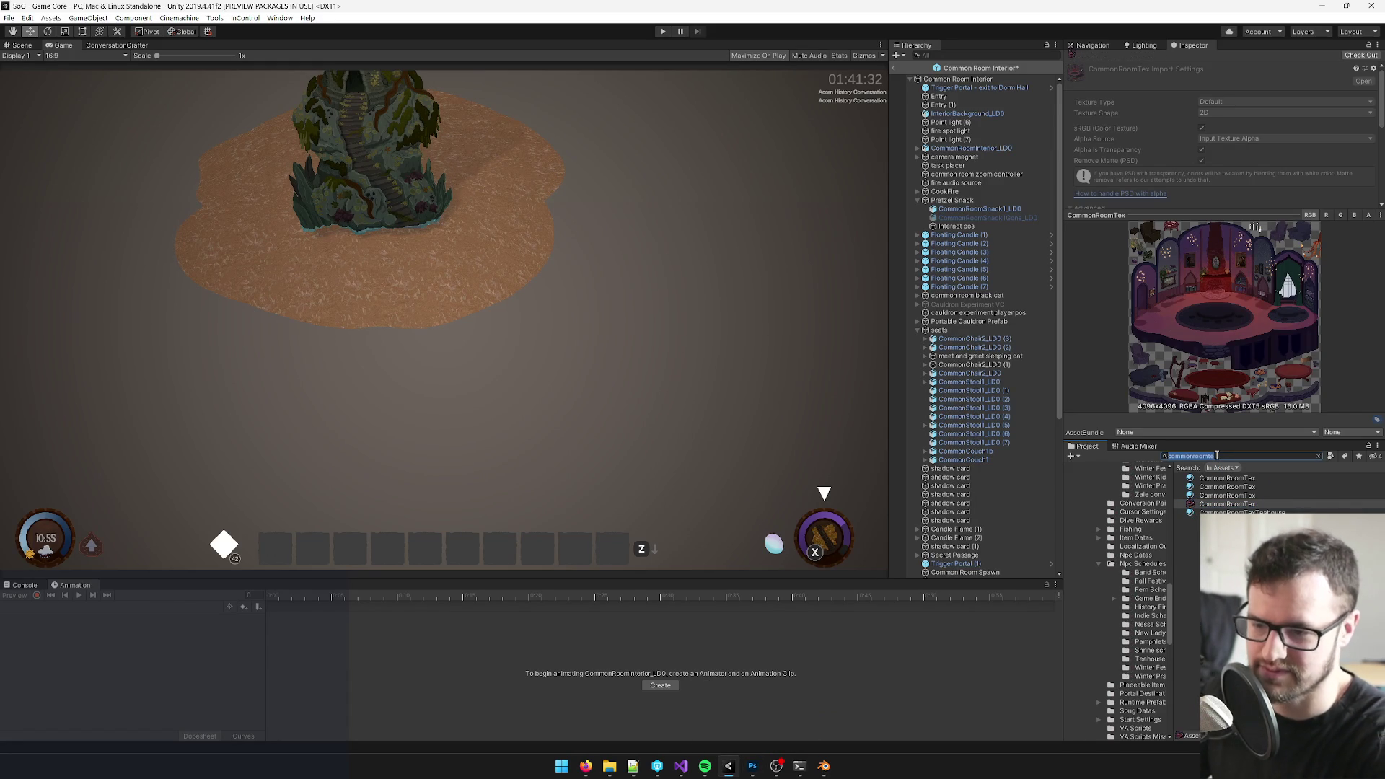
text(commonroom)
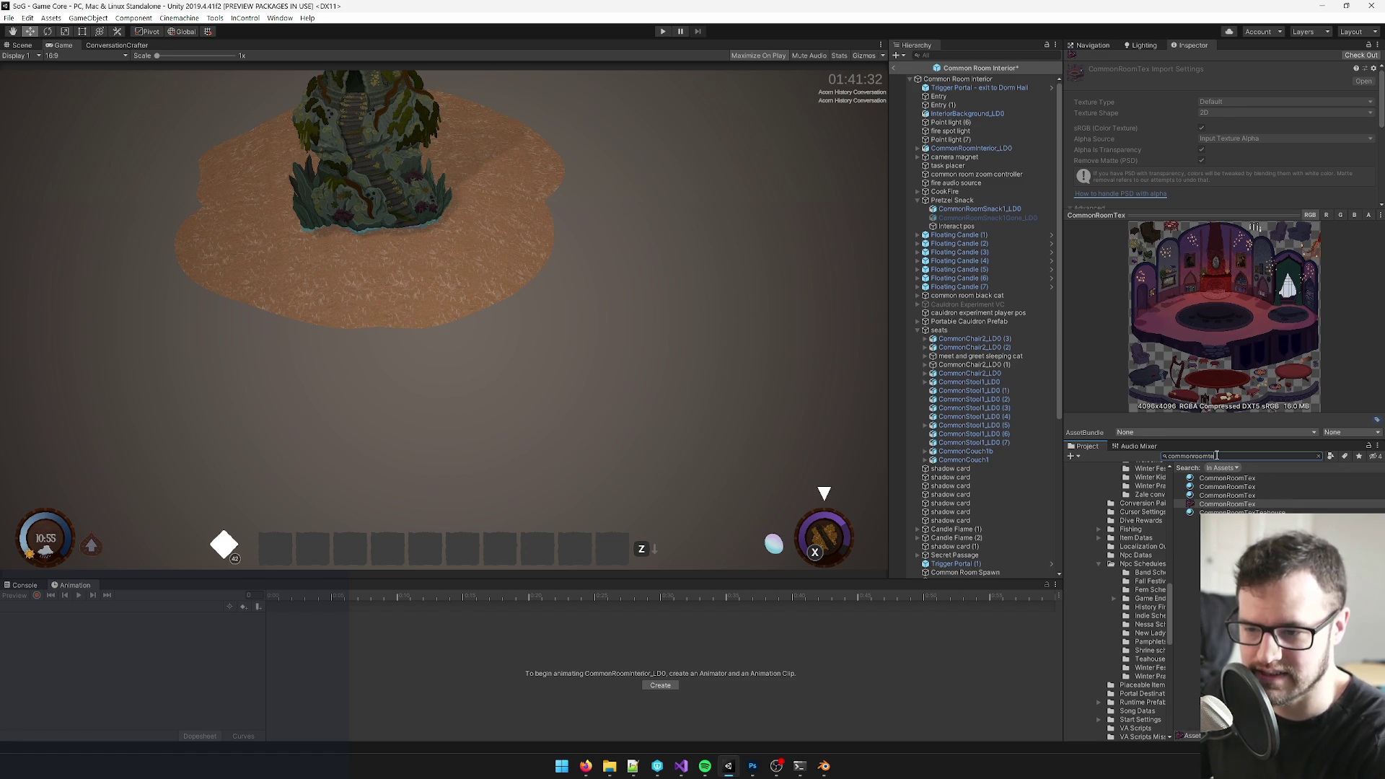
click(1229, 503)
click(1230, 488)
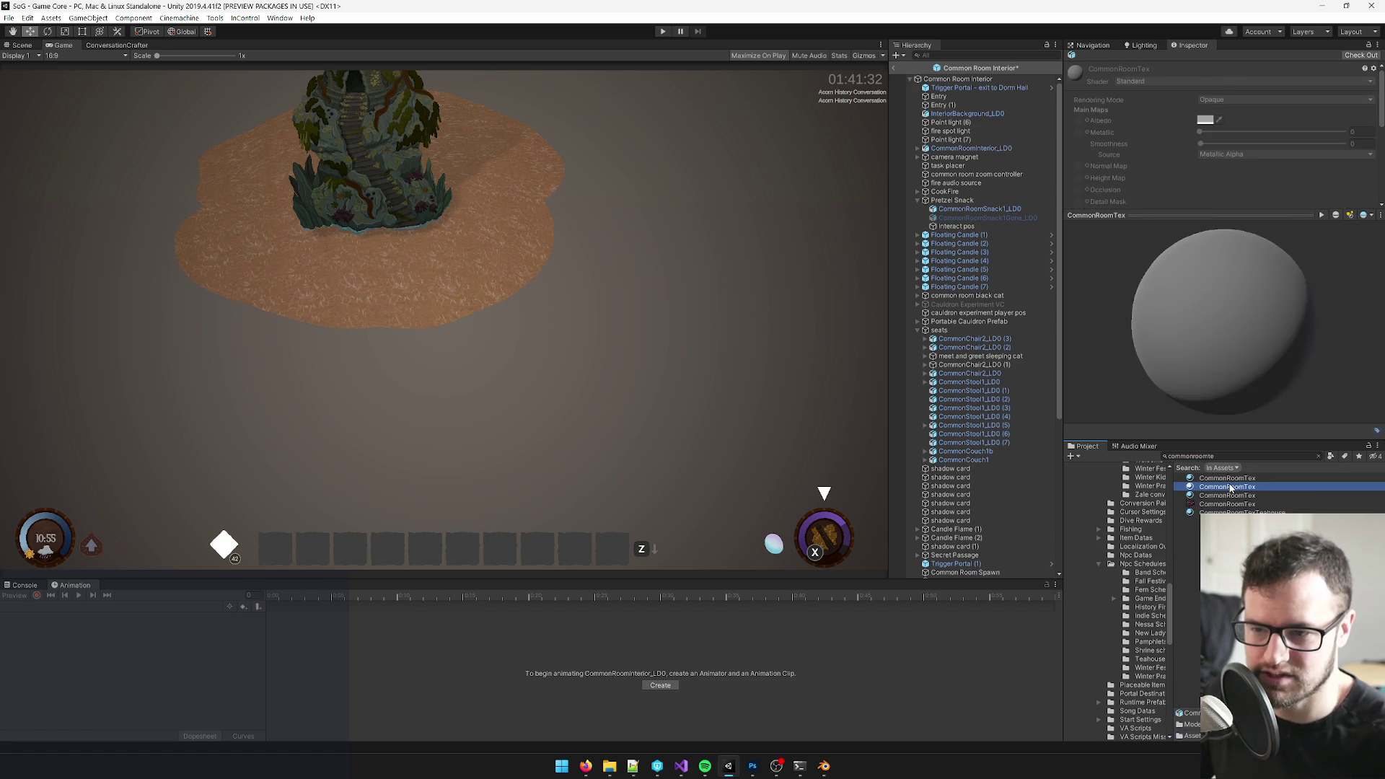
click(1230, 495)
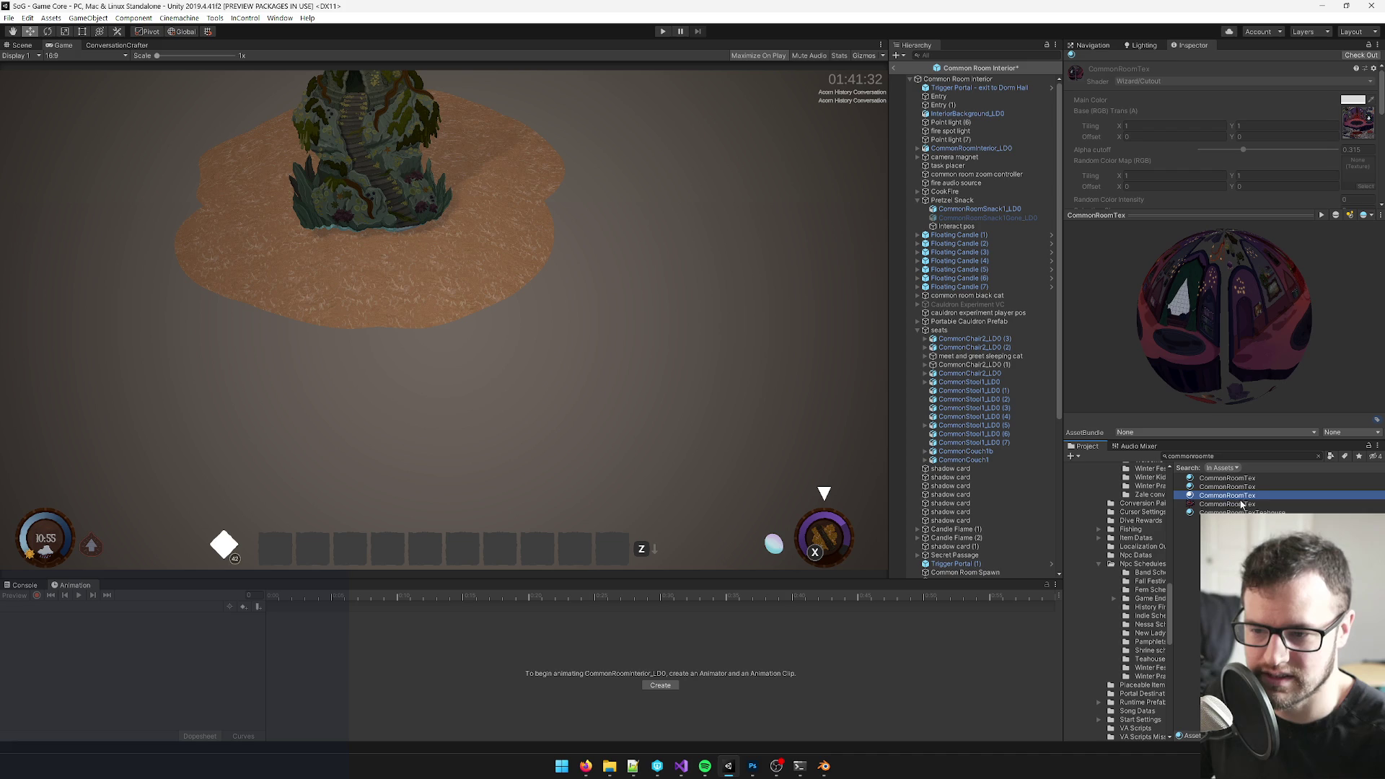
- Save the project and duplicate CommonRoomTex as CommonRoomTex 1
key(Down)
key(Up)
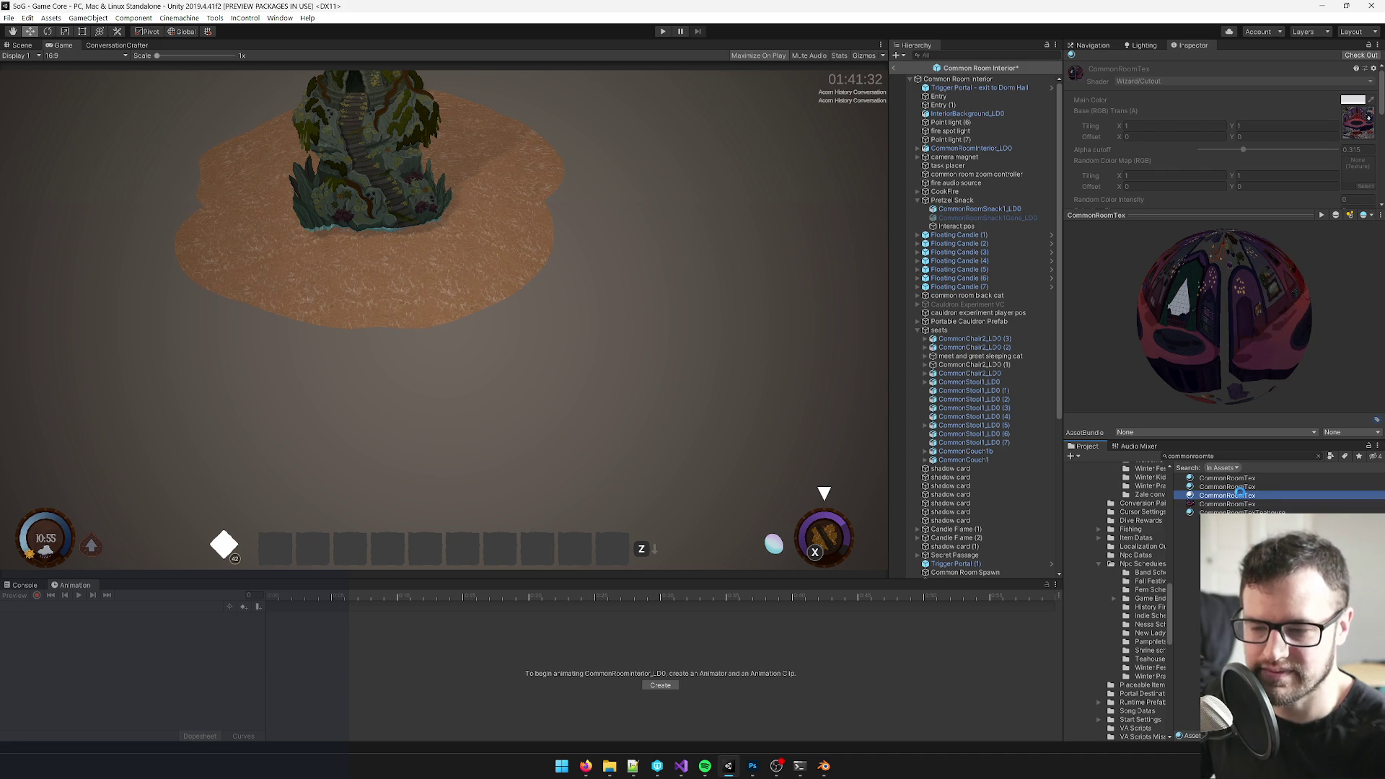
key(ctrl+s)
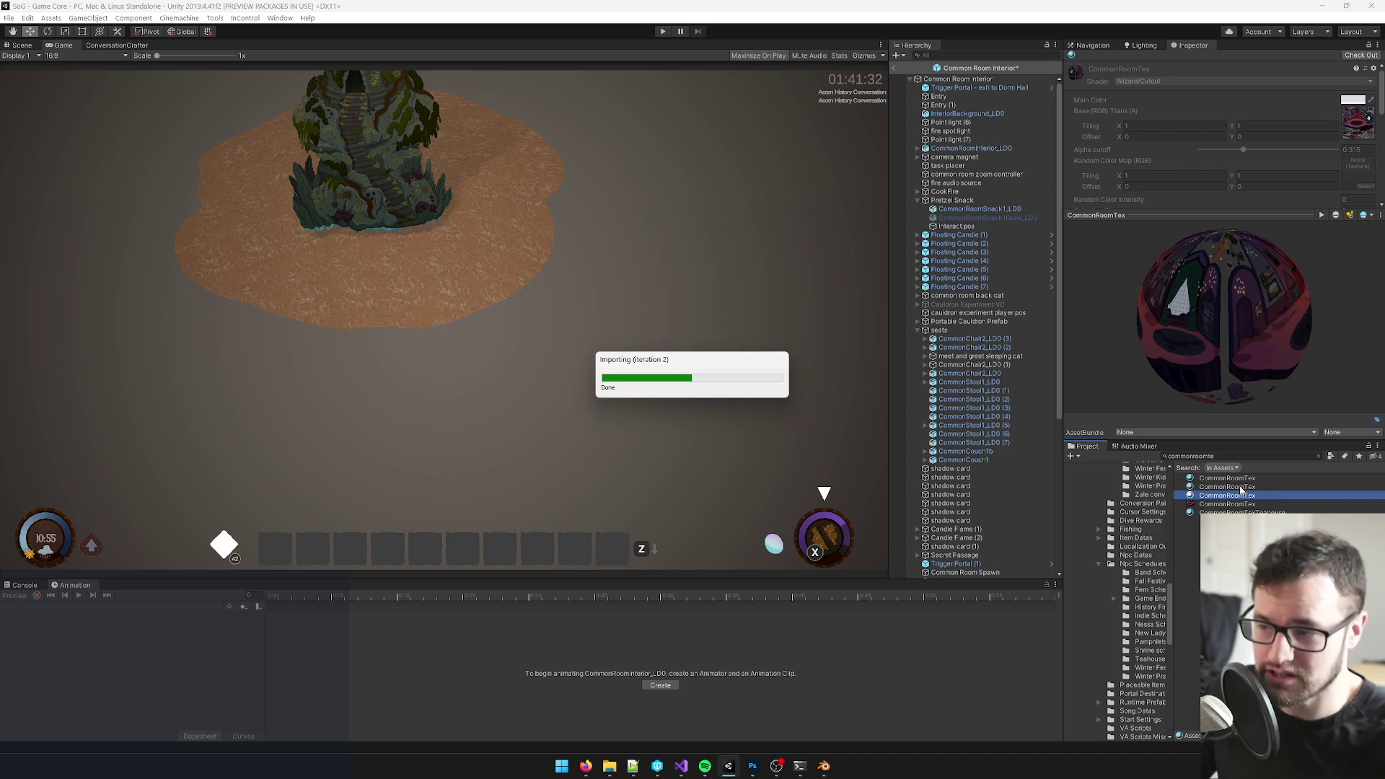
key(ctrl+d)
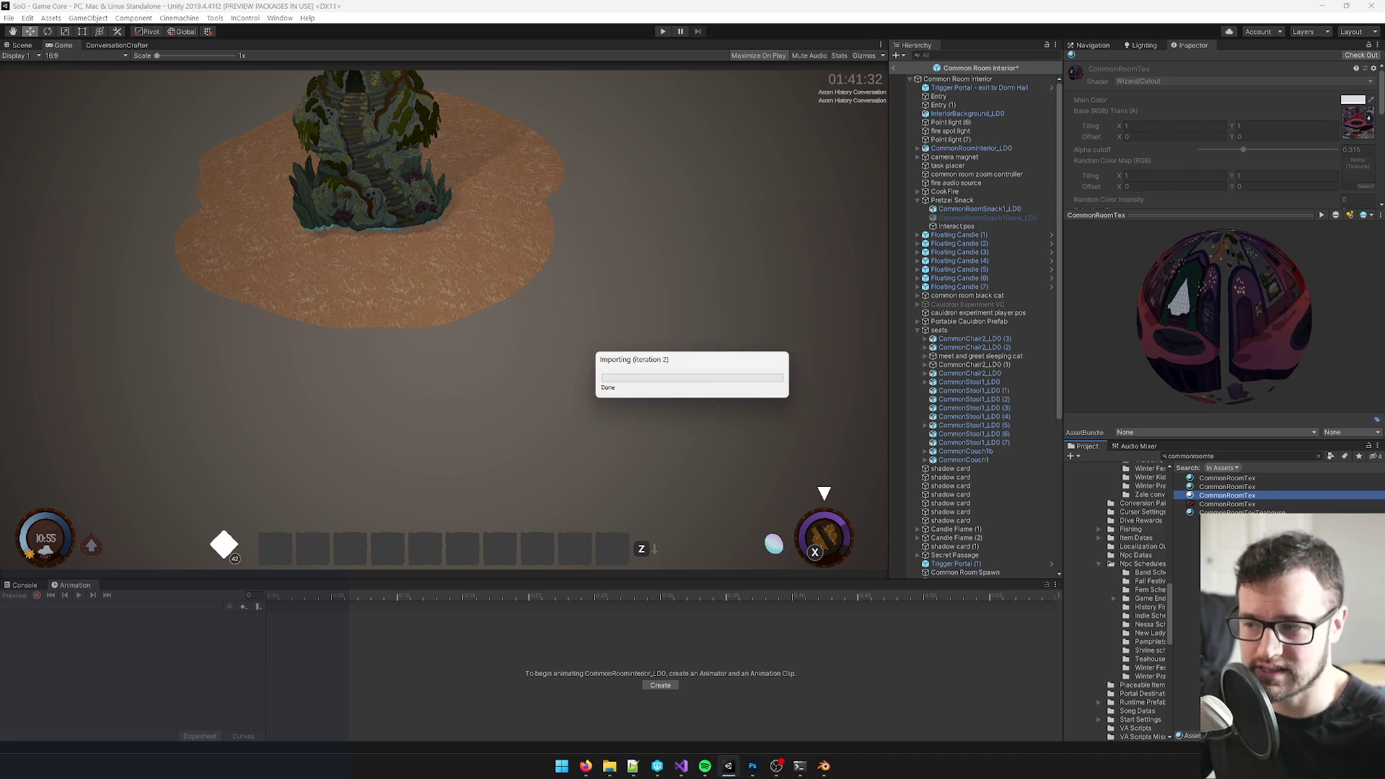
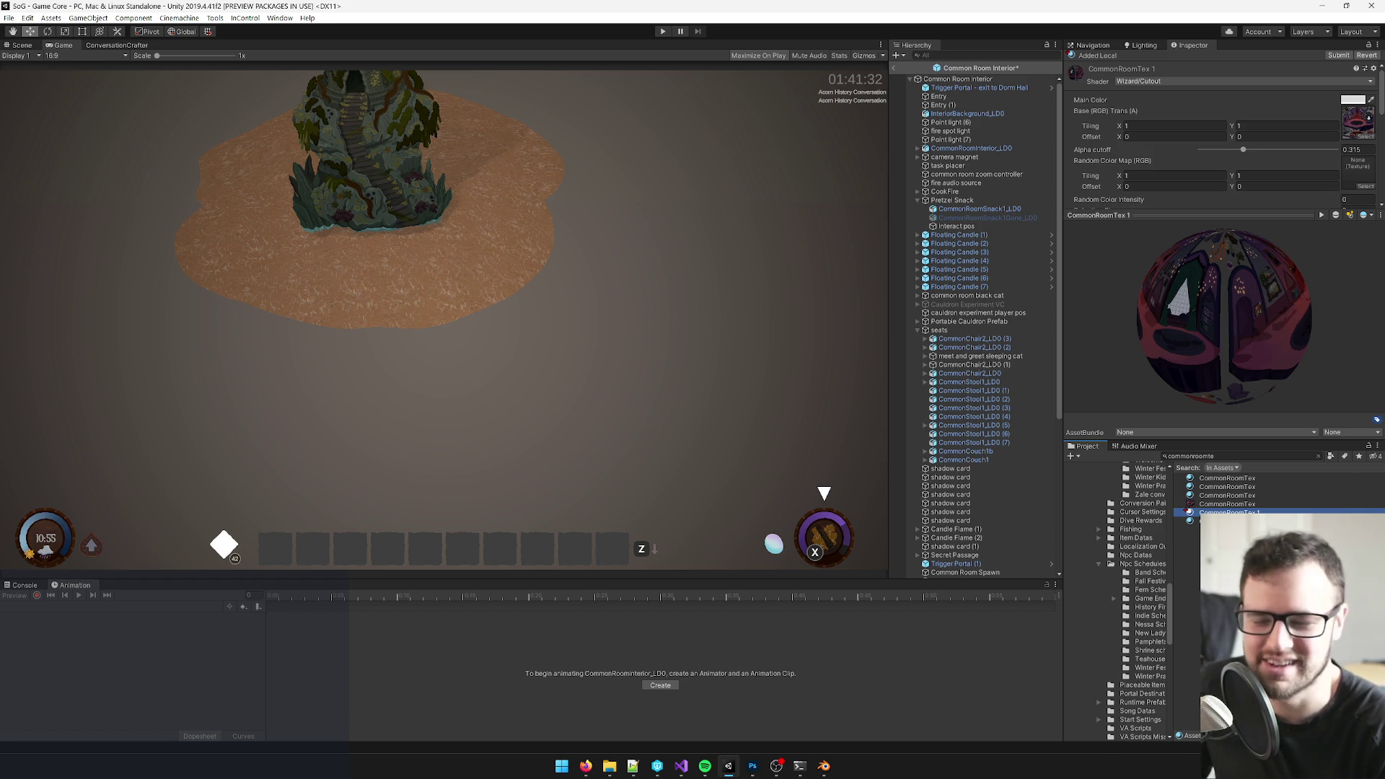
- Rename CommonRoomTex 1 to TallTableTex, then select the Common Room Interior root object
key(F2)
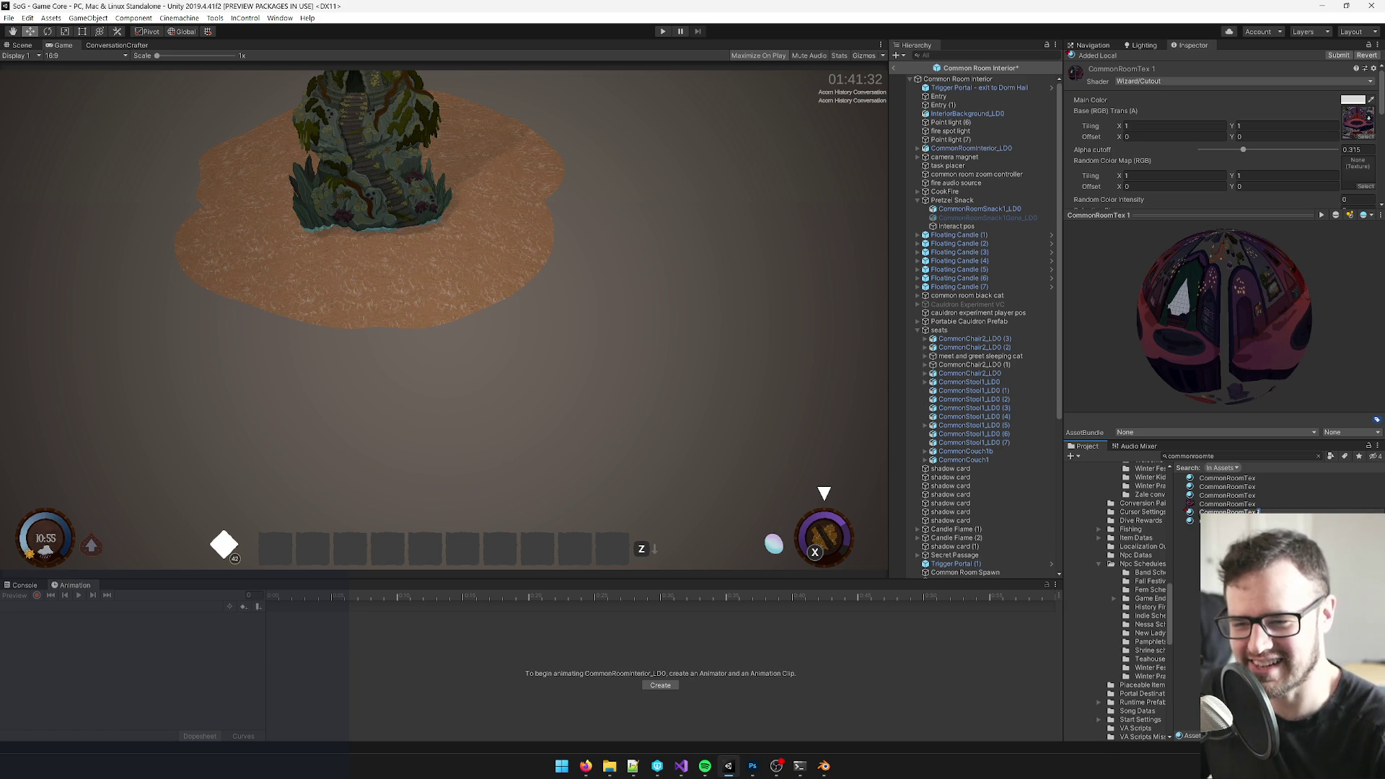
key(BackSpace)
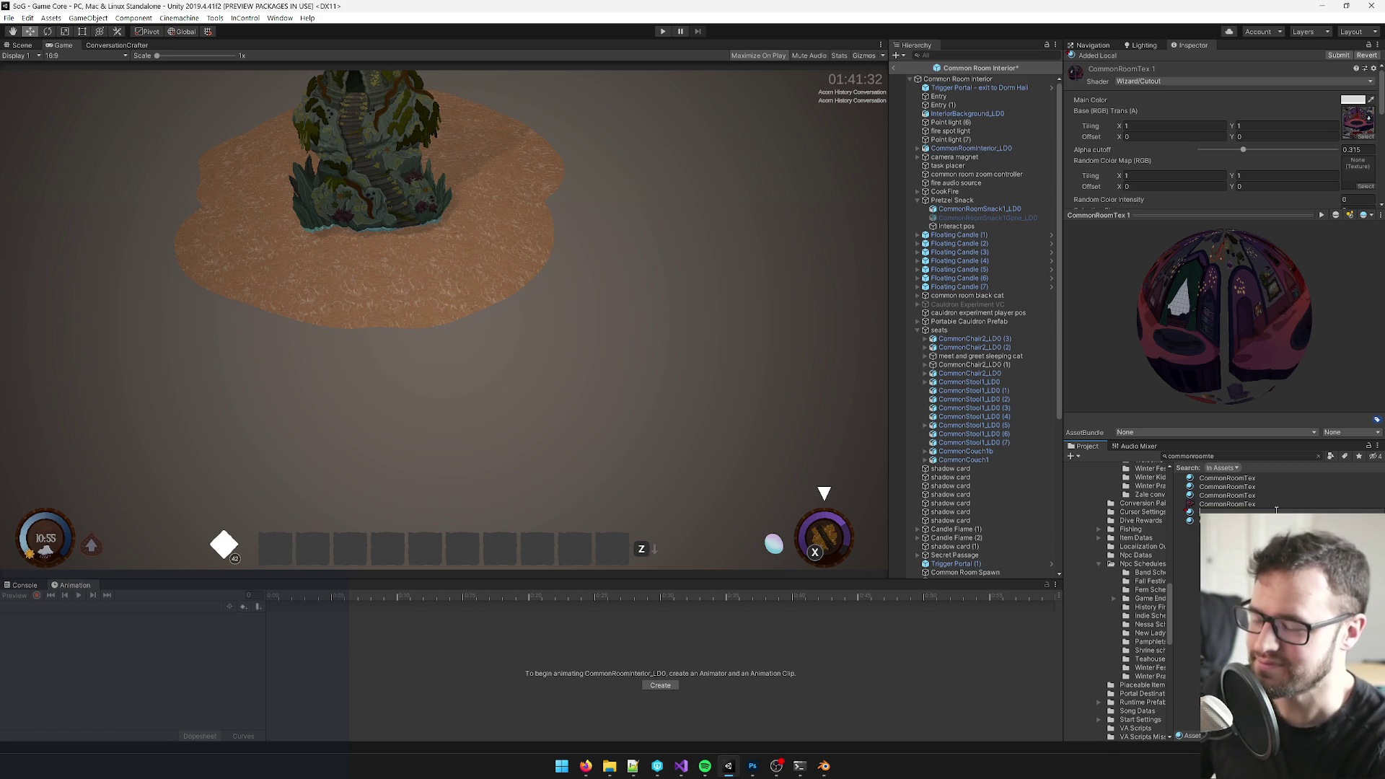
text(TallTableTex)
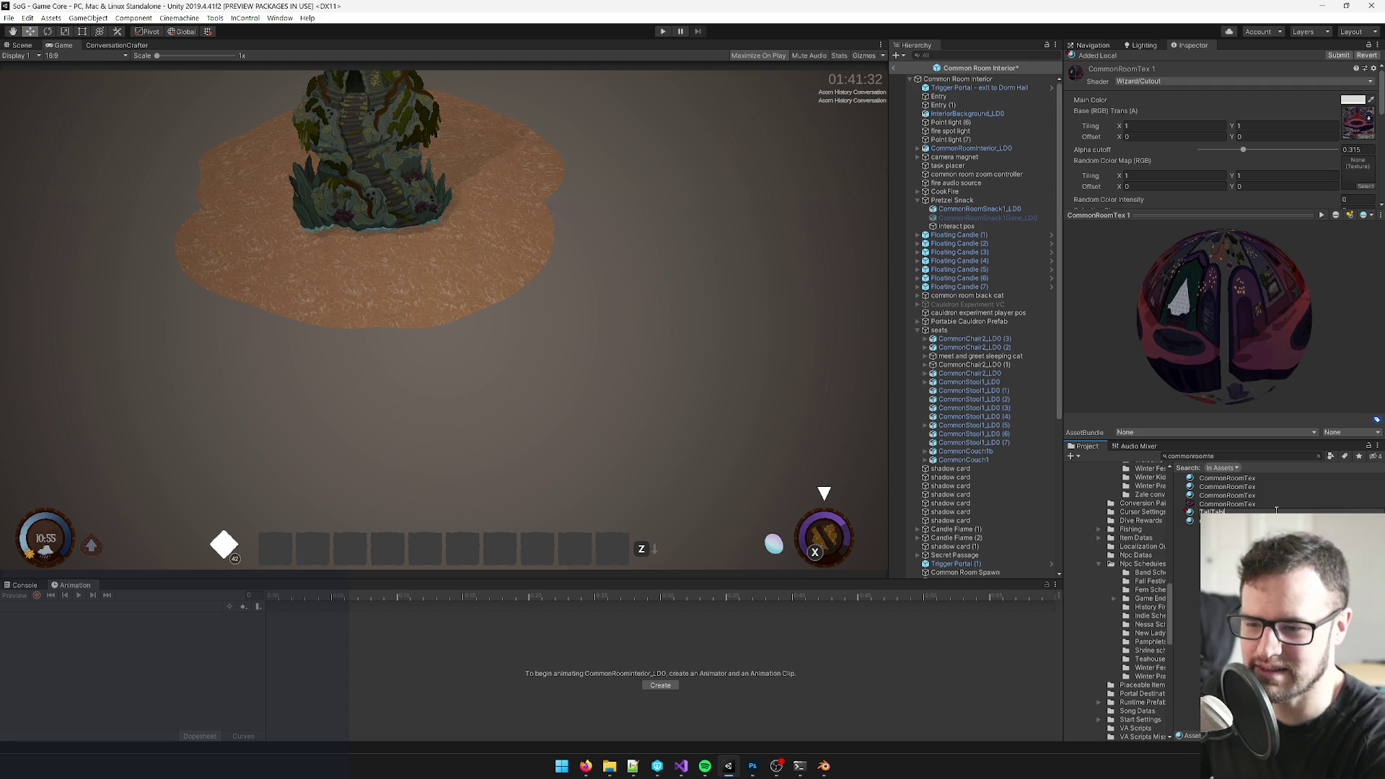
key(Return)
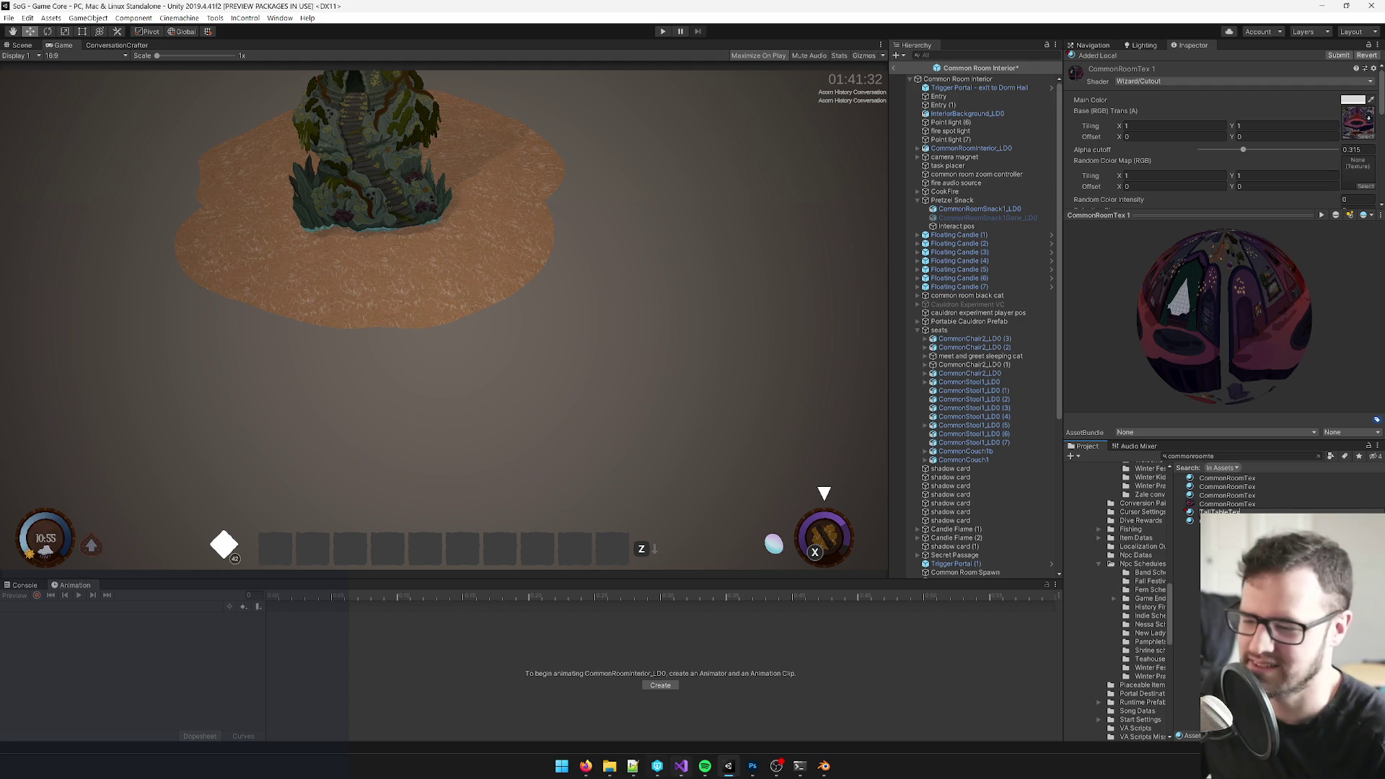
click(586, 767)
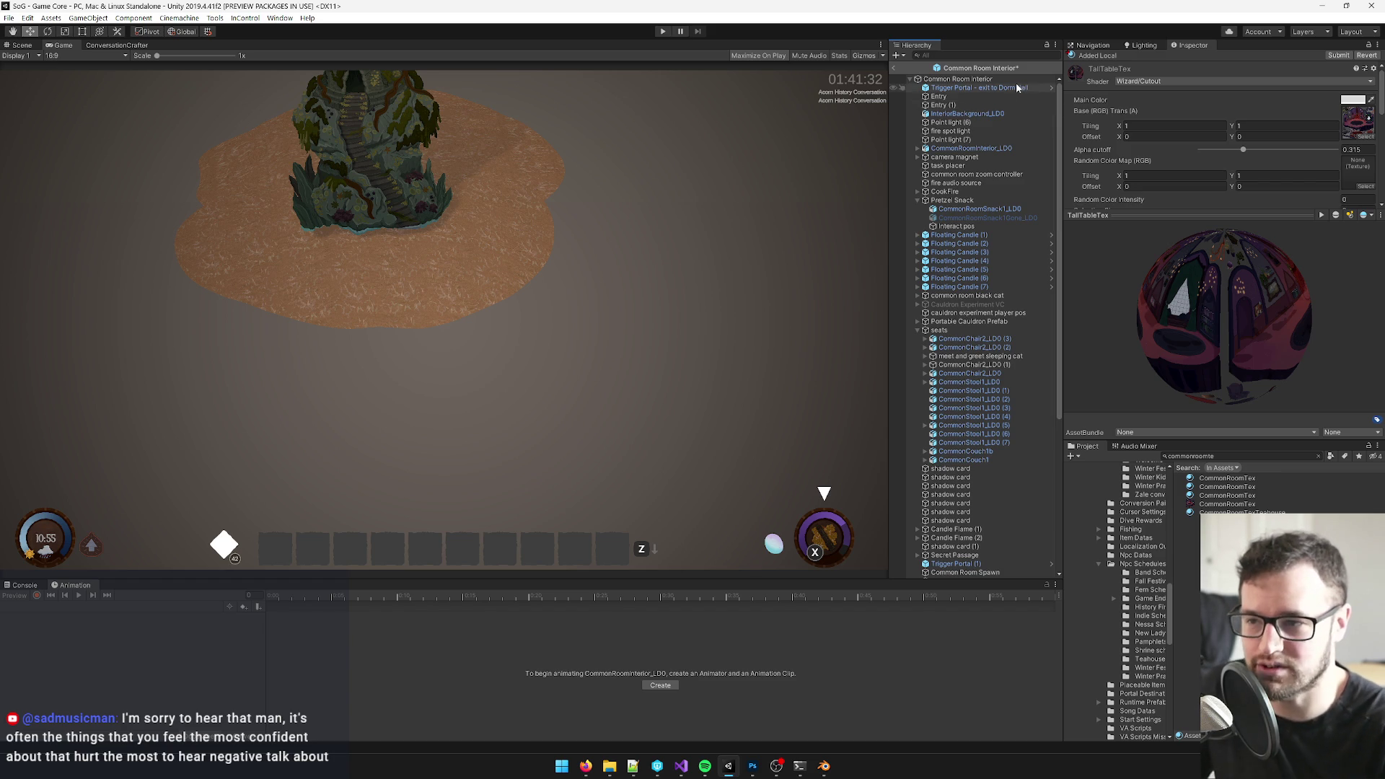
click(963, 79)
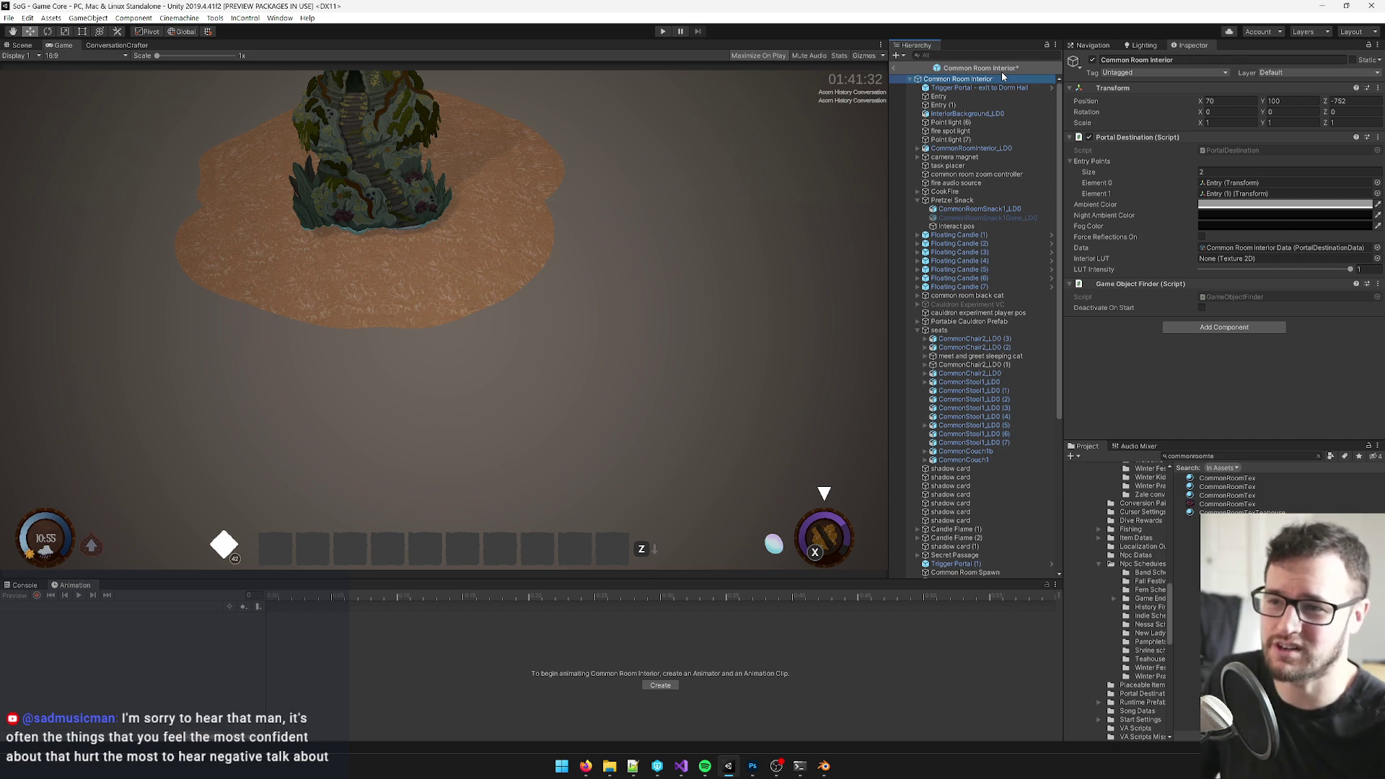
- In the scene view, turn off prefab Auto Save and save the common-room prefab manually
click(23, 46)
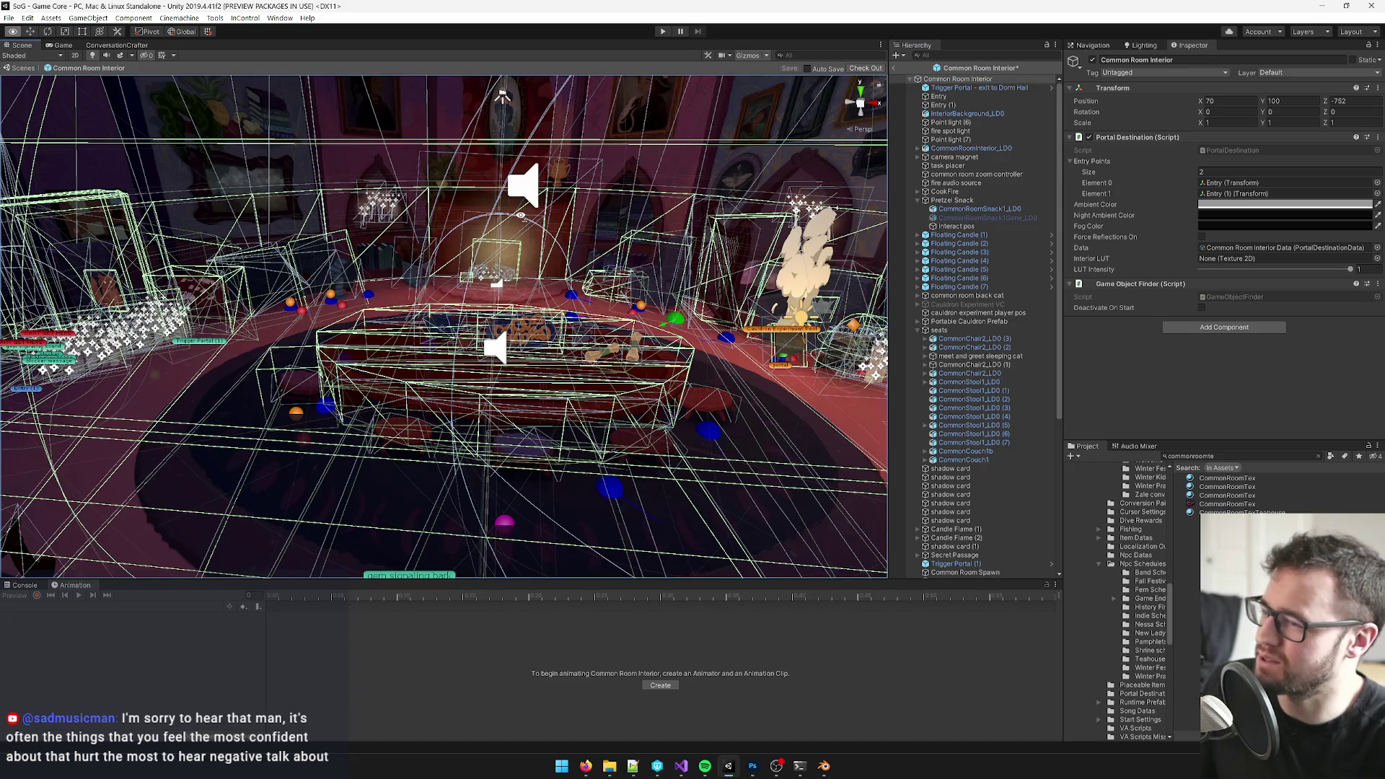
drag(432, 271, 476, 349)
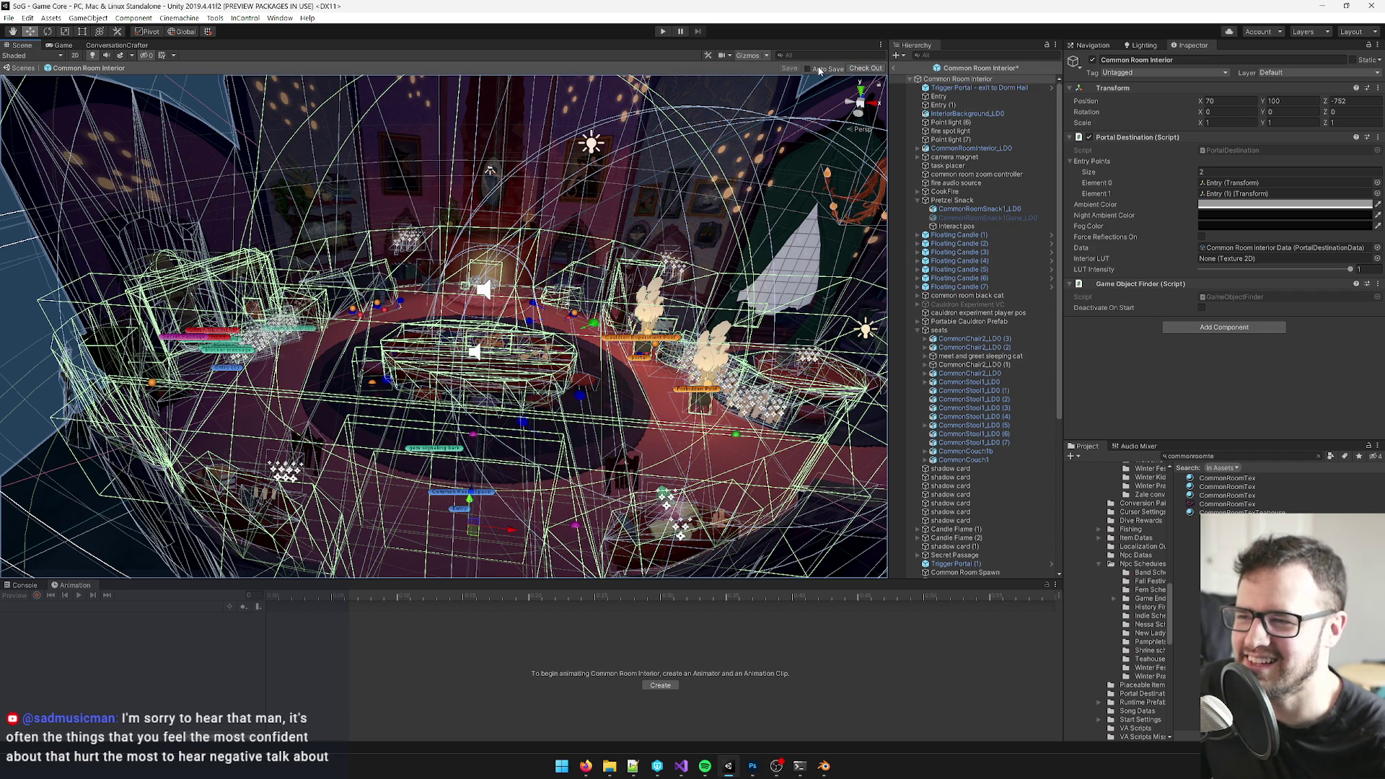
drag(650, 270, 455, 281)
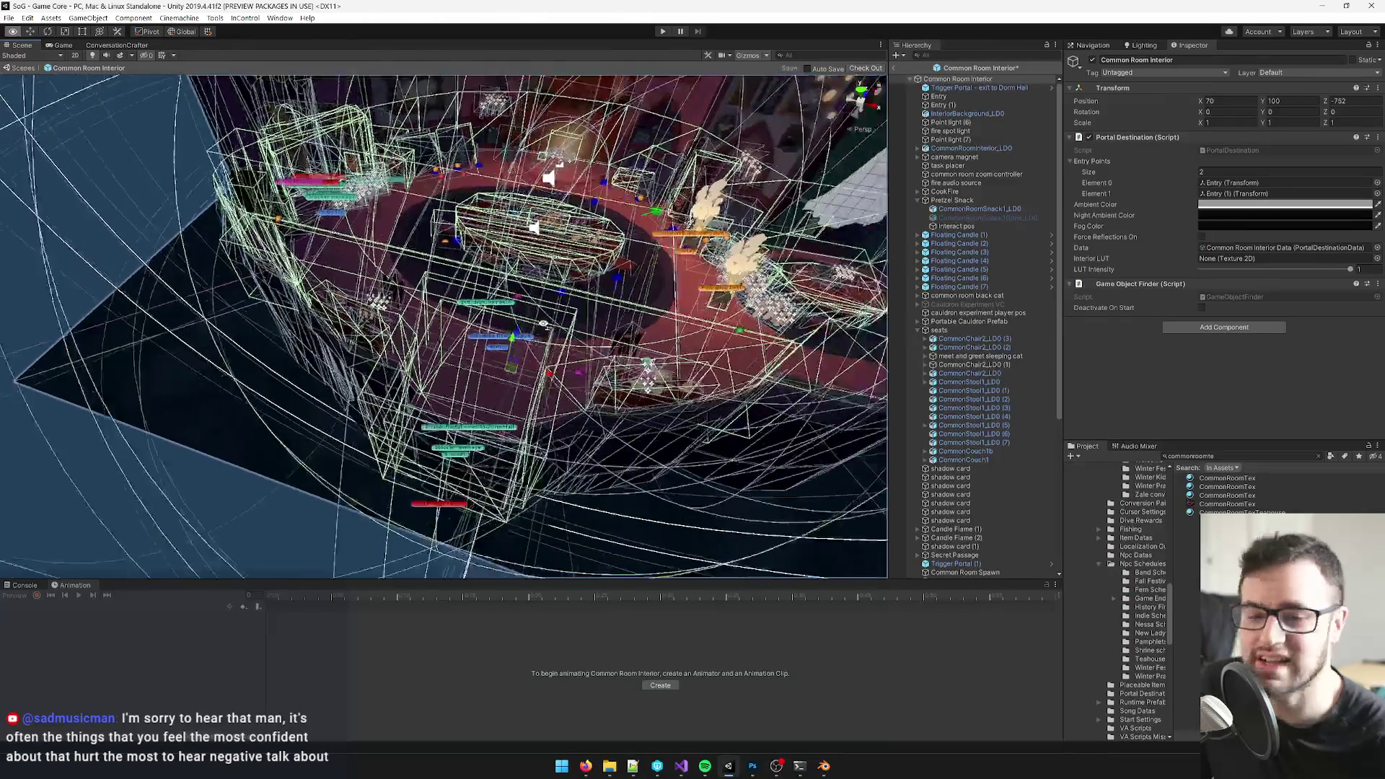
drag(514, 236, 509, 358)
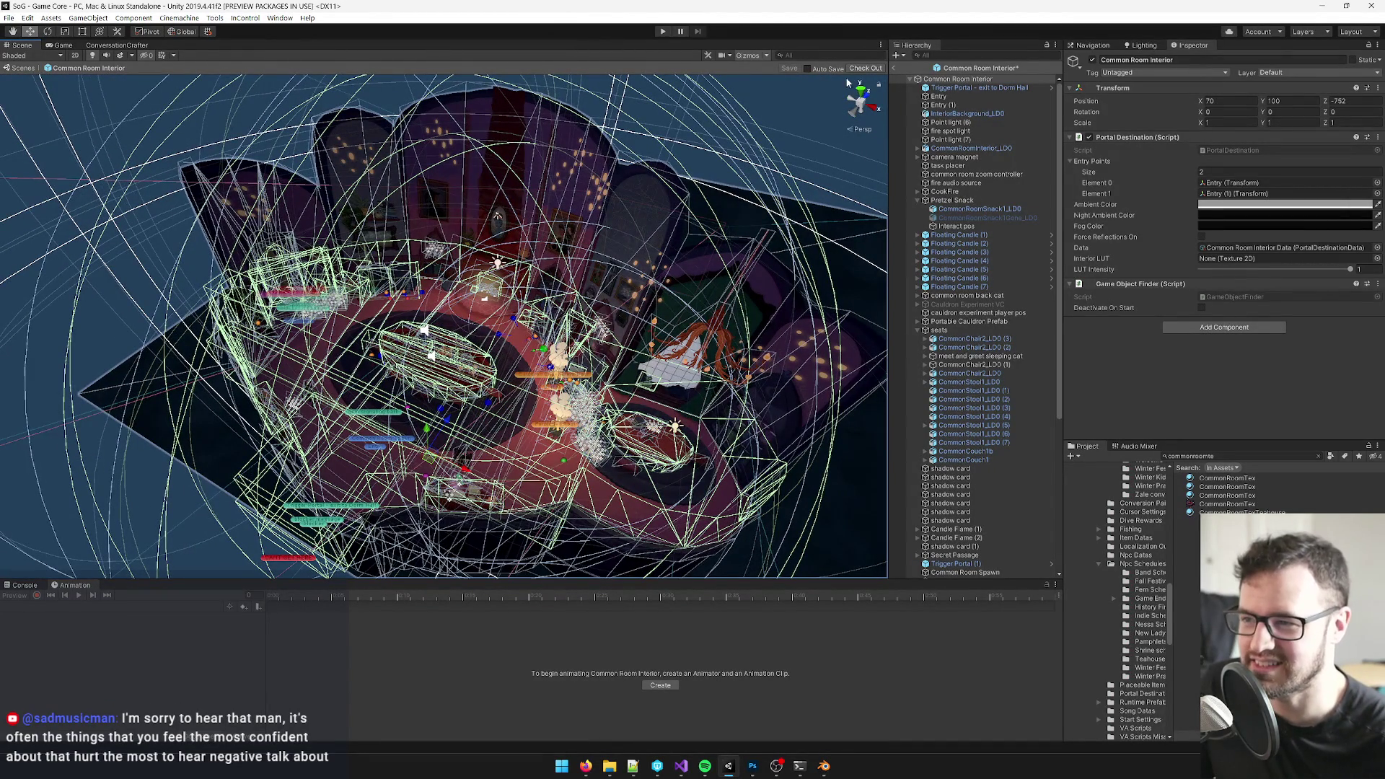
click(857, 70)
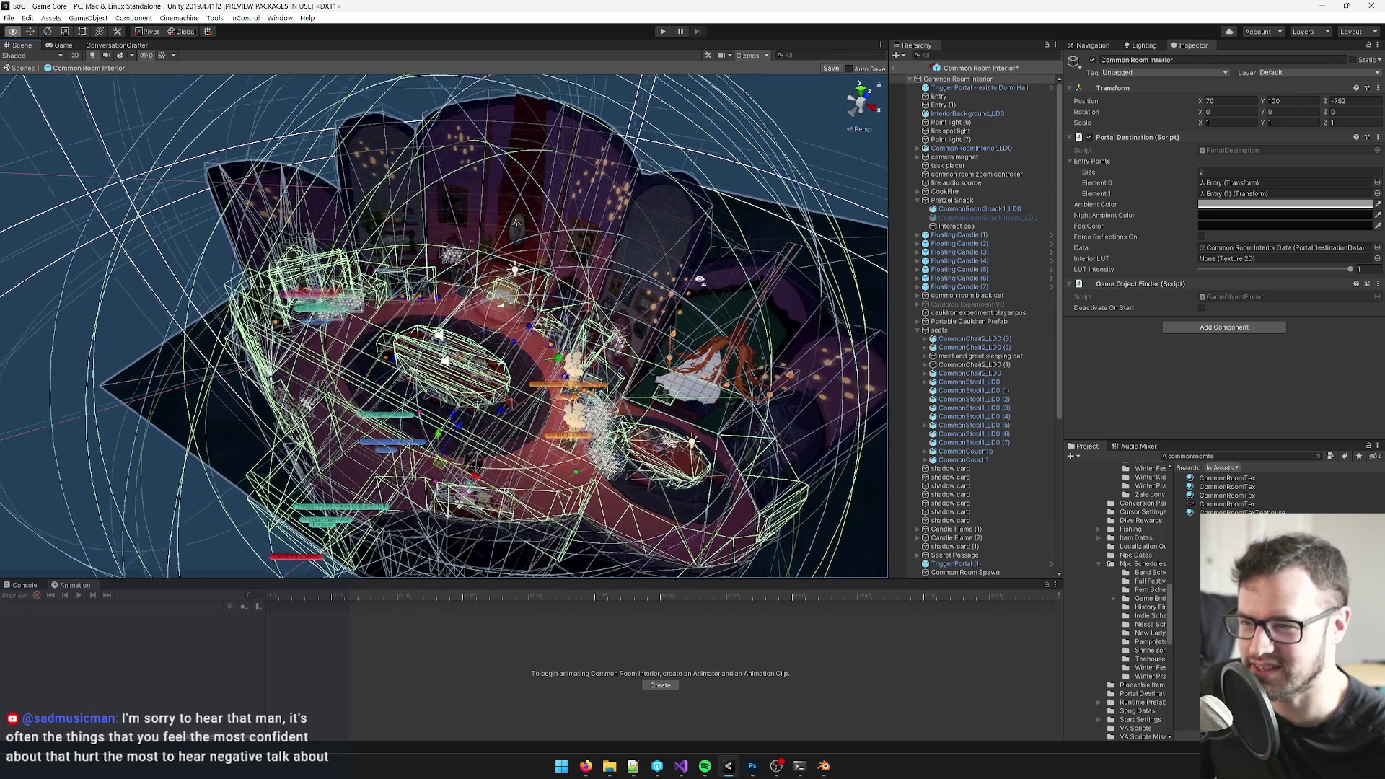
drag(626, 275, 606, 271)
click(830, 70)
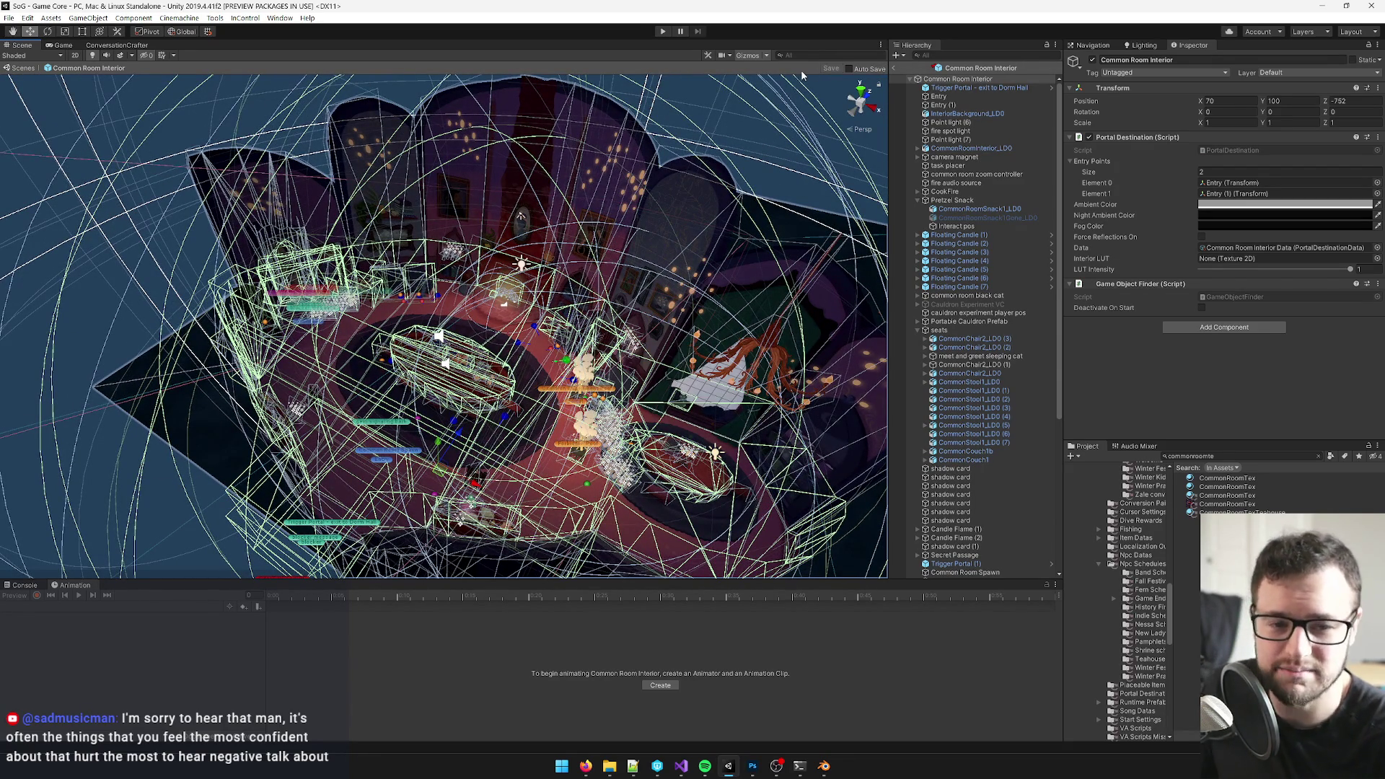
- Fly into the common room and select CommonRoomTable_LOD0 to show its components
drag(607, 272, 604, 257)
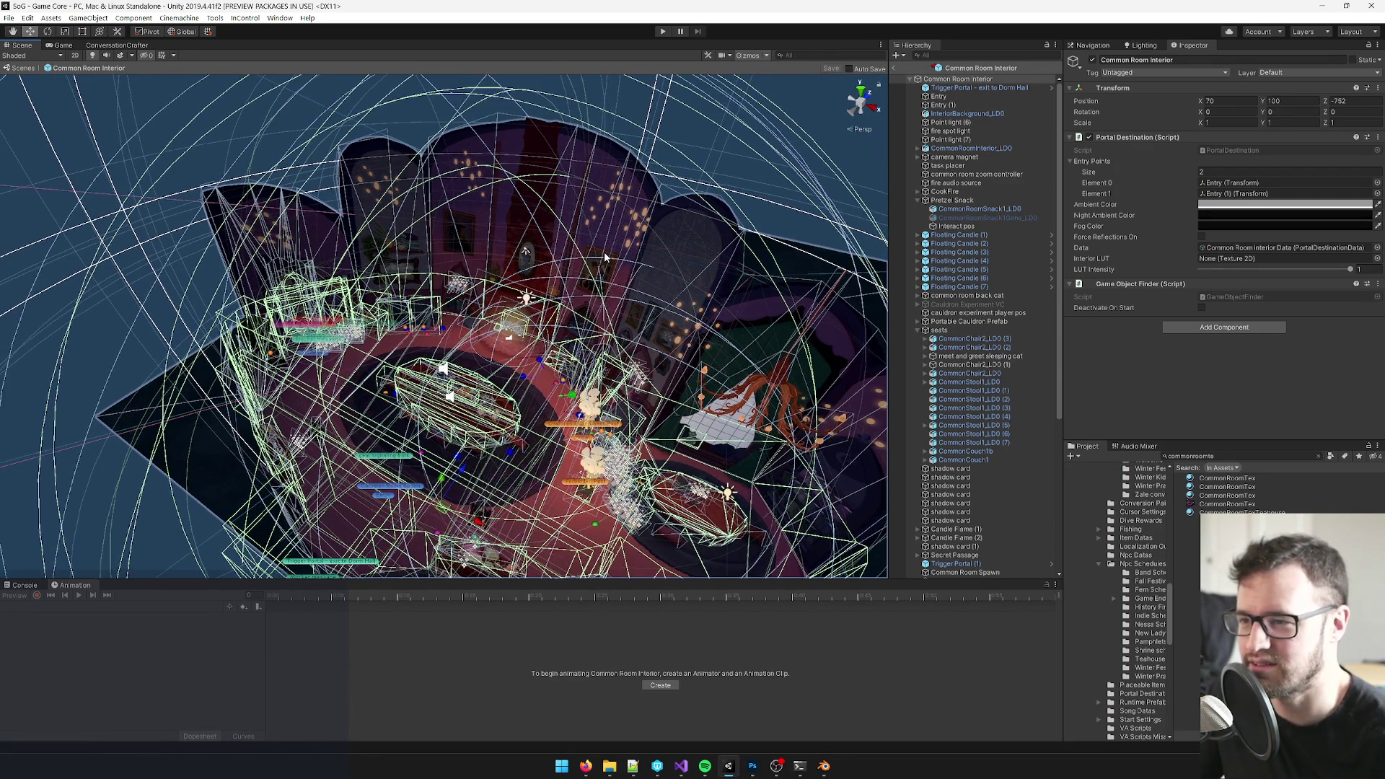
drag(579, 308, 541, 233)
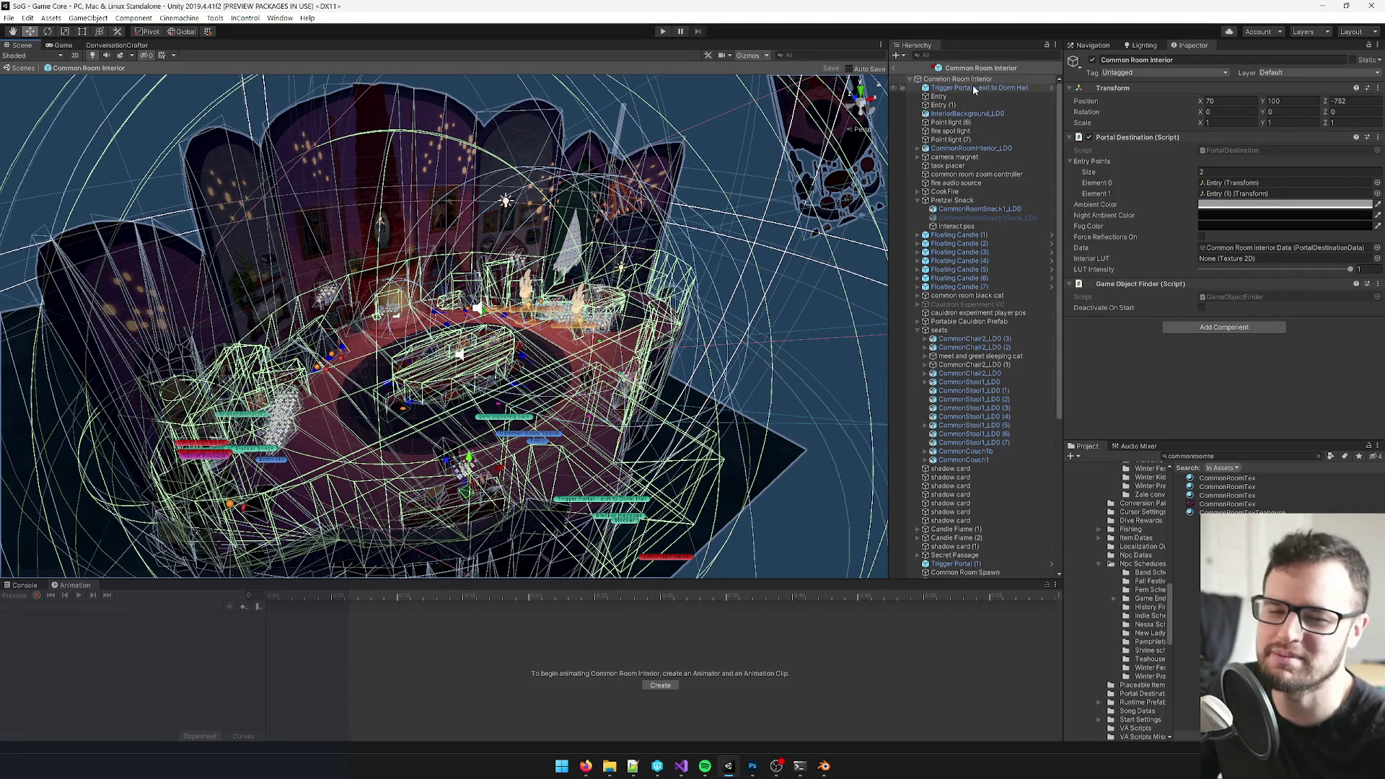
drag(508, 200, 509, 207)
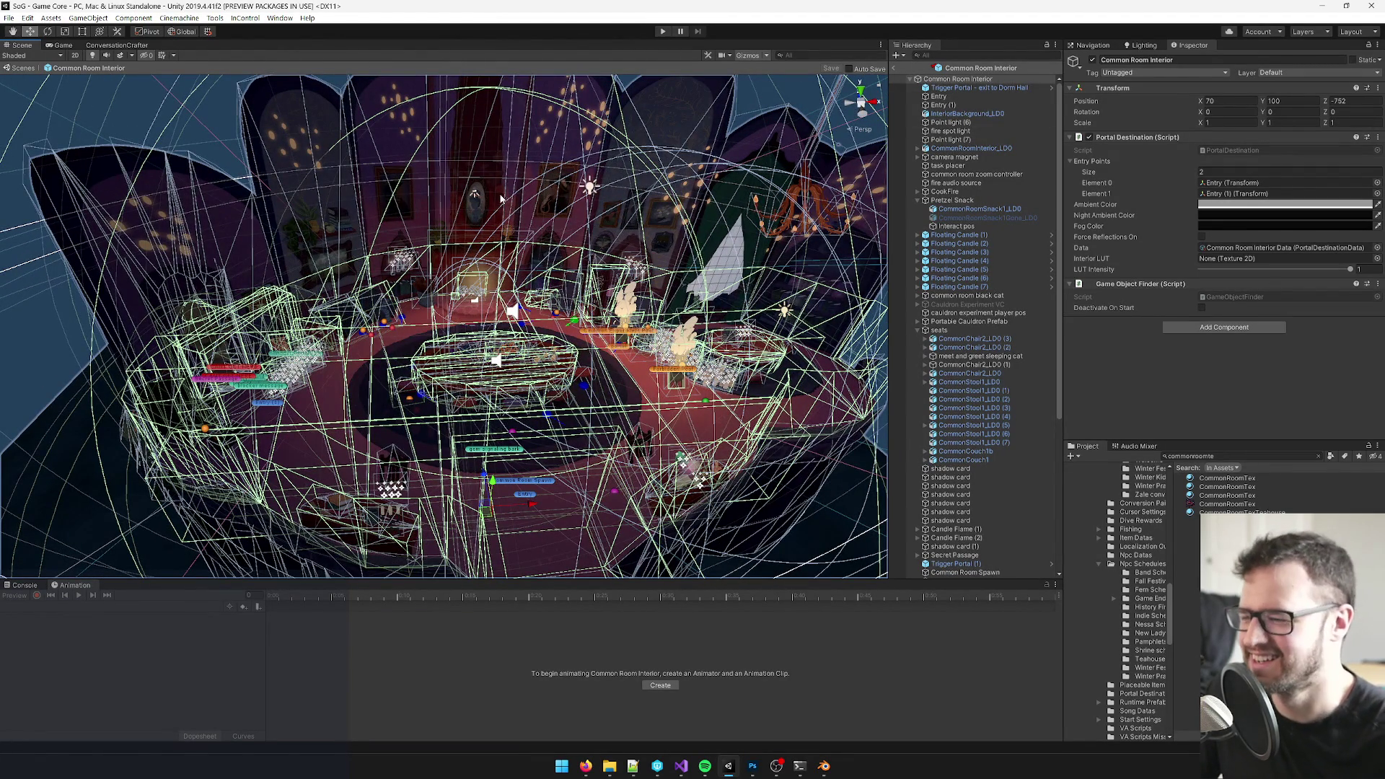
drag(501, 198, 1003, 142)
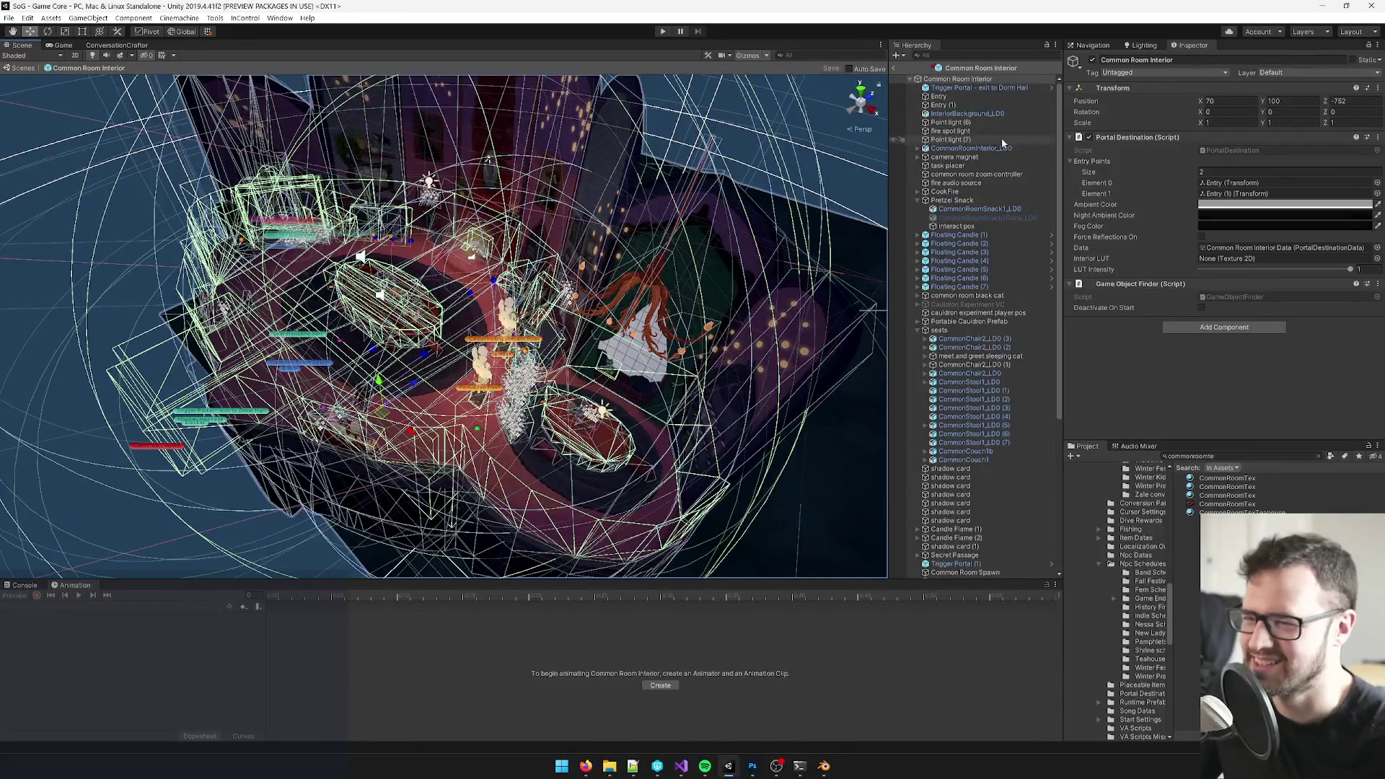
drag(522, 230, 649, 270)
scroll(up, 3)
click(454, 314)
drag(454, 314, 541, 324)
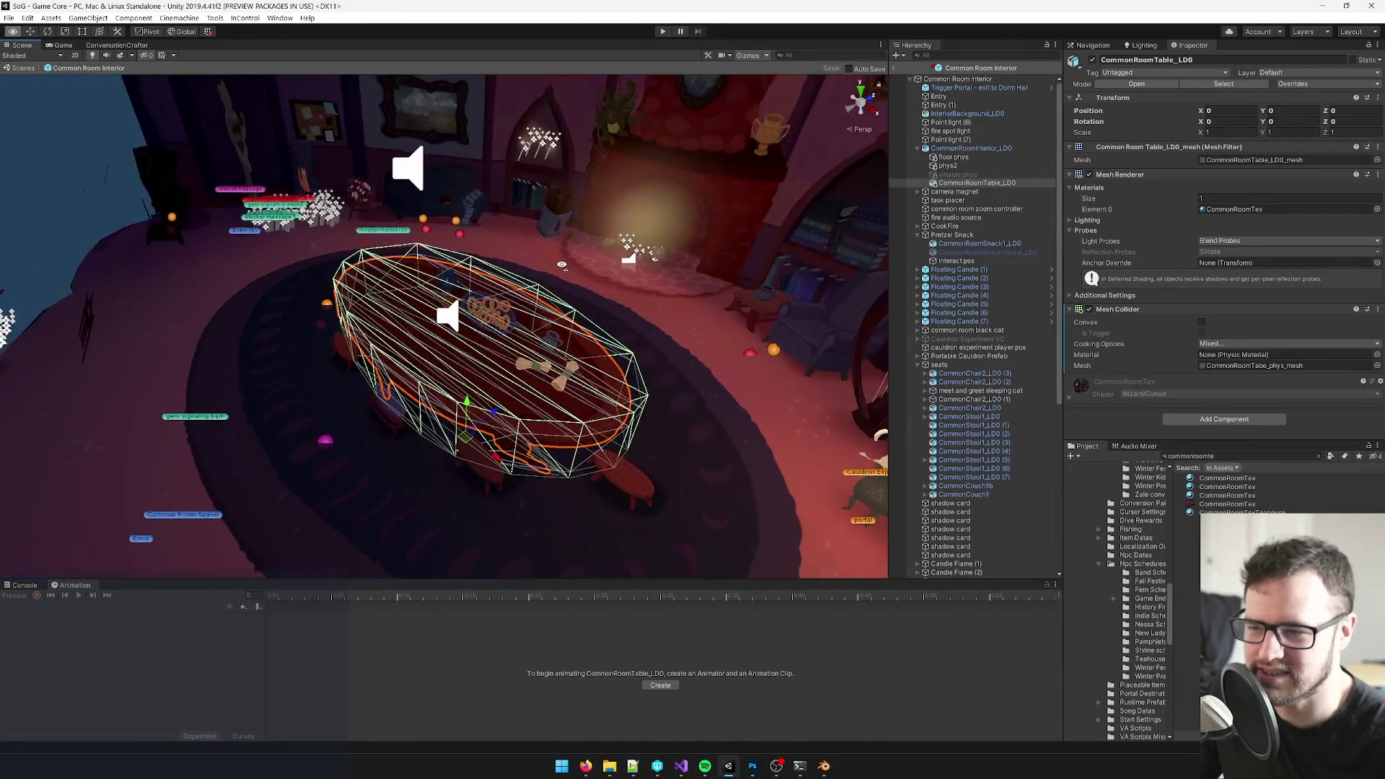
- Search the project for 'talltablet', select the TallTableTex material, then switch to Blender
drag(562, 265, 606, 276)
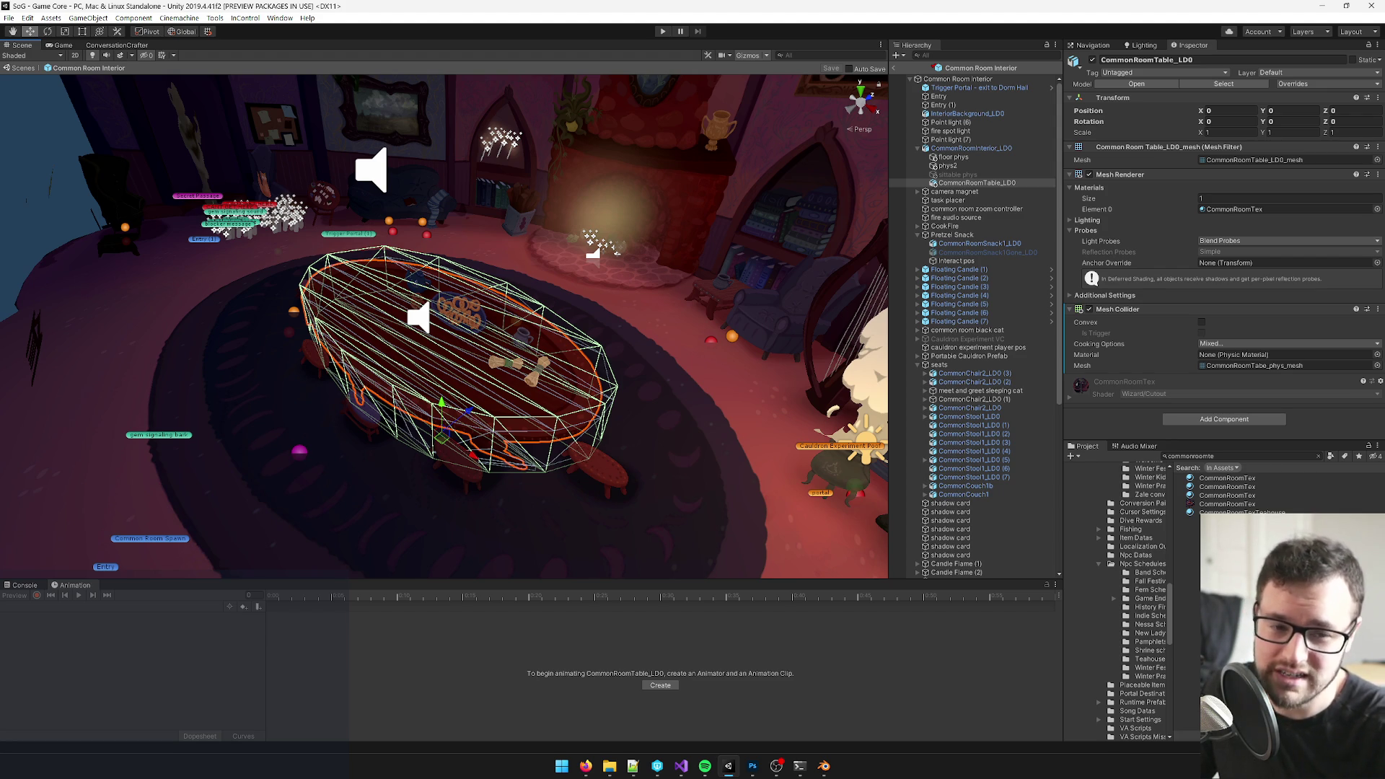
click(1228, 455)
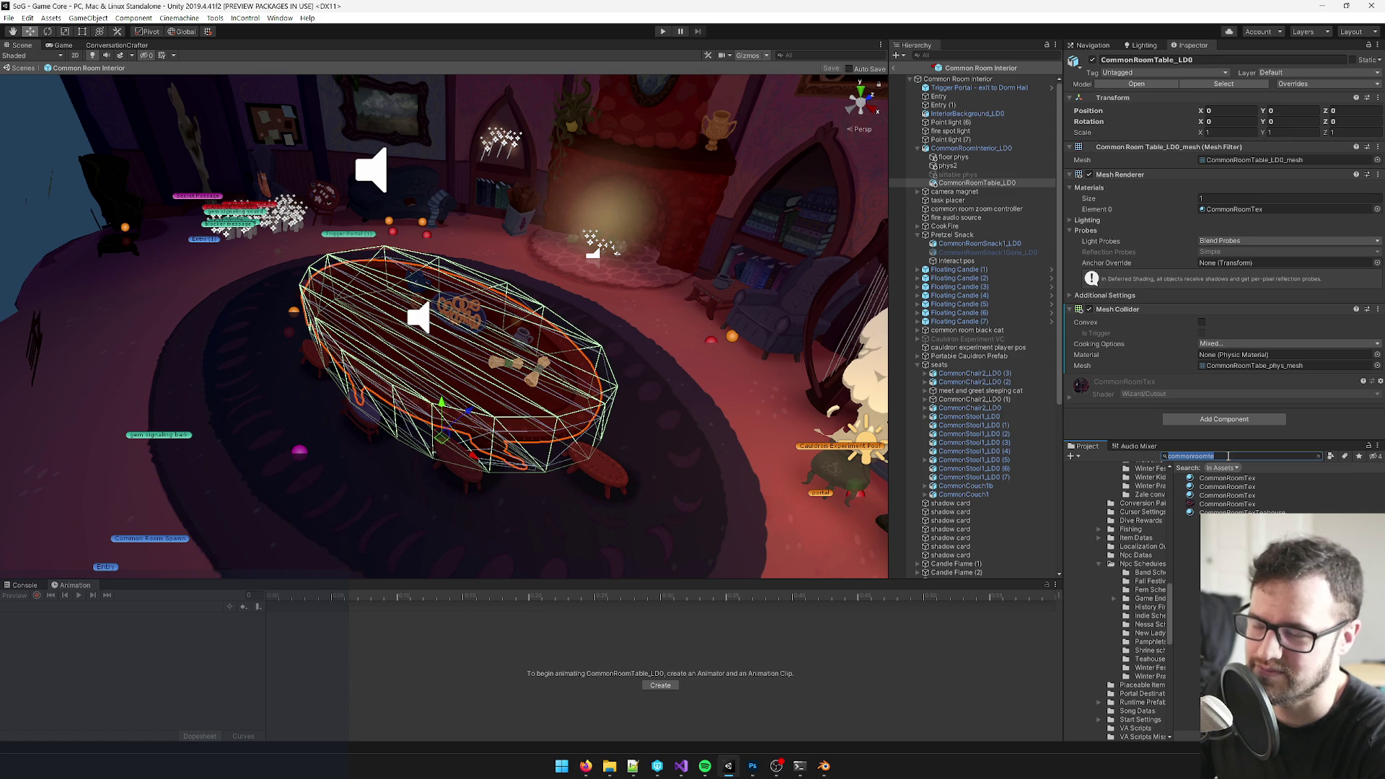
text(amkatall)
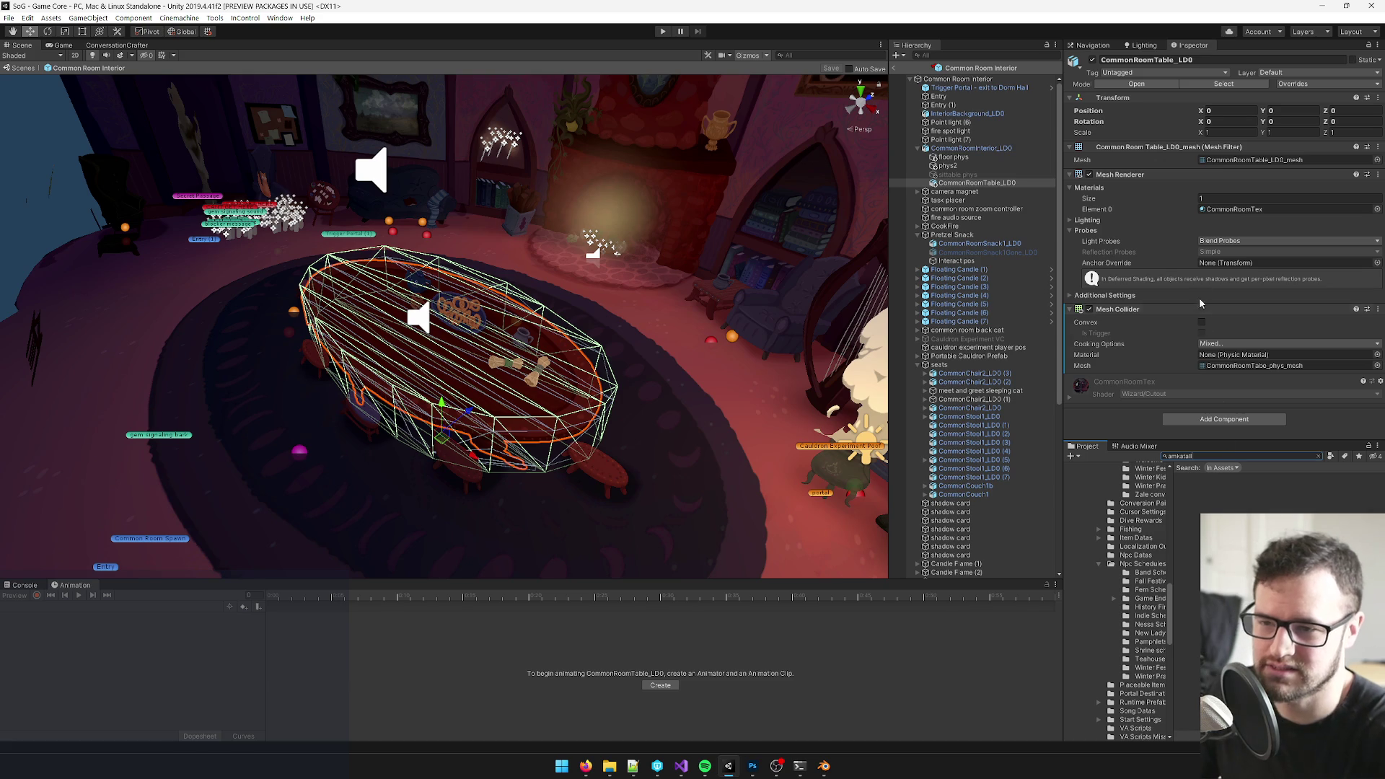
text(tall)
text(table)
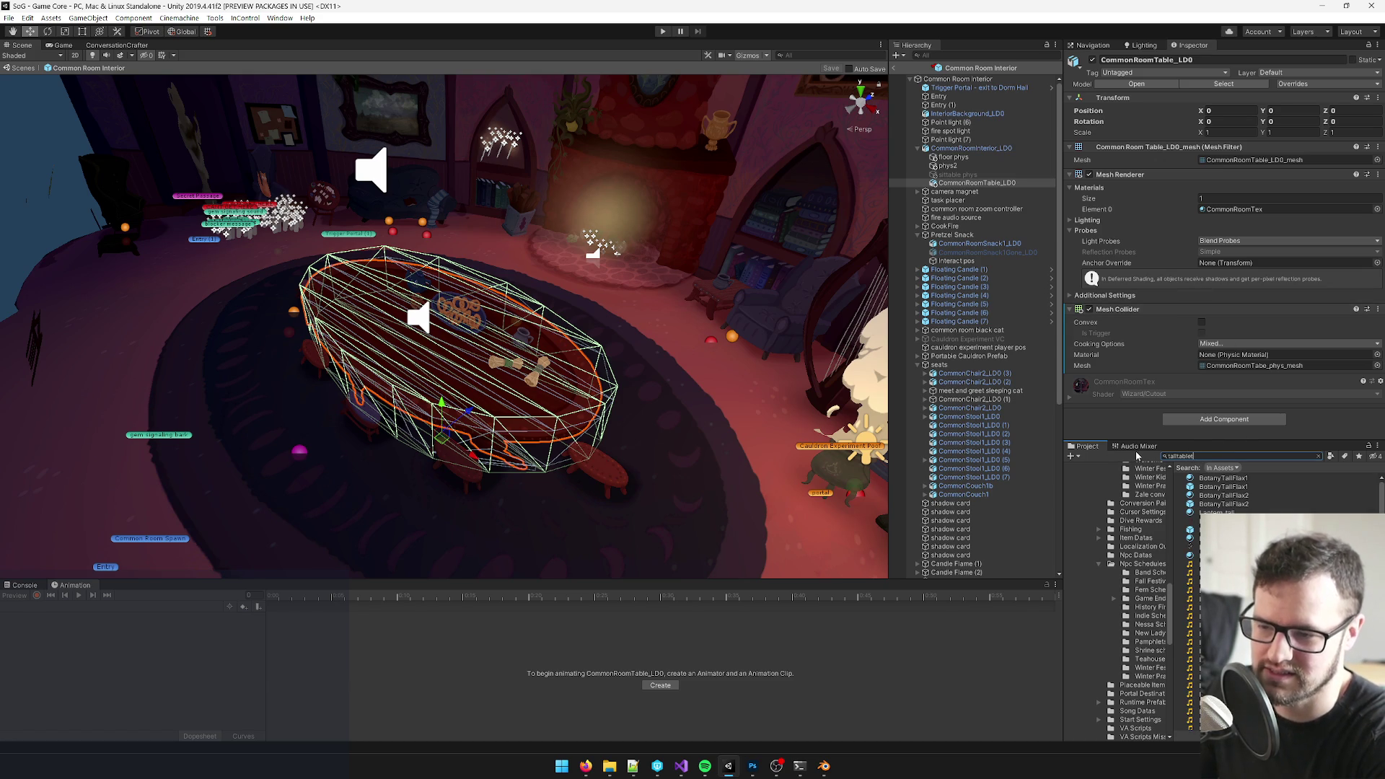
text(t)
click(1218, 478)
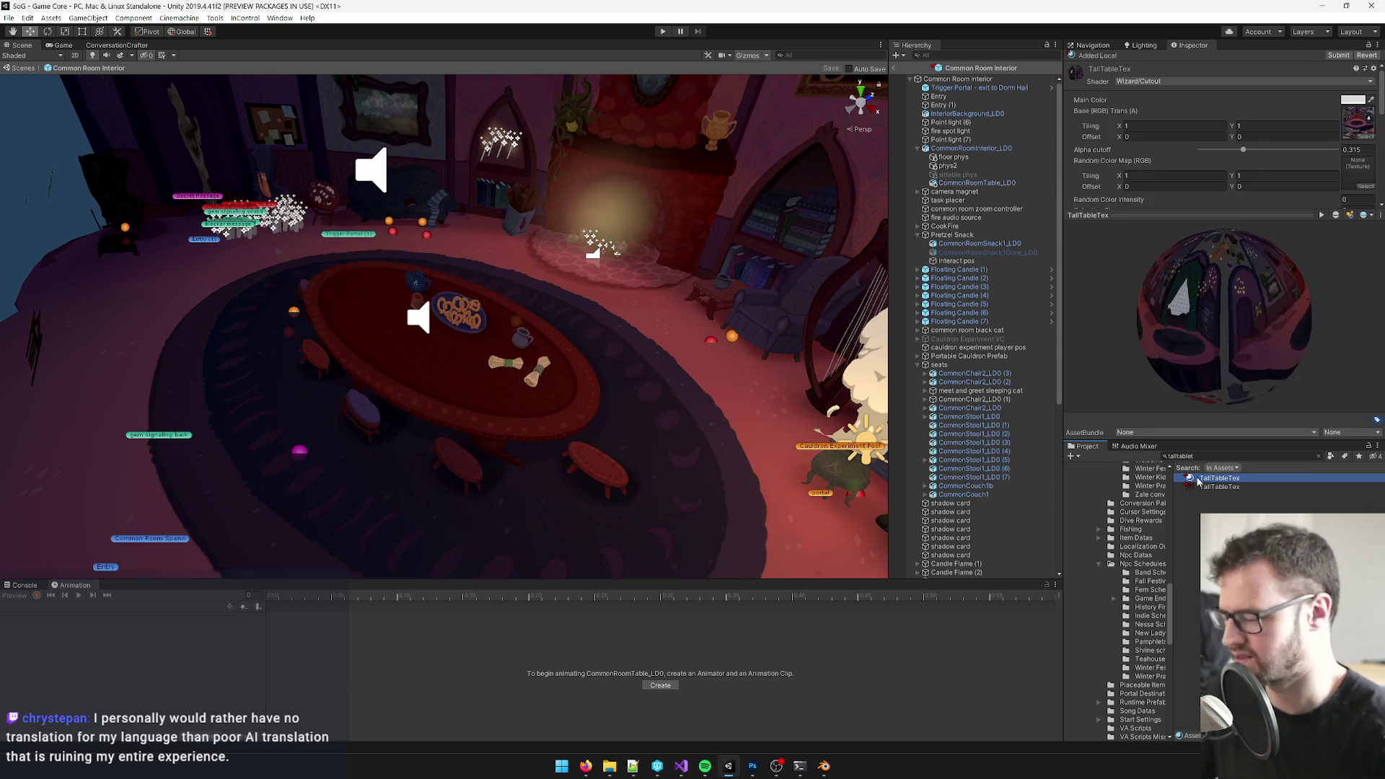
click(1218, 477)
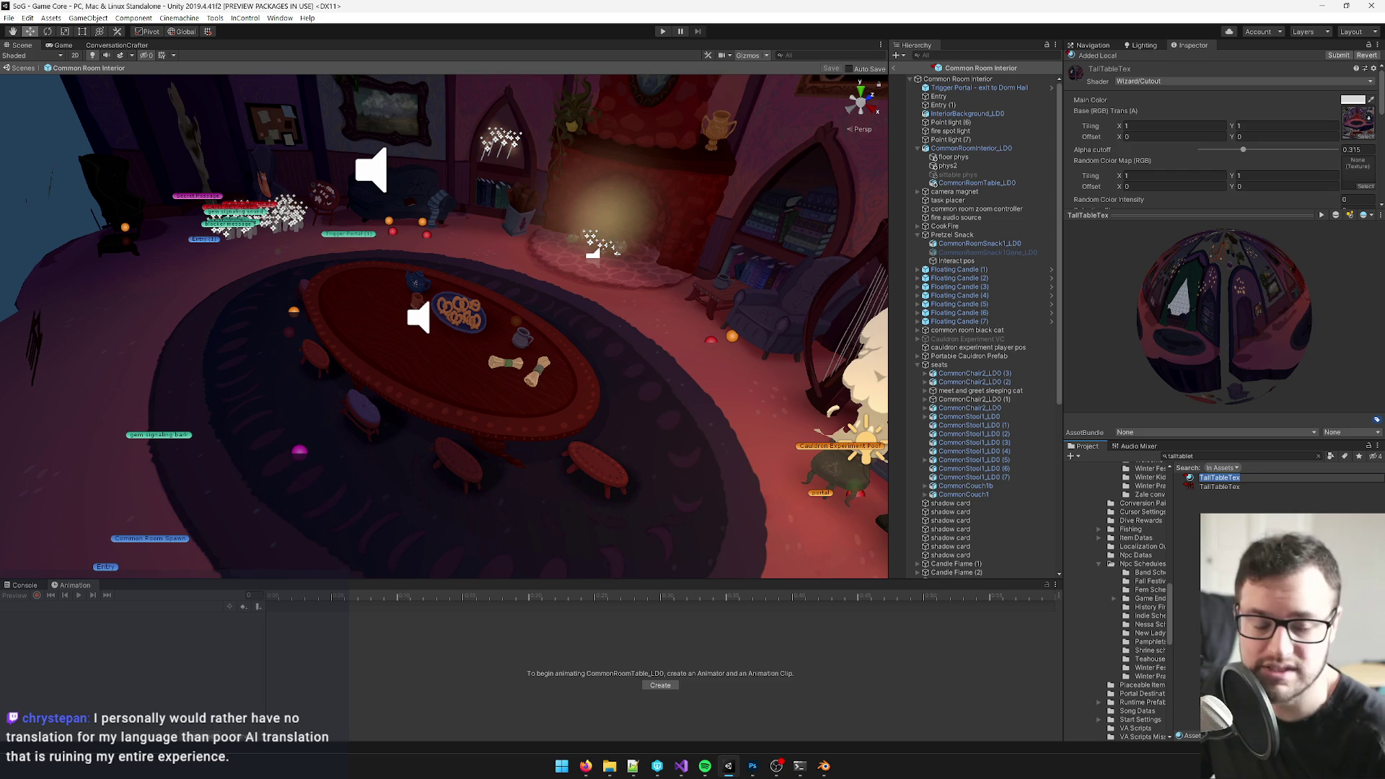
key(Escape)
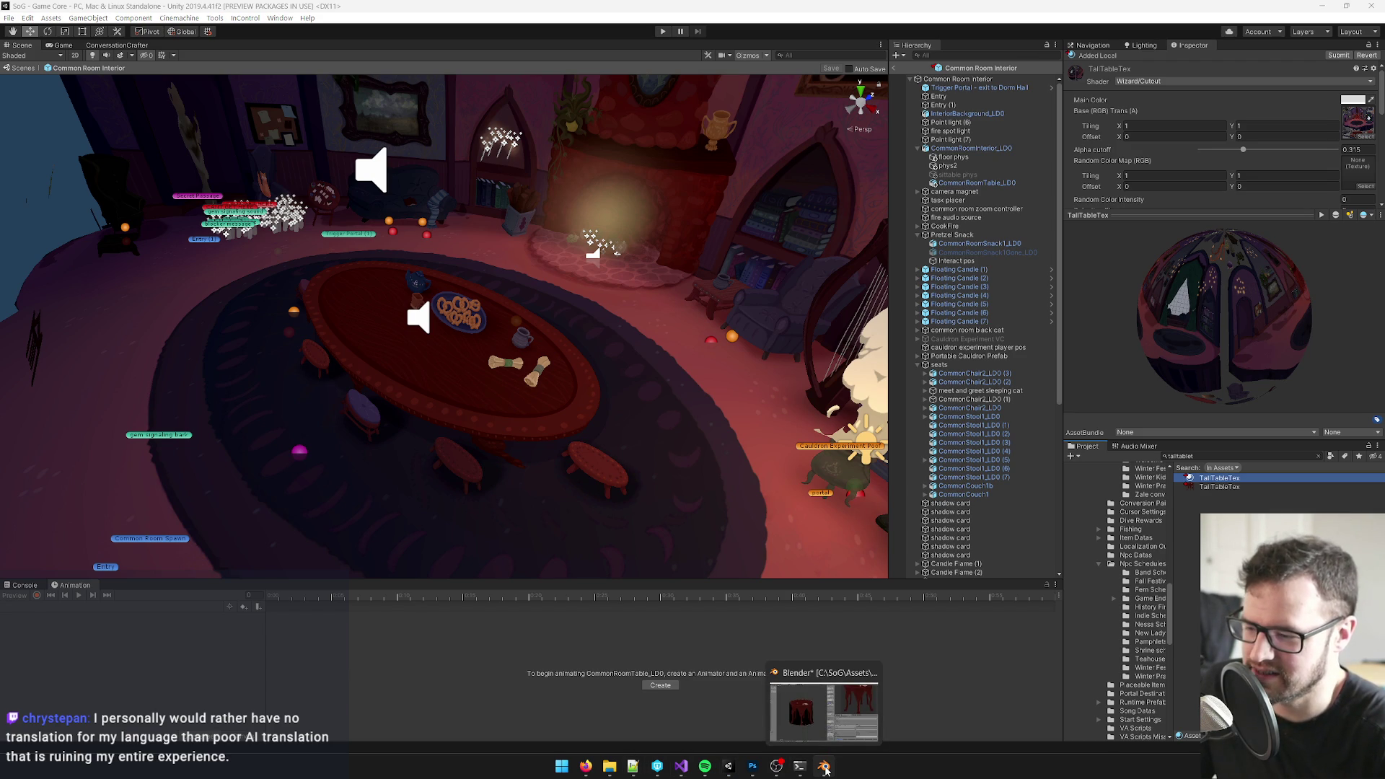
click(823, 766)
scroll(up, 3)
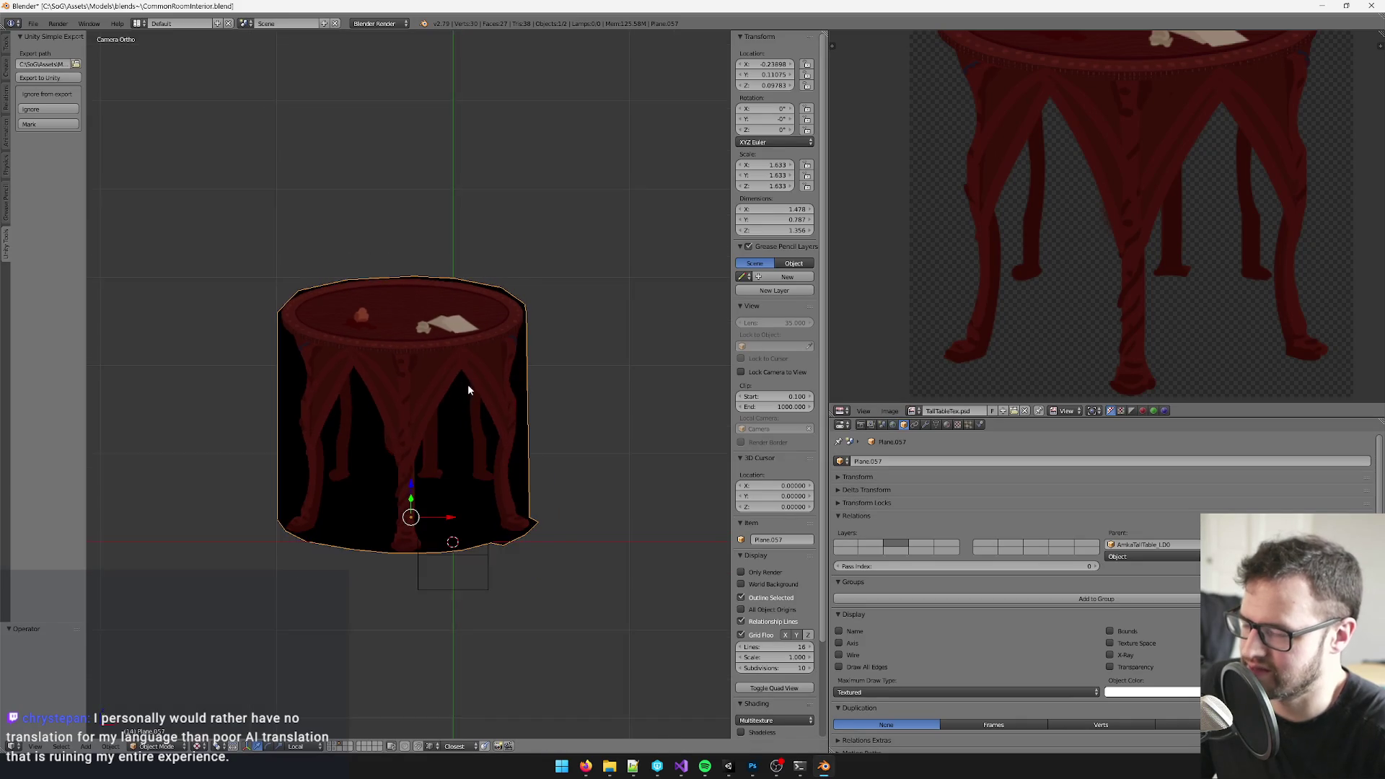
- Select the tall table mesh and make its material a single-user copy named TallTableTex
drag(474, 387, 500, 450)
scroll(down, 3)
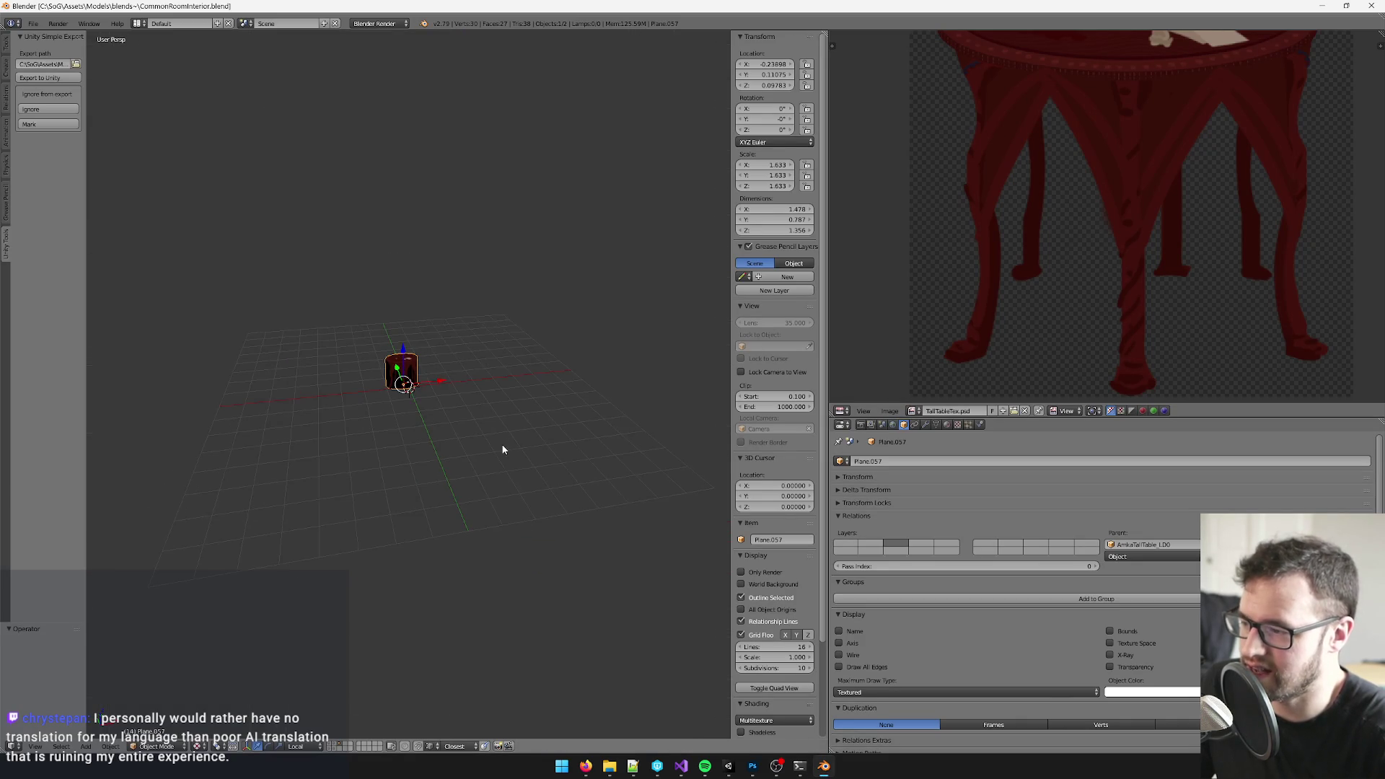
scroll(up, 3)
right_click(452, 408)
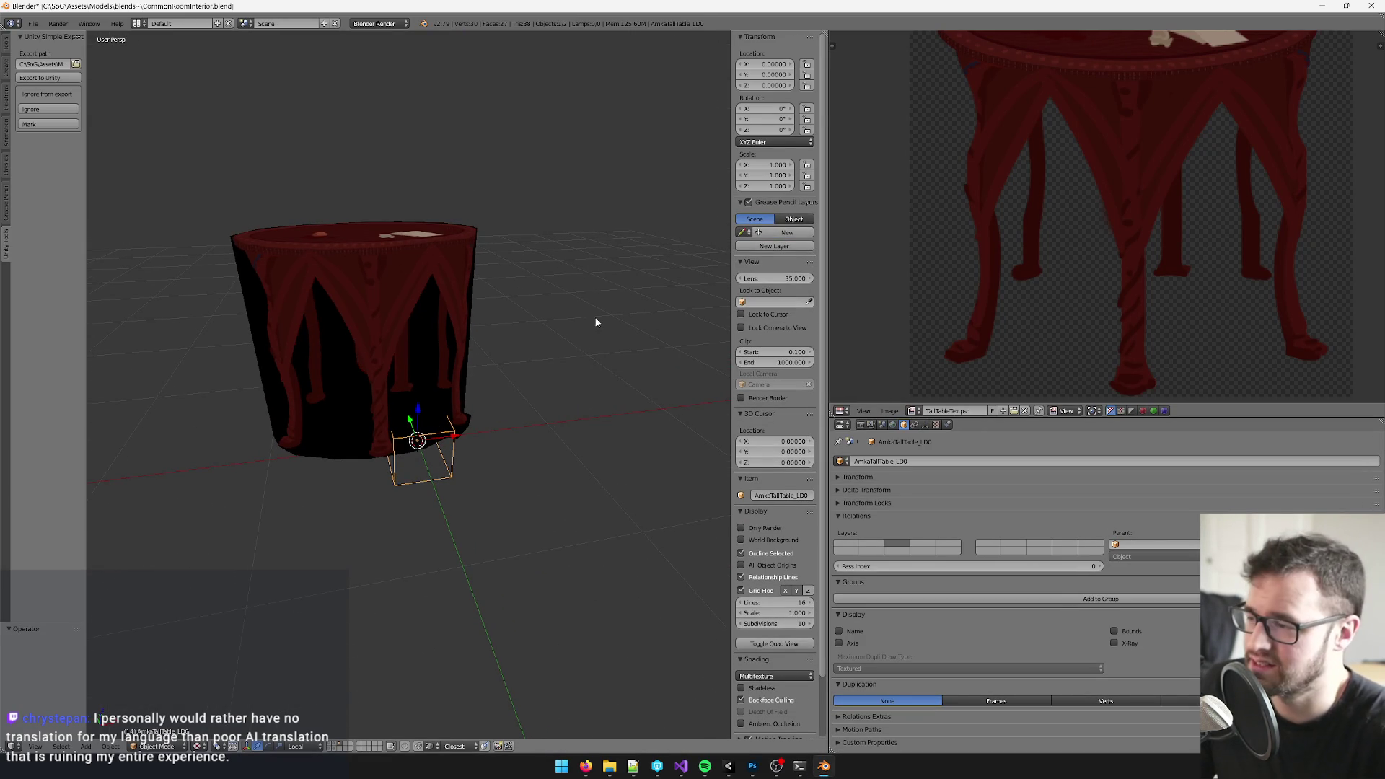
drag(593, 318, 578, 421)
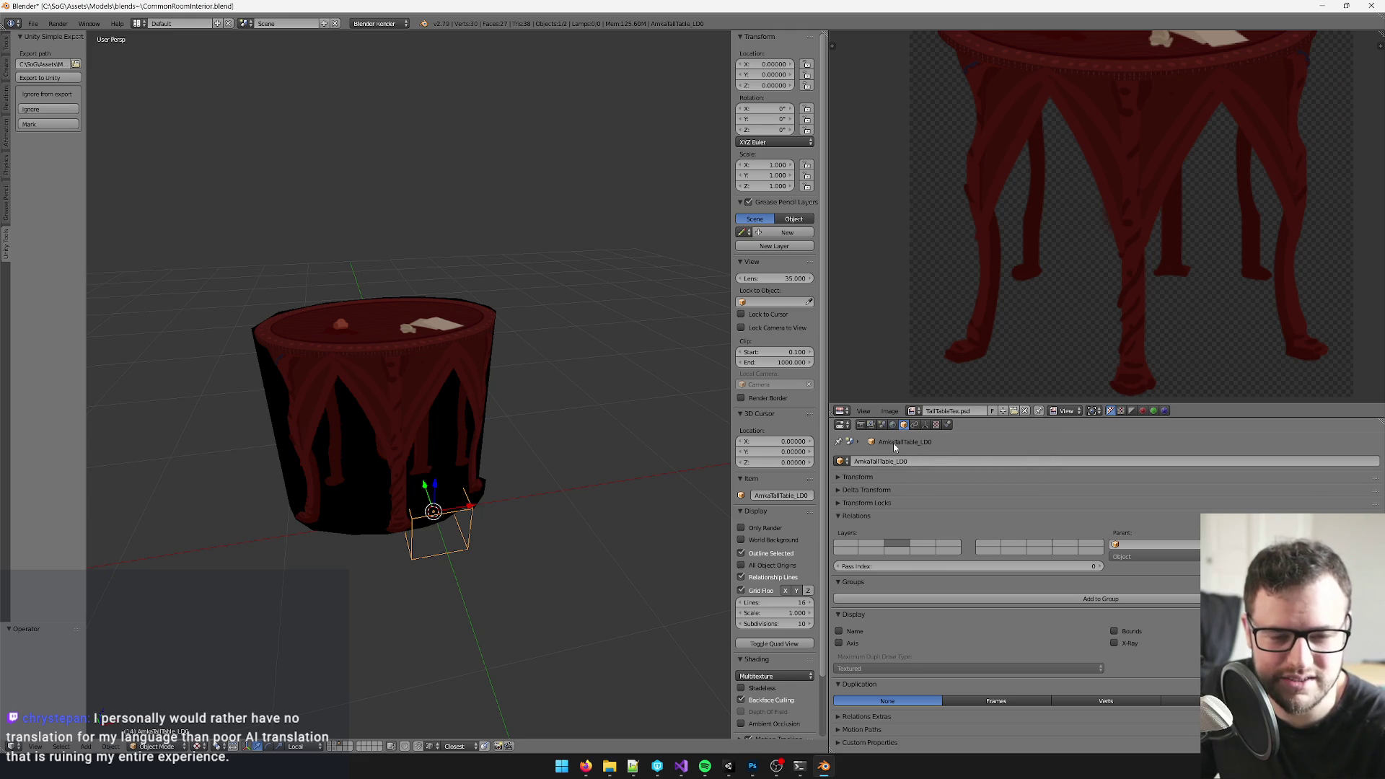
drag(670, 564, 577, 525)
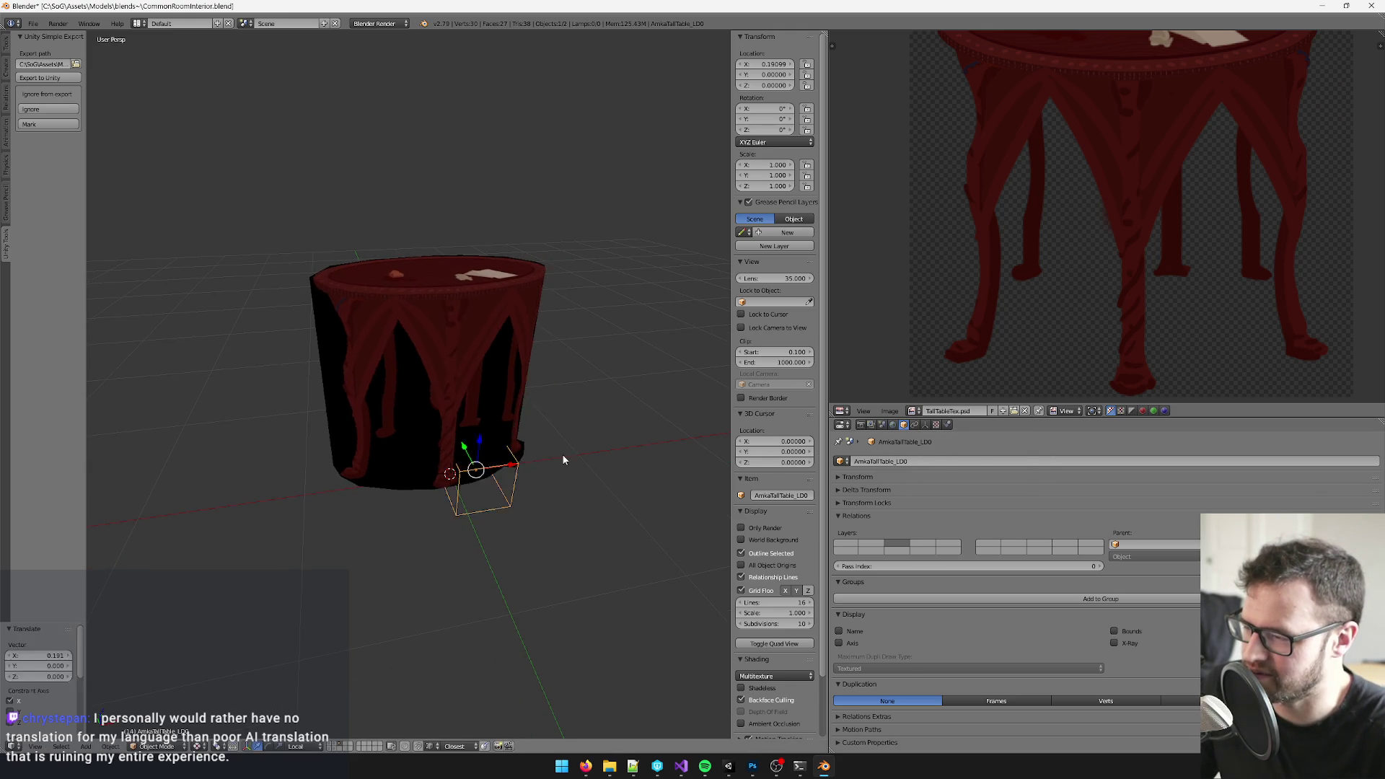
drag(485, 474, 562, 476)
scroll(up, 3)
scroll(down, 3)
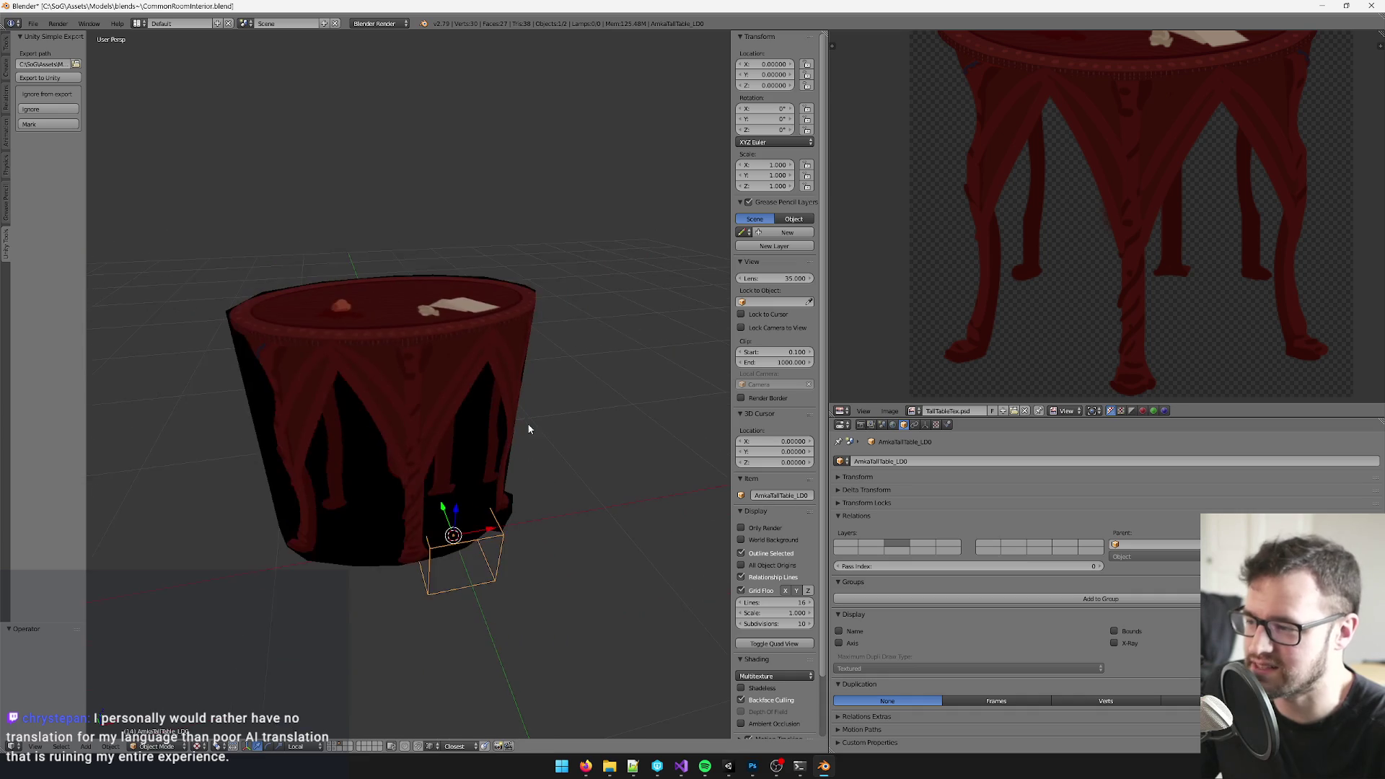
drag(526, 423, 549, 414)
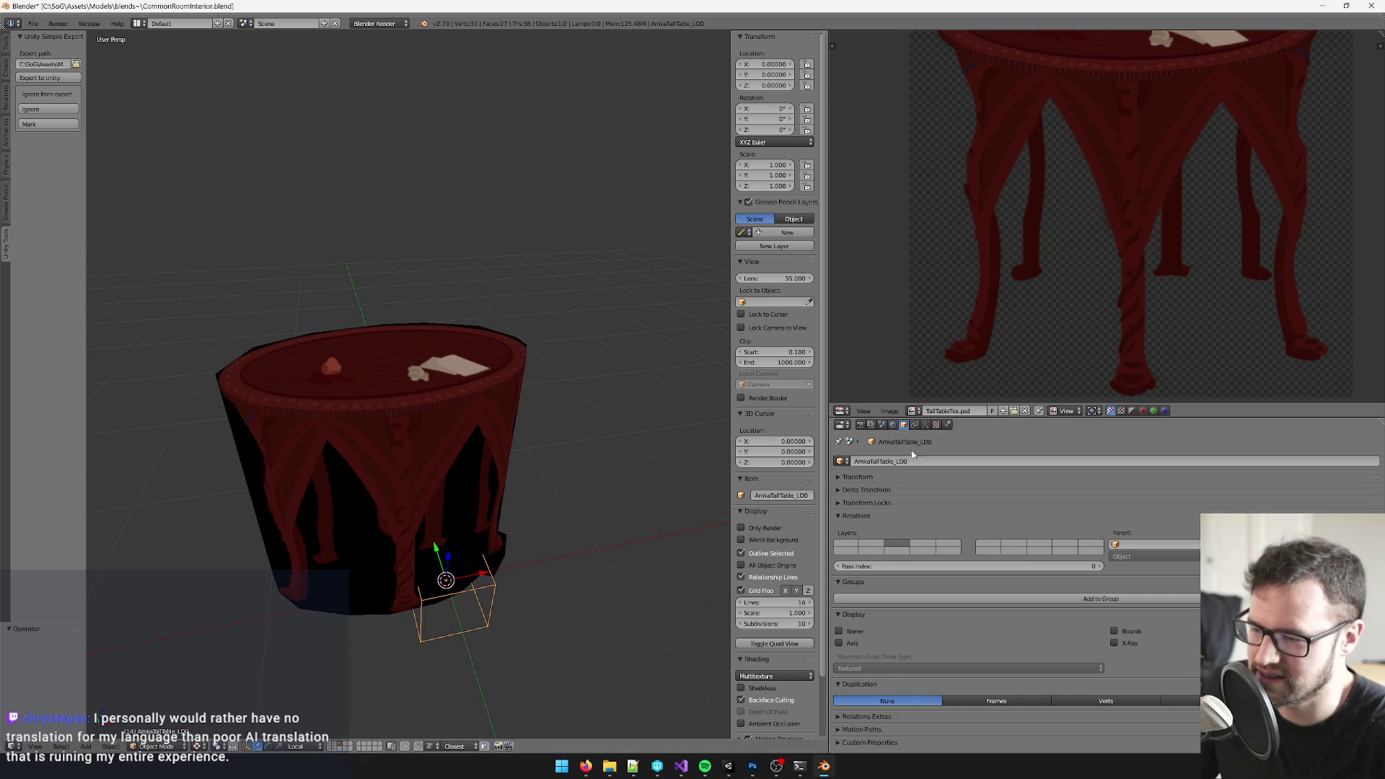
click(459, 430)
click(946, 425)
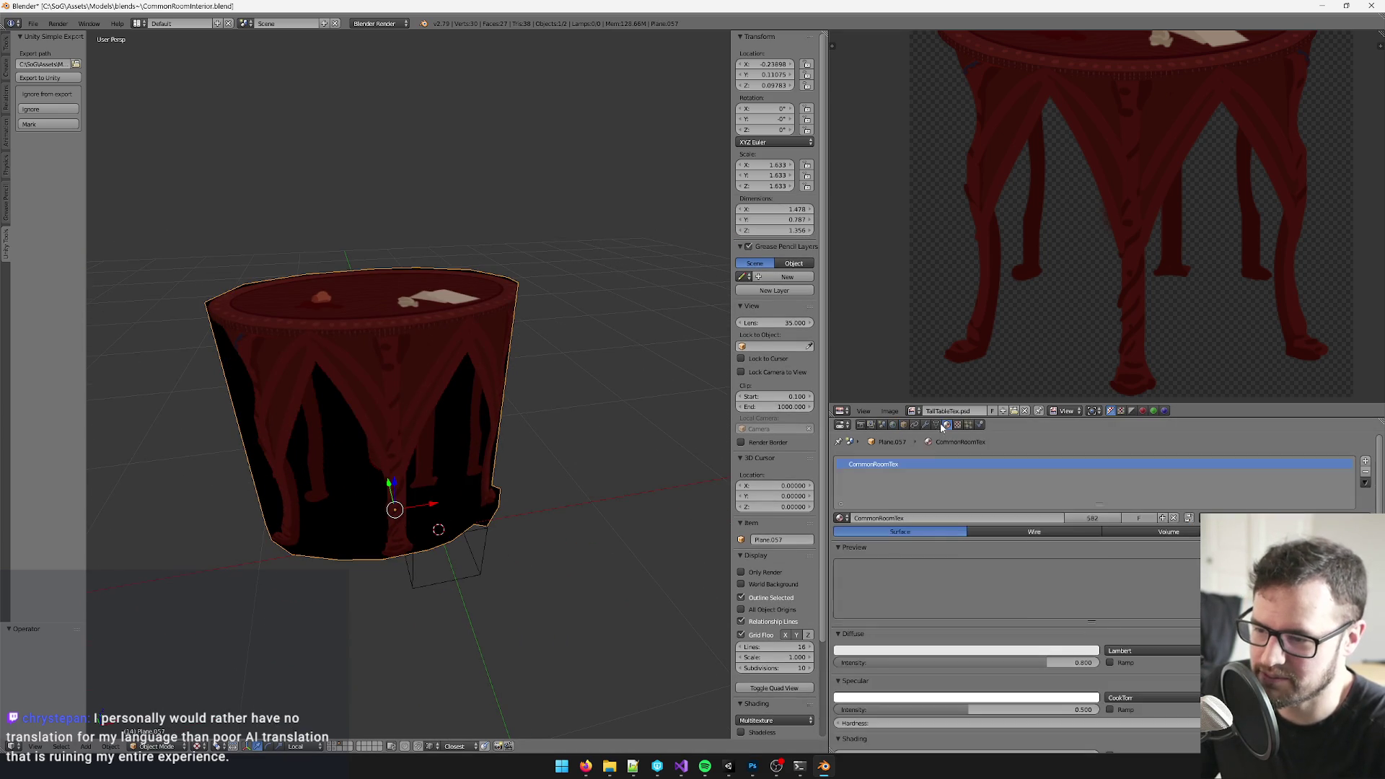
click(1161, 521)
double_click(920, 518)
text(TallTableTex)
key(Return)
- Nudge the small empty at the table's base sideways, save the file, and return to Unity
drag(443, 454, 488, 431)
click(480, 431)
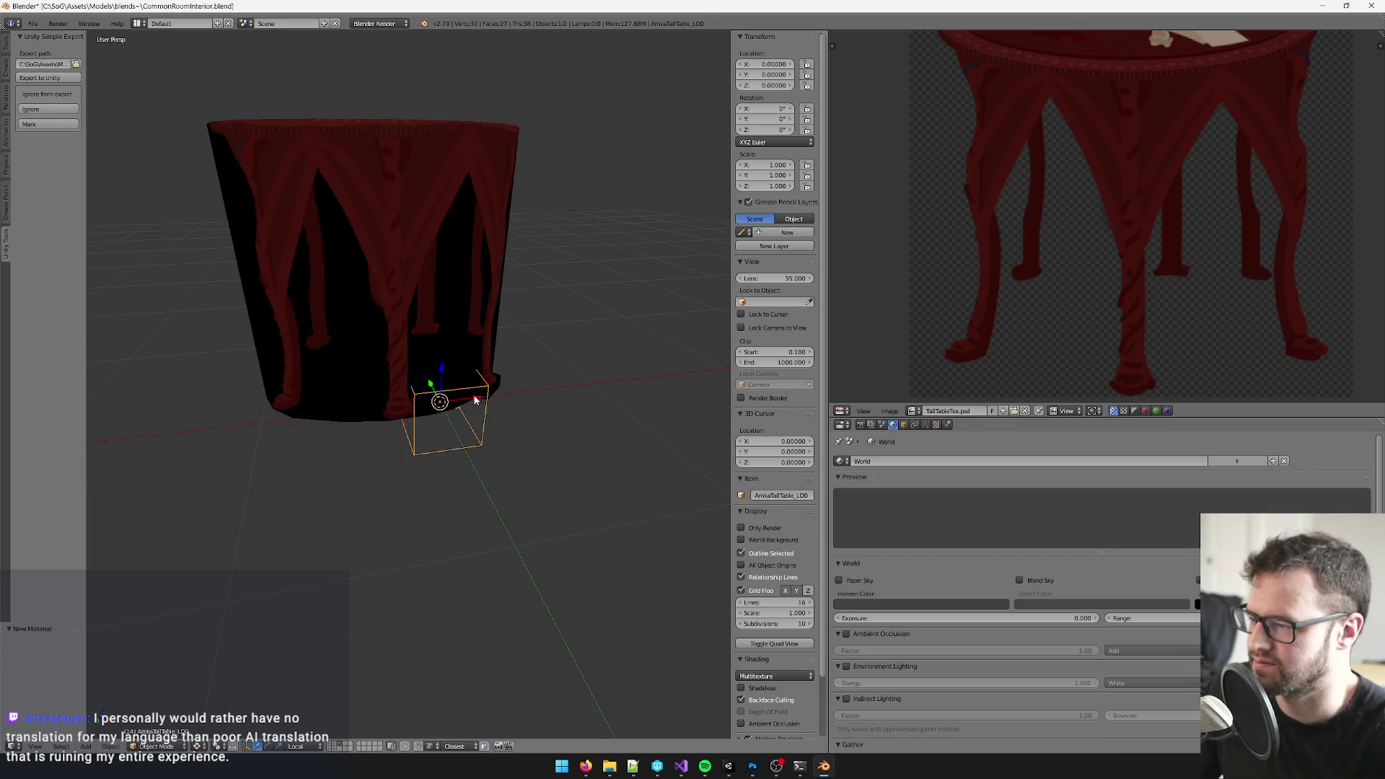
key(g)
click(521, 376)
drag(493, 336, 525, 327)
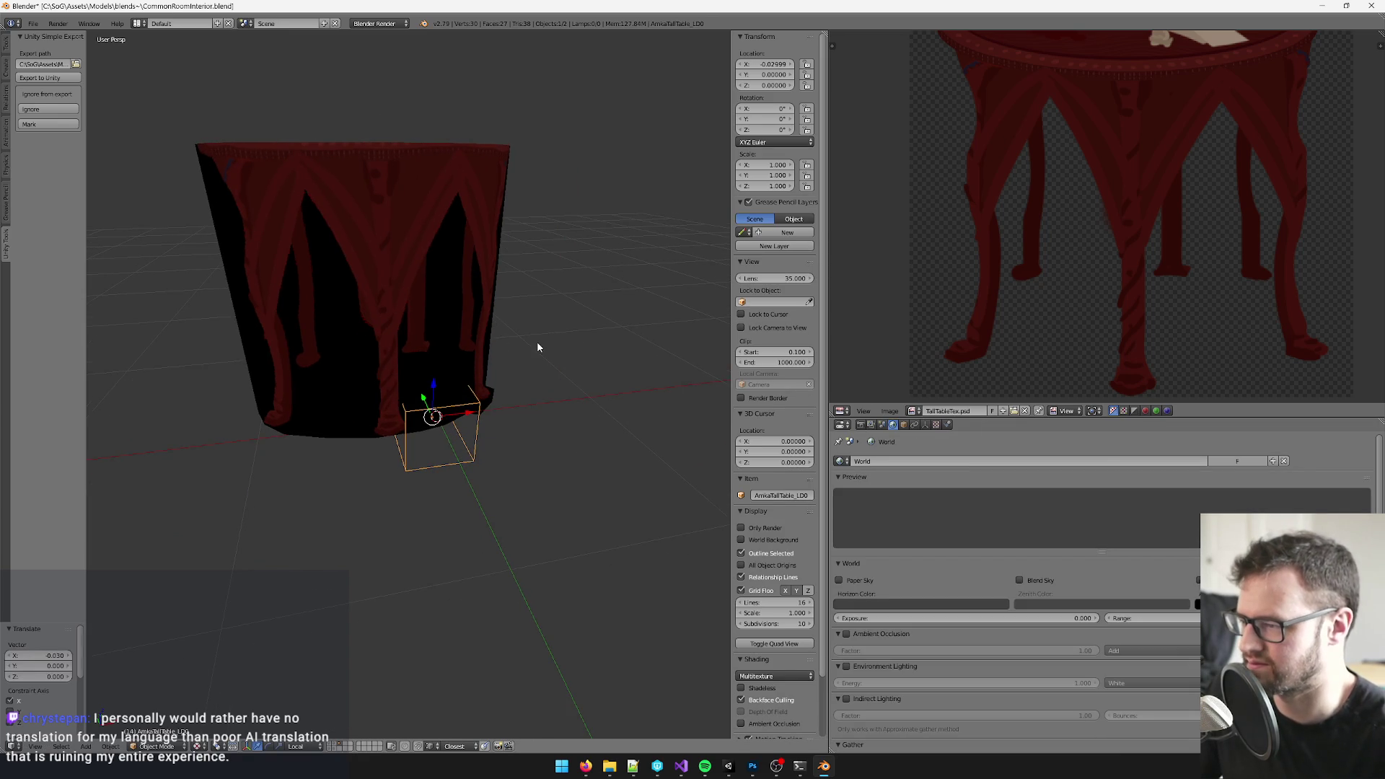
key(a)
key(ctrl+s)
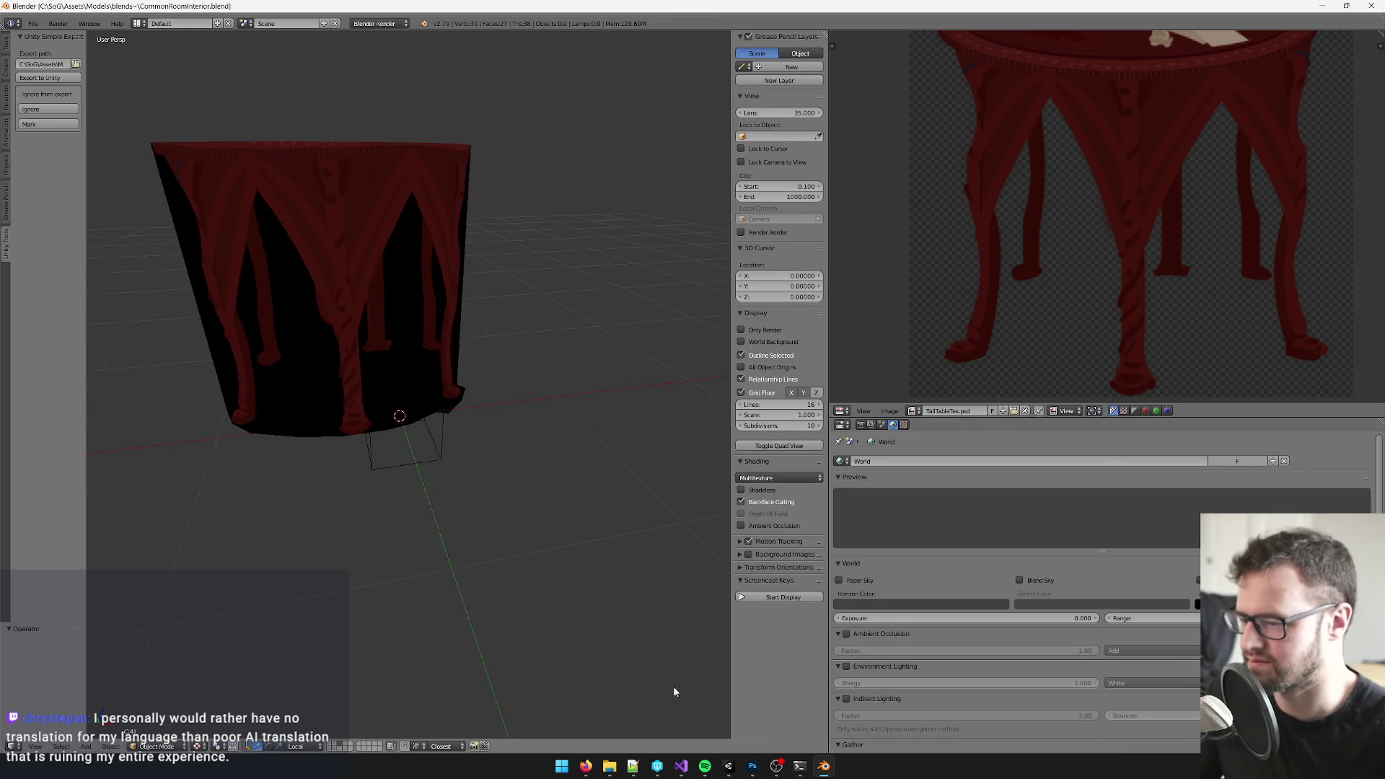
key(alt+Tab)
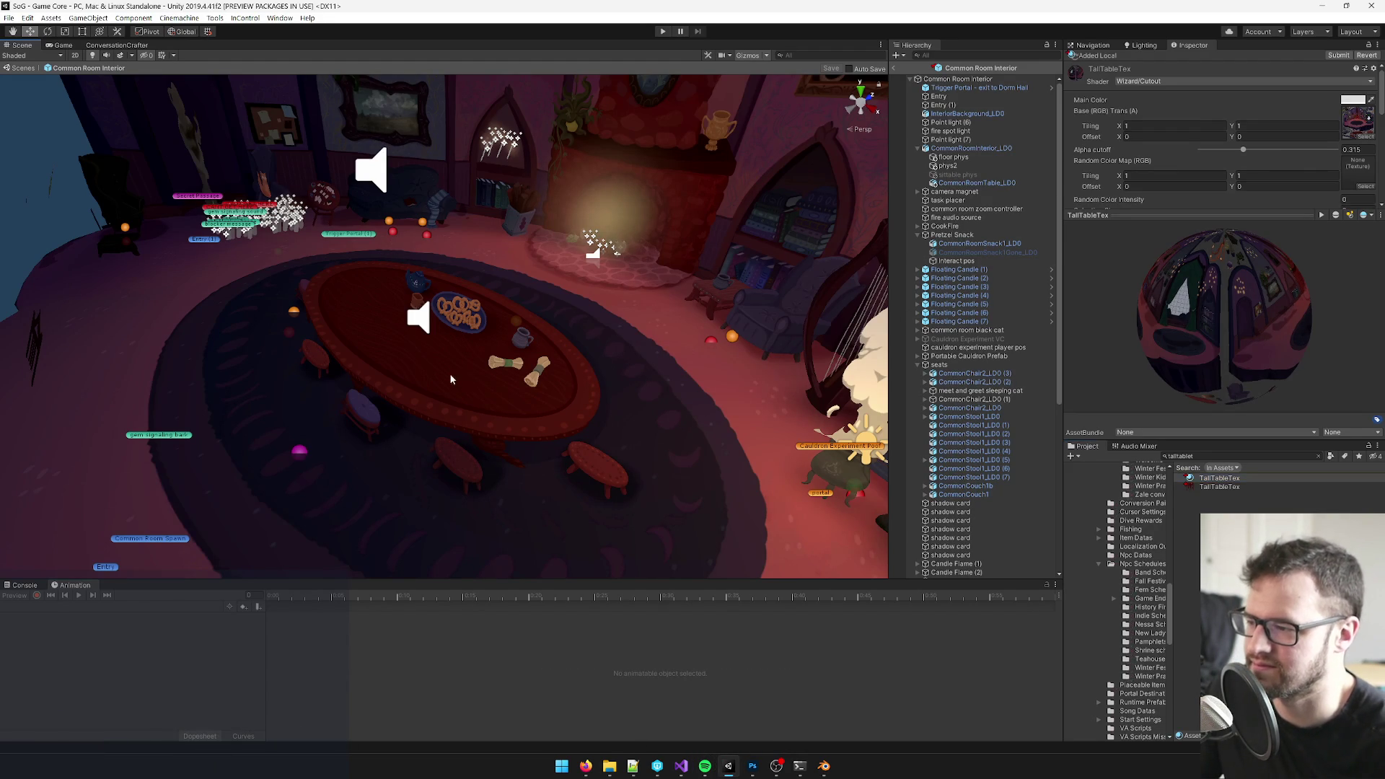
- Find AmkaTallTable in the project and add its LD0 model to the common-room hierarchy
click(461, 377)
scroll(up, 3)
double_click(1211, 456)
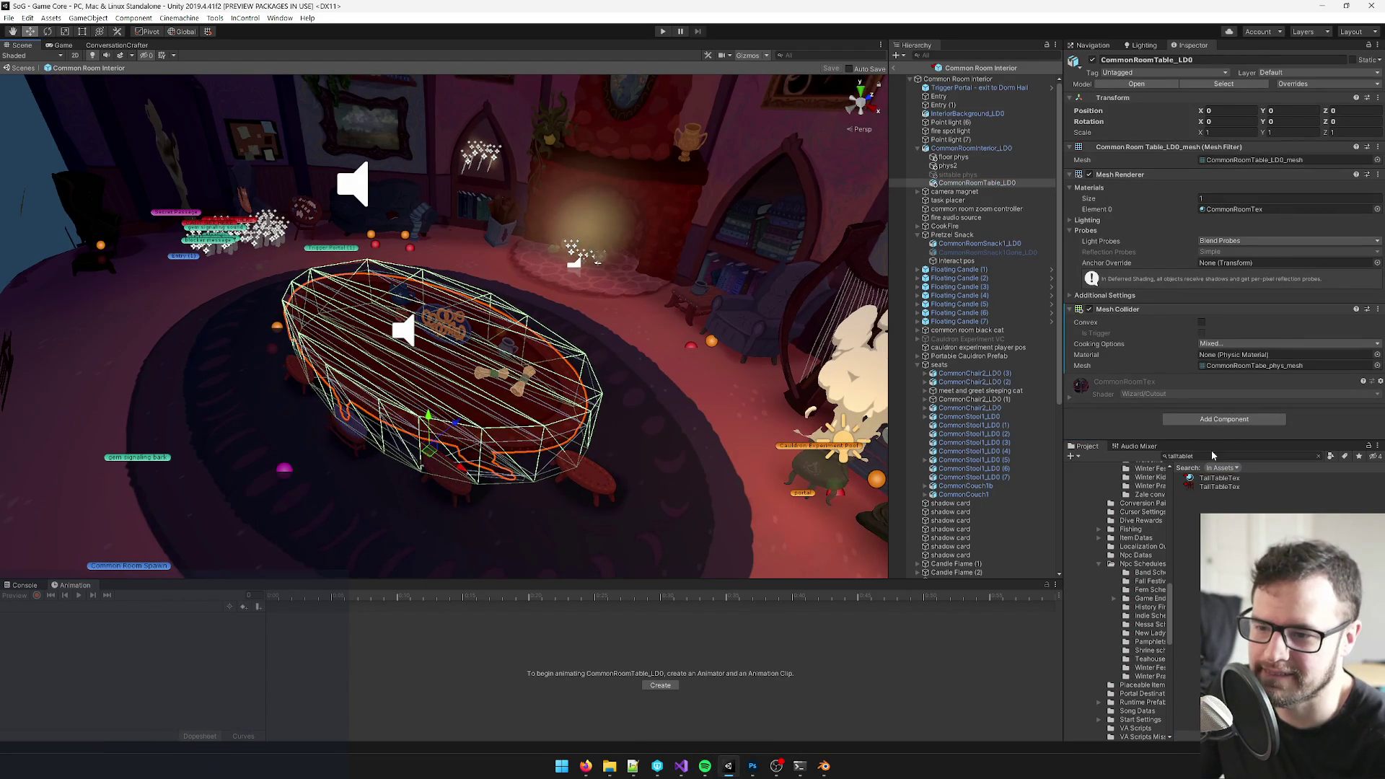
text(amka)
text(tall)
click(975, 183)
drag(1228, 477, 952, 157)
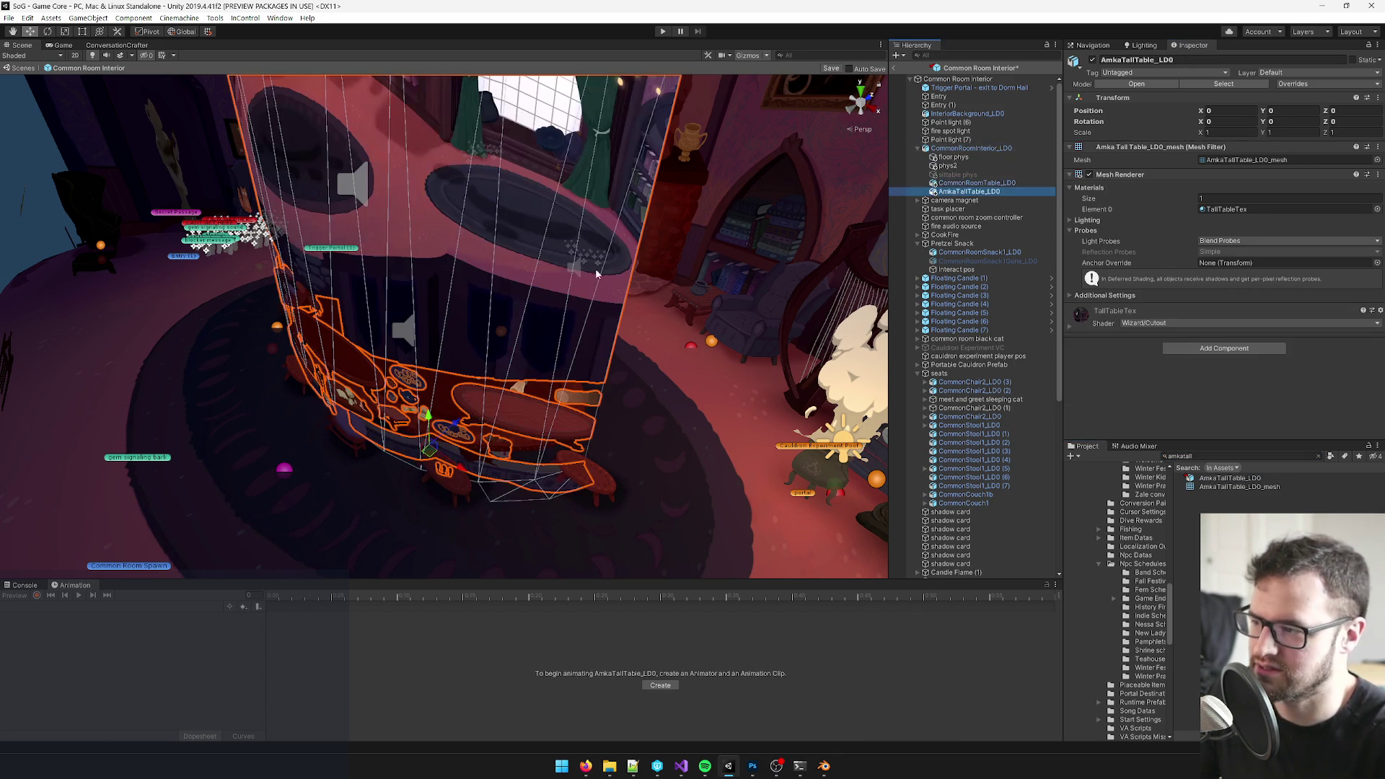
drag(433, 325, 628, 349)
scroll(down, 3)
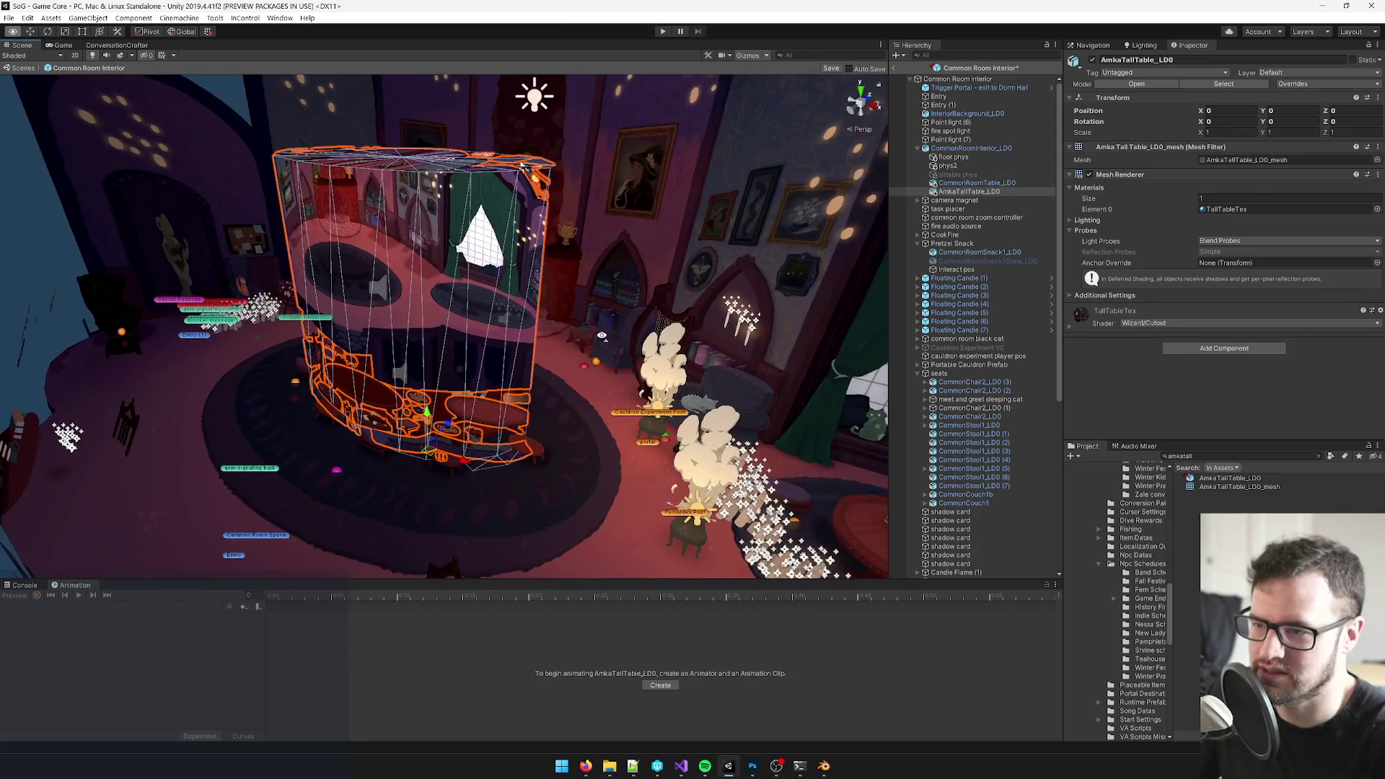
- Assign the TallTableTex texture as the base map of the TallTableTex material
click(1229, 208)
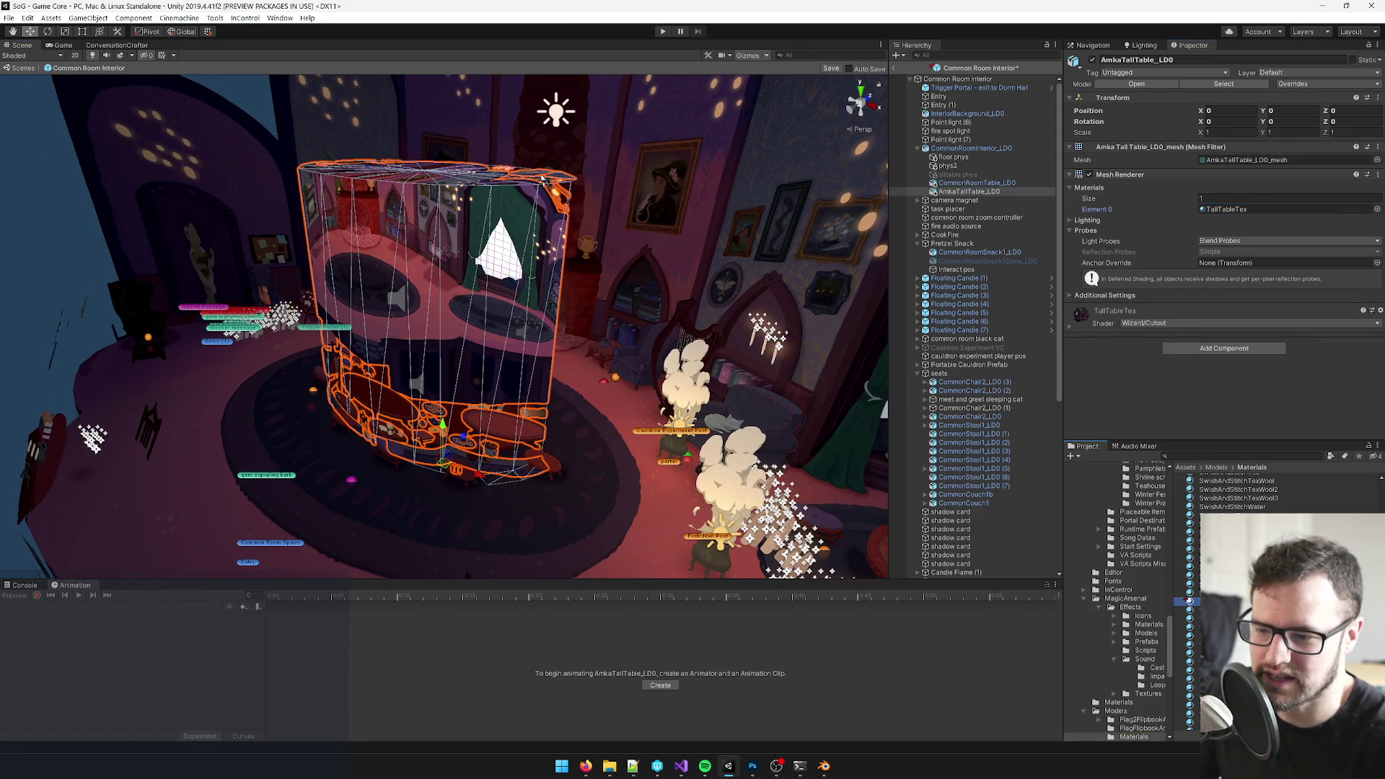
double_click(1228, 208)
click(1369, 140)
text(talltab)
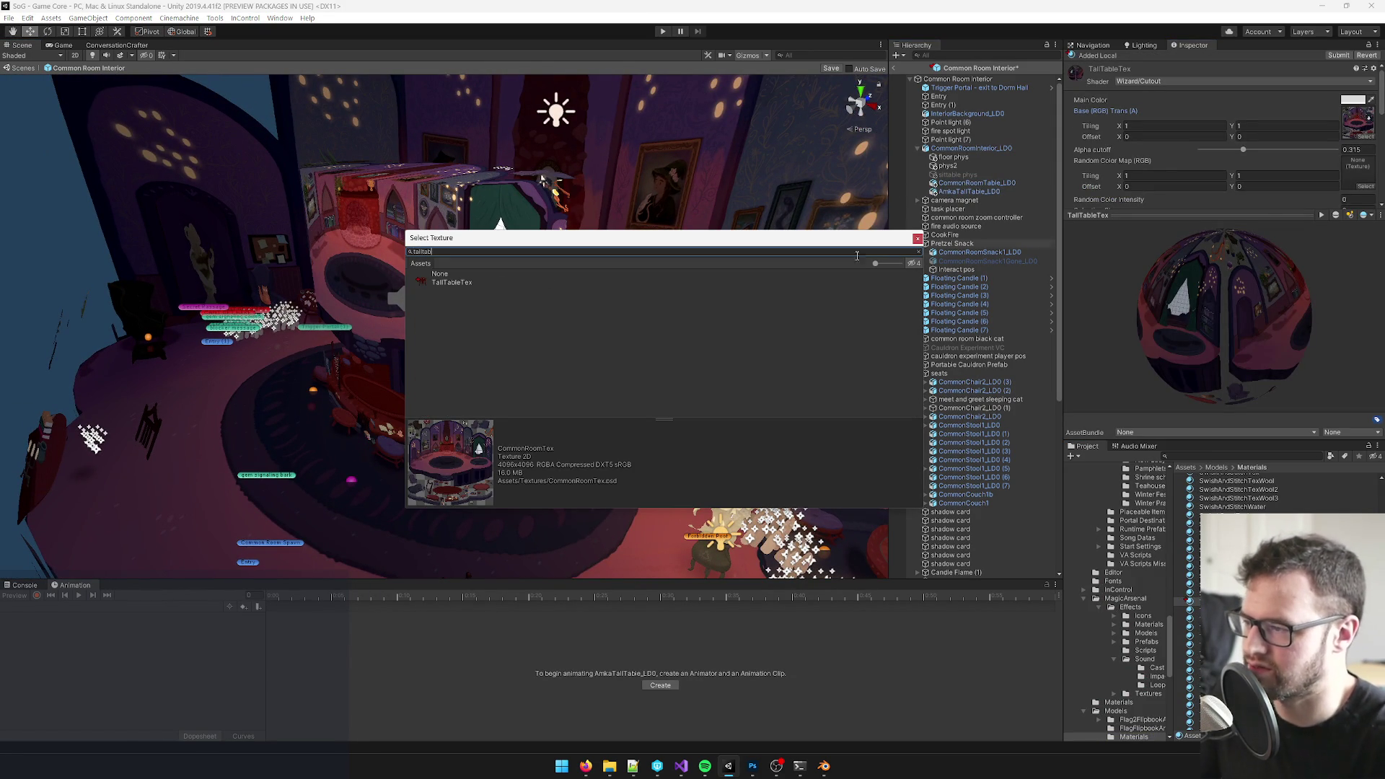
double_click(451, 282)
drag(465, 279, 530, 254)
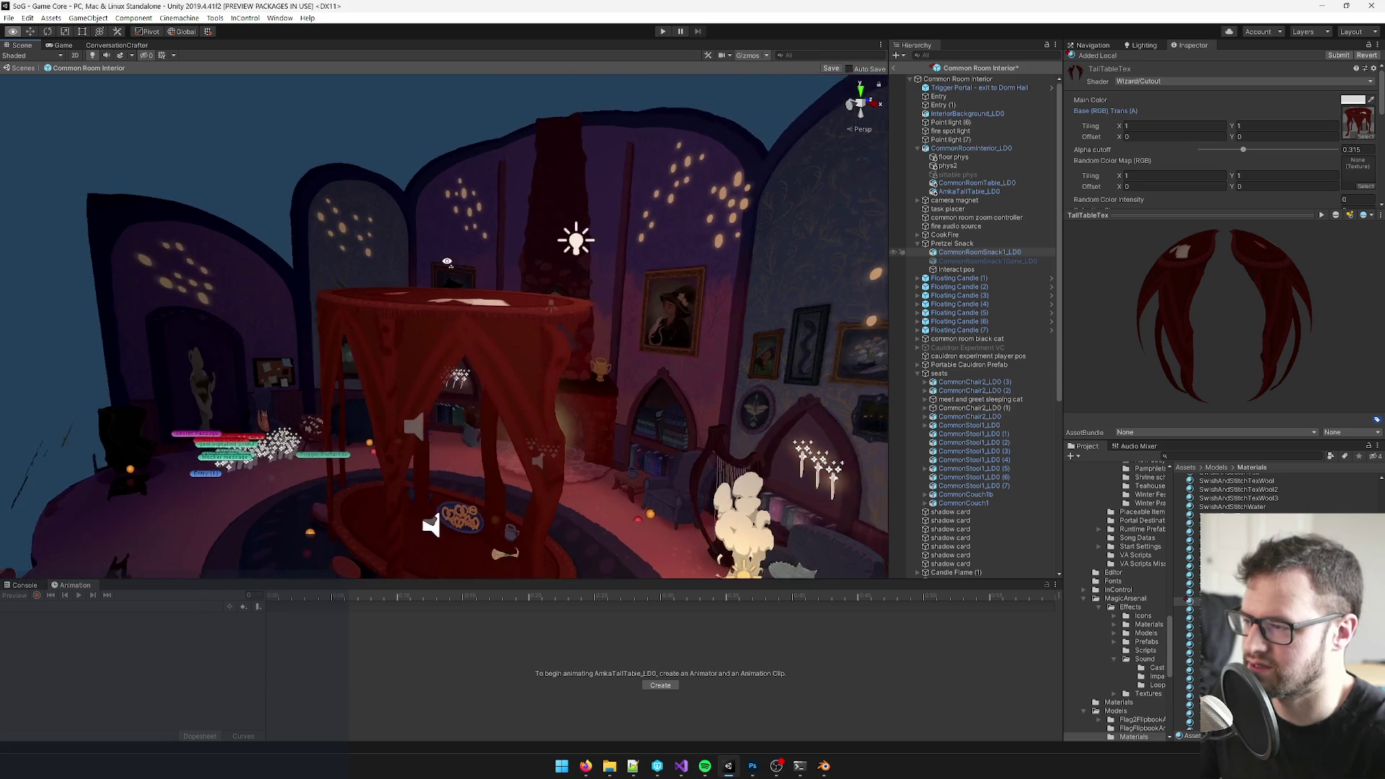
scroll(down, 3)
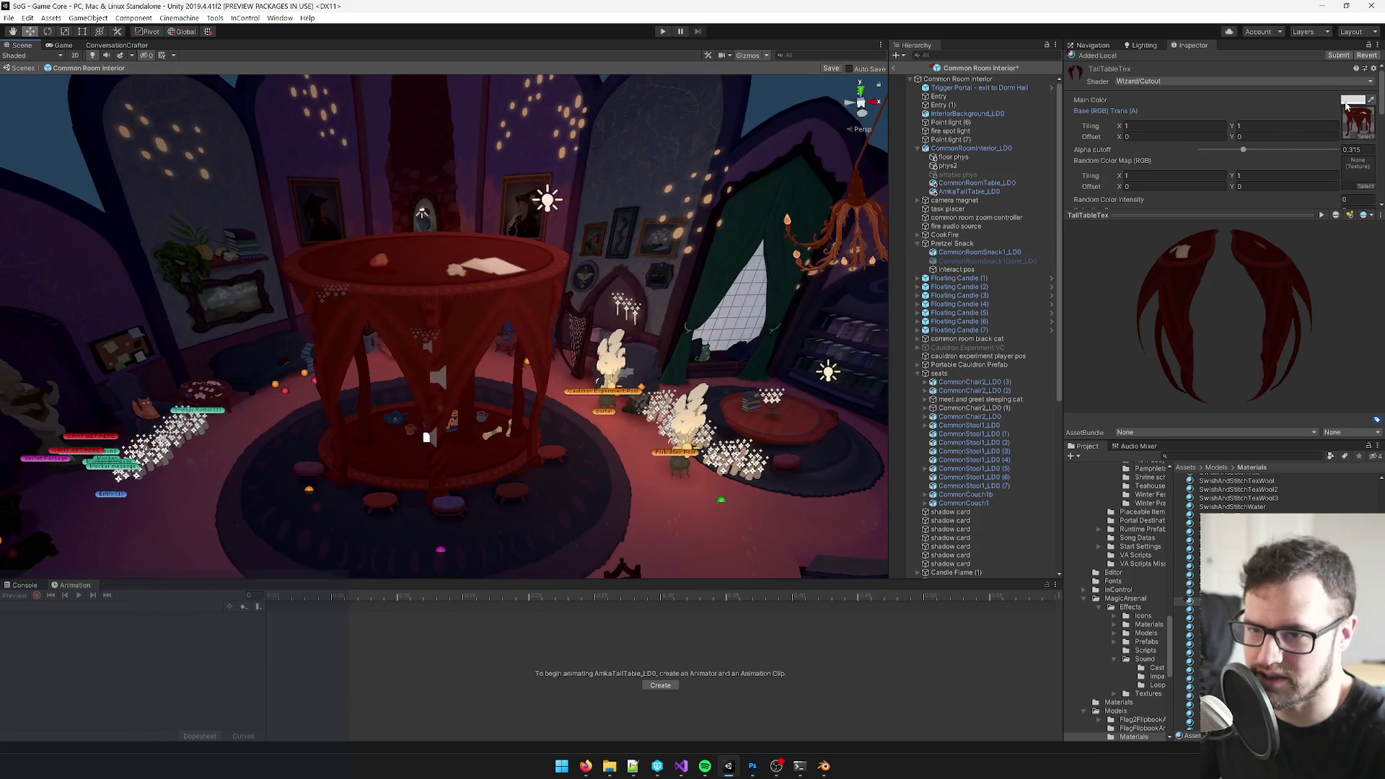
- Check the TallTableTex texture's import settings, then switch through Blender to Photoshop
click(1233, 505)
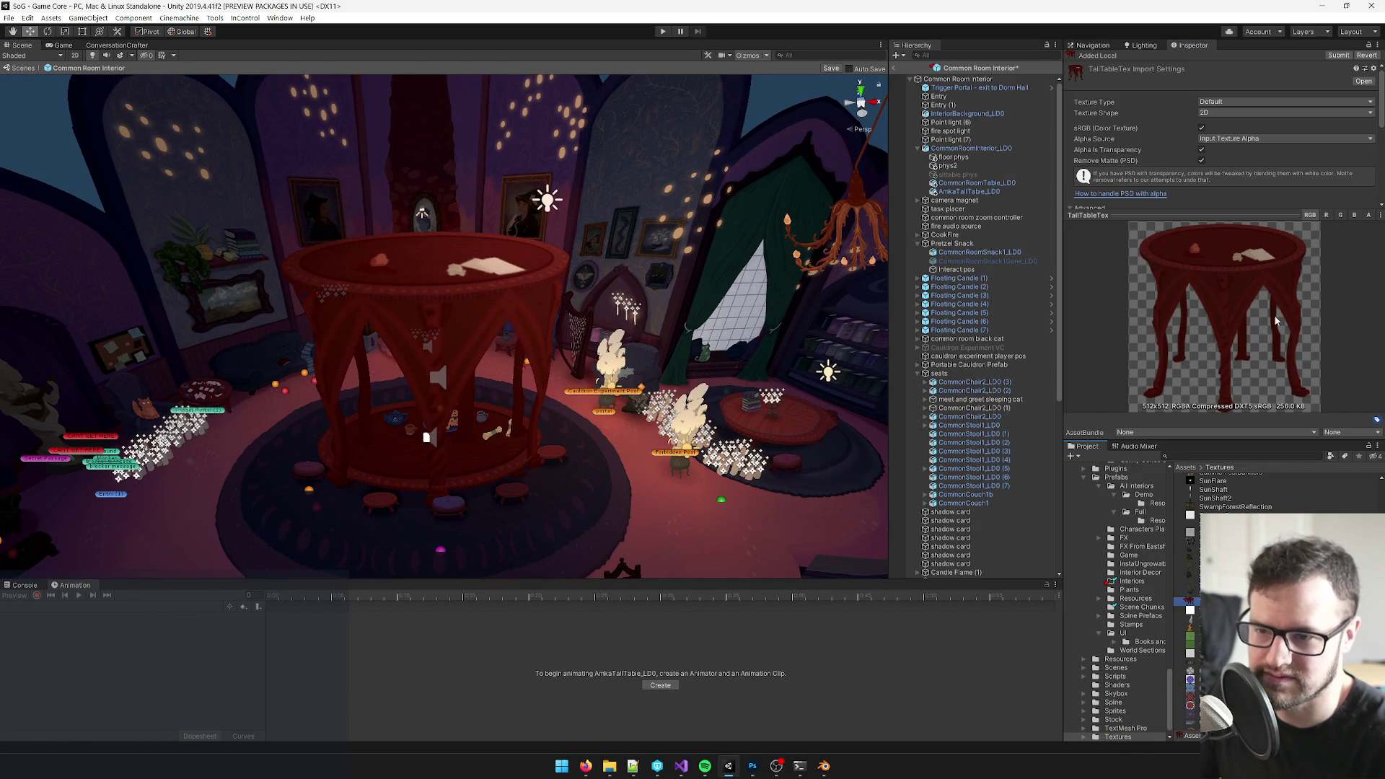
scroll(down, 3)
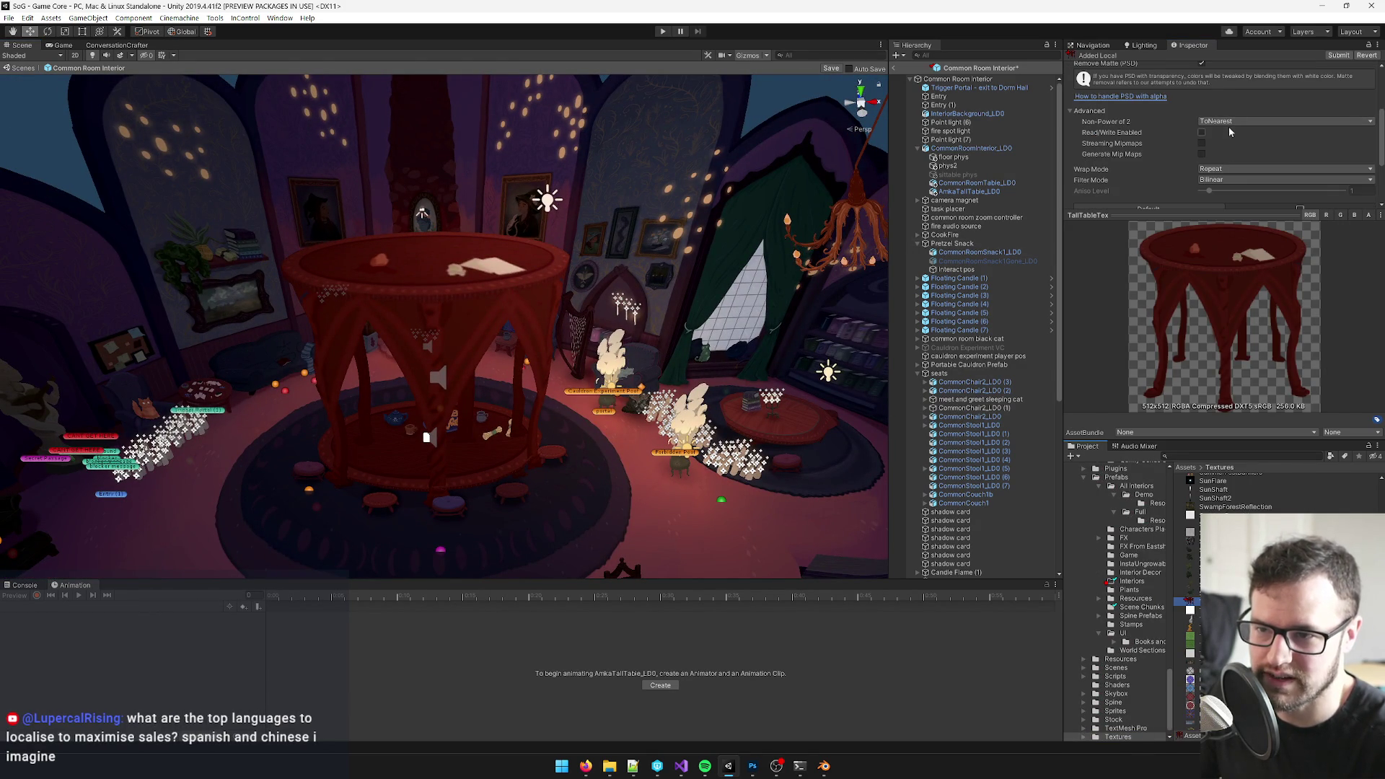
scroll(down, 3)
key(alt+Tab)
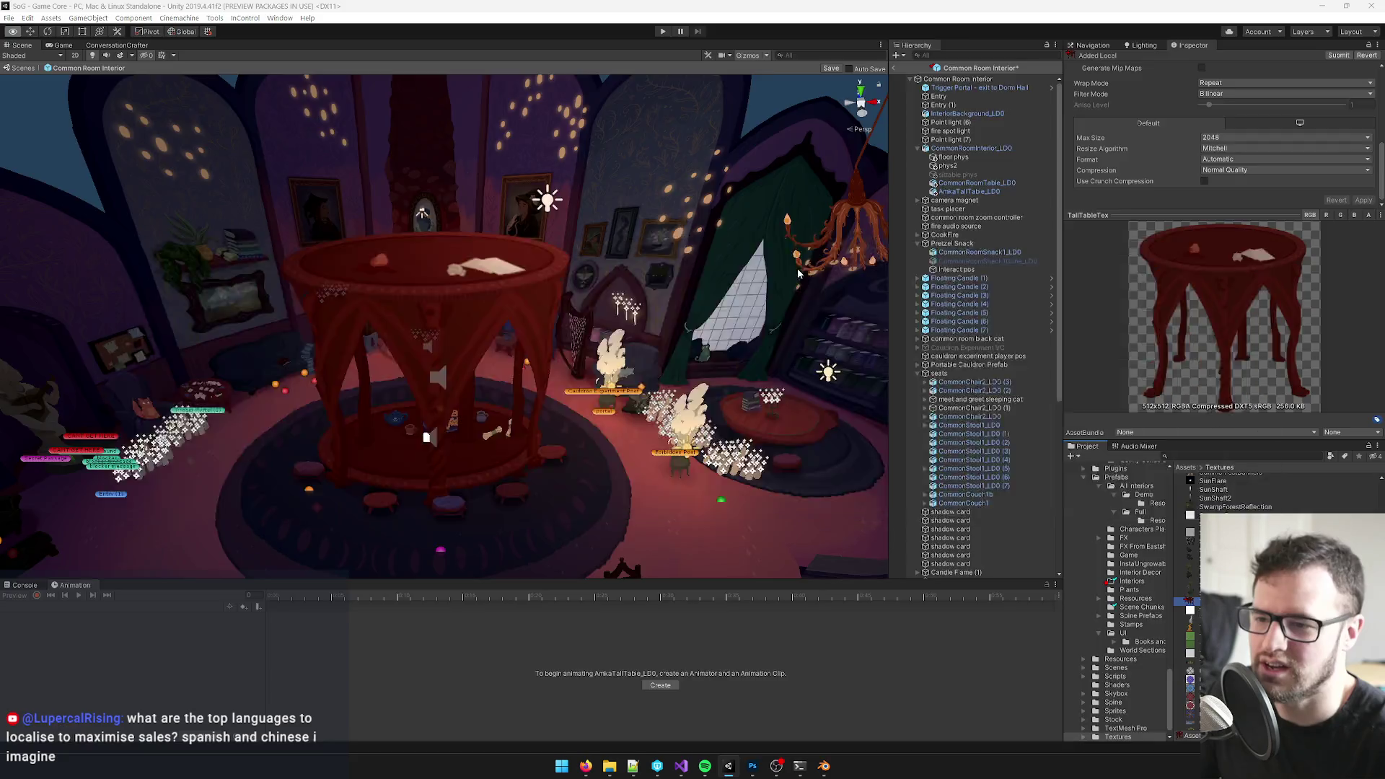
drag(332, 218, 559, 547)
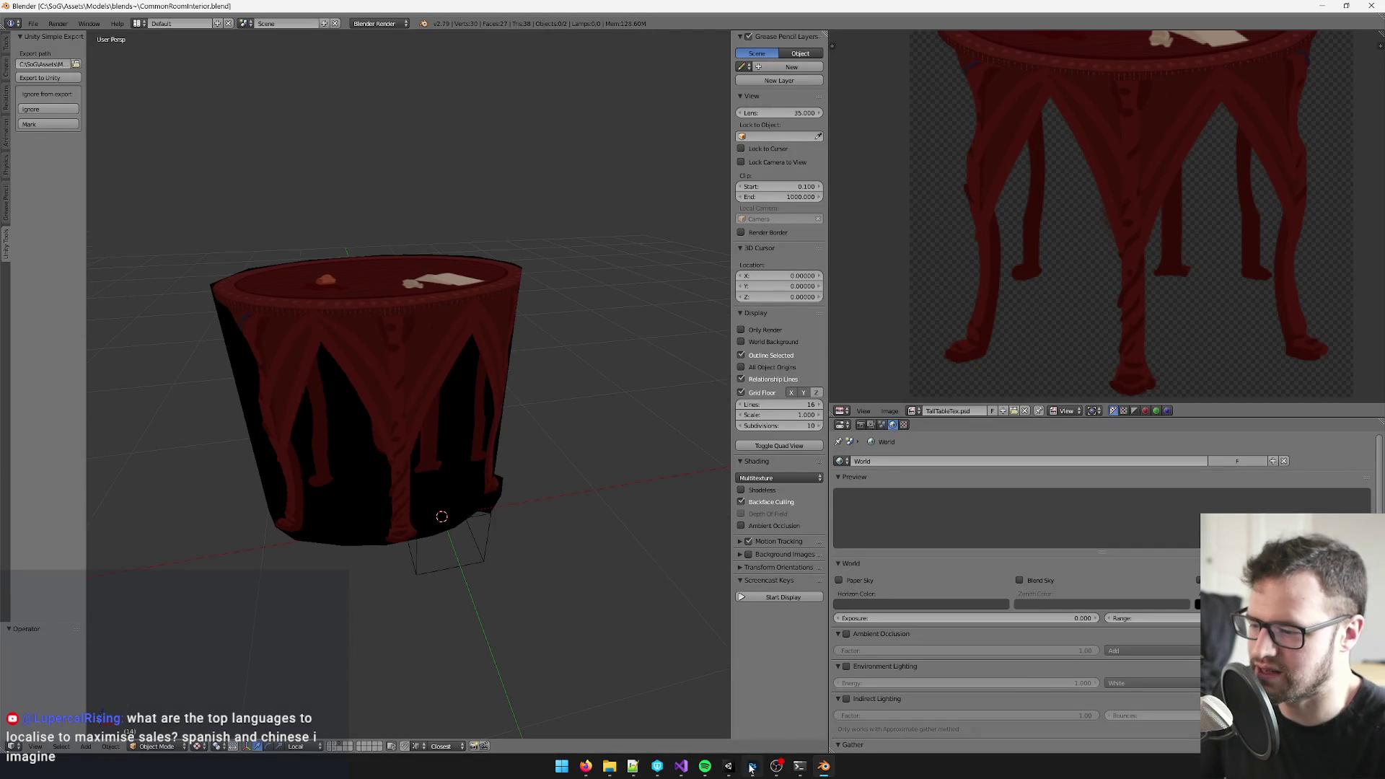
key(alt+Tab)
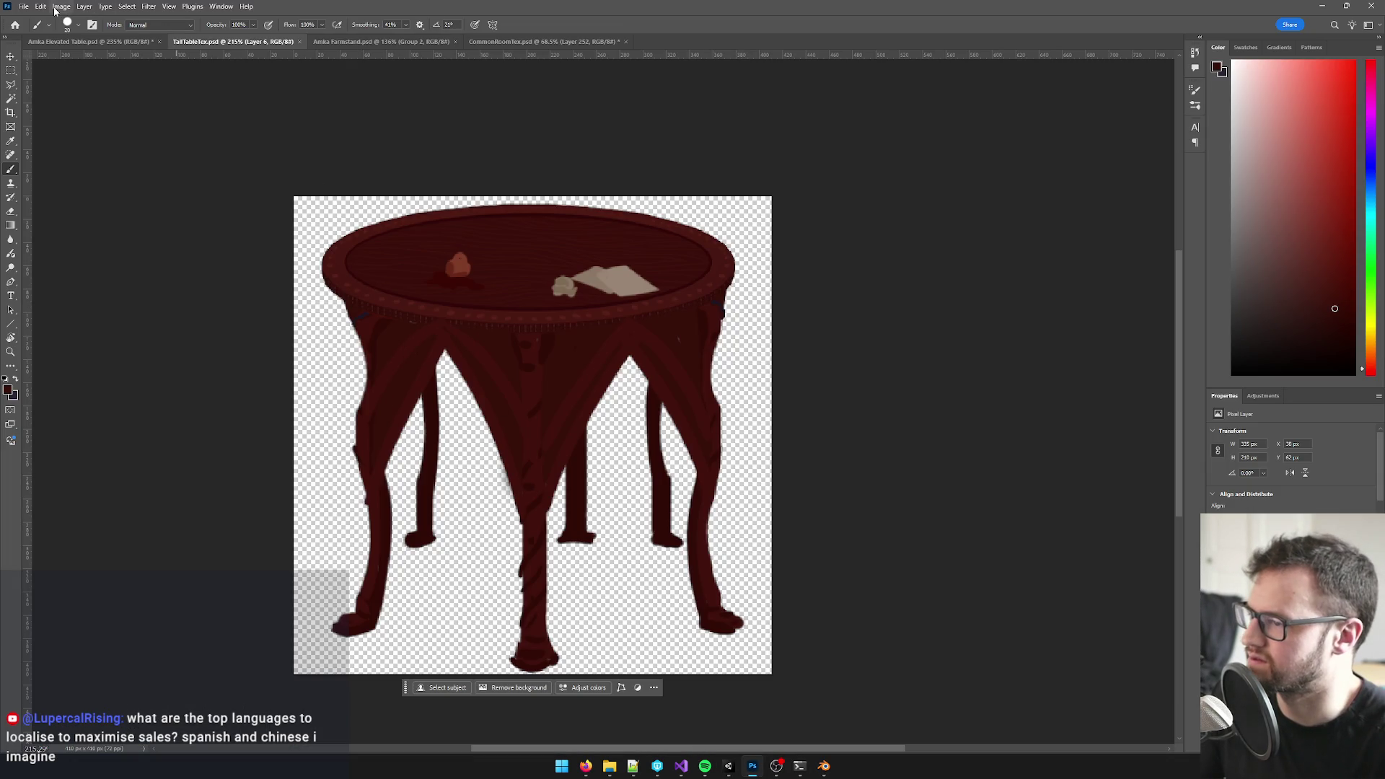
- Resize the TallTableTex image to 2048 by 2048 pixels via Image Size
click(62, 5)
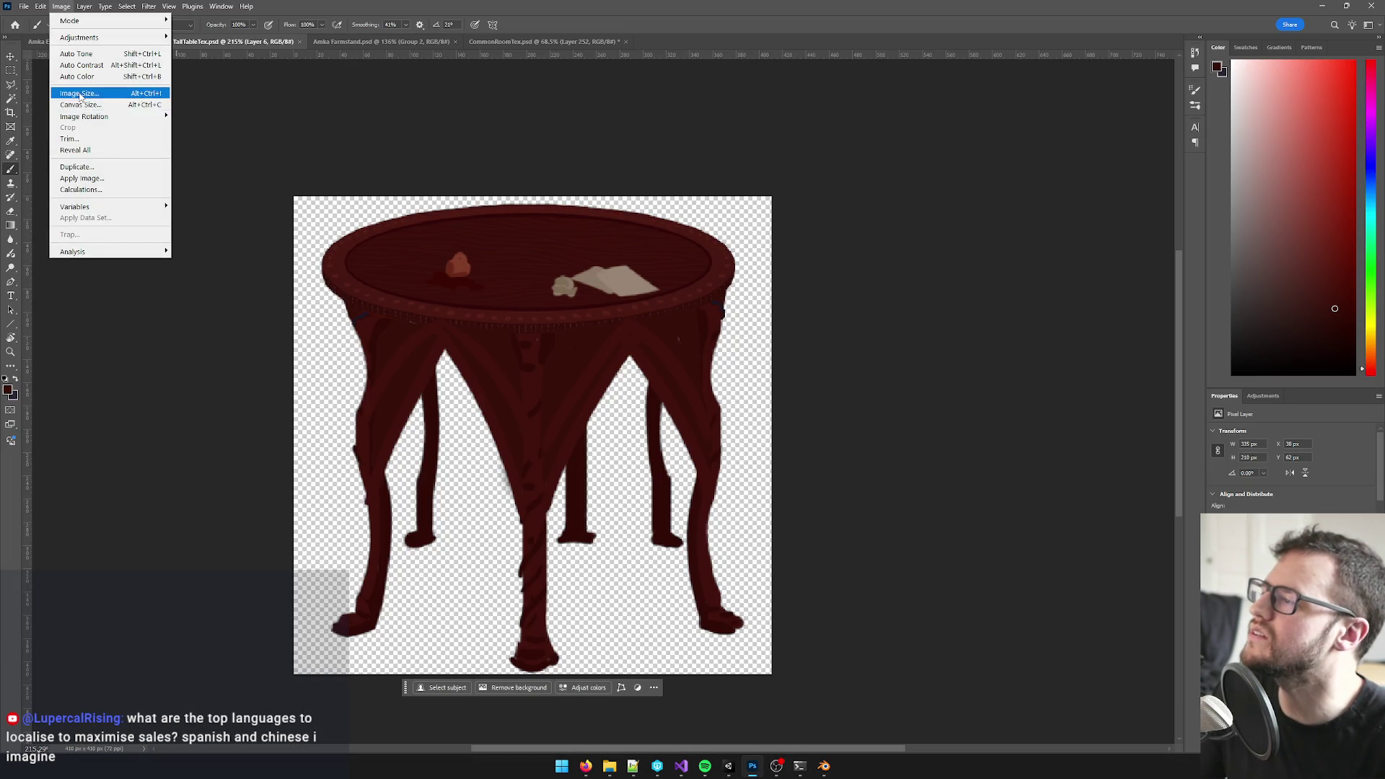
click(87, 106)
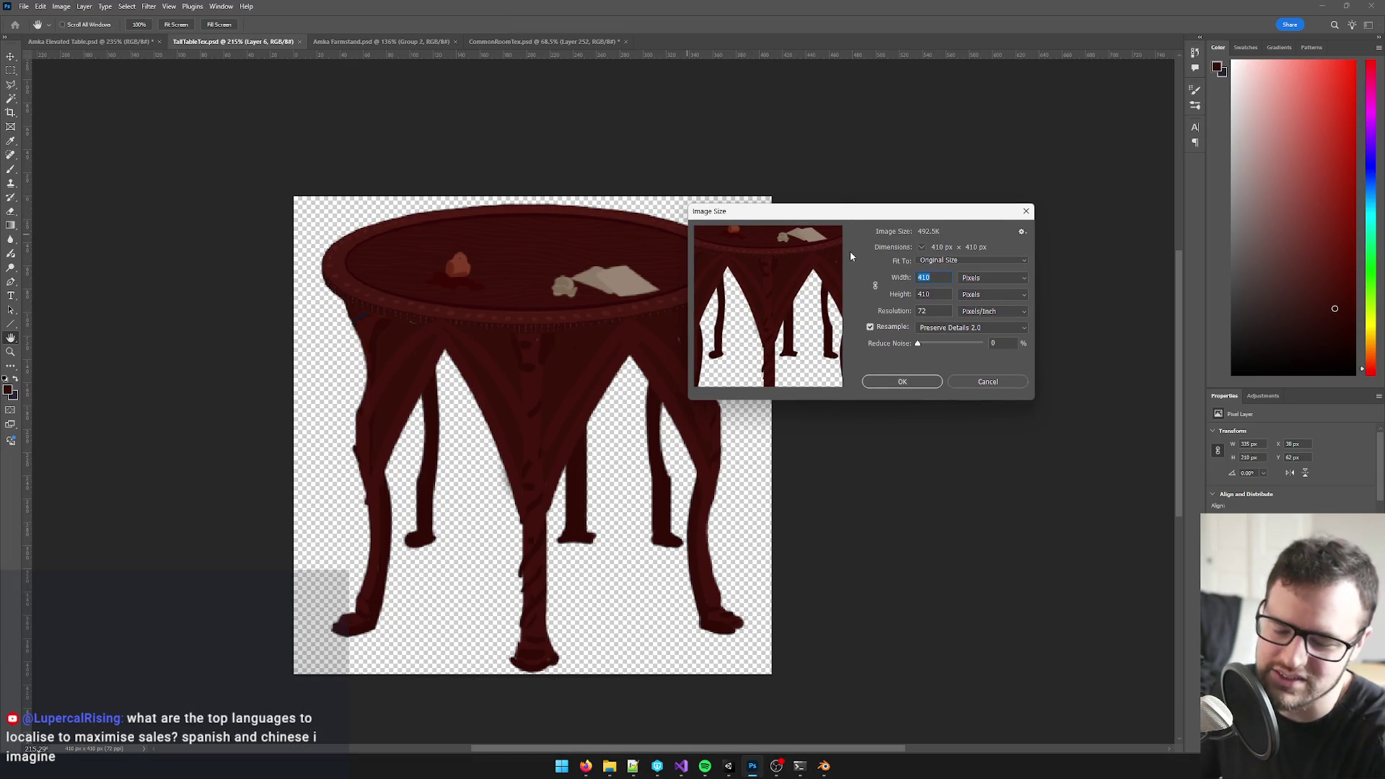
text(2048)
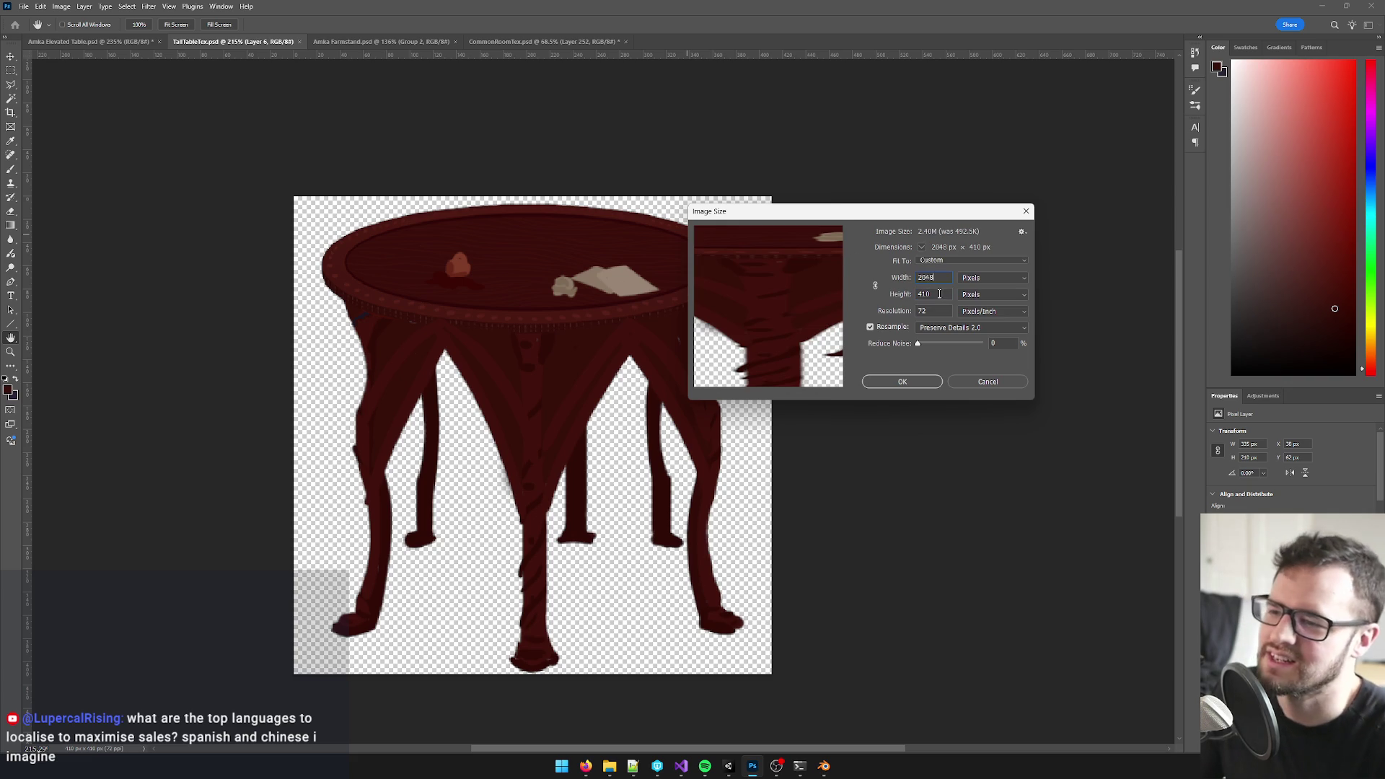
text(48)
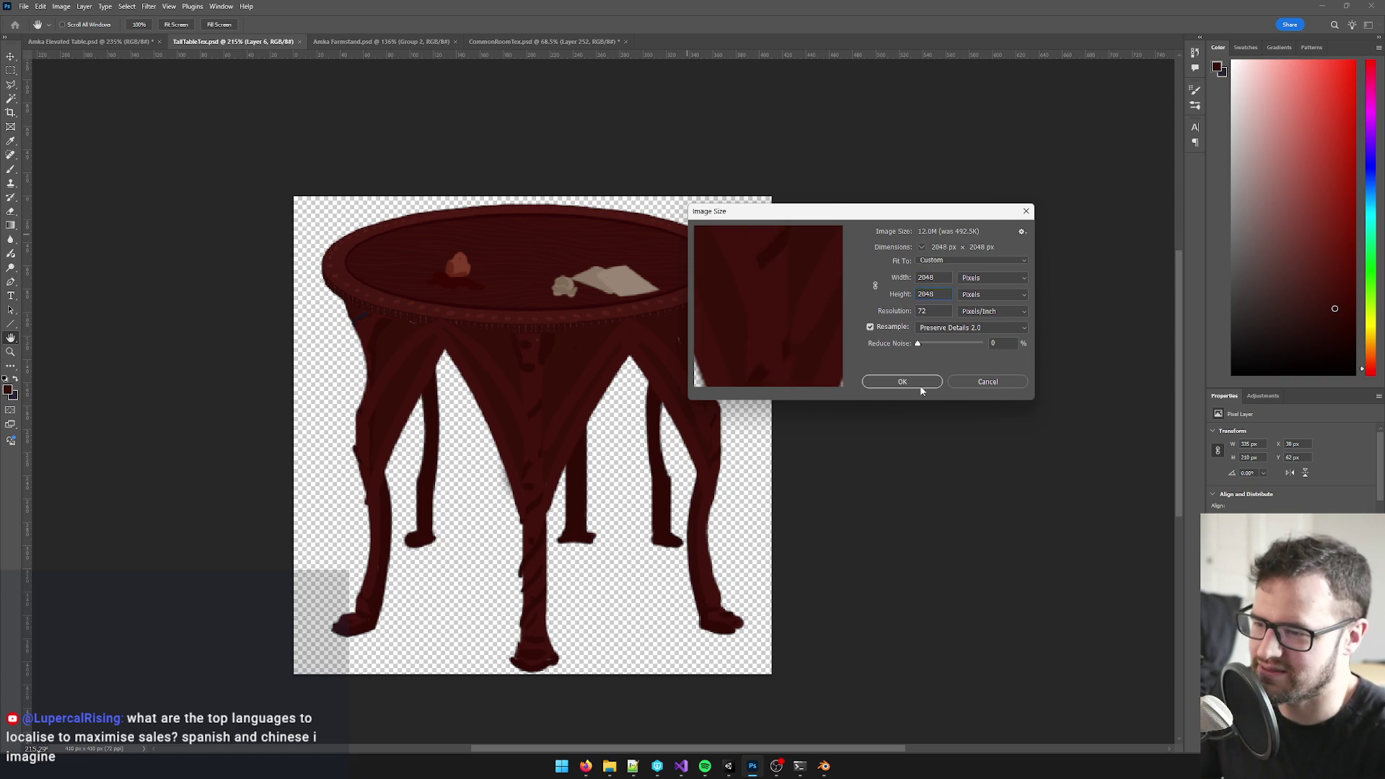
click(903, 382)
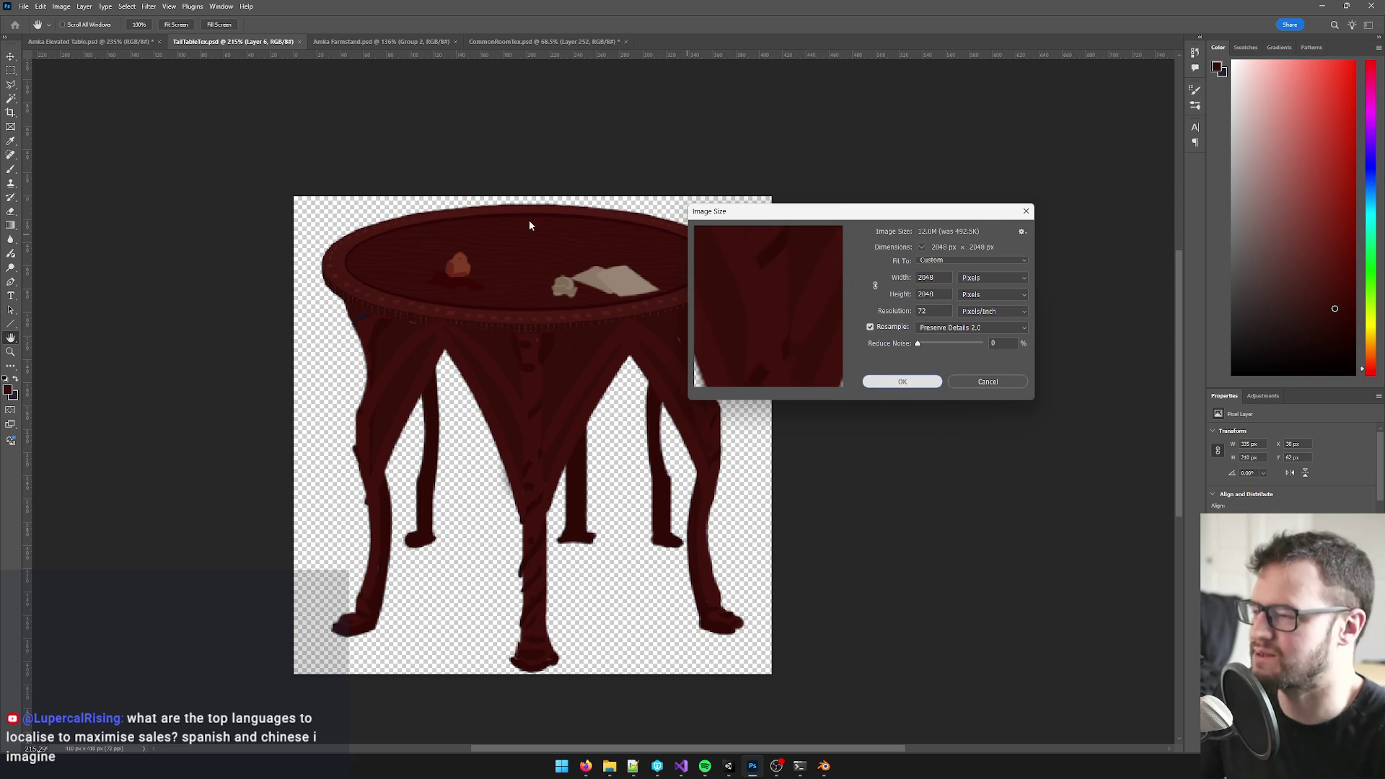
scroll(up, 3)
scroll(down, 3)
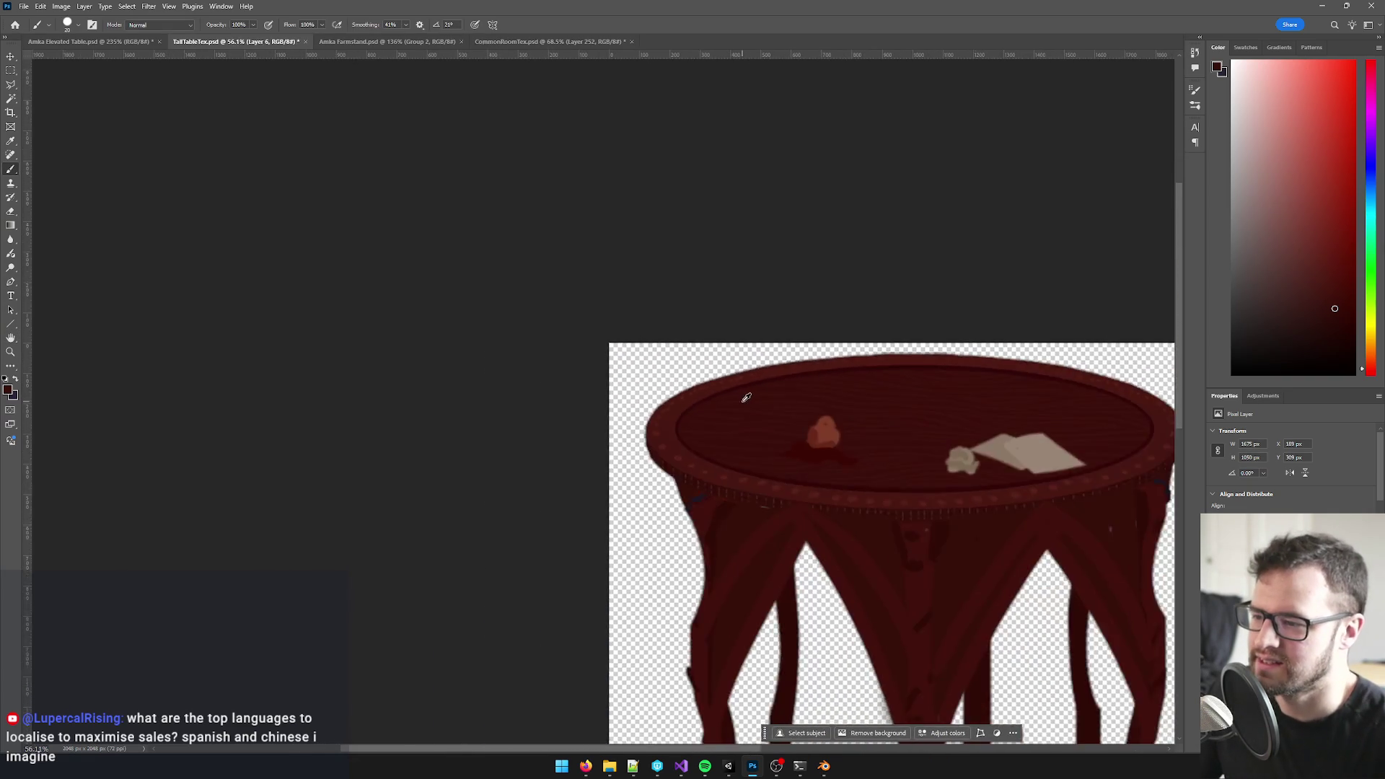
scroll(down, 3)
scroll(up, 3)
scroll(up, 3)
scroll(down, 3)
scroll(up, 3)
scroll(down, 3)
scroll(up, 3)
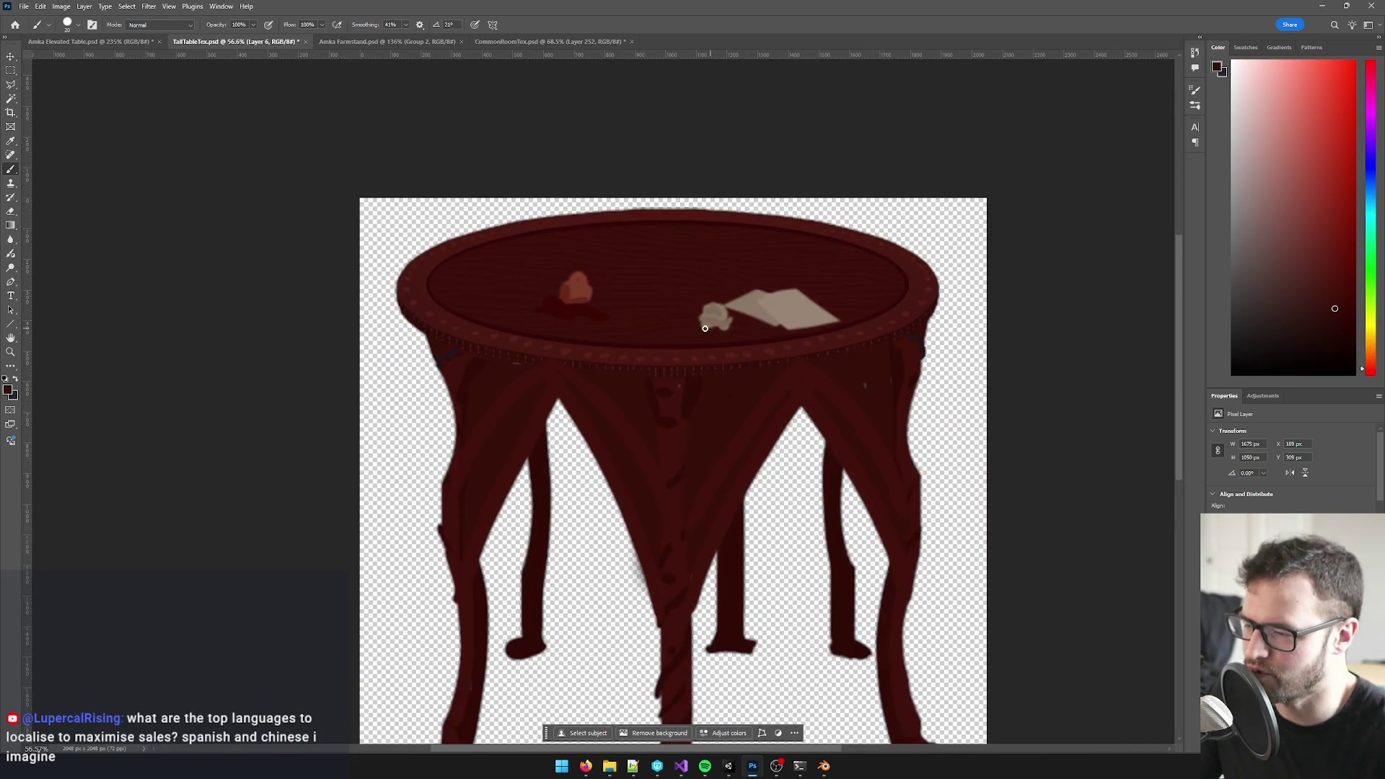
scroll(down, 3)
scroll(up, 3)
scroll(up, 3)
scroll(up, 3)
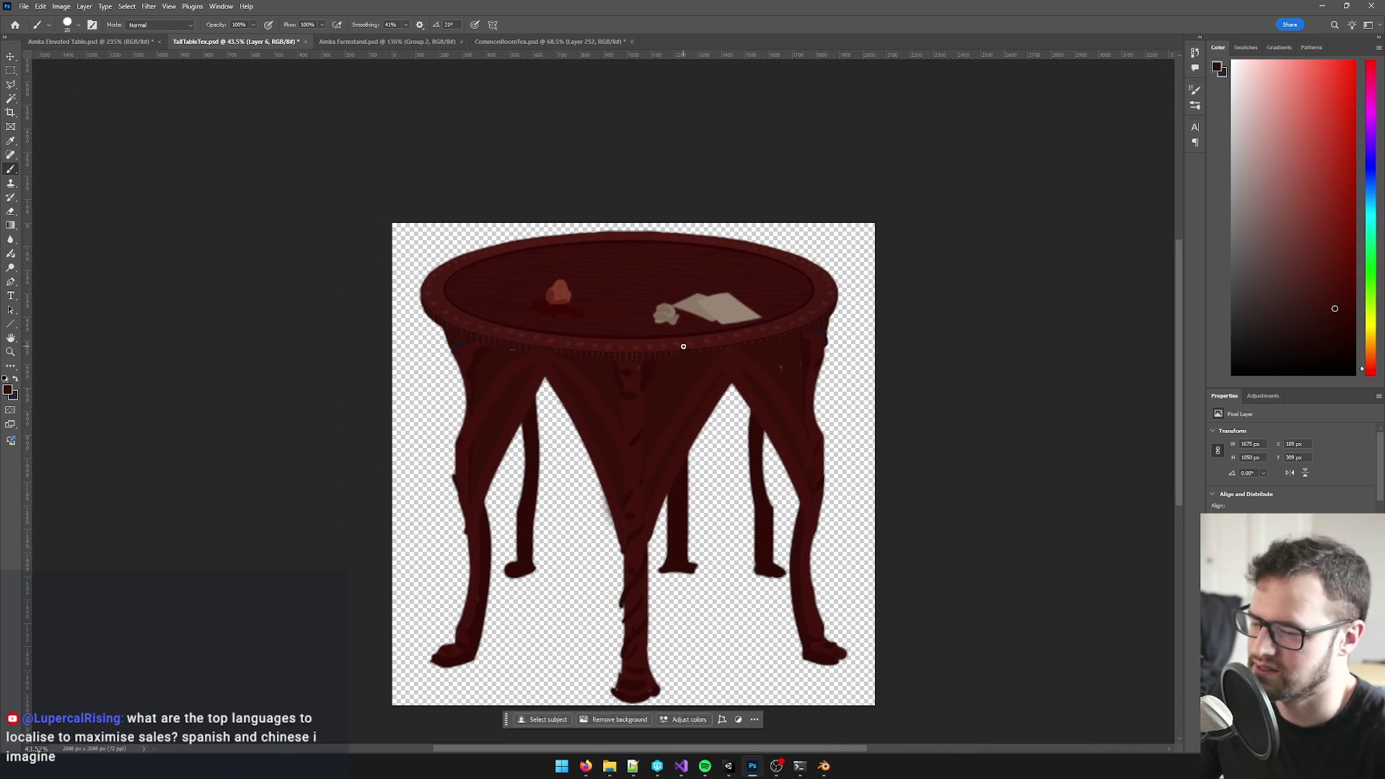
key(alt+bracketleft)
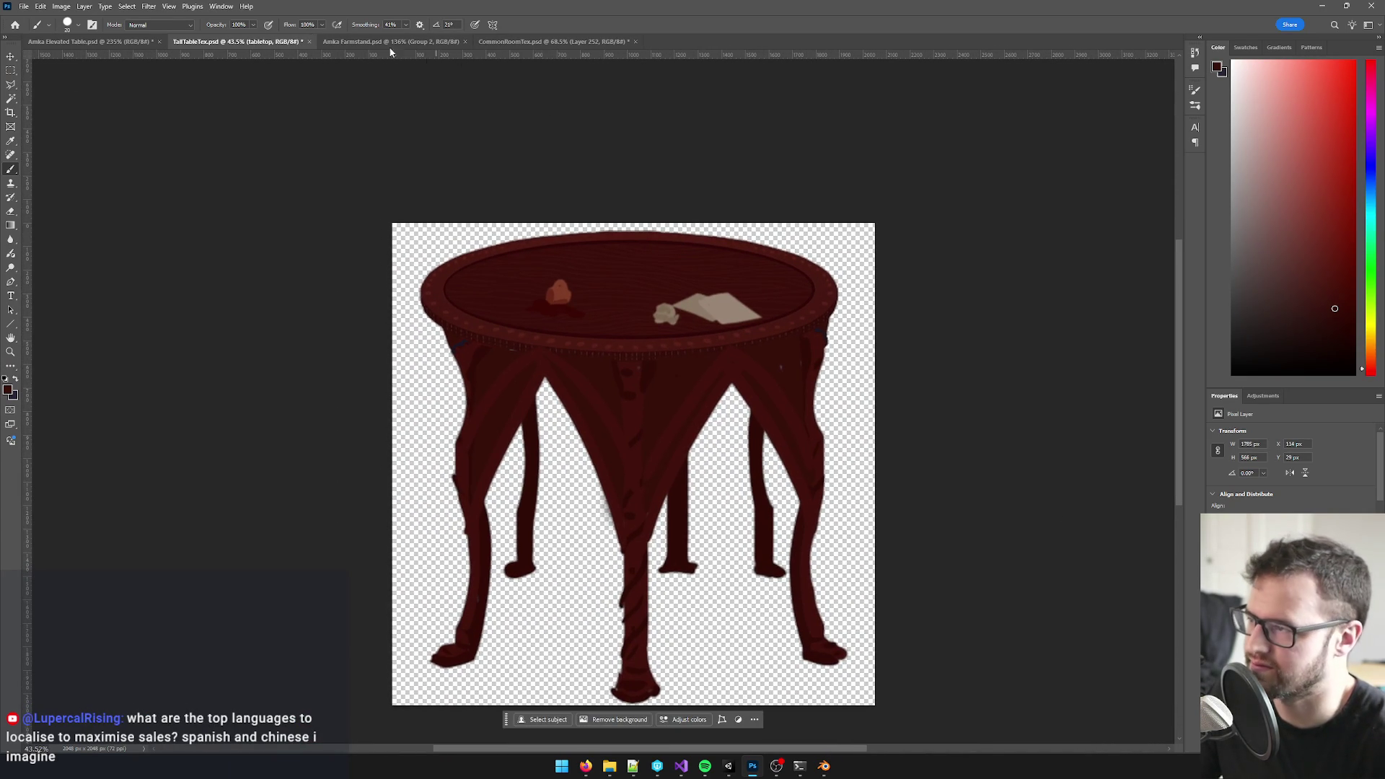
click(389, 42)
click(554, 41)
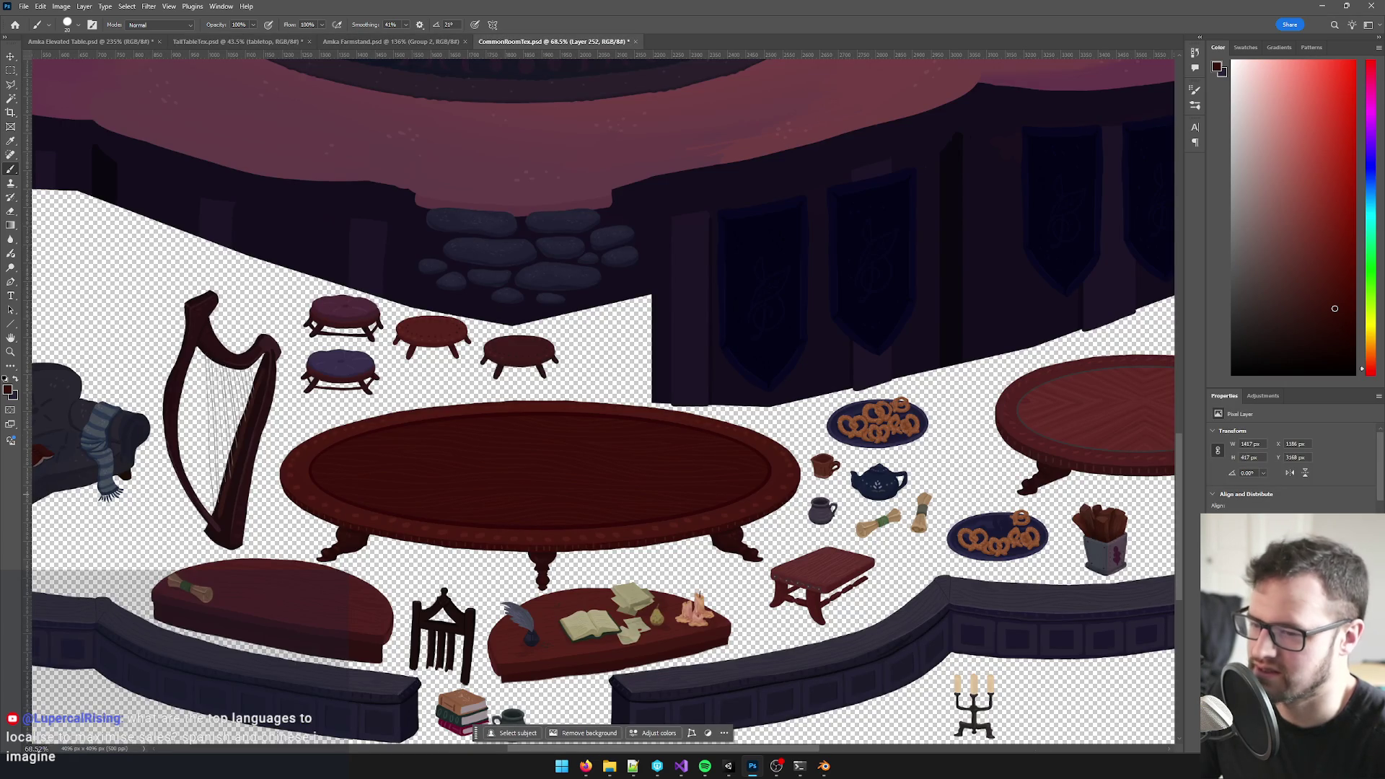
click(216, 41)
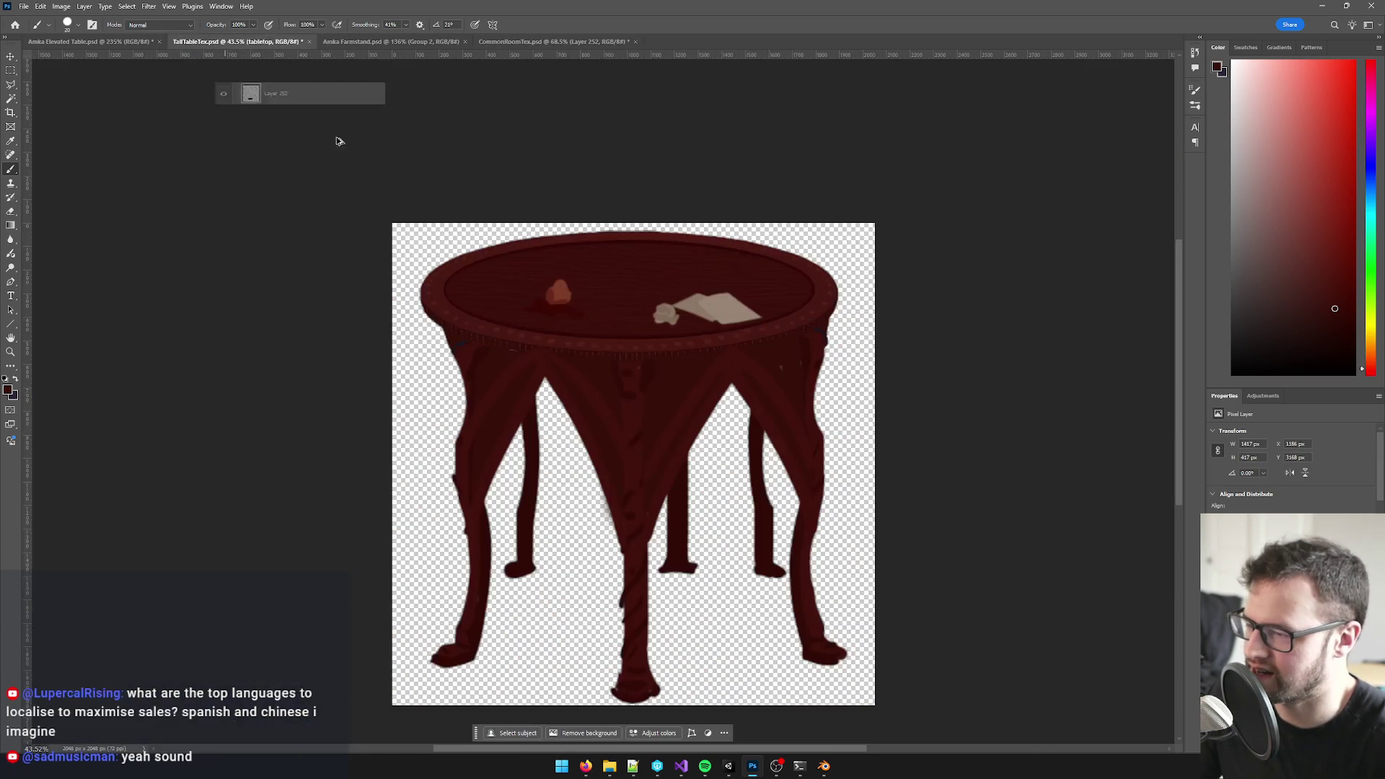
scroll(up, 3)
key(v)
- Free-transform the tabletop layer larger and reposition it over the table legs, then commit
drag(550, 223, 650, 152)
key(ctrl+t)
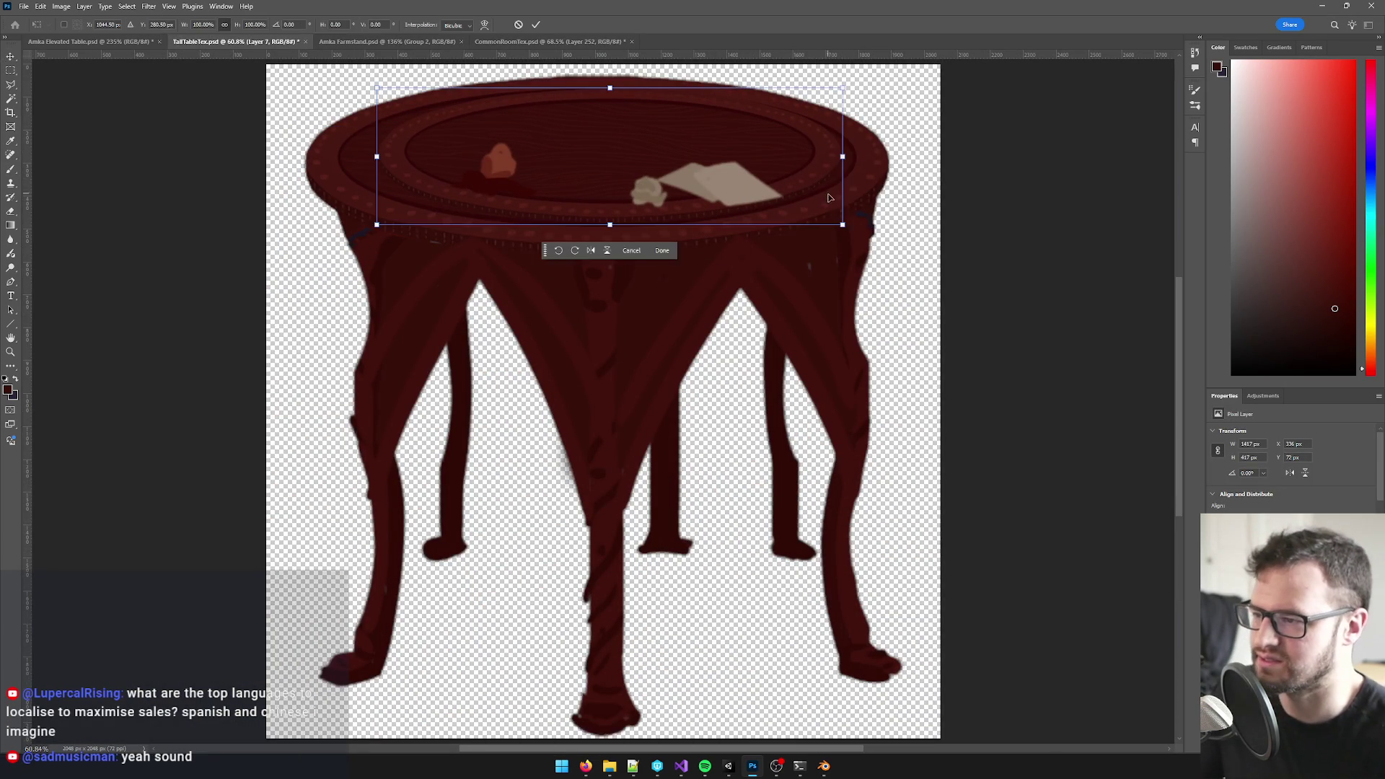
drag(844, 224, 917, 247)
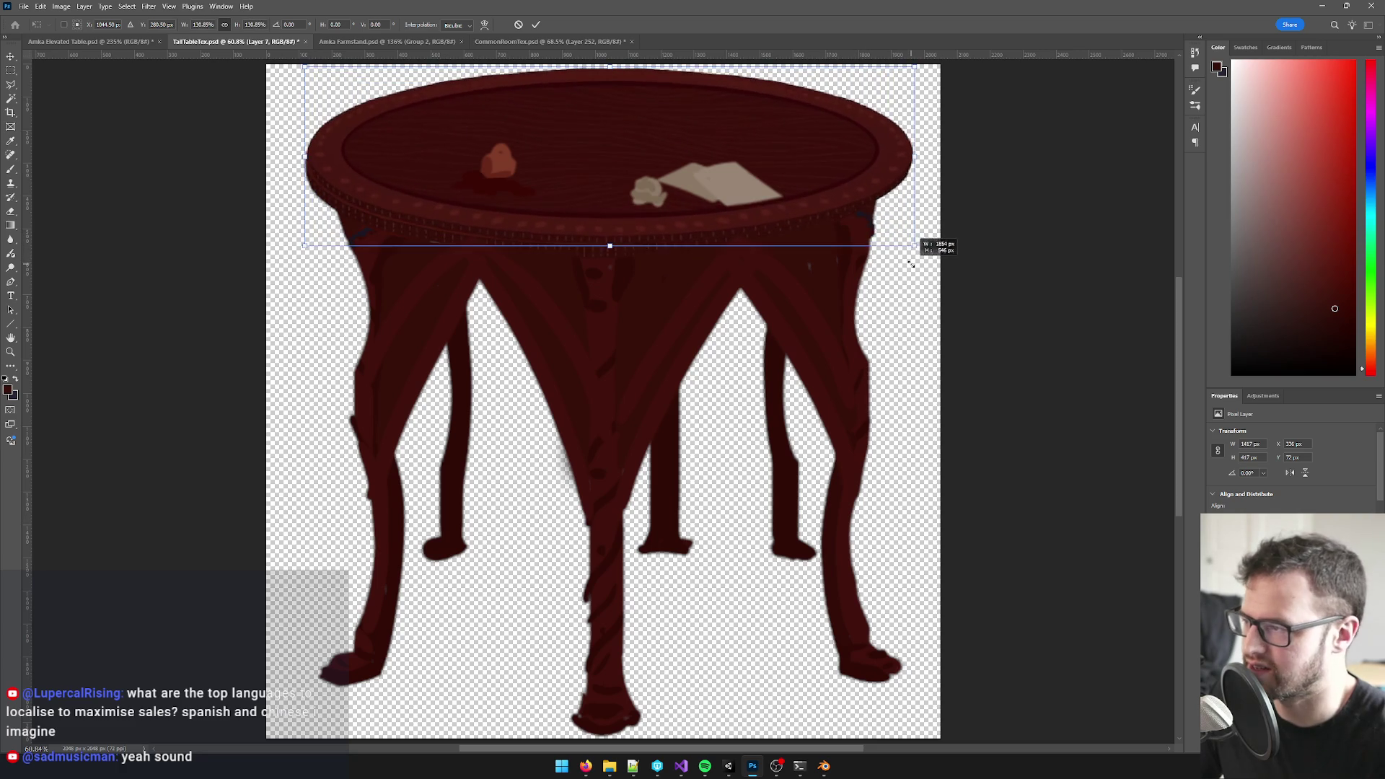
drag(841, 189, 893, 166)
drag(296, 168, 304, 170)
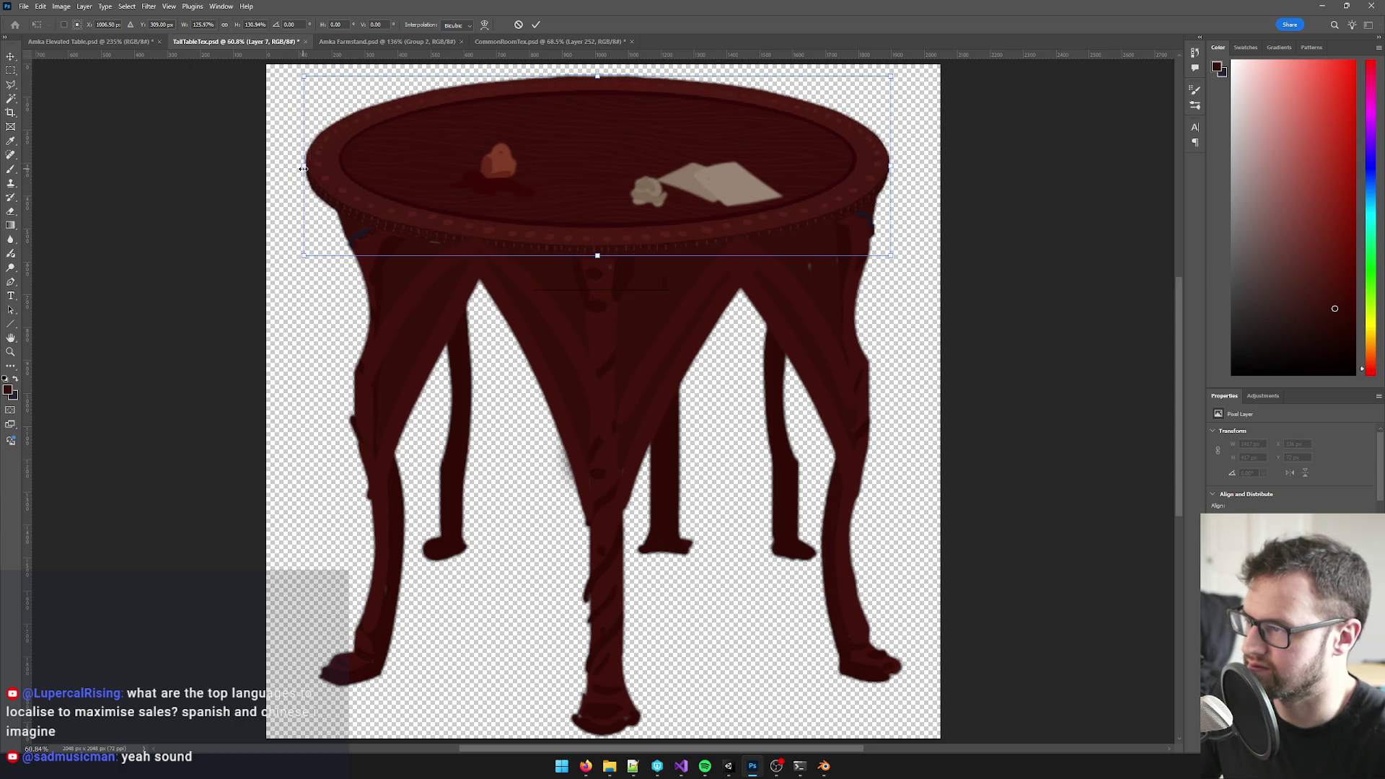
drag(595, 75, 595, 72)
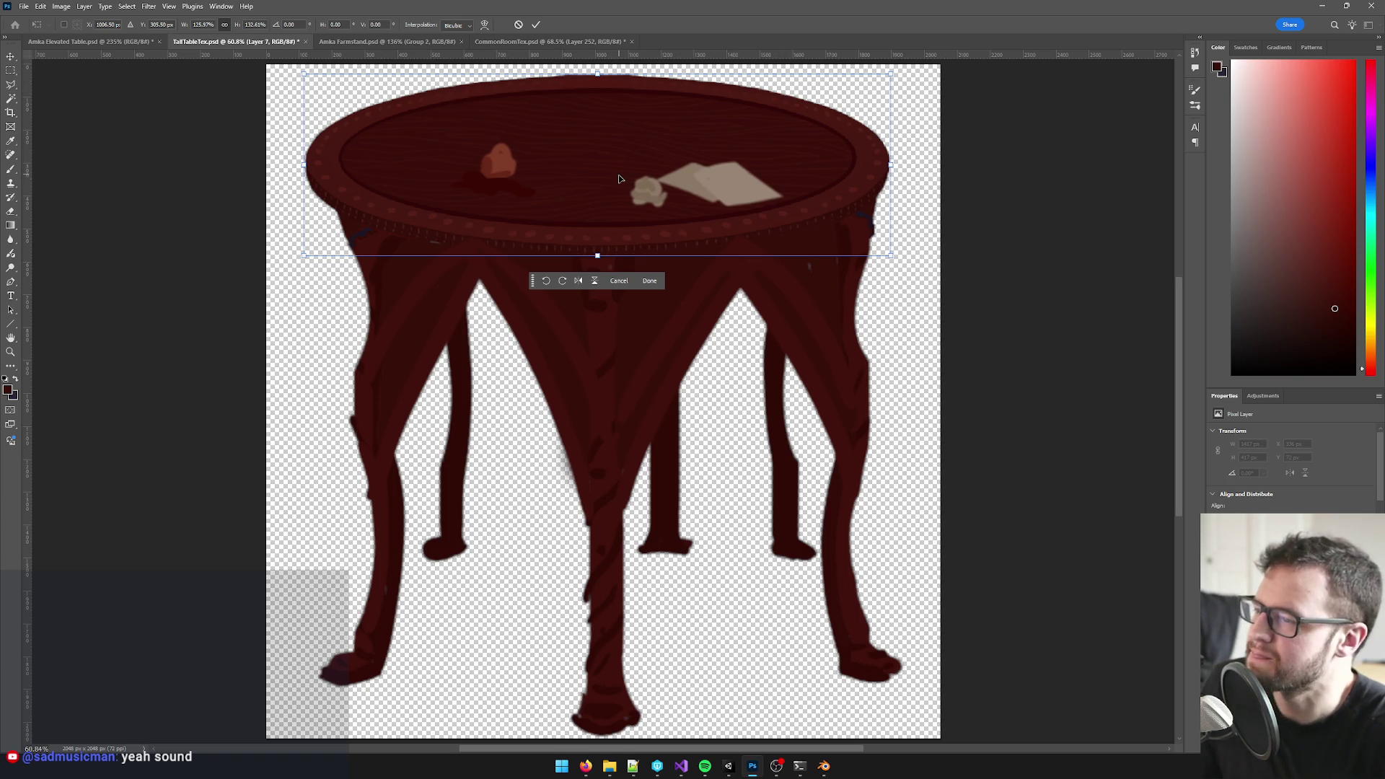
key(Return)
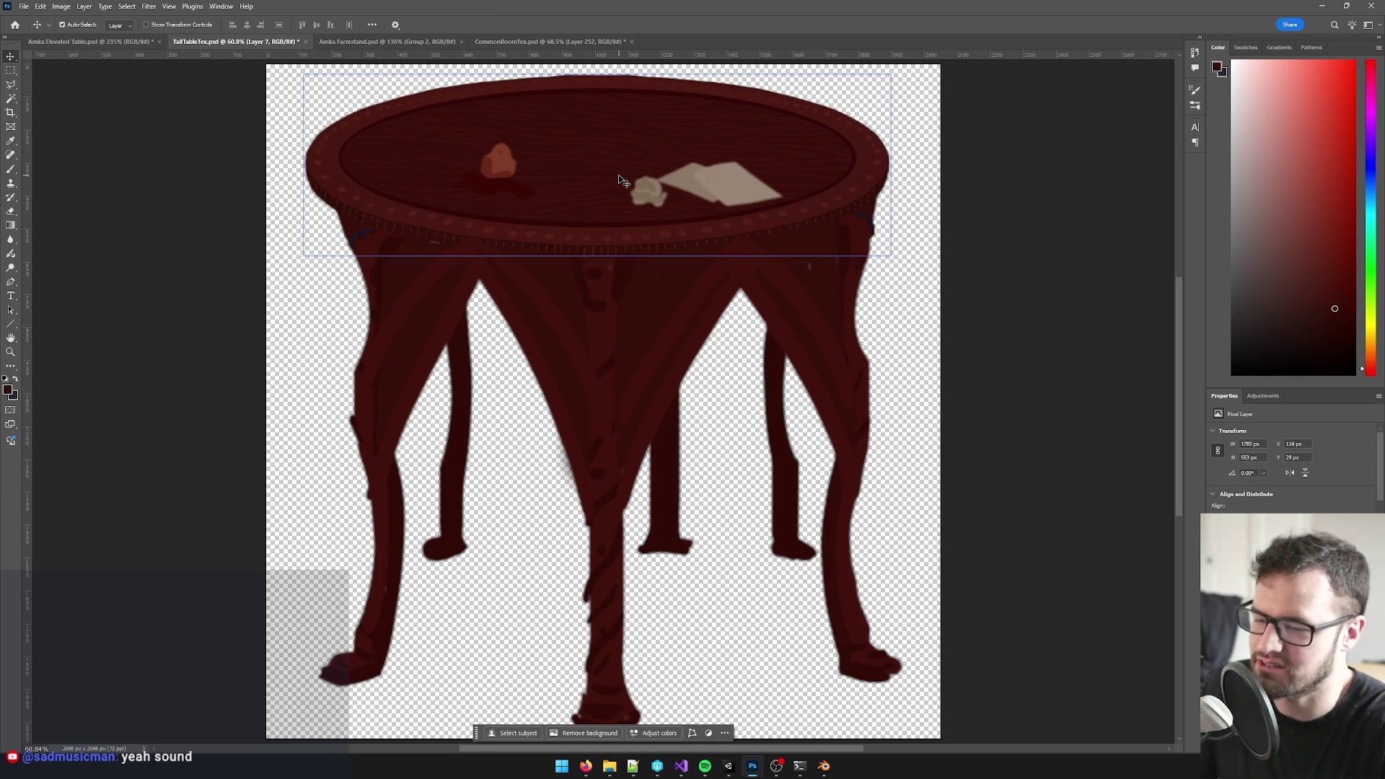
scroll(up, 3)
- Nudge the tabletop layer up to Y 26 px, then switch to the browser
drag(622, 143, 626, 269)
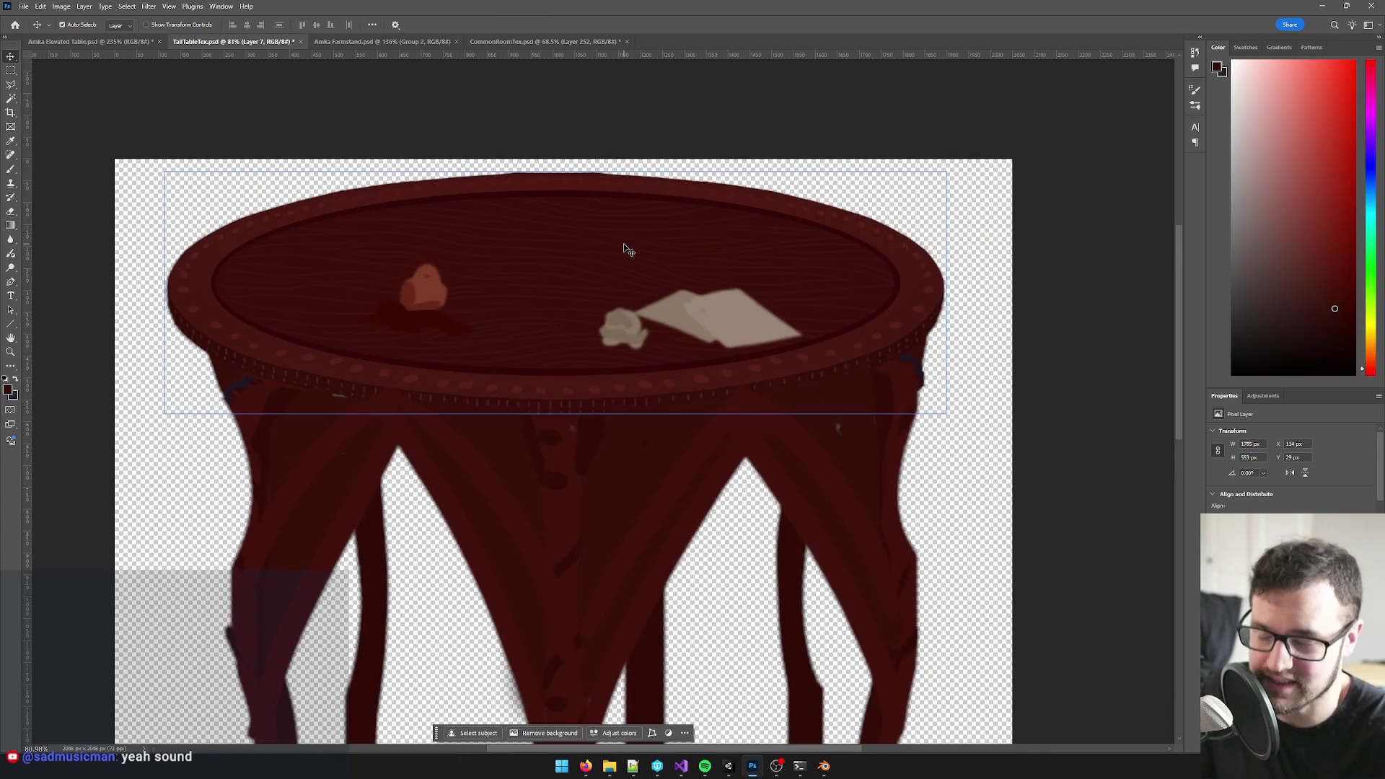
key(Up)
key(Up)
key(Up)
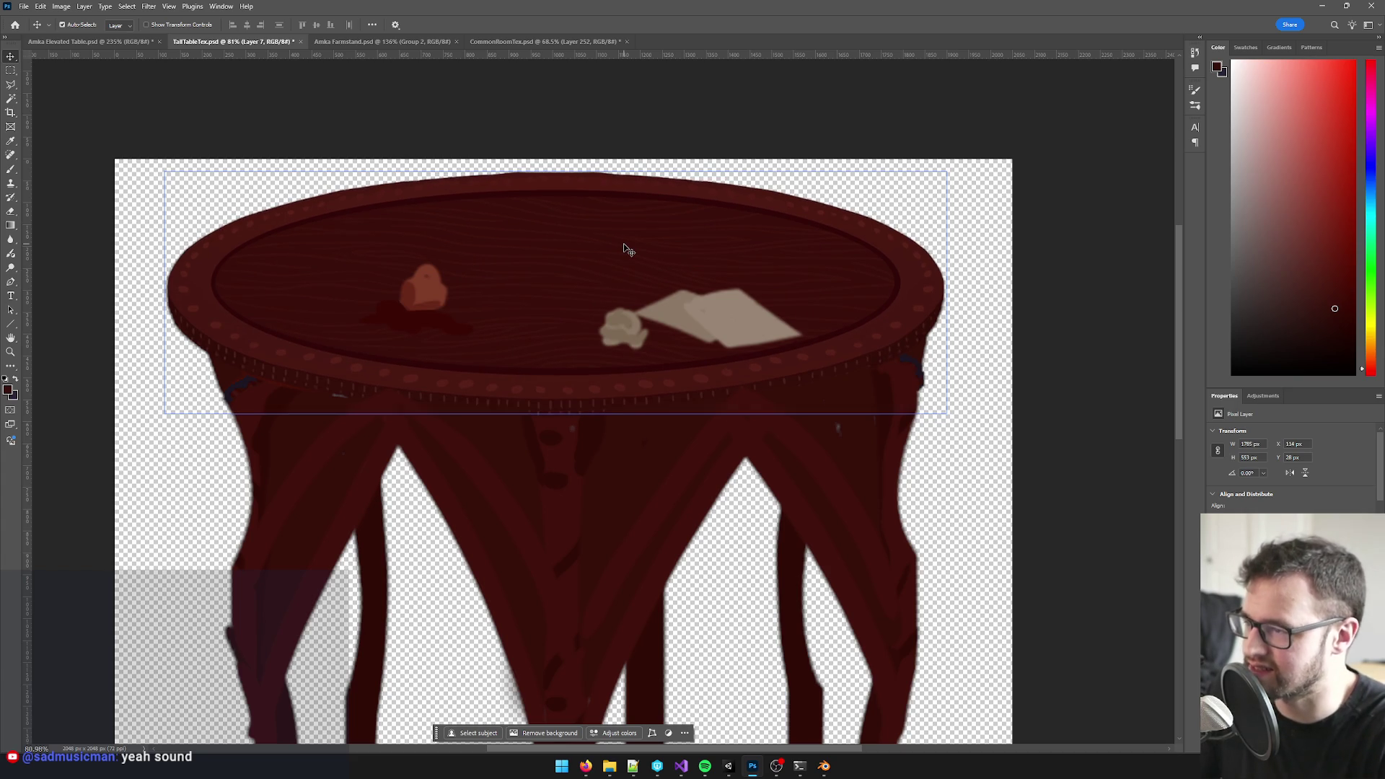
key(Down)
key(Up)
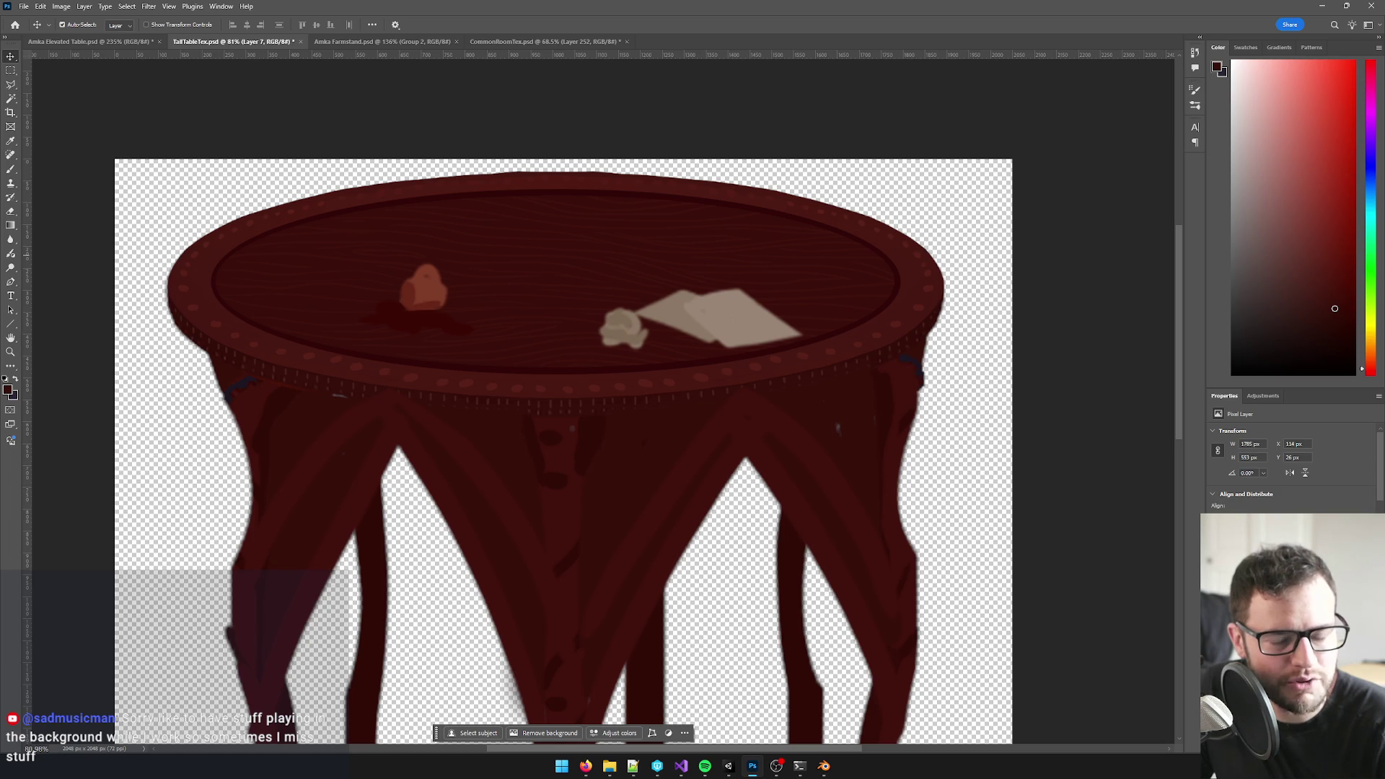
click(585, 766)
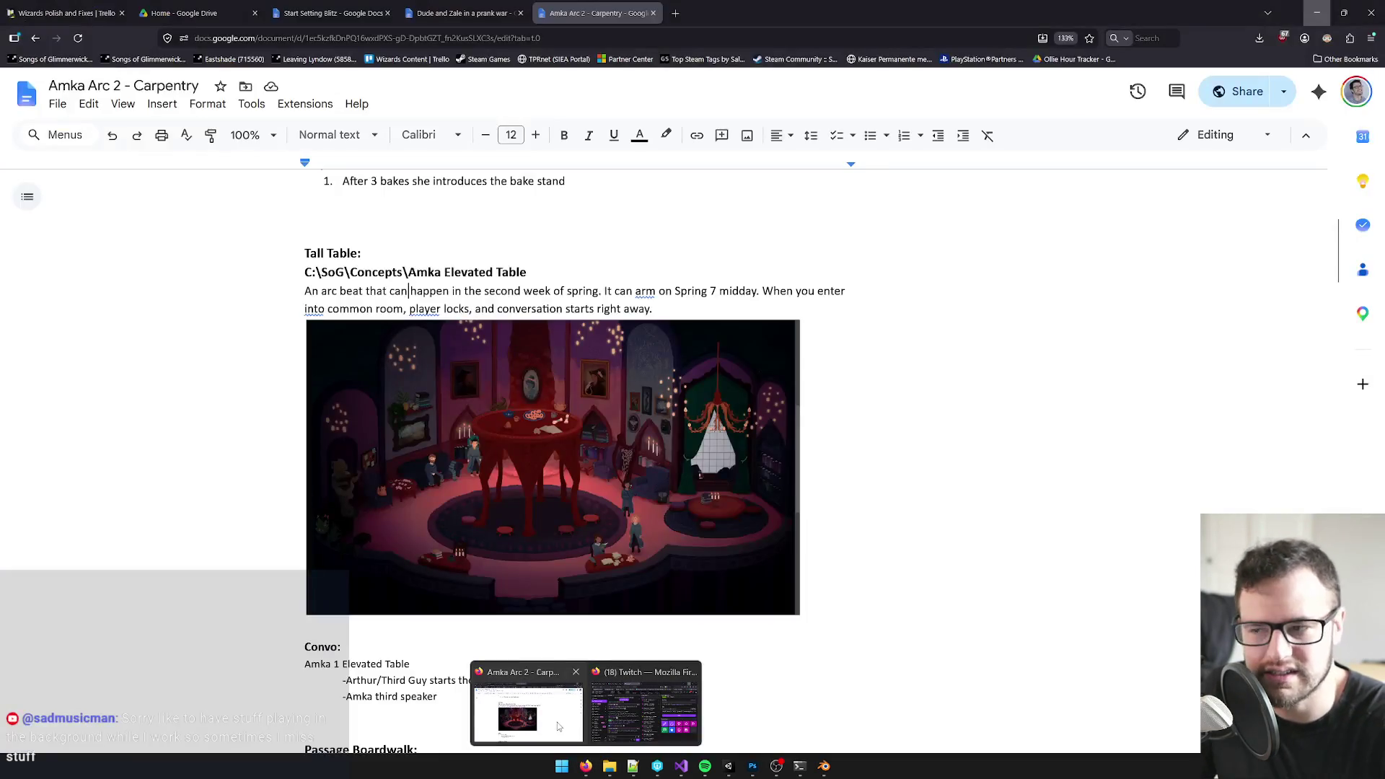
- Bring up the Amka Arc 2 - Carpentry document and start a new browser tab
click(528, 714)
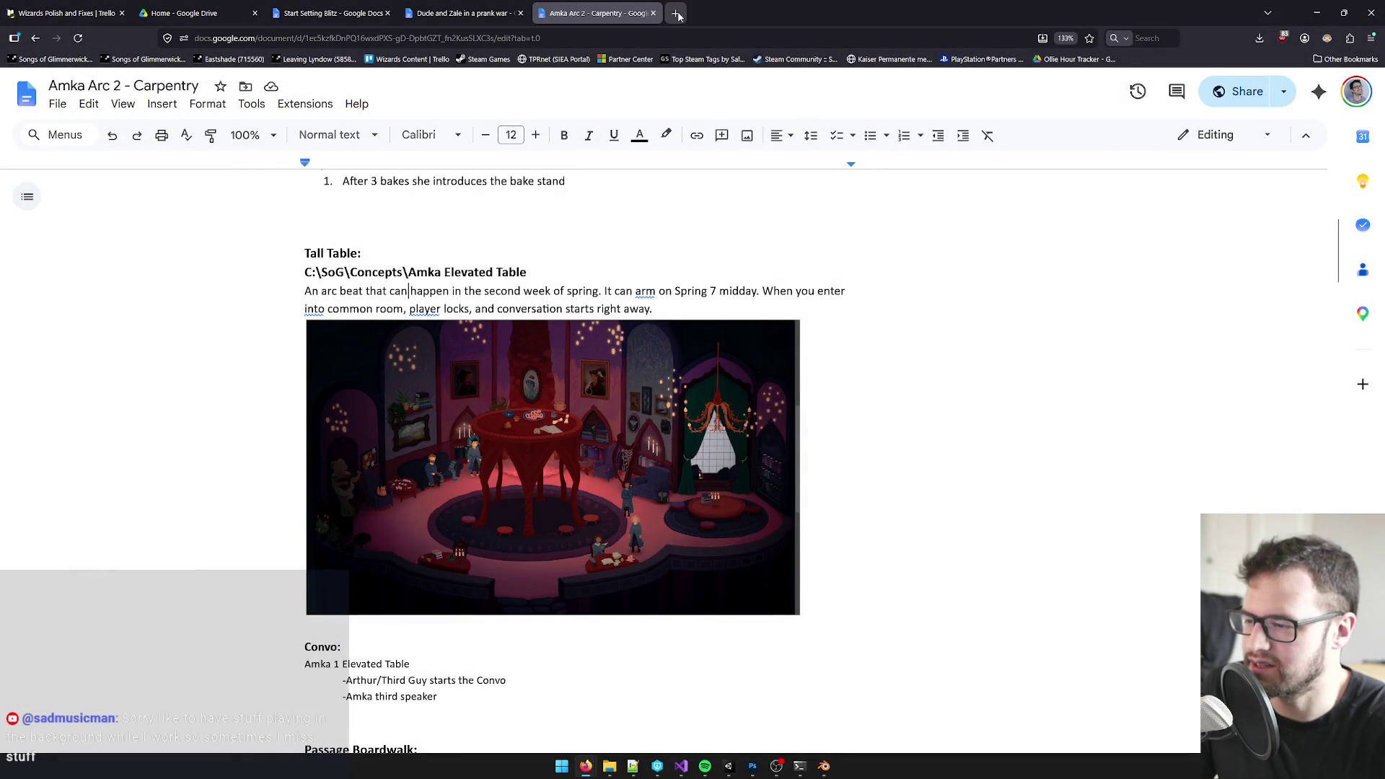
click(675, 13)
text(songs of gl)
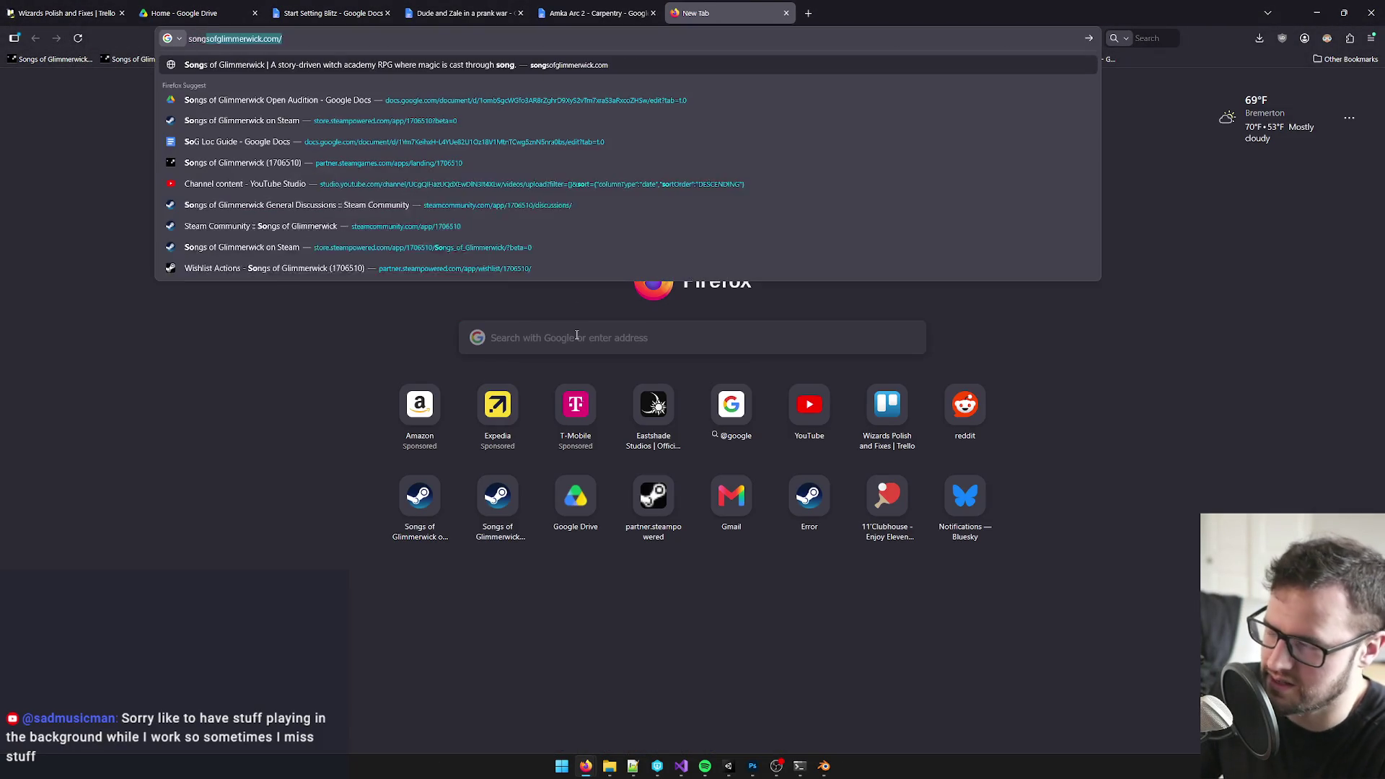
text(immerwick)
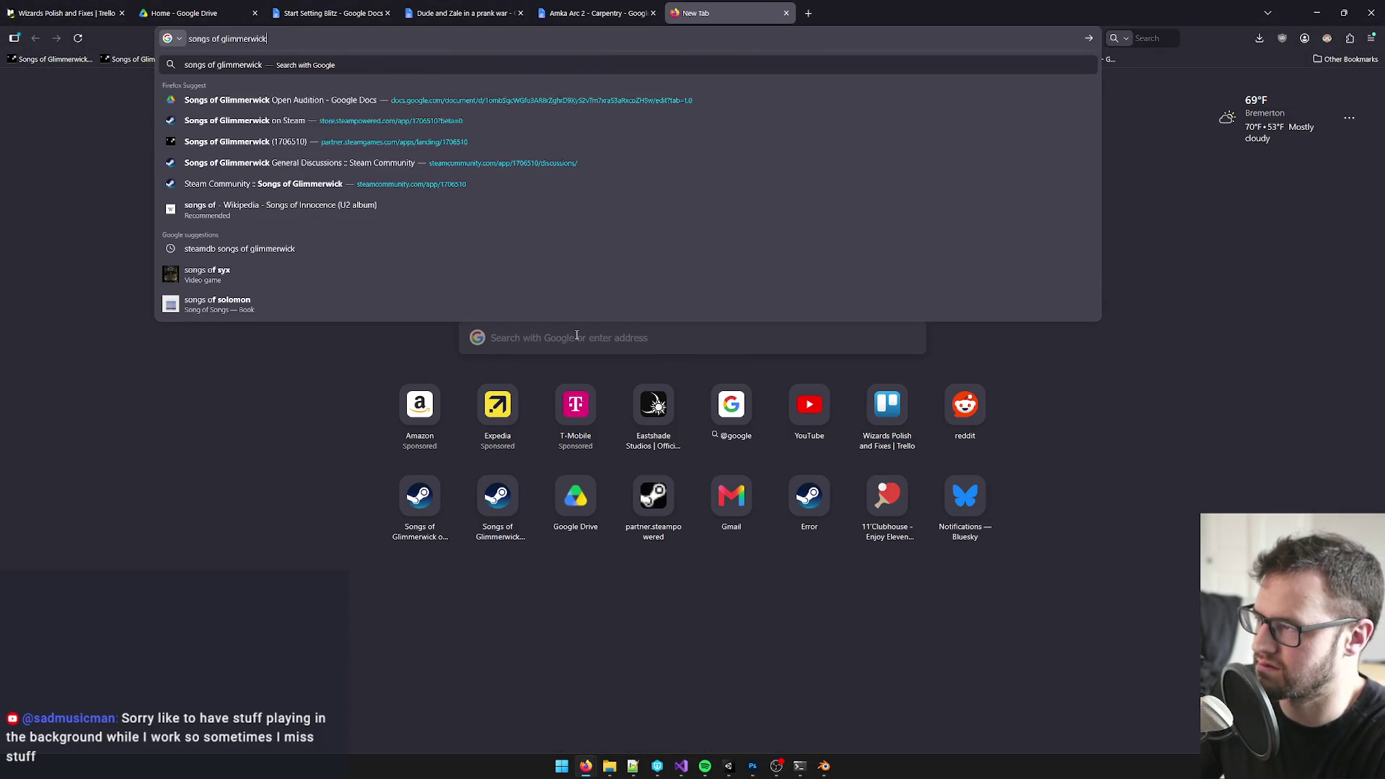
- Search 'songs of glimmerwick' and open the game's Steam store page
key(Return)
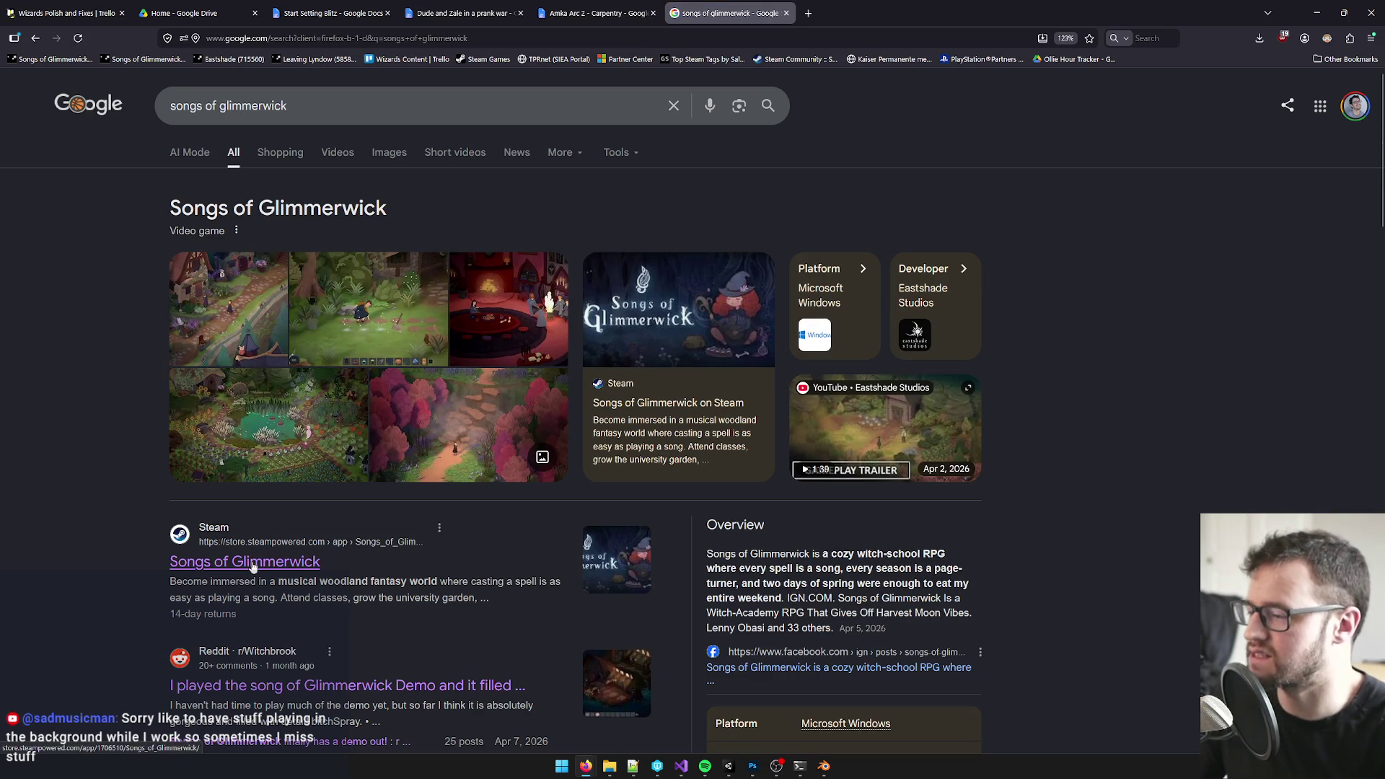
click(252, 562)
mouse_move(552, 389)
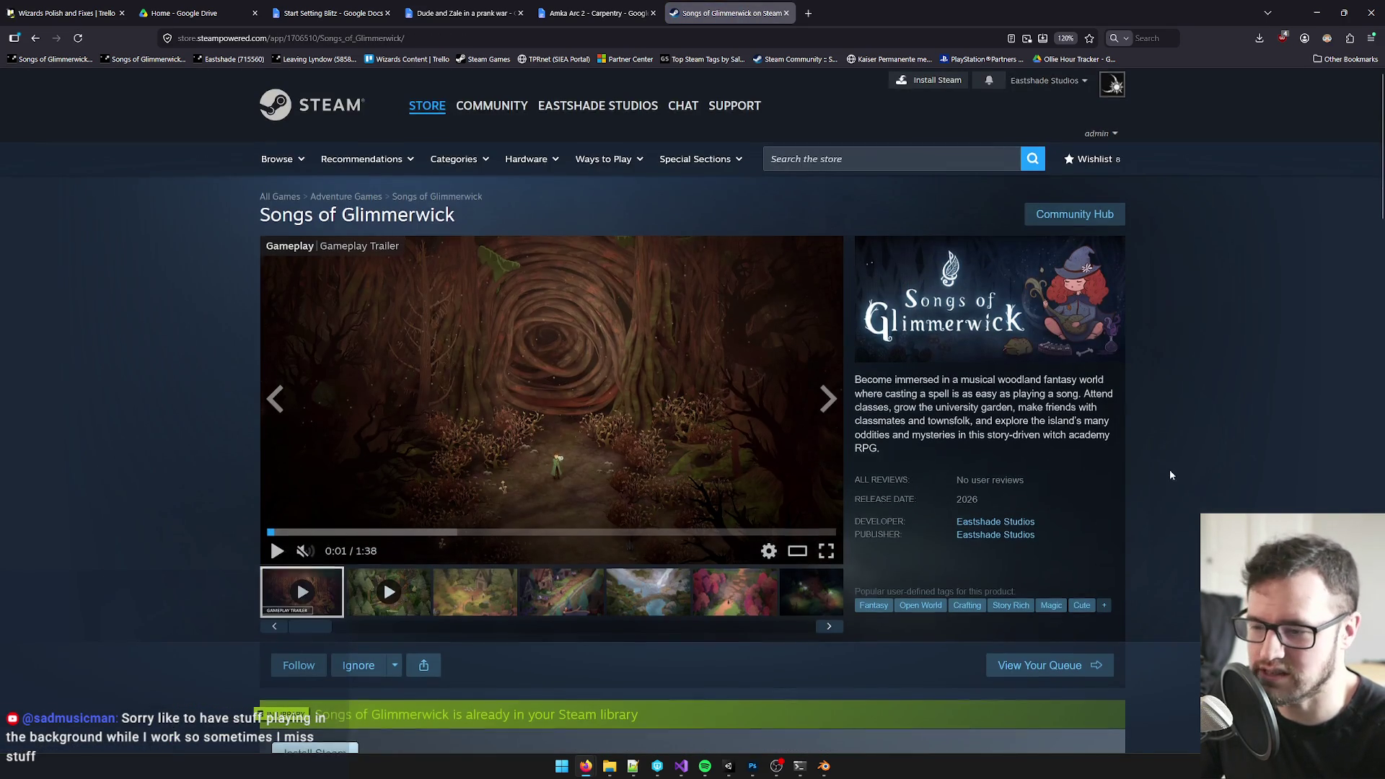
scroll(down, 3)
scroll(down, 3)
scroll(down, 3)
scroll(down, 3)
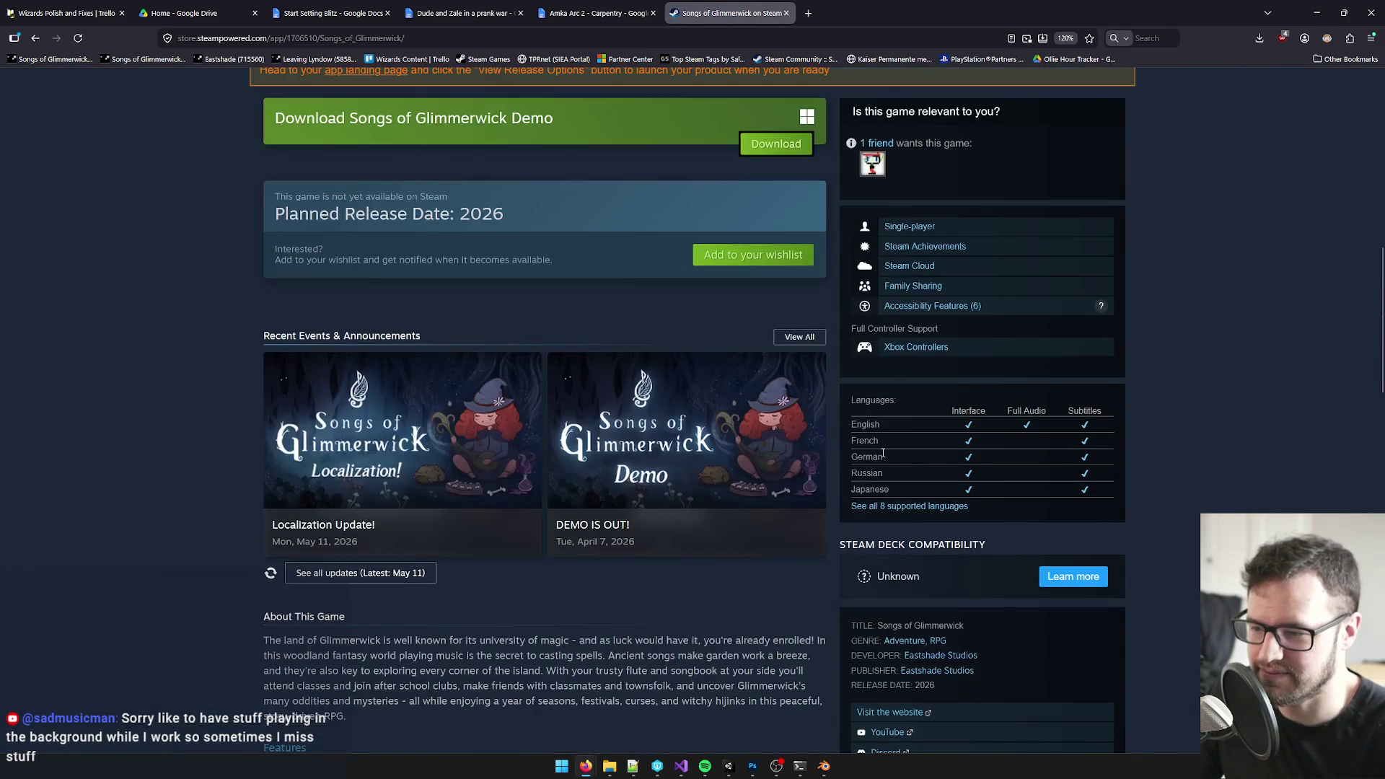
- Review all 8 supported languages, noting Japanese, then close the Steam store page
click(906, 504)
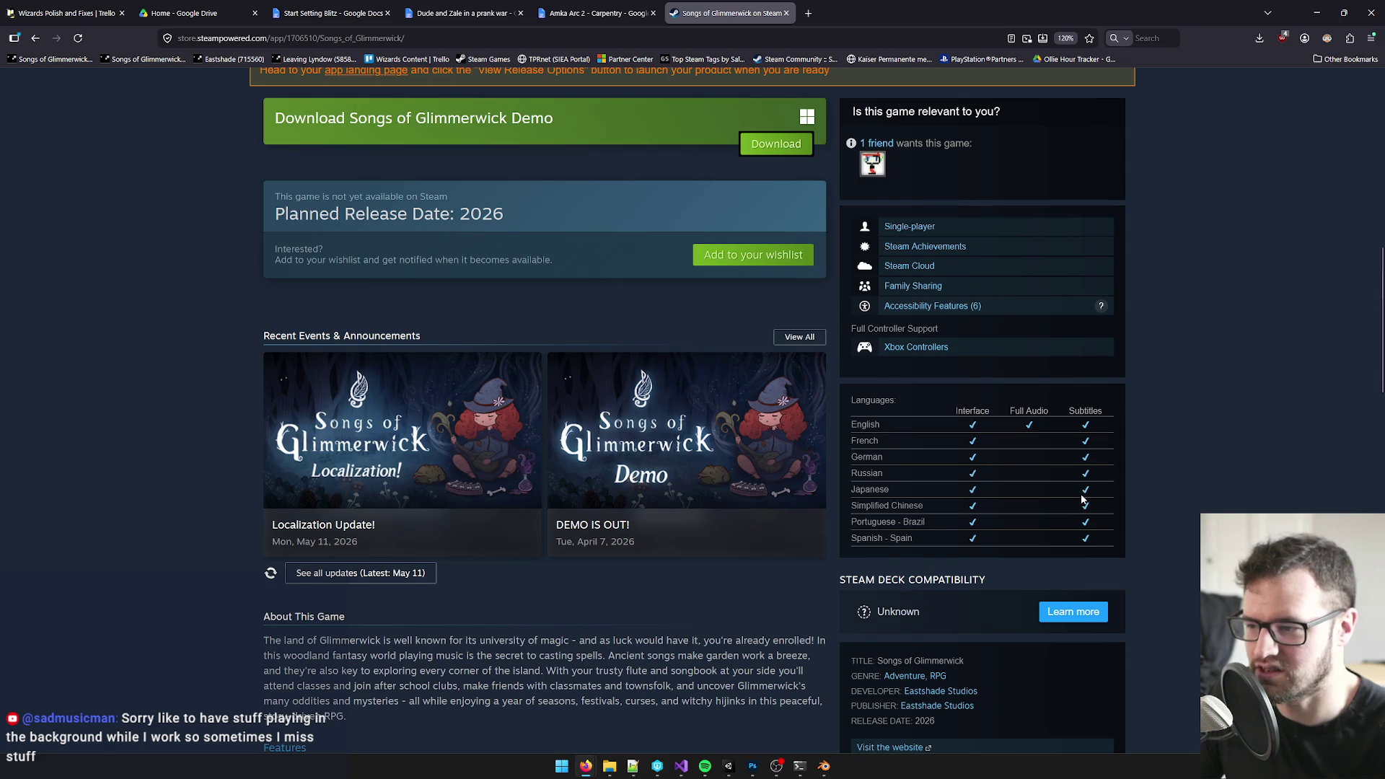
scroll(up, 3)
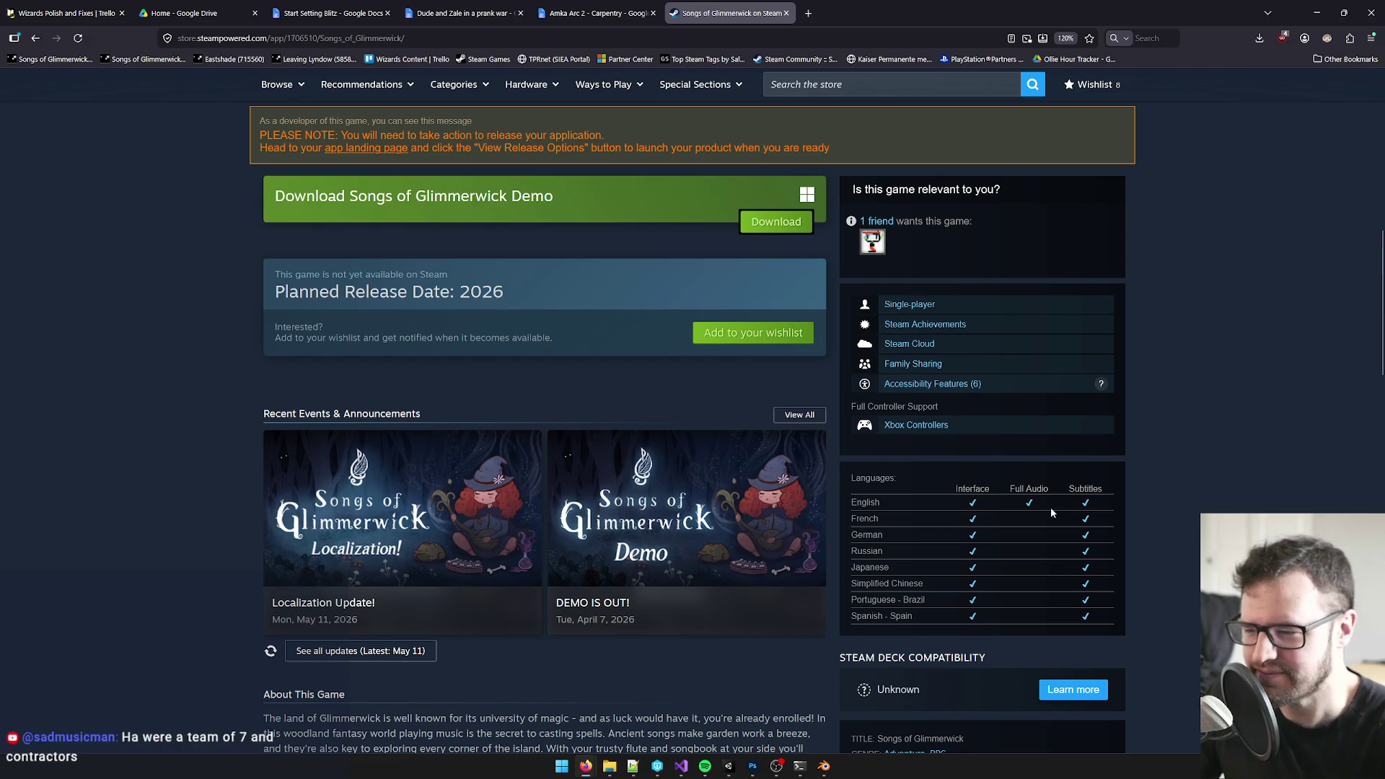
drag(889, 567, 839, 570)
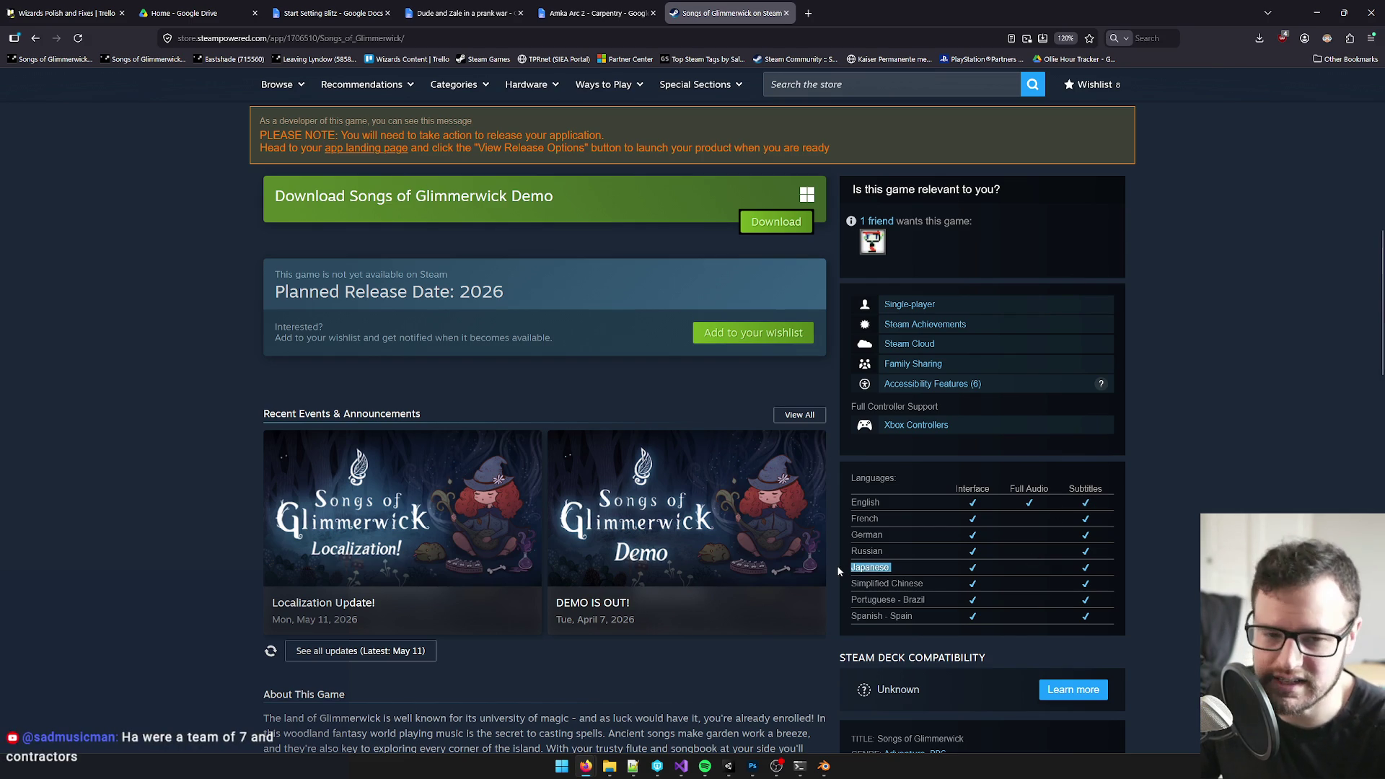
click(1170, 503)
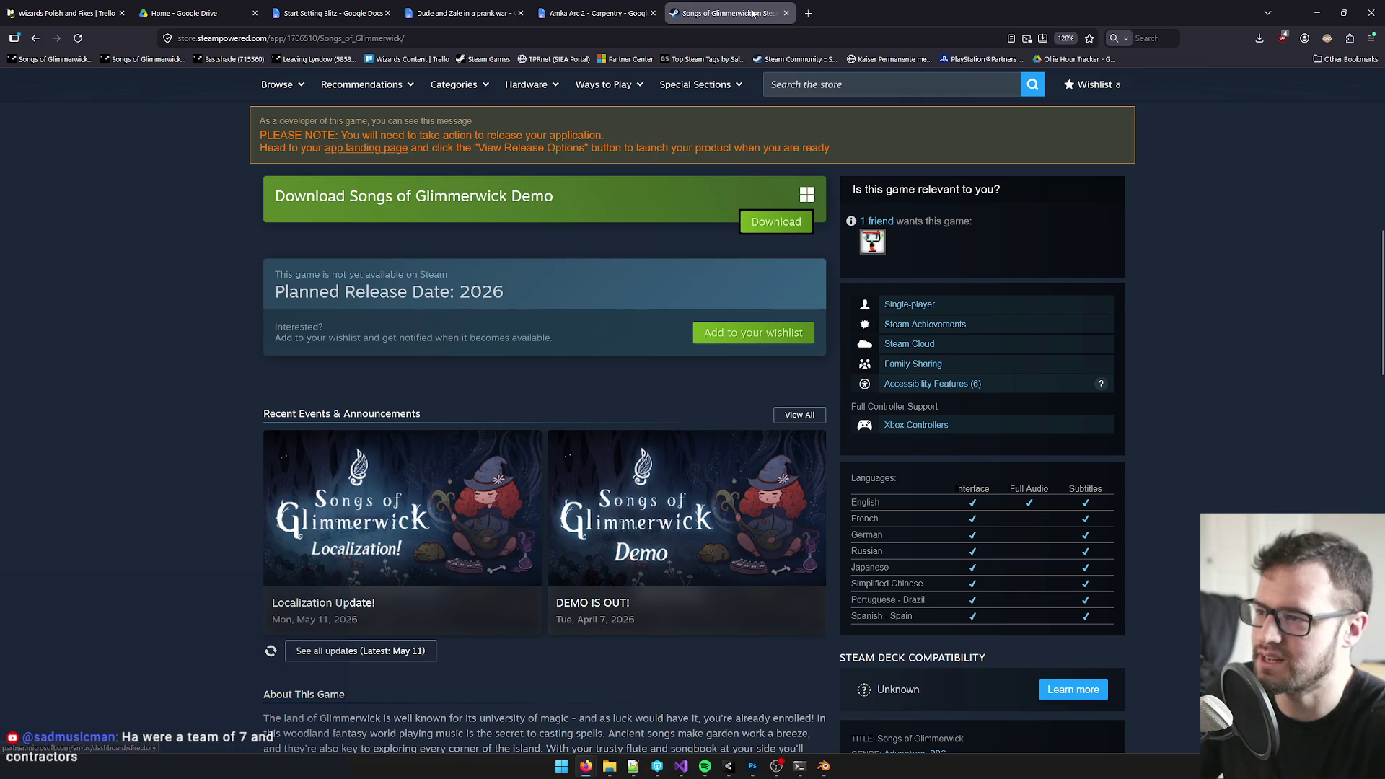
click(786, 13)
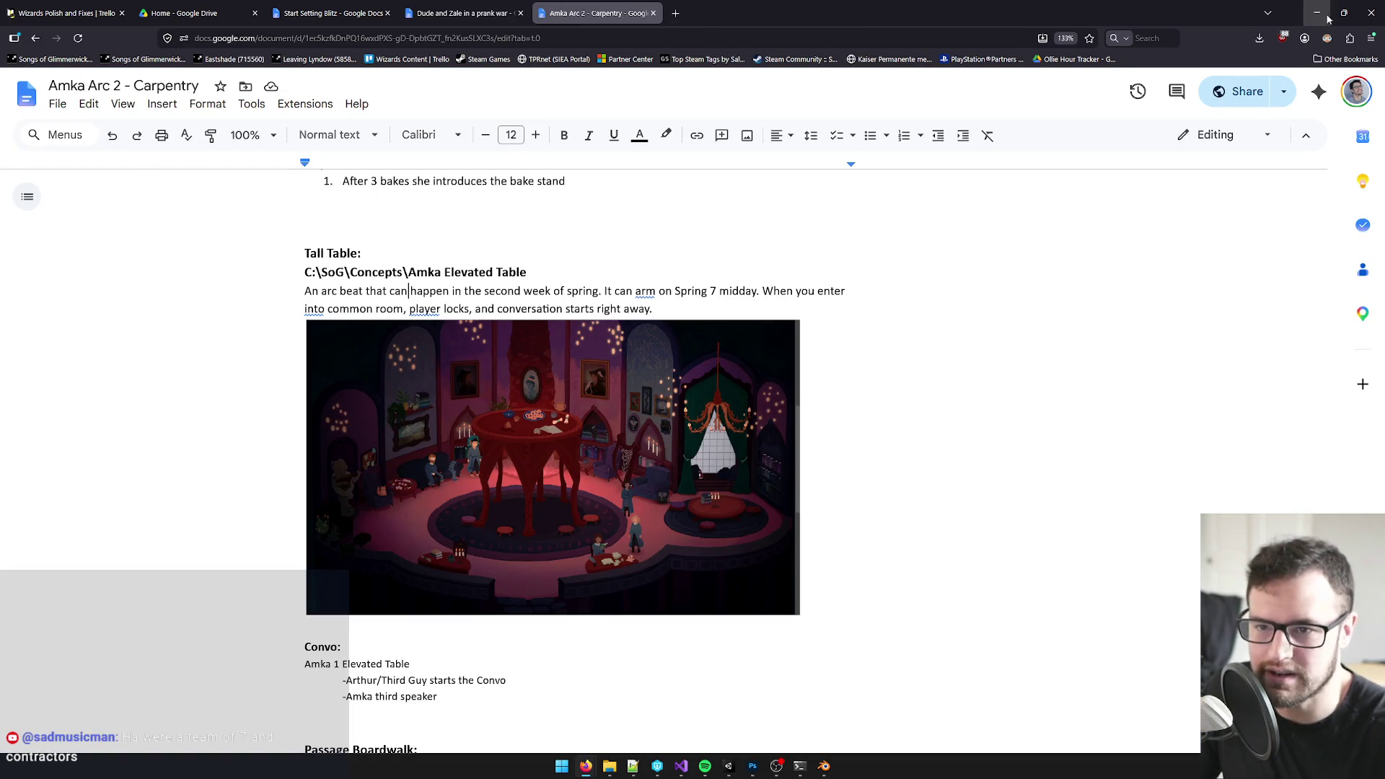
- Minimize the browser so Photoshop with the tall table artwork returns to the front
click(1315, 13)
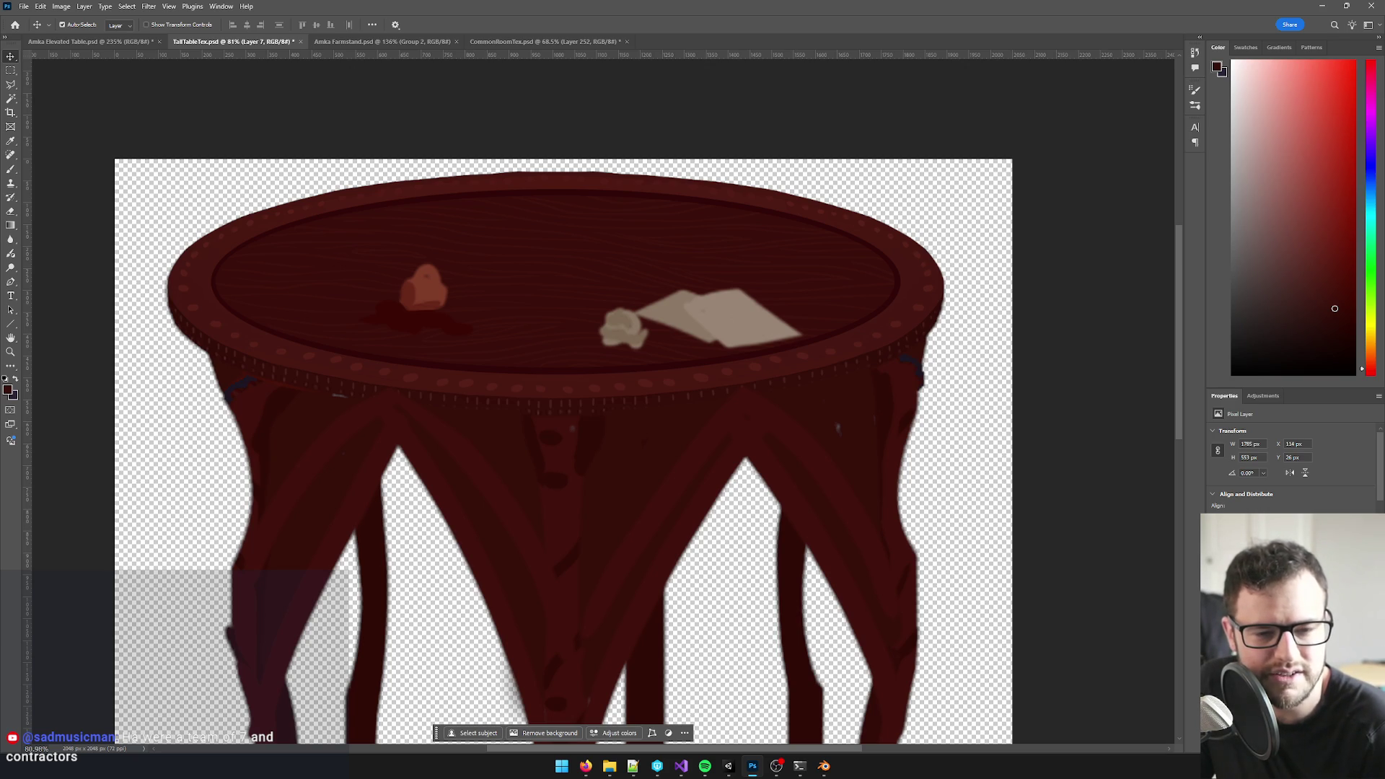
- Make the tabletop layer of TallTableTex active, clearing stray selections along the way
click(720, 402)
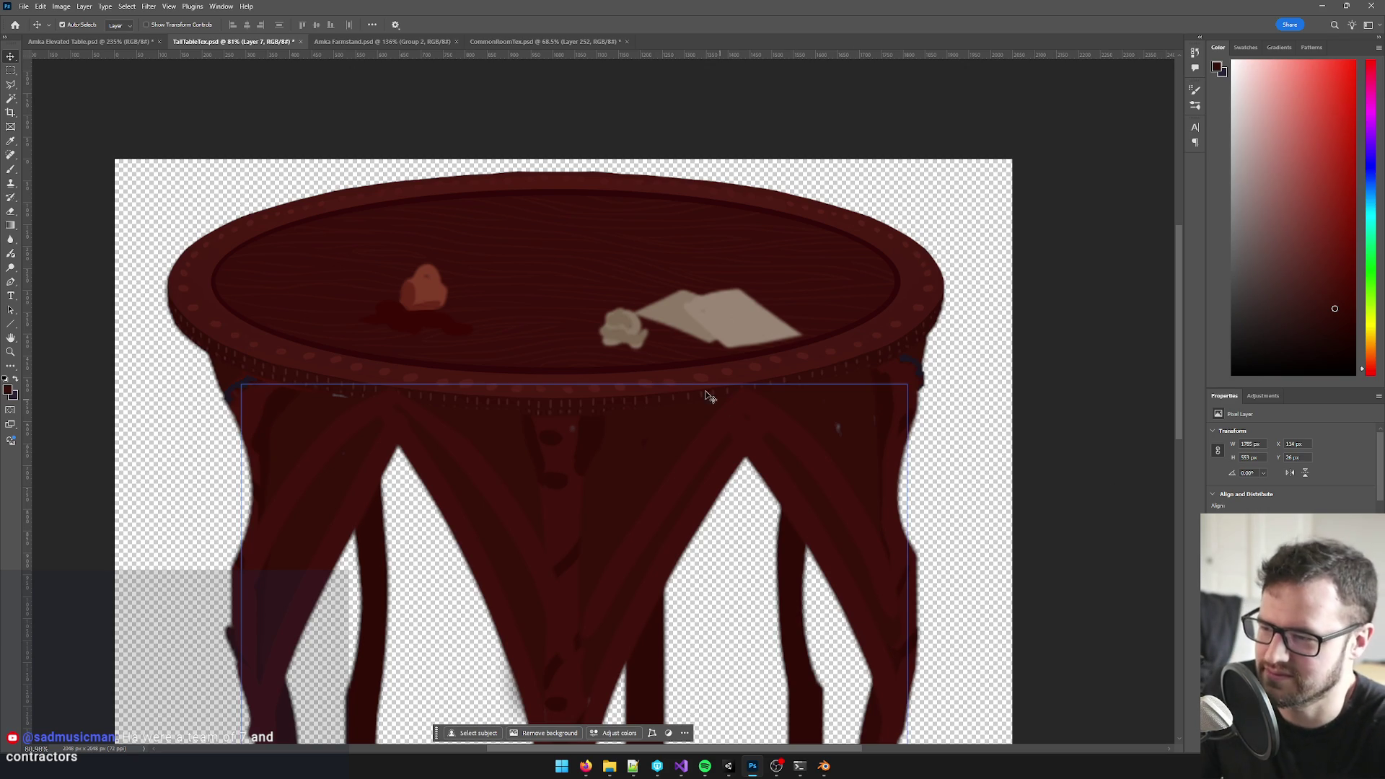
click(468, 435)
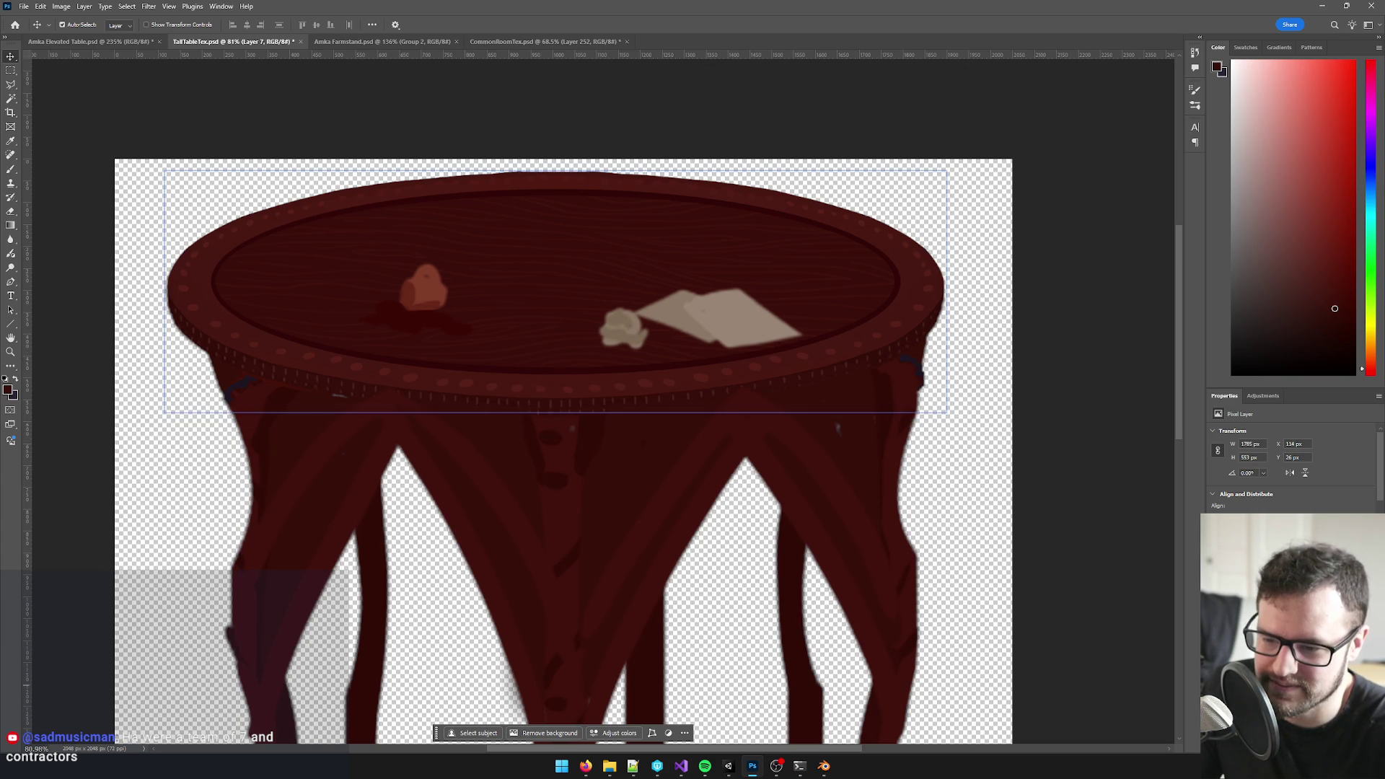
click(837, 429)
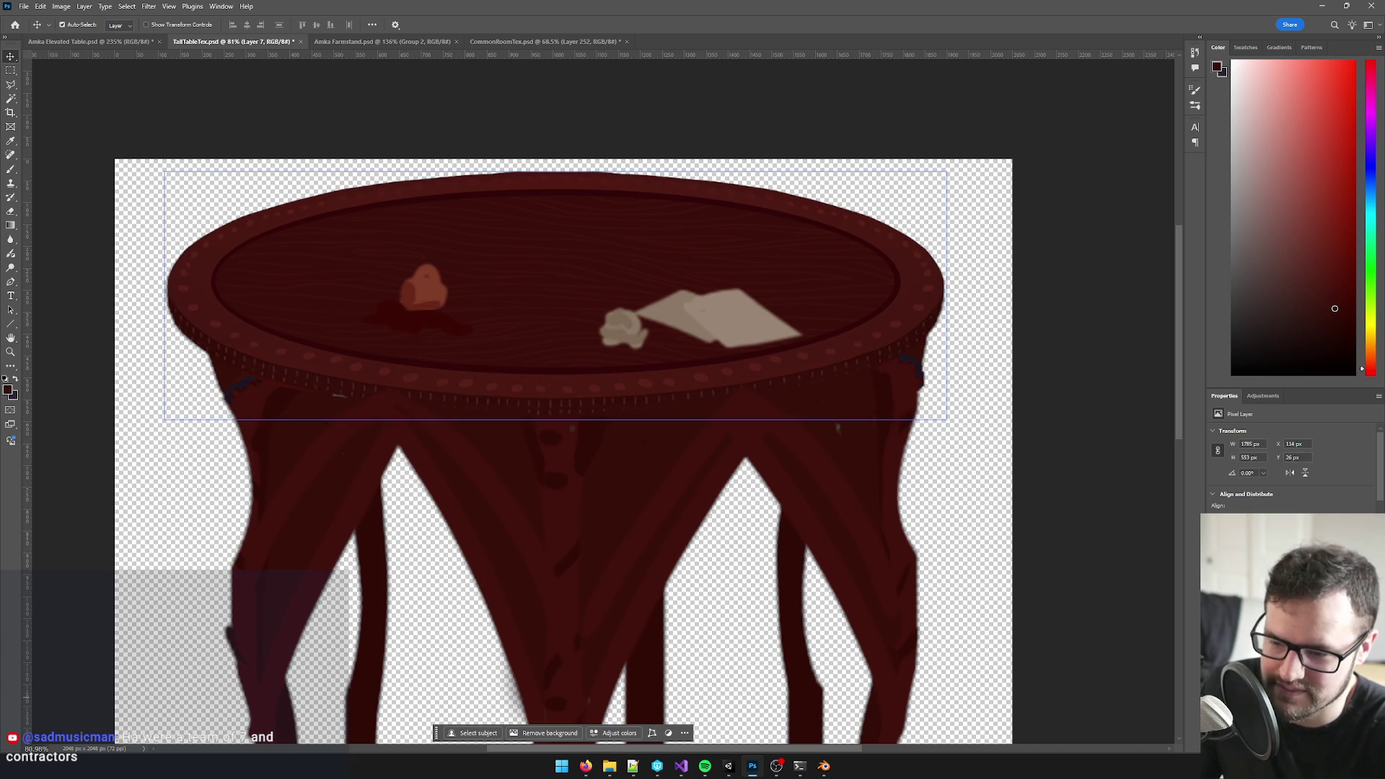
key(Escape)
click(837, 429)
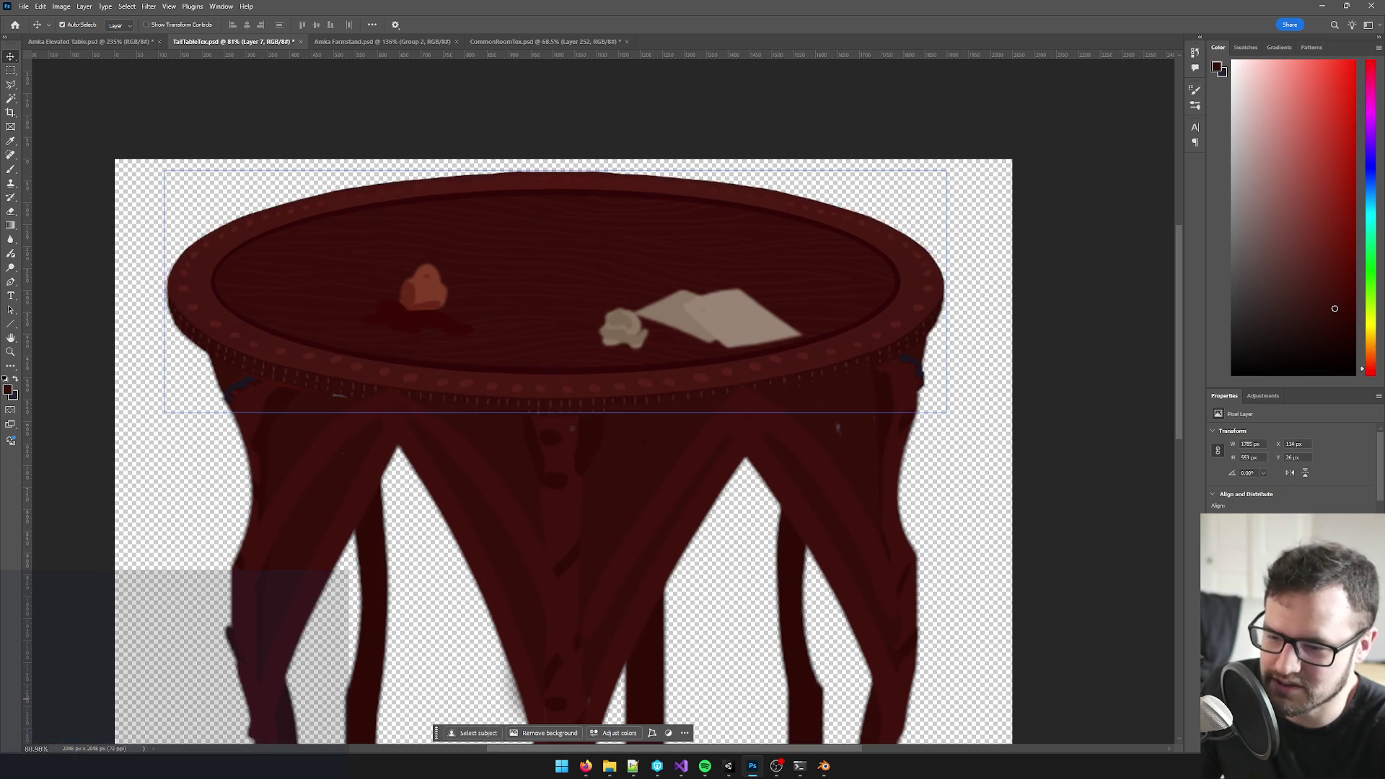
key(Escape)
click(573, 336)
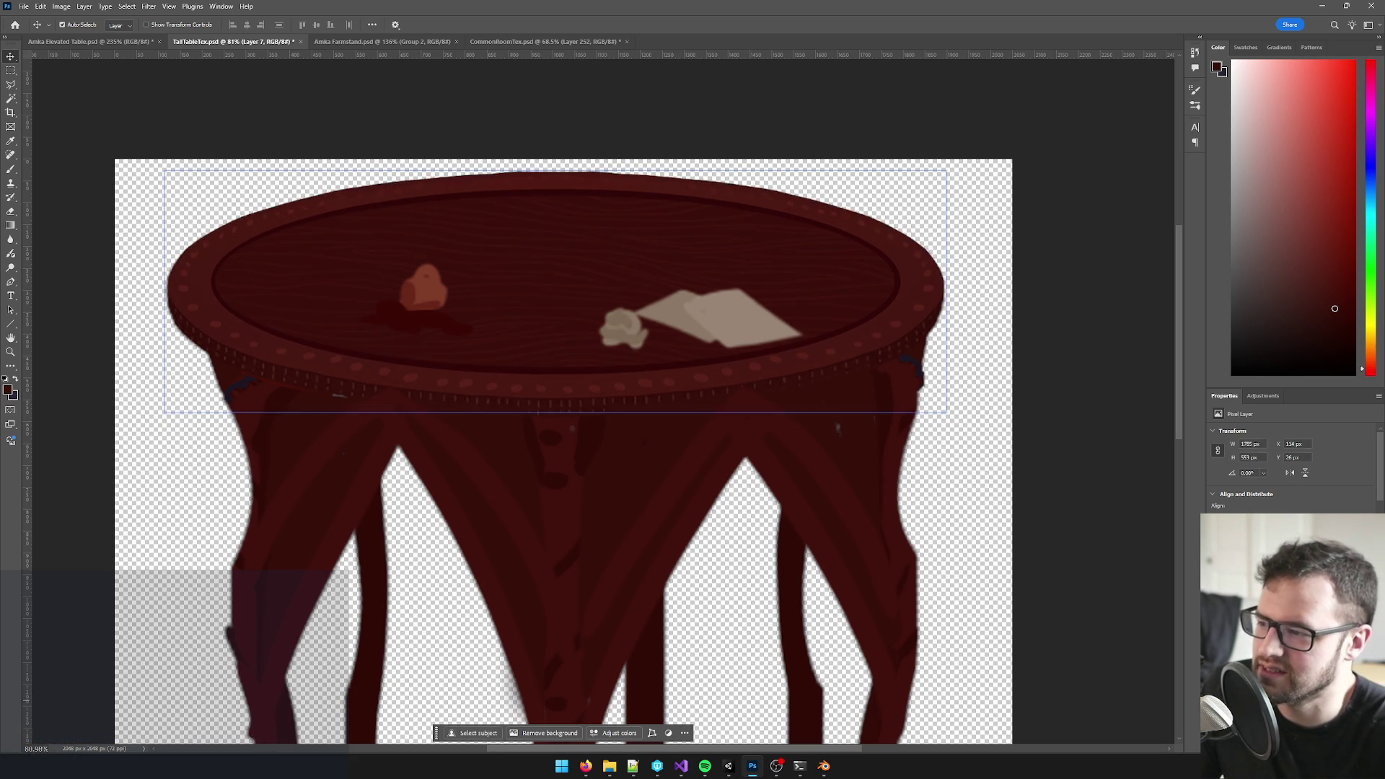
scroll(up, 3)
key(Up)
key(Escape)
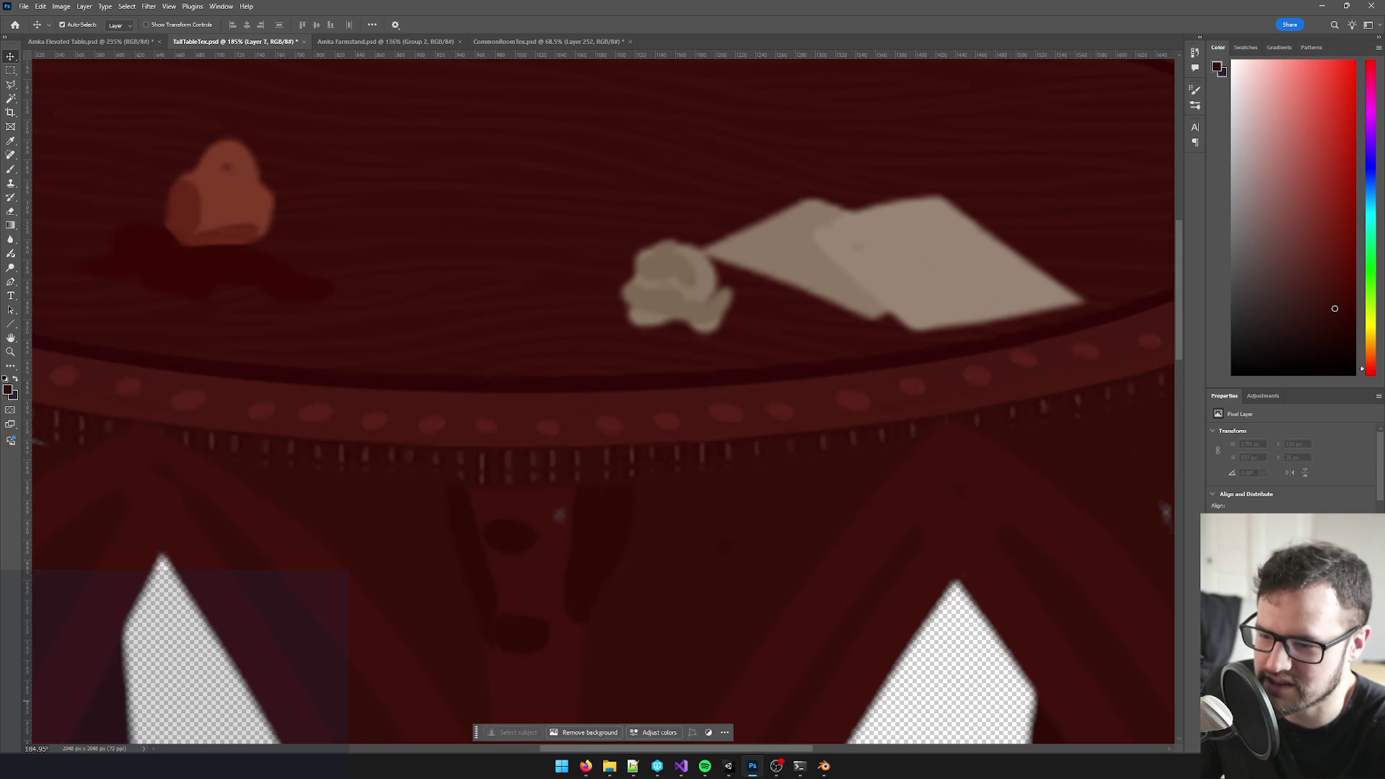
key(ctrl+z)
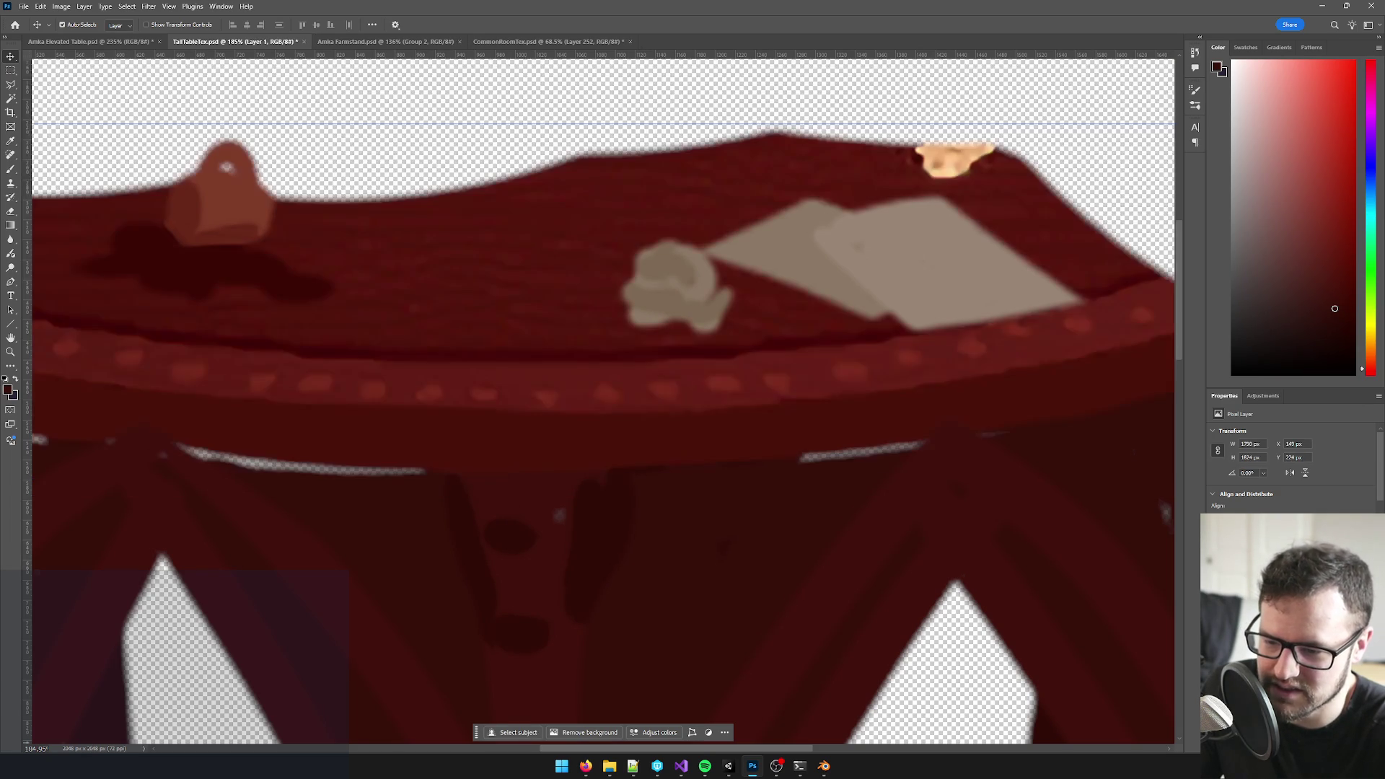
scroll(down, 3)
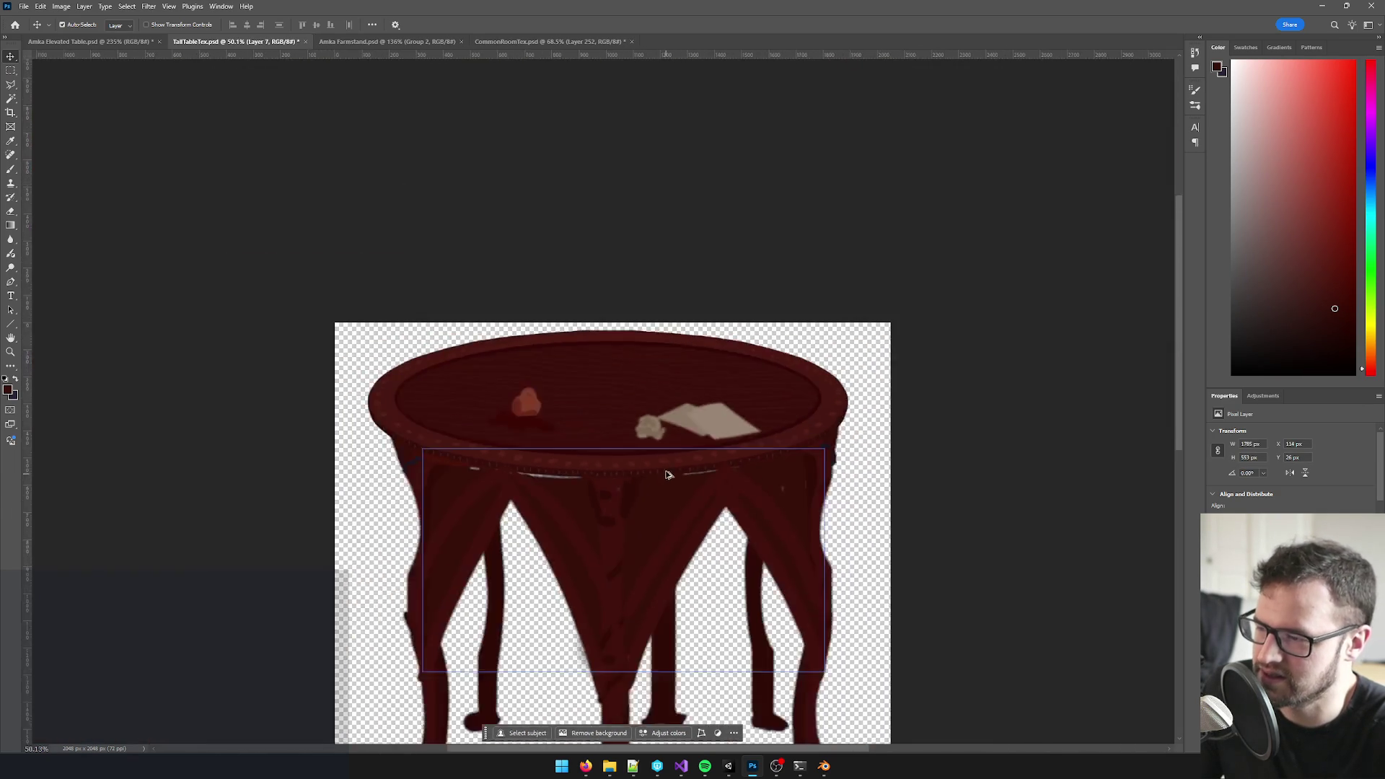
scroll(up, 3)
- Duplicate the tabletop layer, nudge the copy down 10 px onto the legs, and ready the Brush for rim touch-ups
key(ctrl+j)
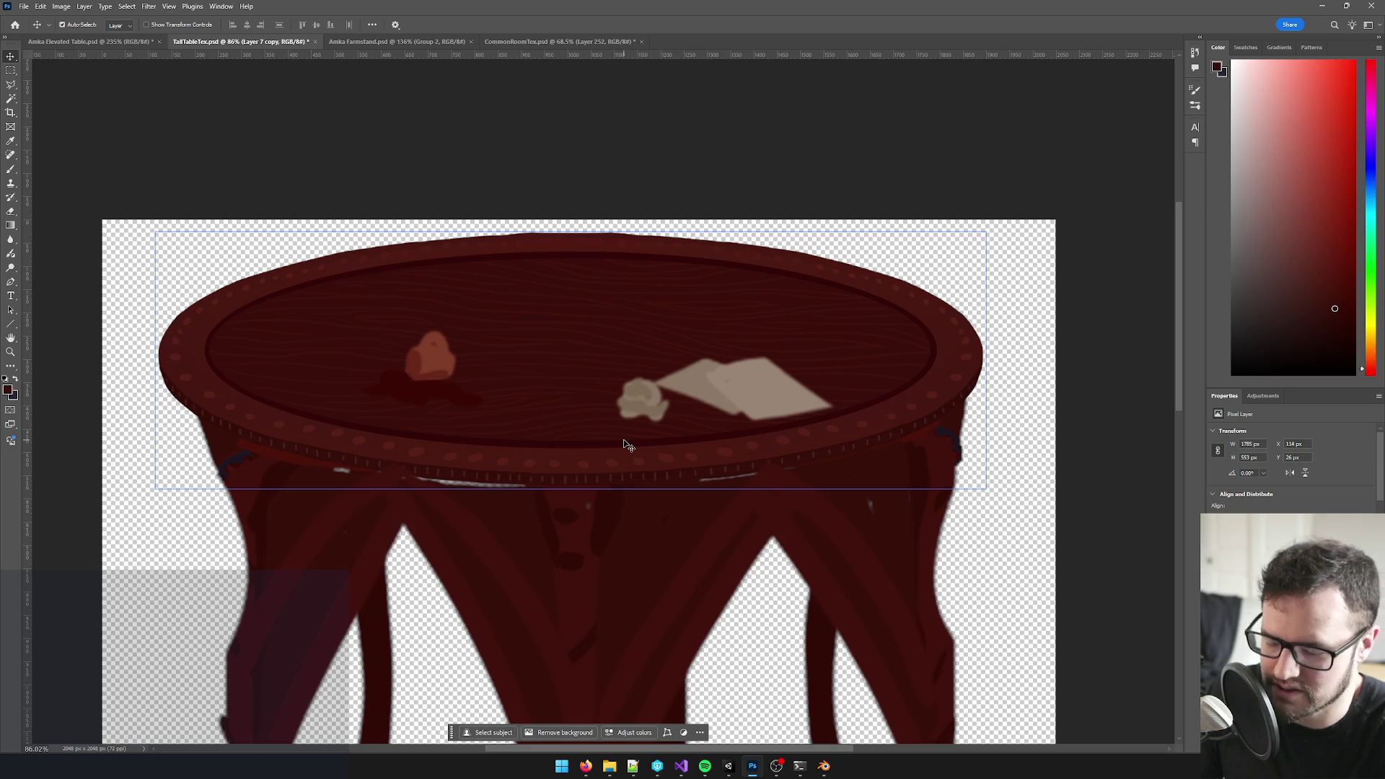
key(shift+Down)
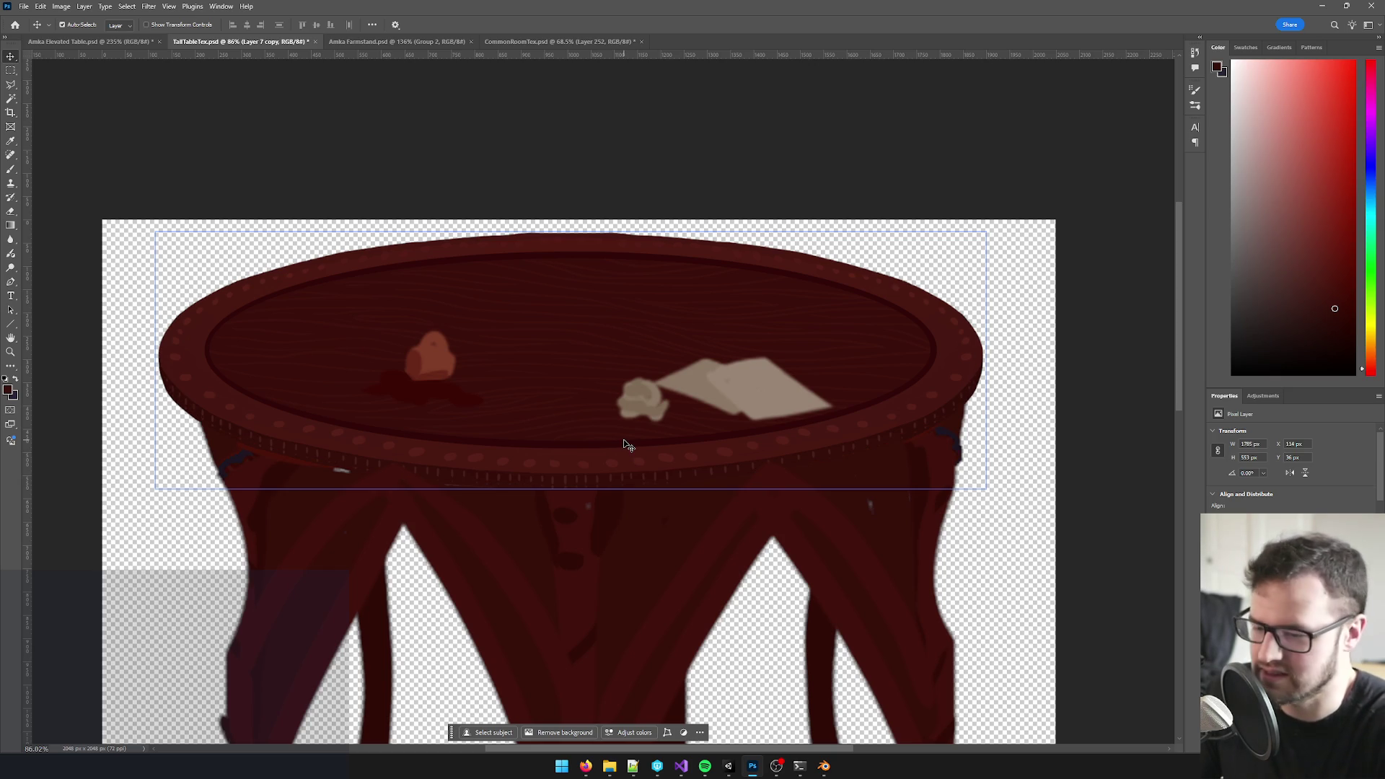
key(ctrl+click)
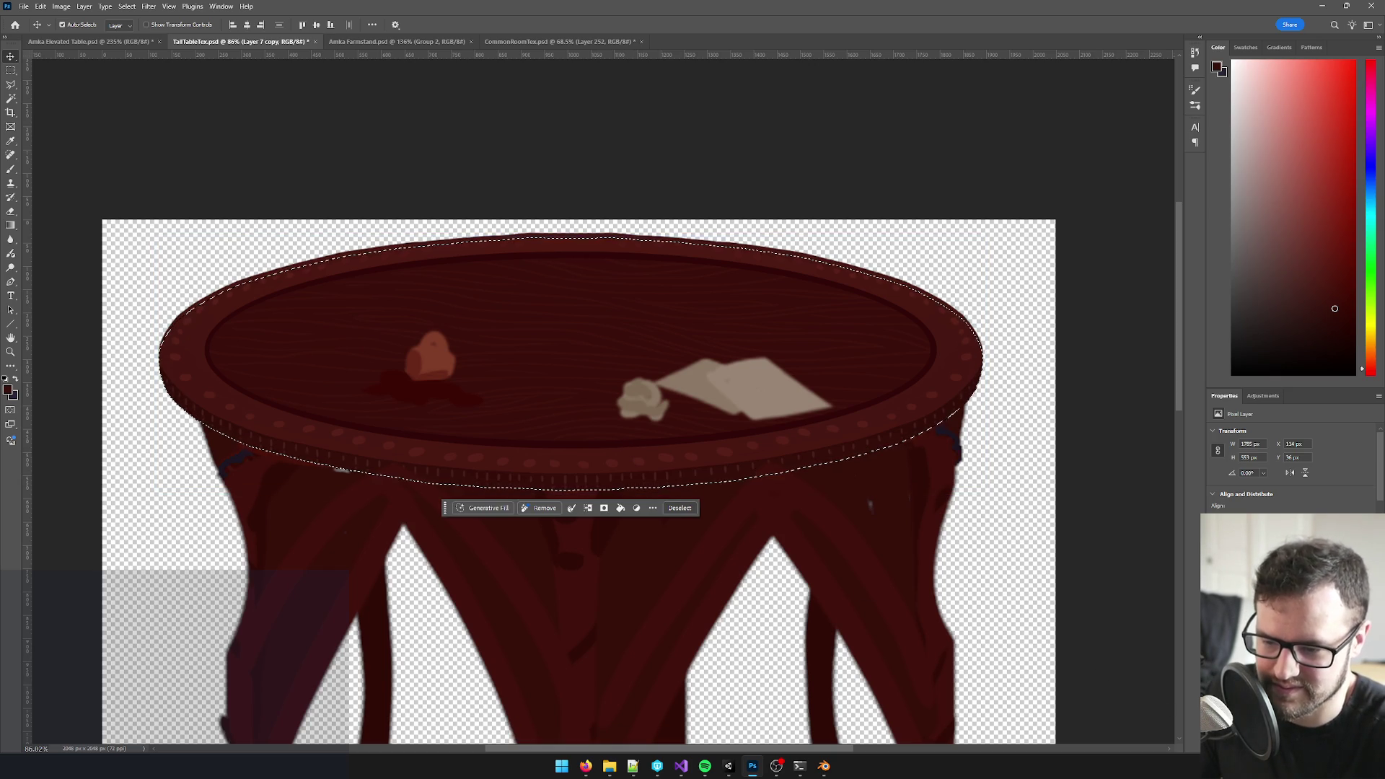
scroll(up, 3)
key(b)
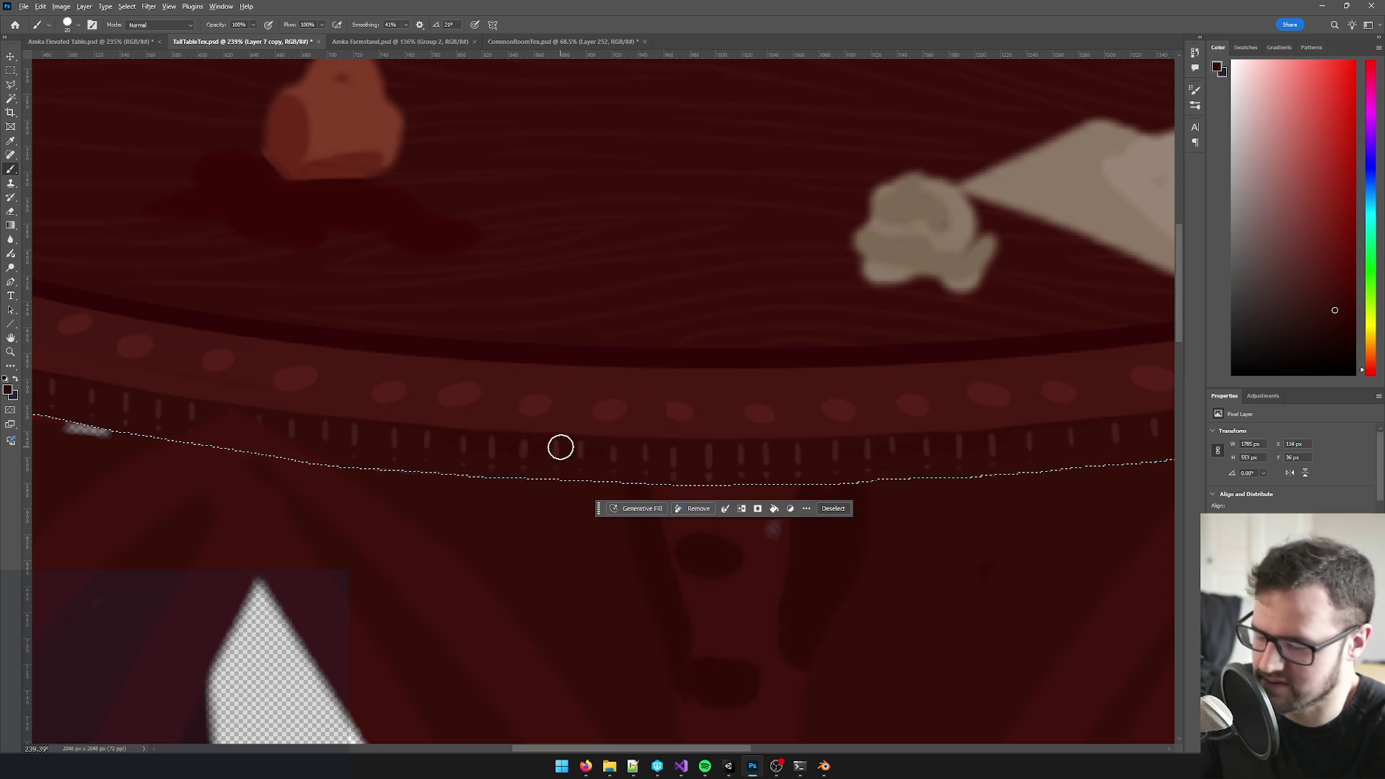
key(ctrl+d)
key(ctrl+0)
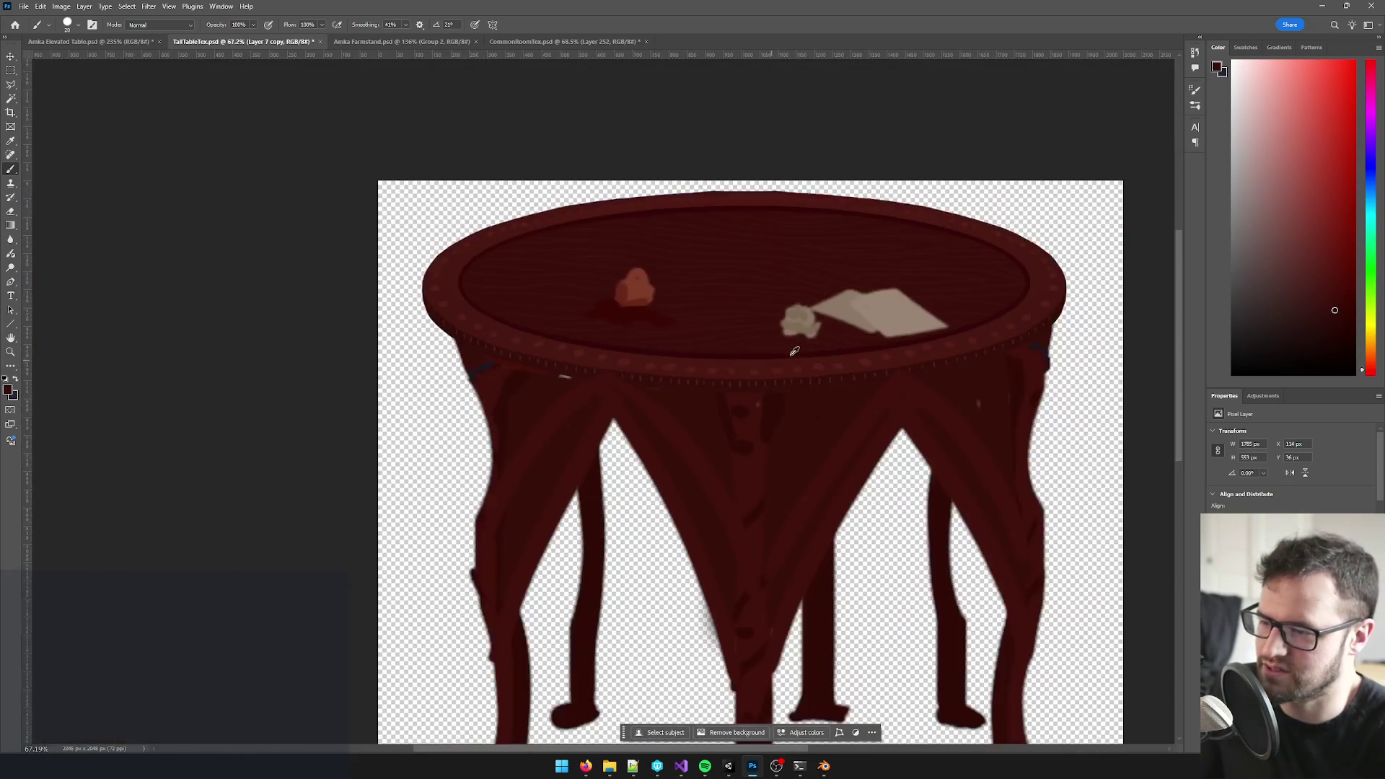
scroll(down, 3)
scroll(up, 3)
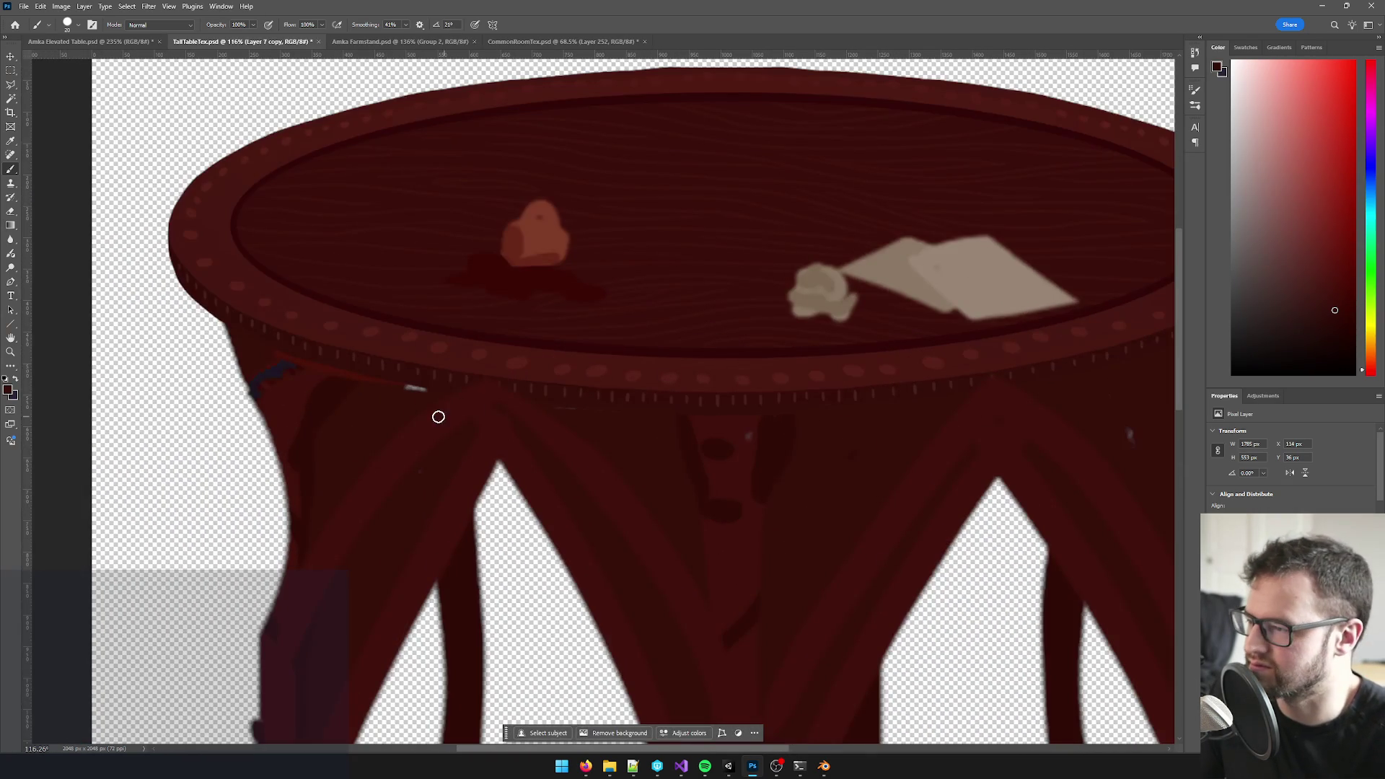
scroll(down, 3)
scroll(up, 3)
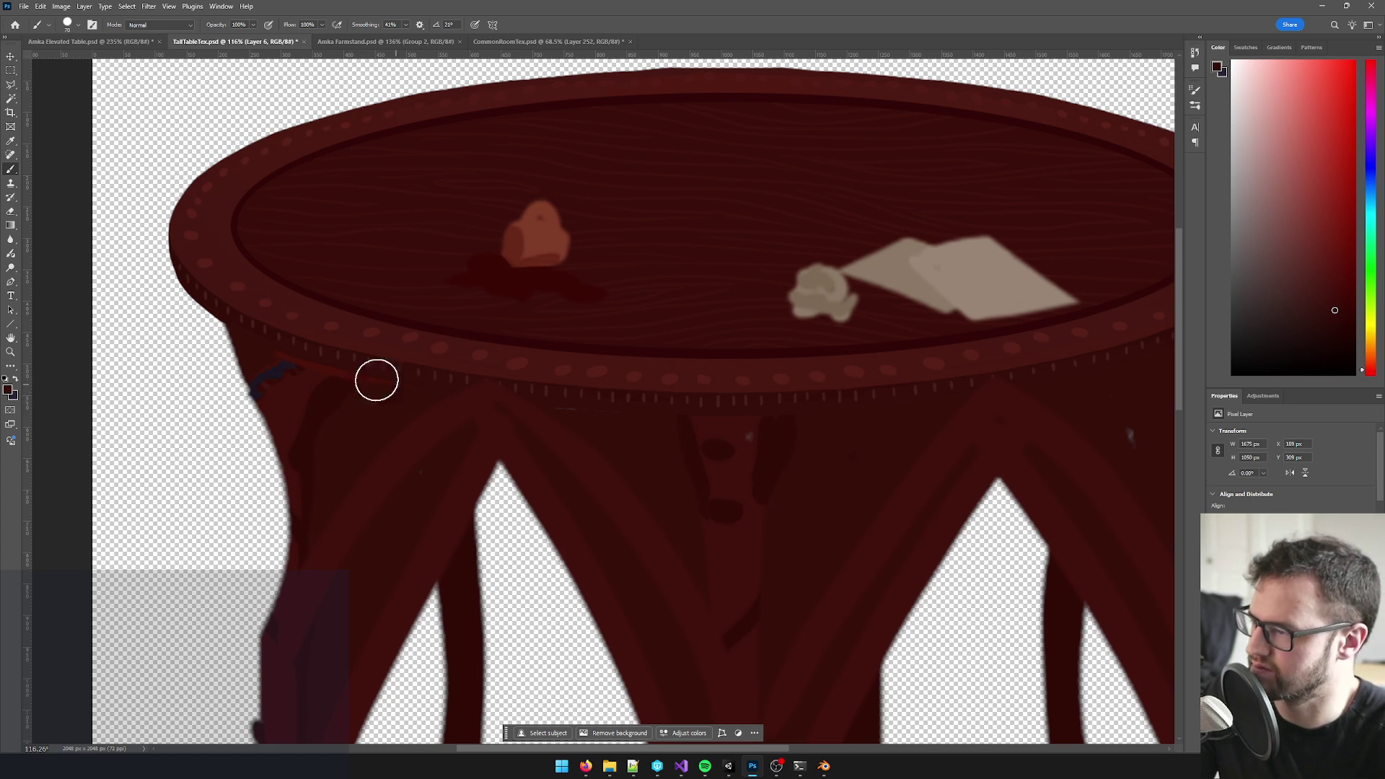
scroll(down, 3)
scroll(up, 3)
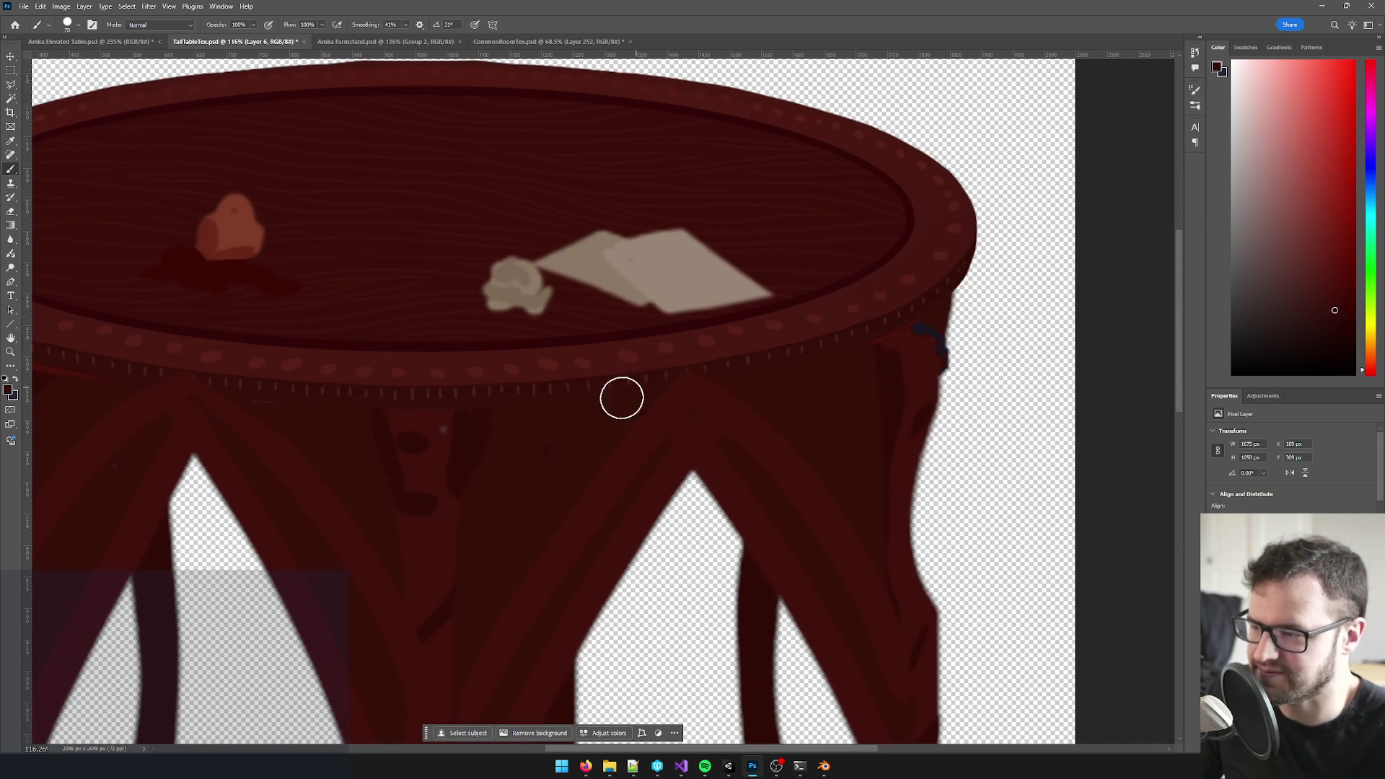
scroll(down, 3)
scroll(up, 3)
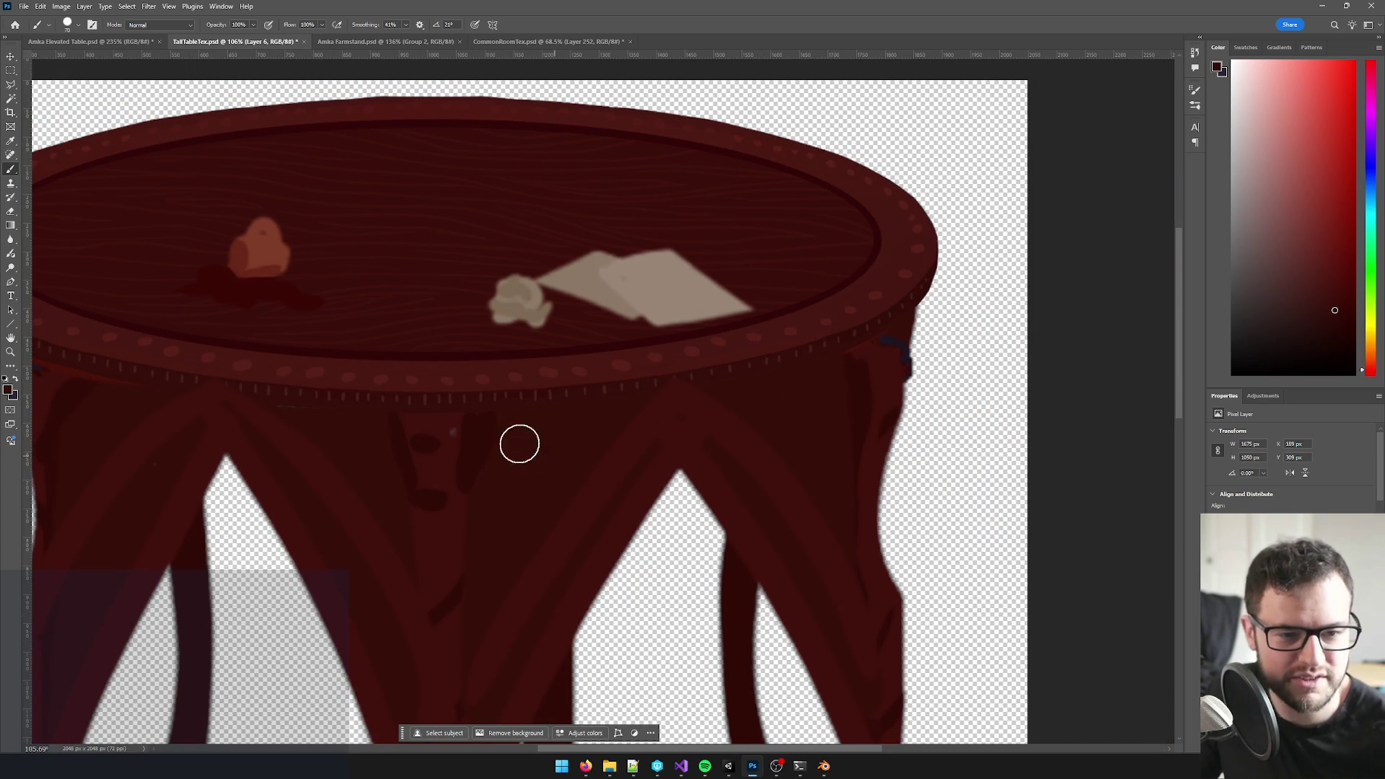
scroll(down, 3)
scroll(down, 3)
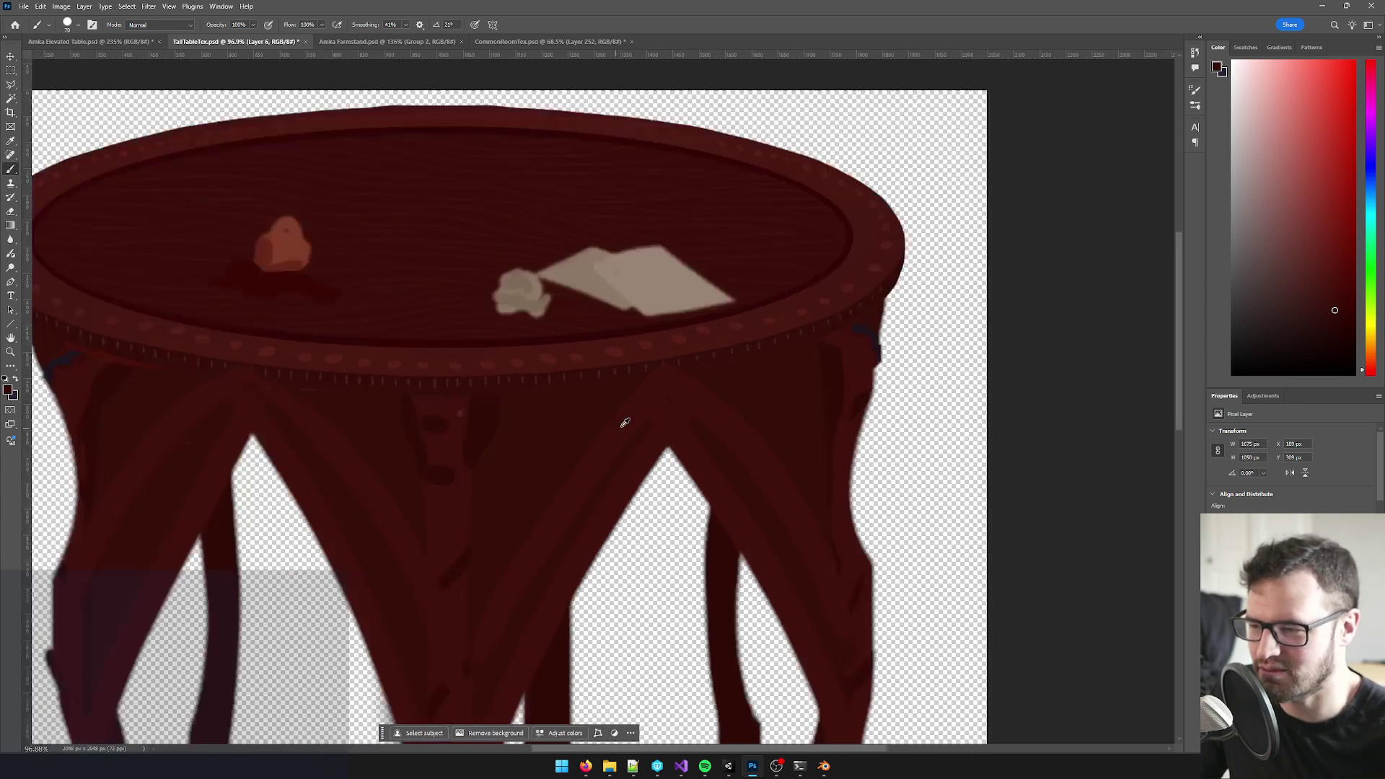
scroll(up, 3)
scroll(up, 3)
scroll(up, 3)
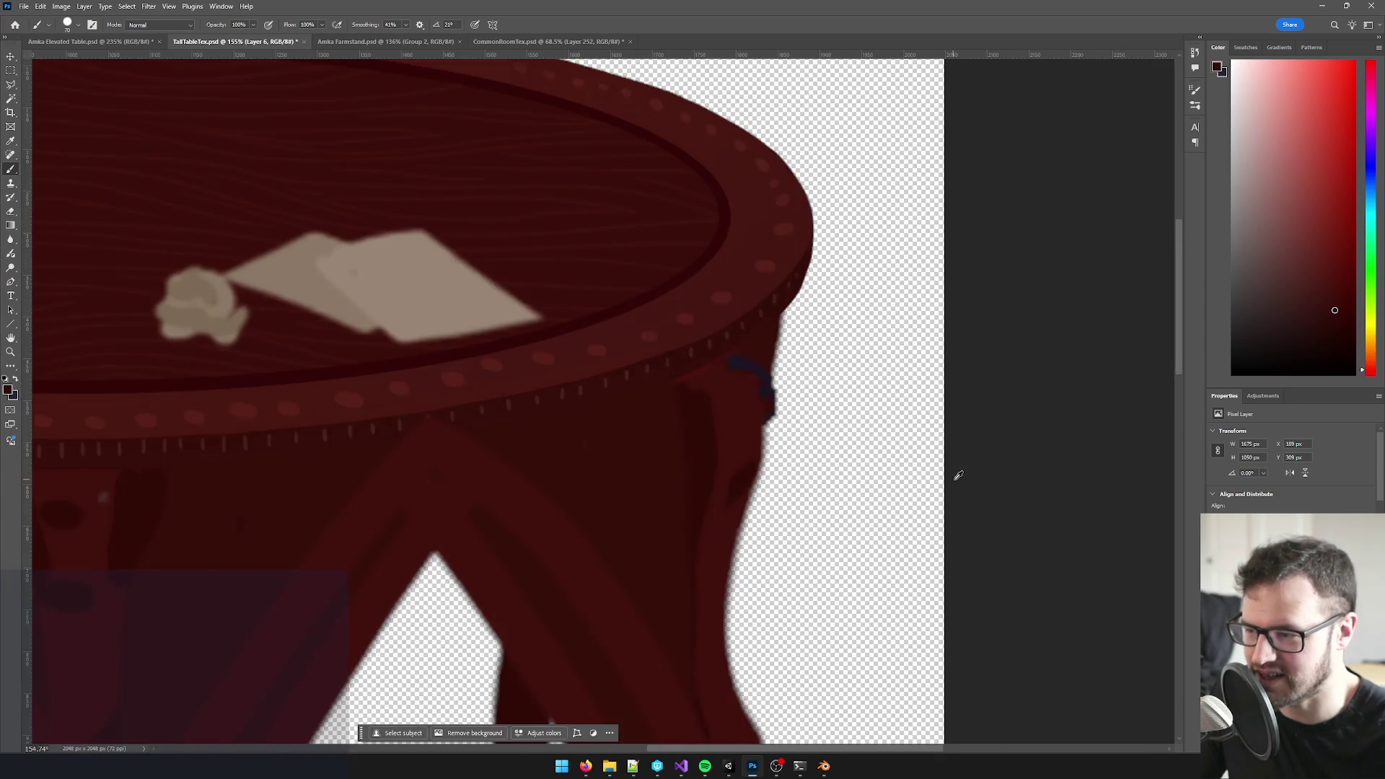
scroll(up, 3)
scroll(down, 3)
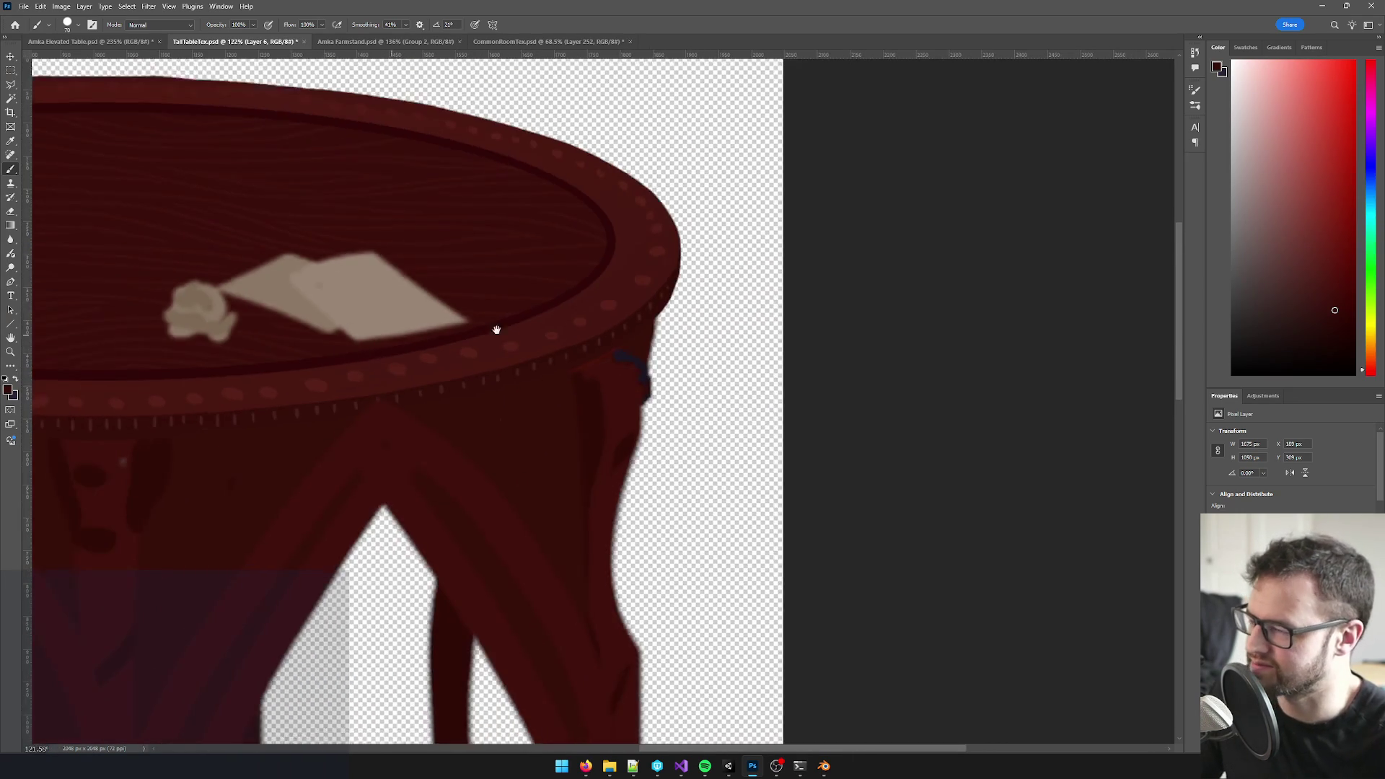
scroll(down, 3)
scroll(down, 3)
- Erase the stray blue and red marks under the left rim, then switch to the Blender model
drag(480, 332, 564, 346)
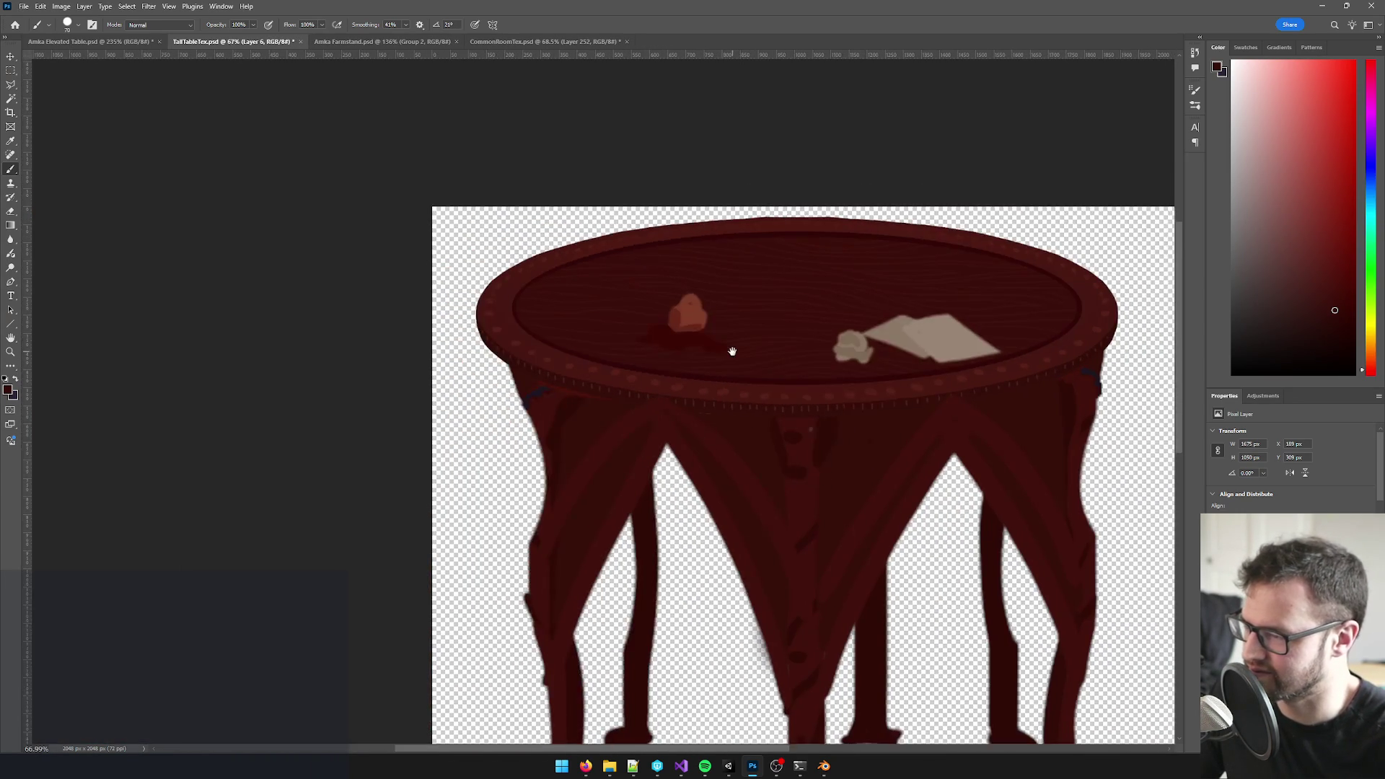
scroll(up, 3)
scroll(up, 3)
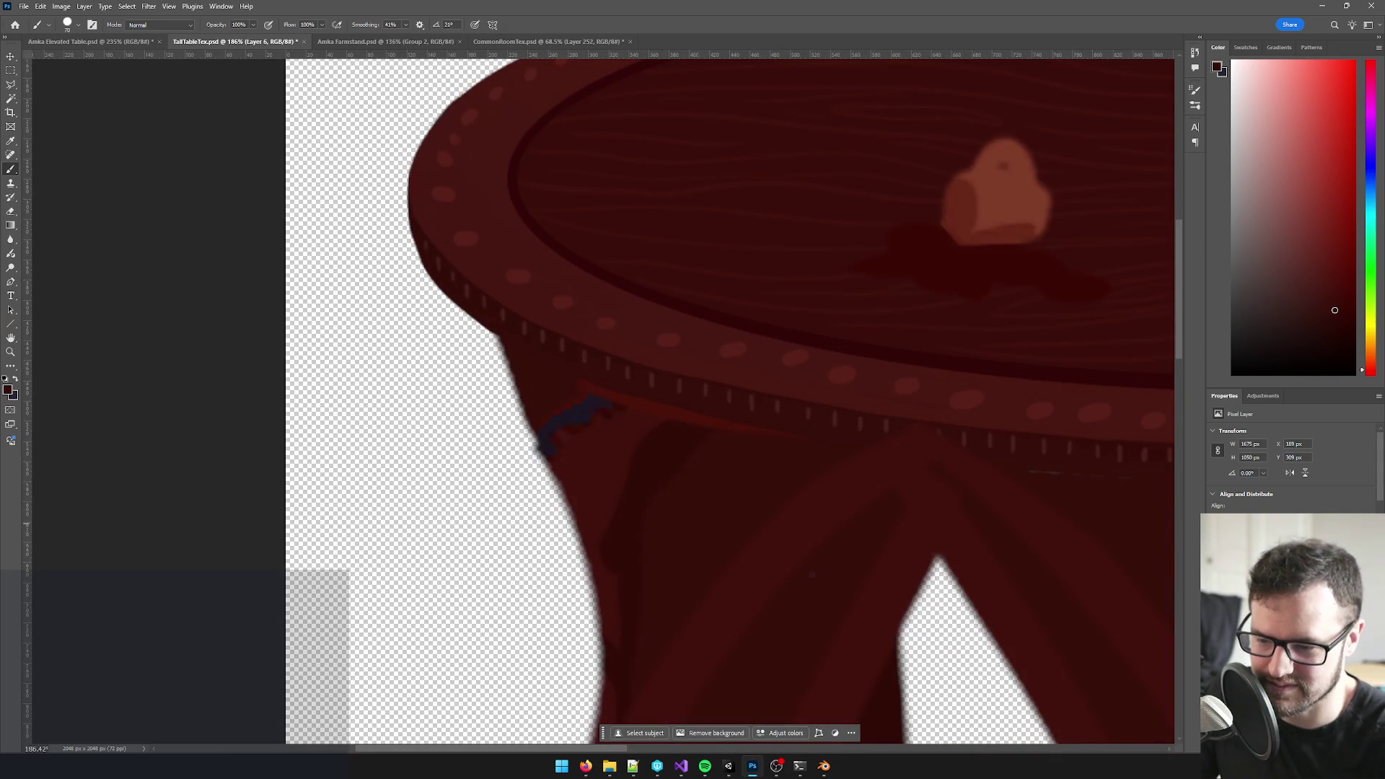
key(e)
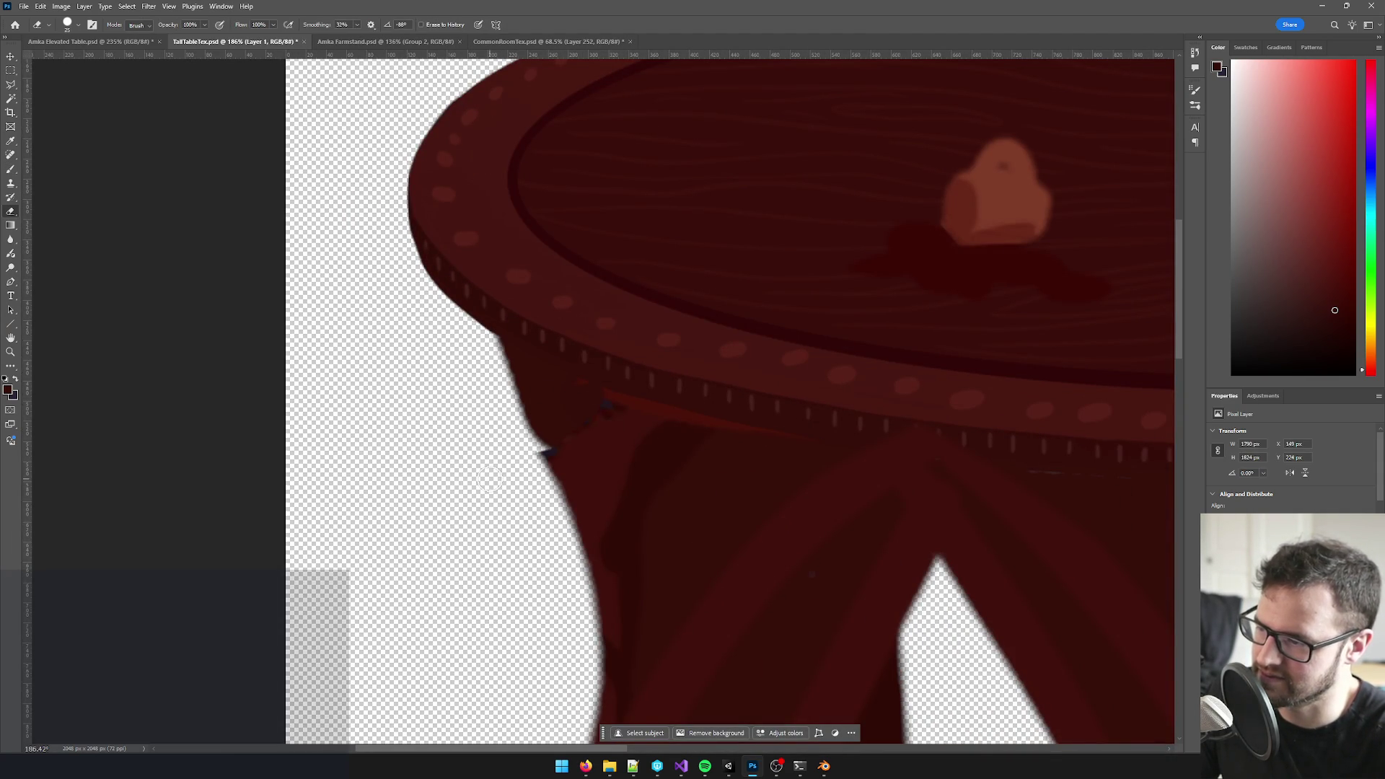
scroll(down, 3)
scroll(up, 3)
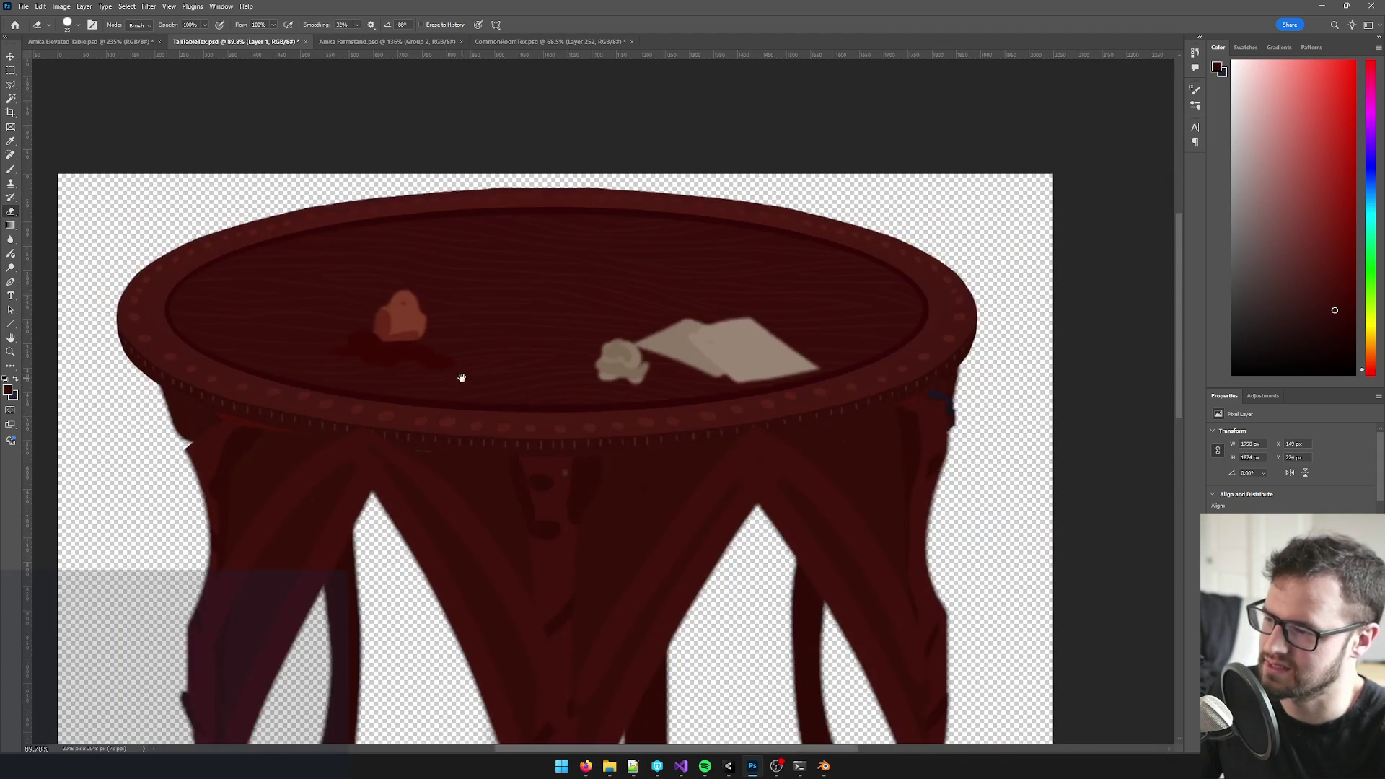
scroll(down, 3)
scroll(down, 3)
scroll(up, 3)
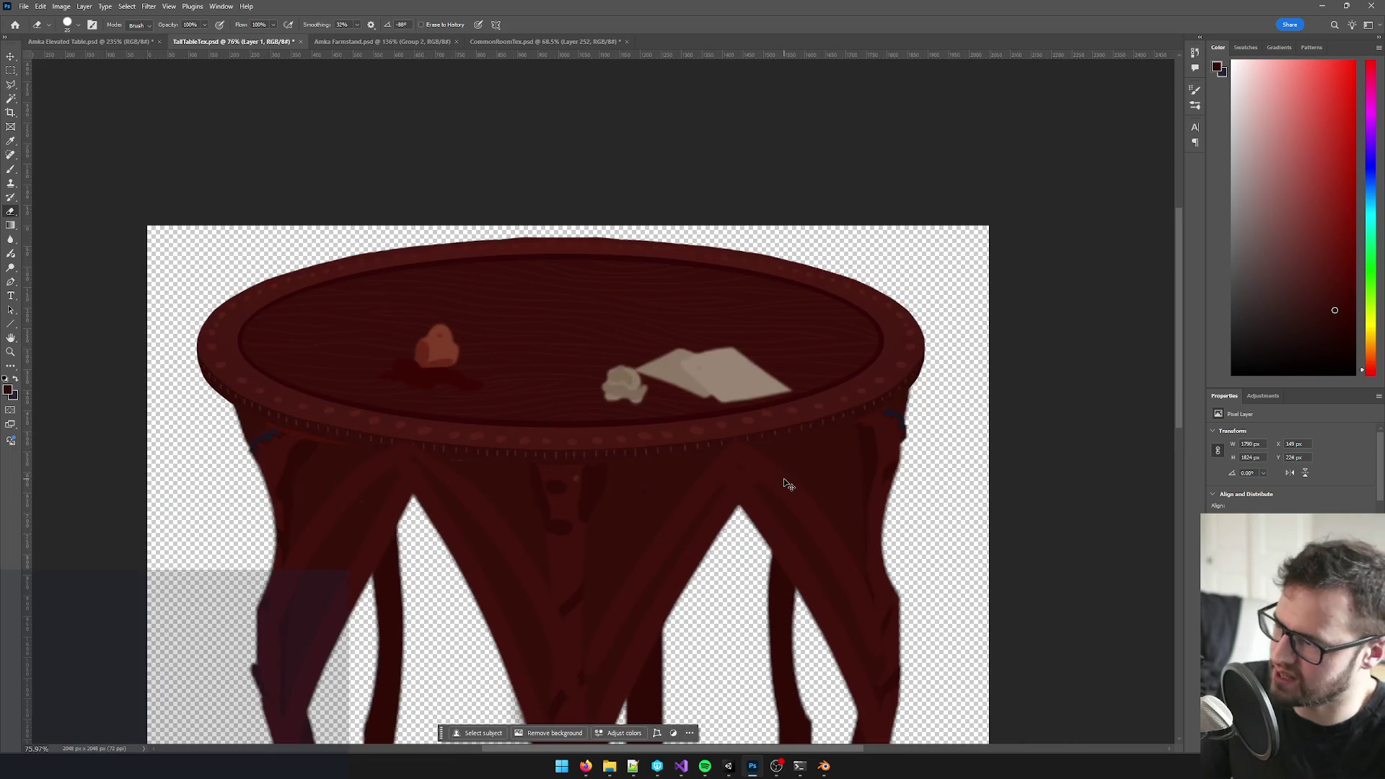
scroll(down, 3)
scroll(down, 3)
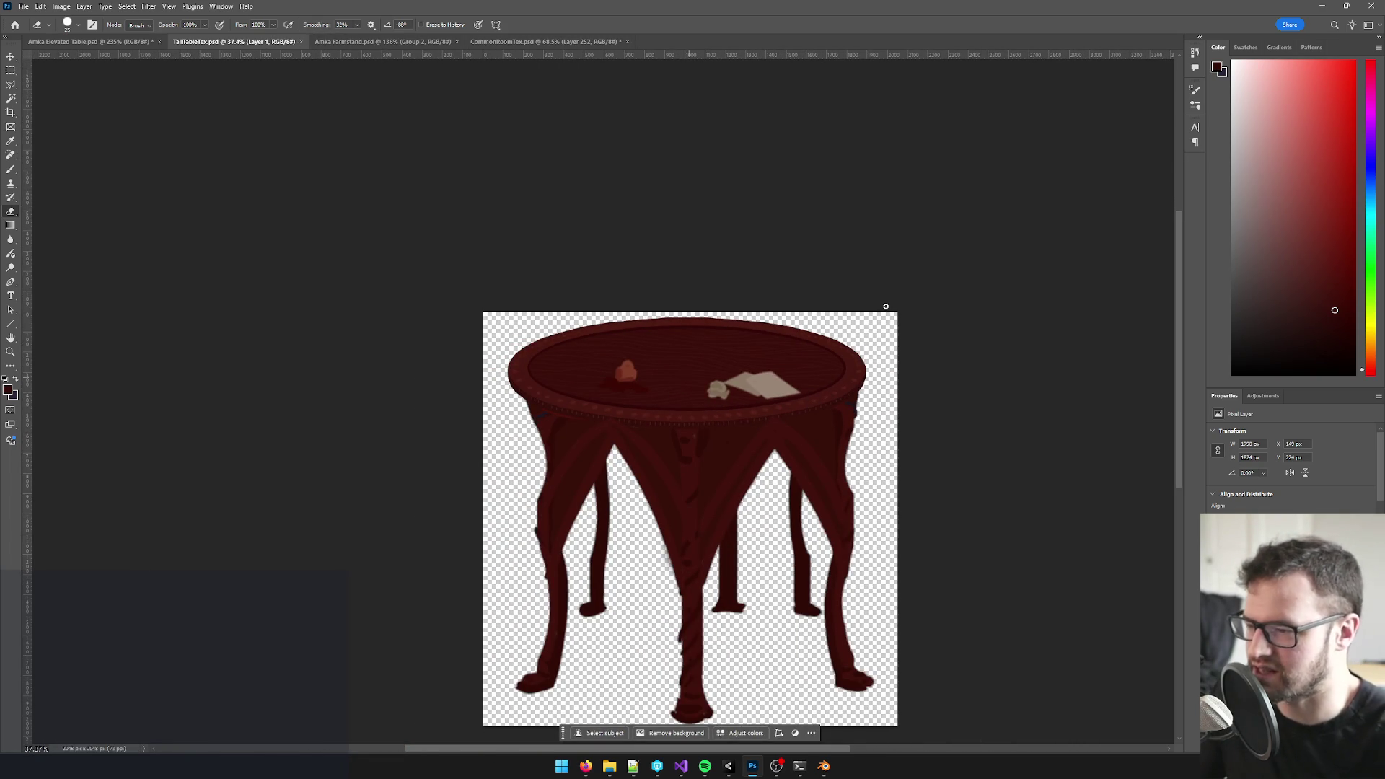
scroll(down, 3)
scroll(up, 3)
scroll(up, 3)
click(1321, 7)
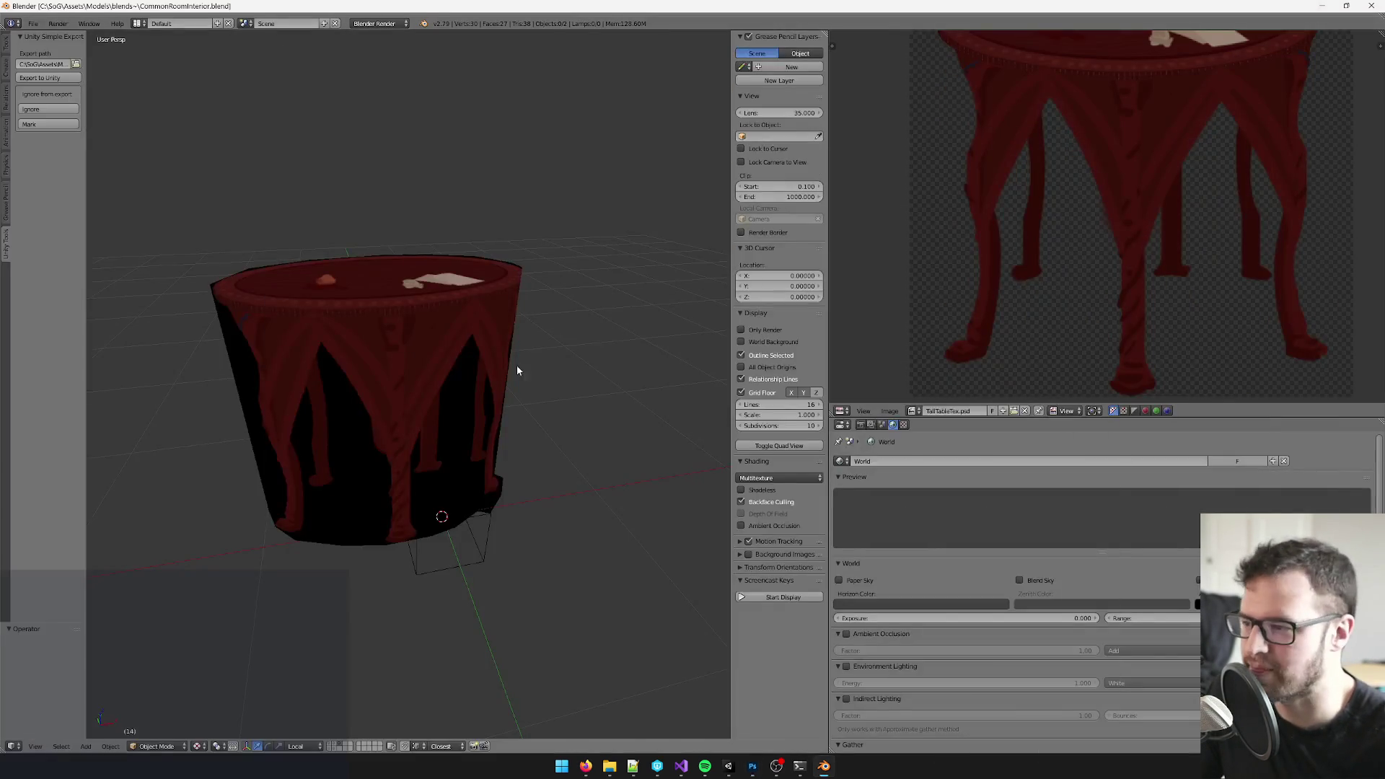
- Inspect the tall table mesh with its updated TallTableTex texture, then switch to Unity
right_click(454, 330)
scroll(down, 3)
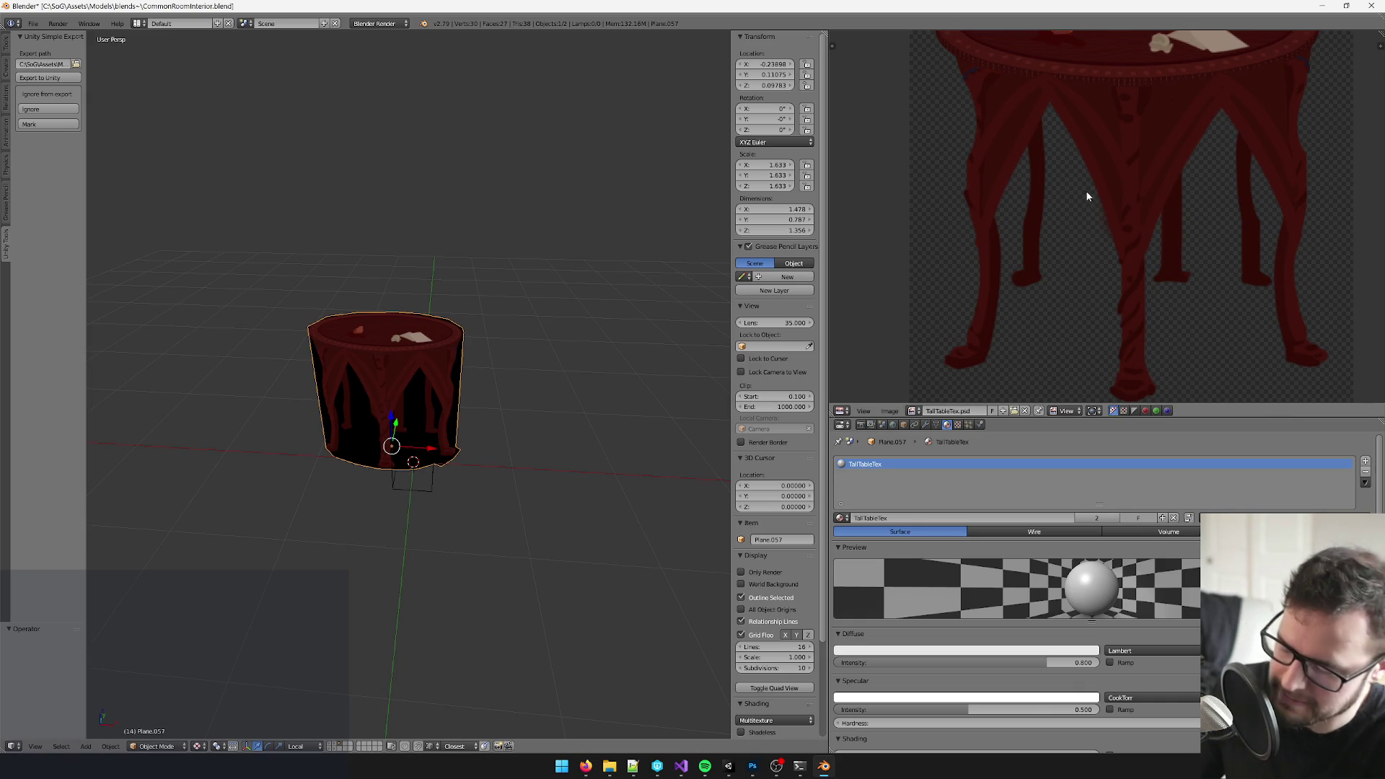
scroll(up, 3)
scroll(down, 3)
scroll(up, 3)
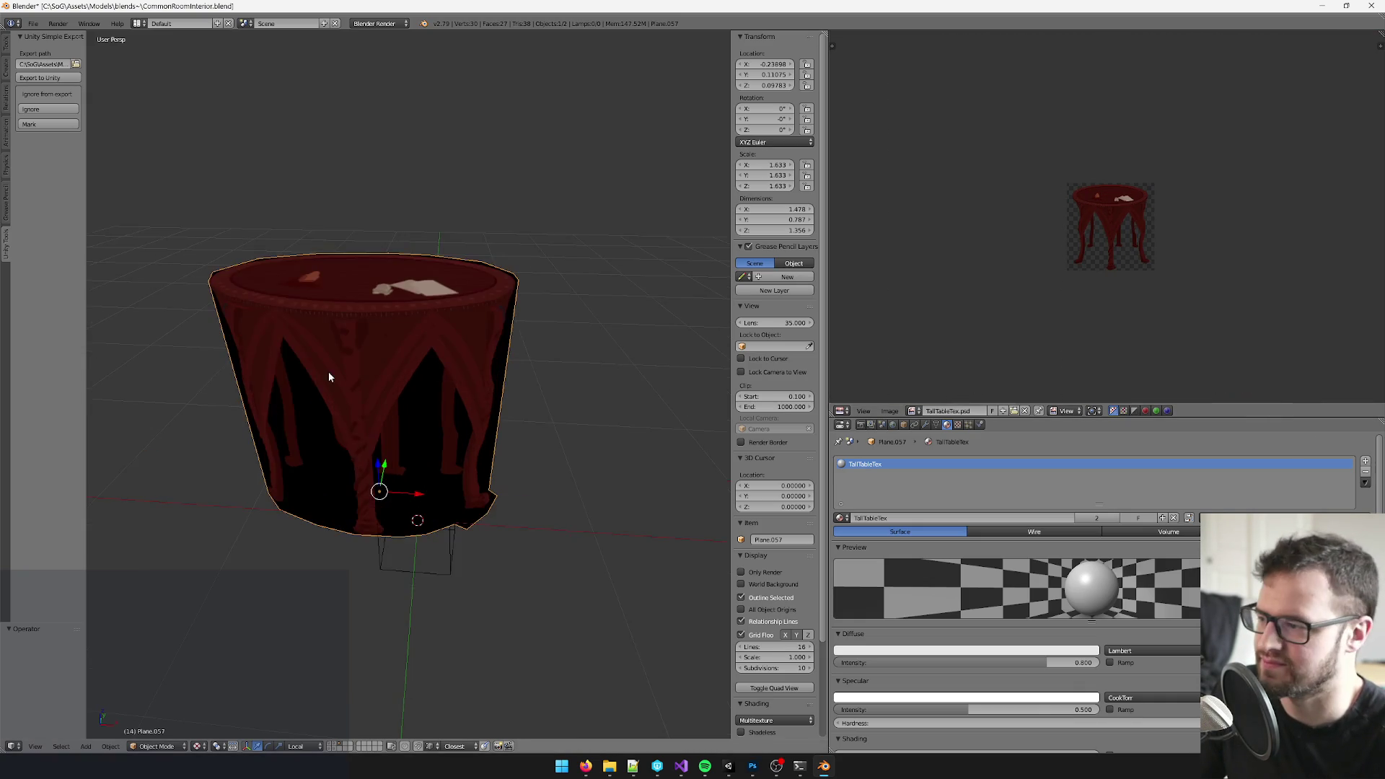
key(Tab)
key(Tab)
drag(388, 362, 597, 667)
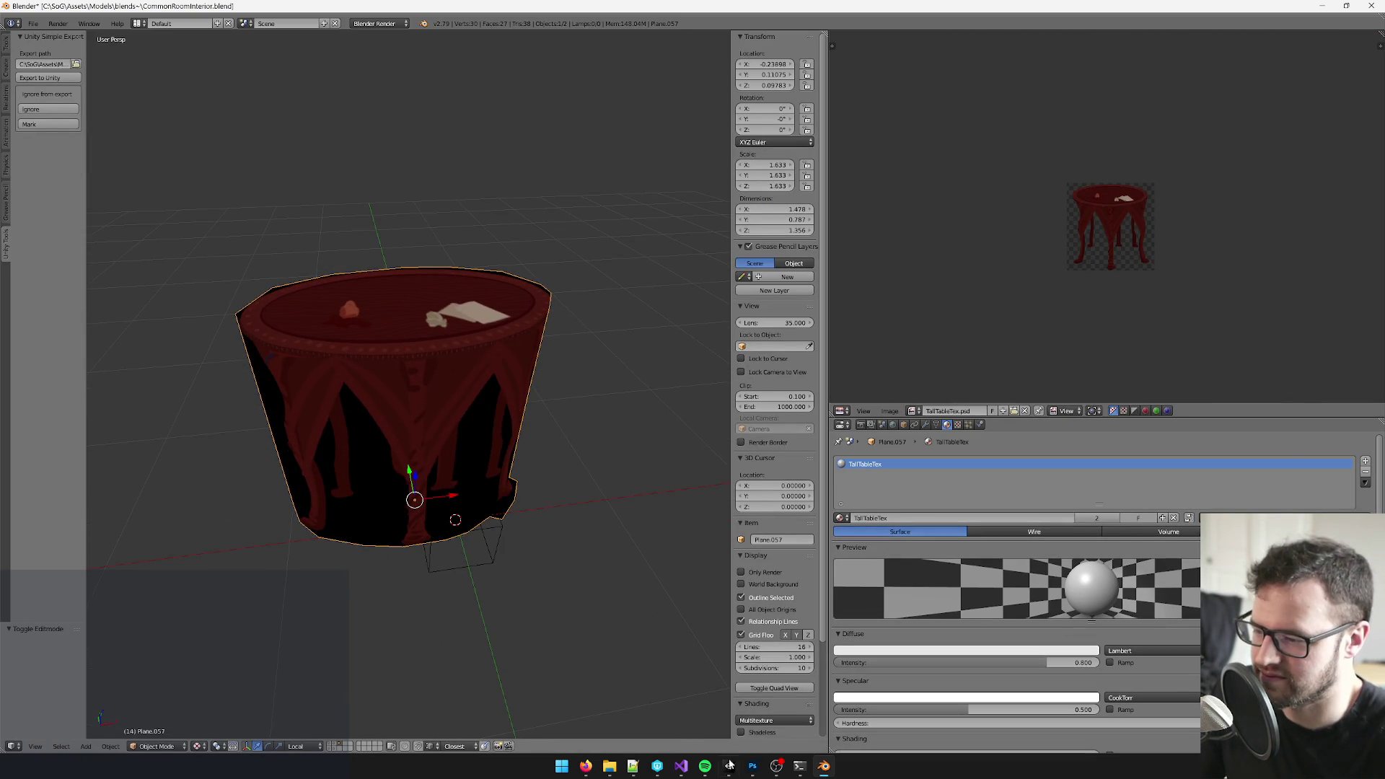
key(ctrl+s)
click(729, 766)
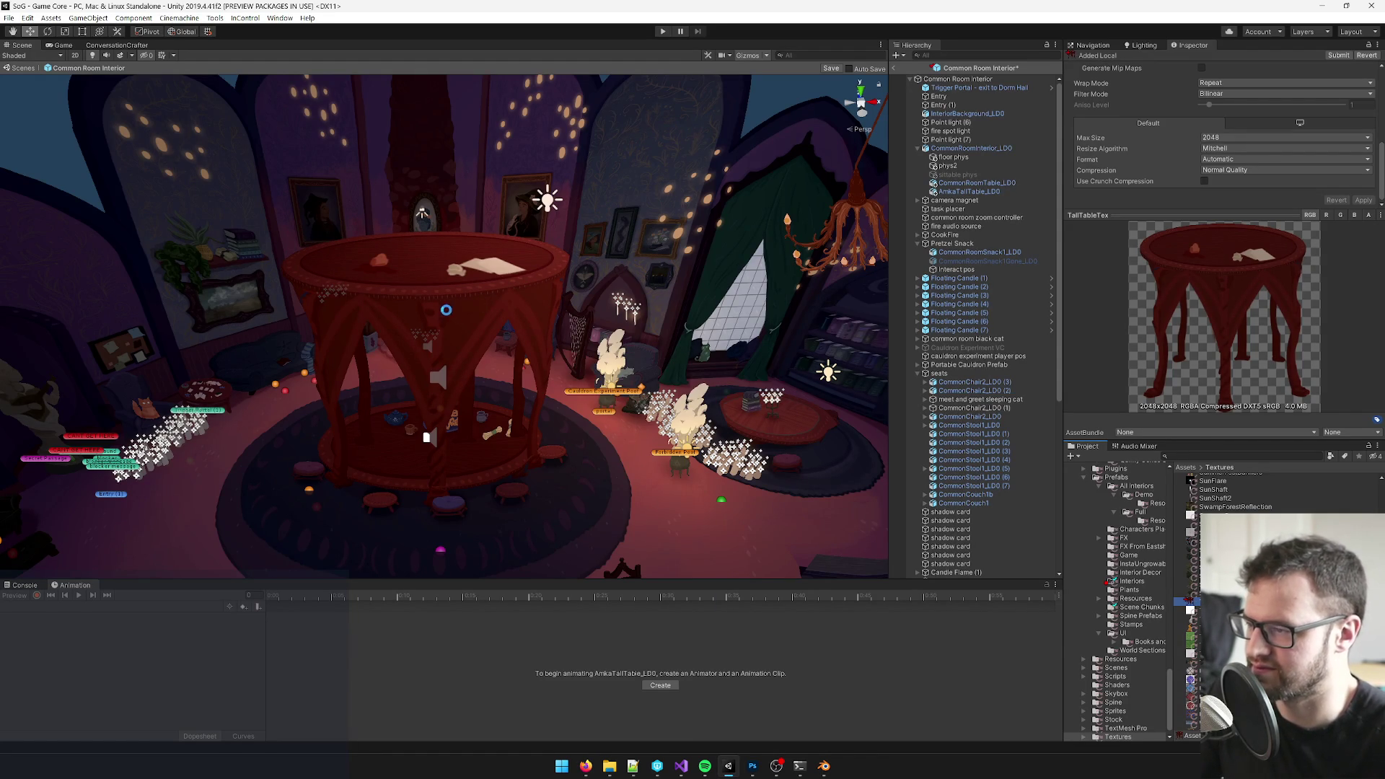
scroll(up, 3)
scroll(down, 3)
- Select and copy AmkaTallTable_LD0 and bring up its Add Component list
drag(458, 478, 456, 344)
scroll(up, 3)
scroll(down, 3)
scroll(up, 3)
scroll(down, 3)
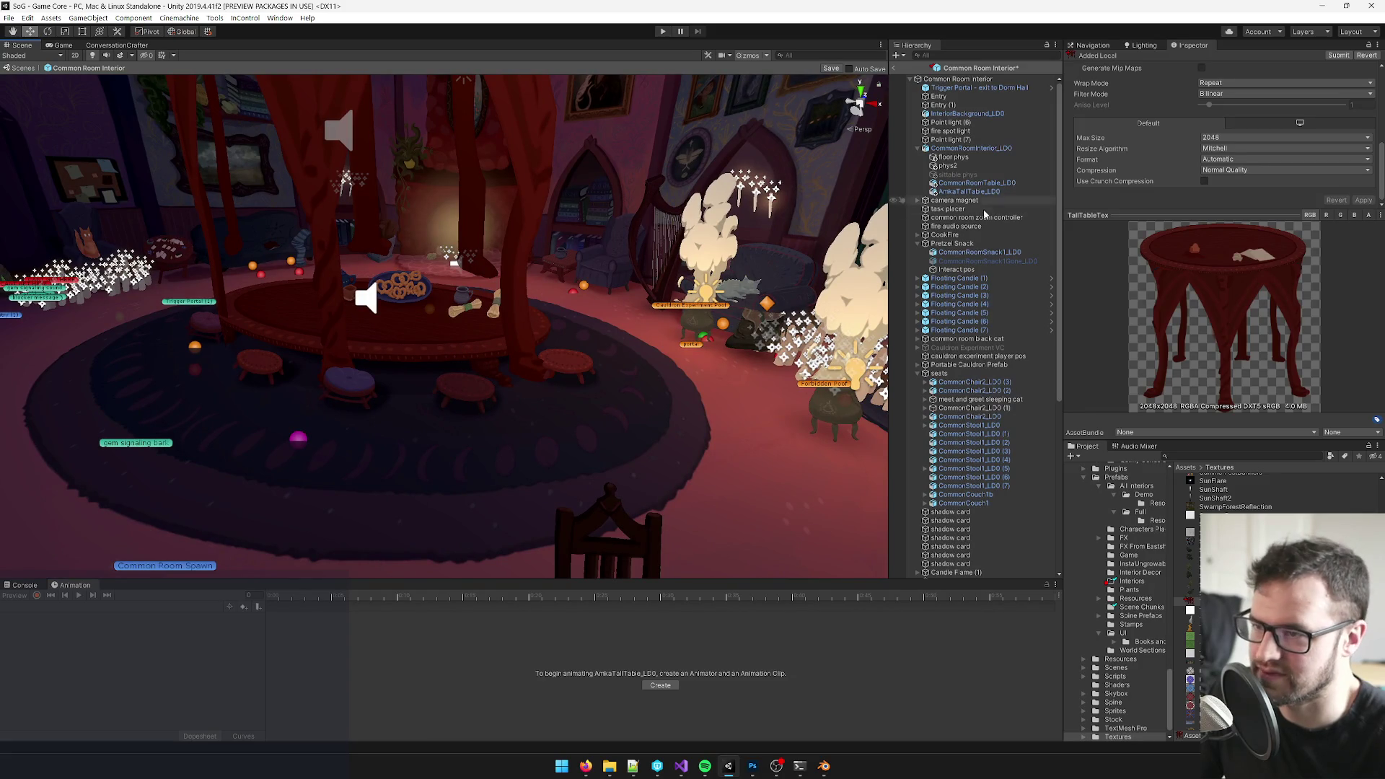
click(510, 139)
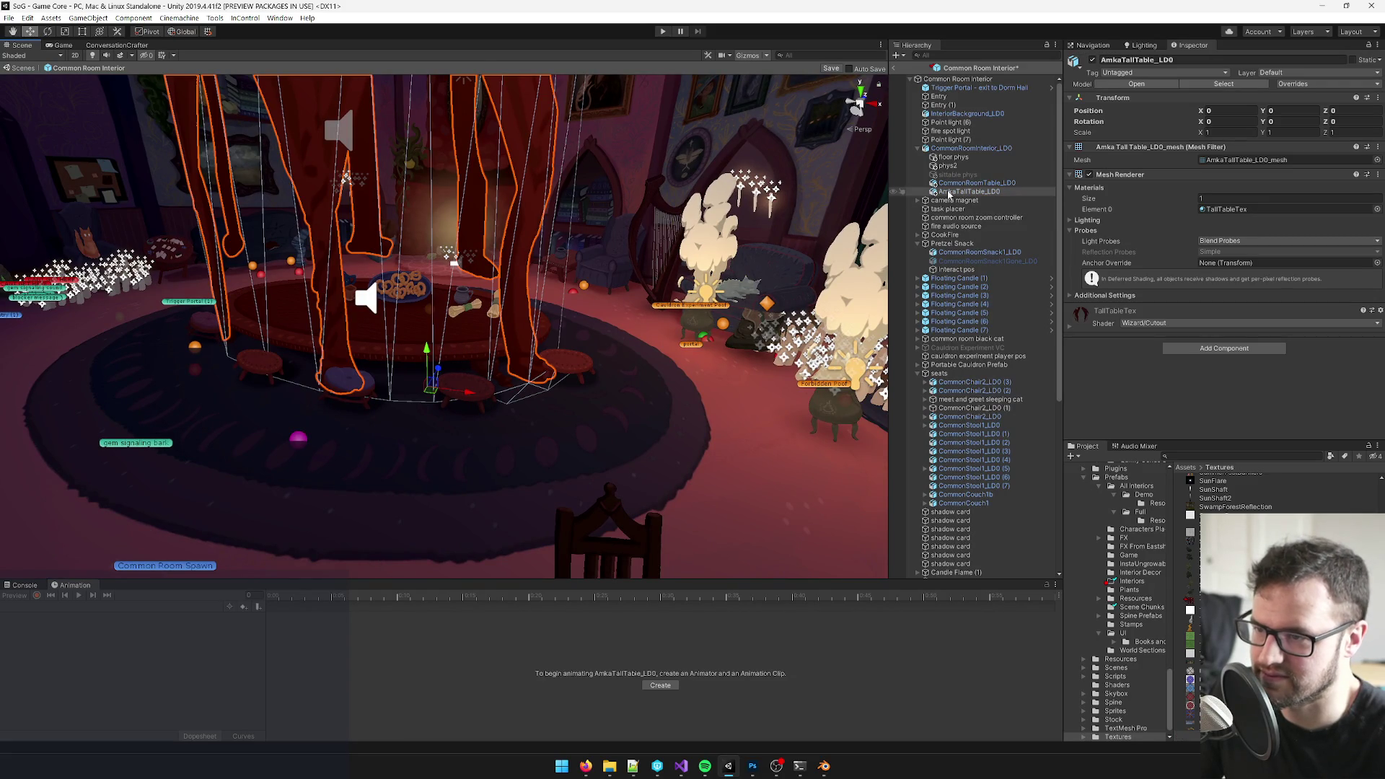
right_click(950, 197)
click(963, 202)
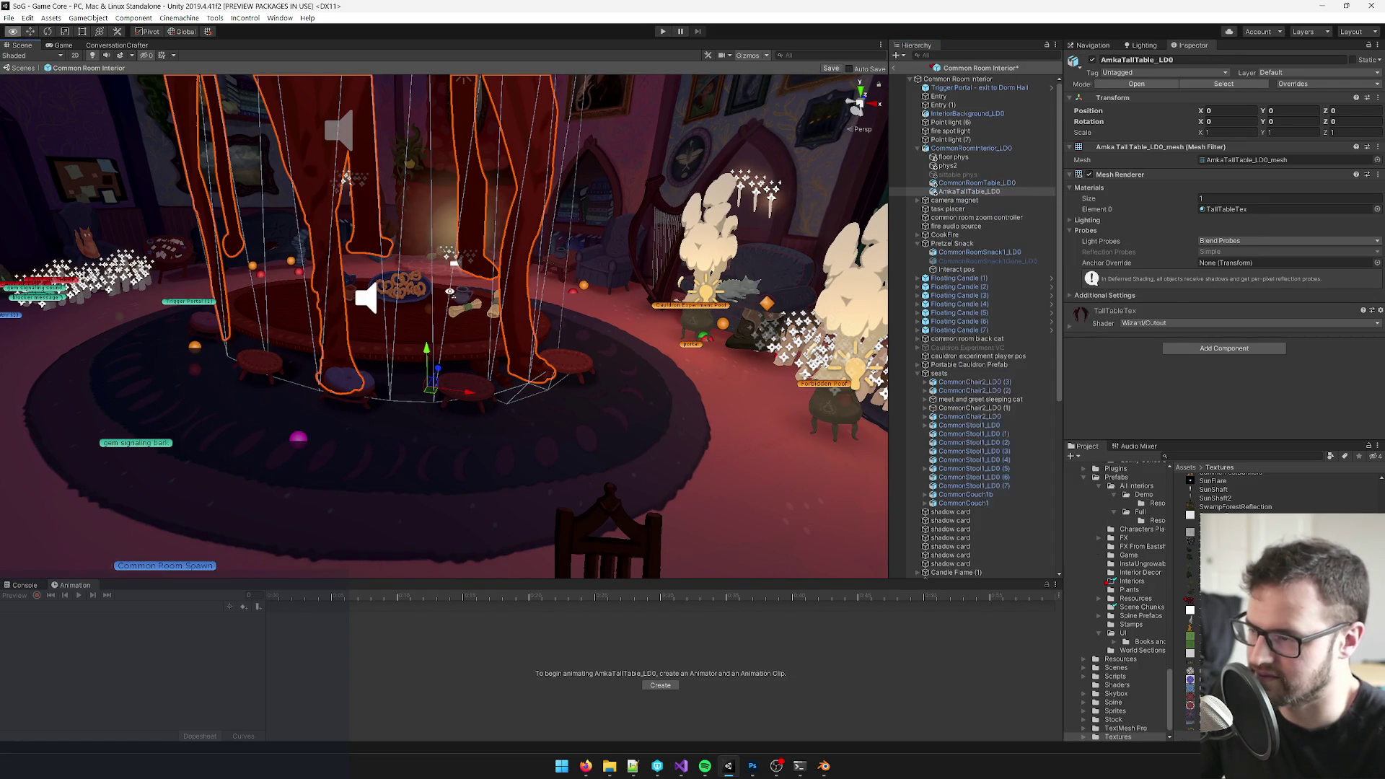
drag(577, 365, 456, 325)
scroll(down, 3)
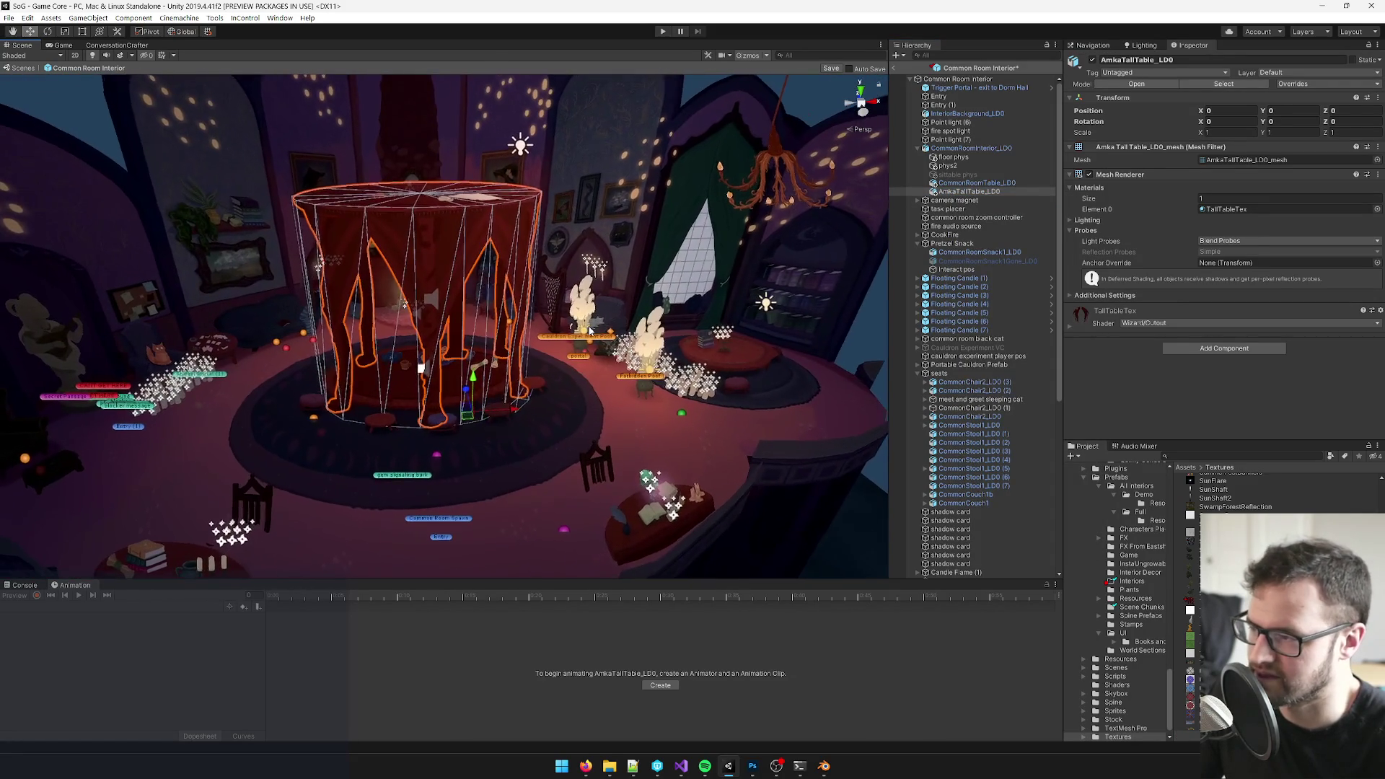
click(1238, 350)
text(mesh)
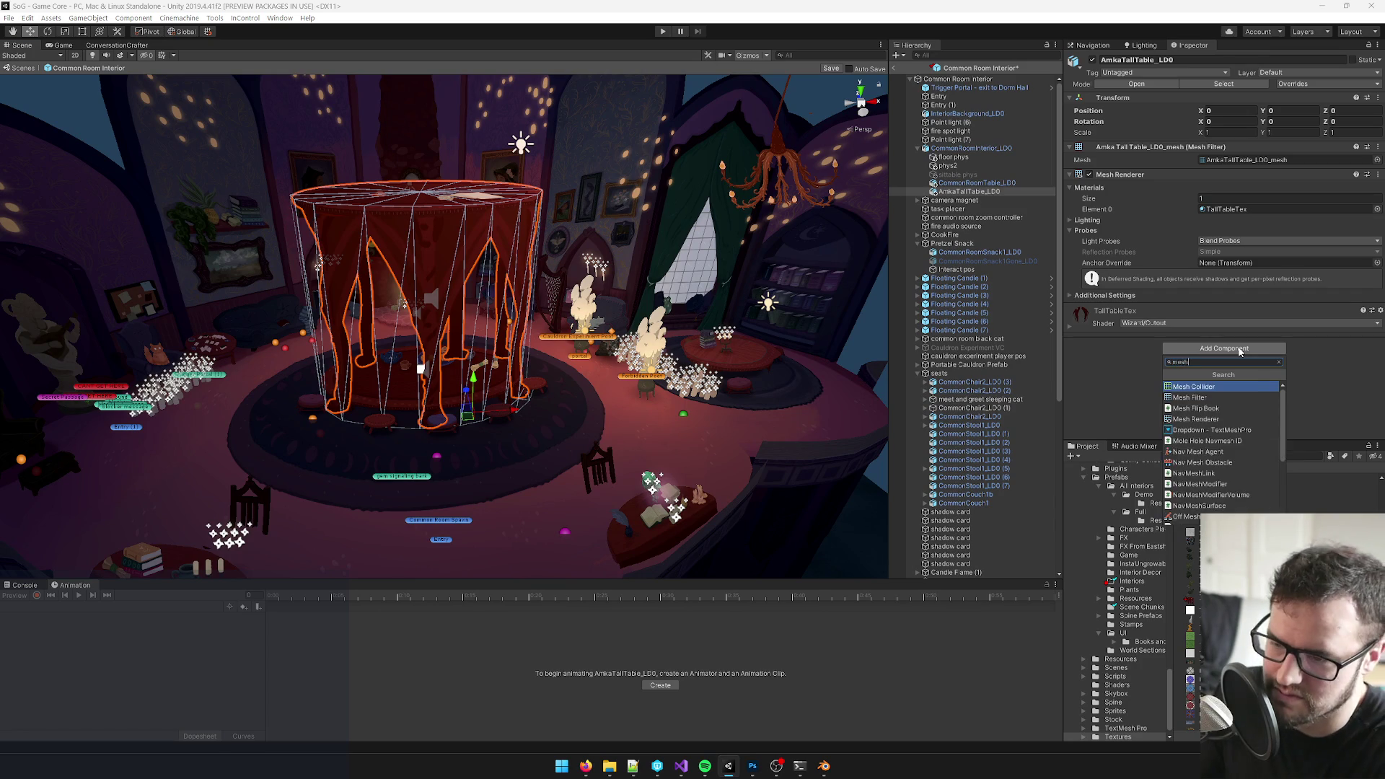
- Try a convex Mesh Collider on the tall table, then remove it again
click(1201, 387)
click(1199, 323)
scroll(up, 3)
drag(454, 325, 411, 438)
right_click(1136, 309)
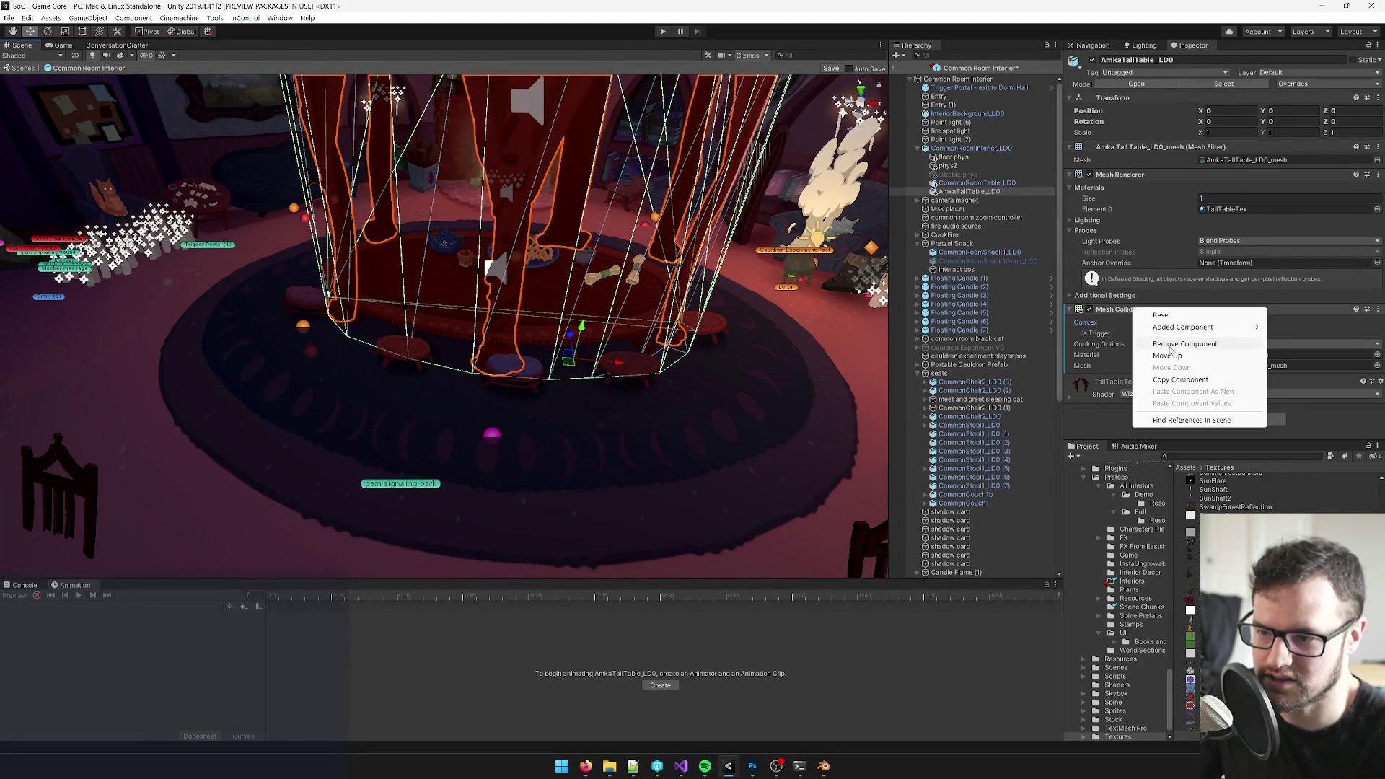
click(1180, 344)
- Create a child cube under AmkaTallTable_LD0 and scale it down to about 0.62
right_click(968, 193)
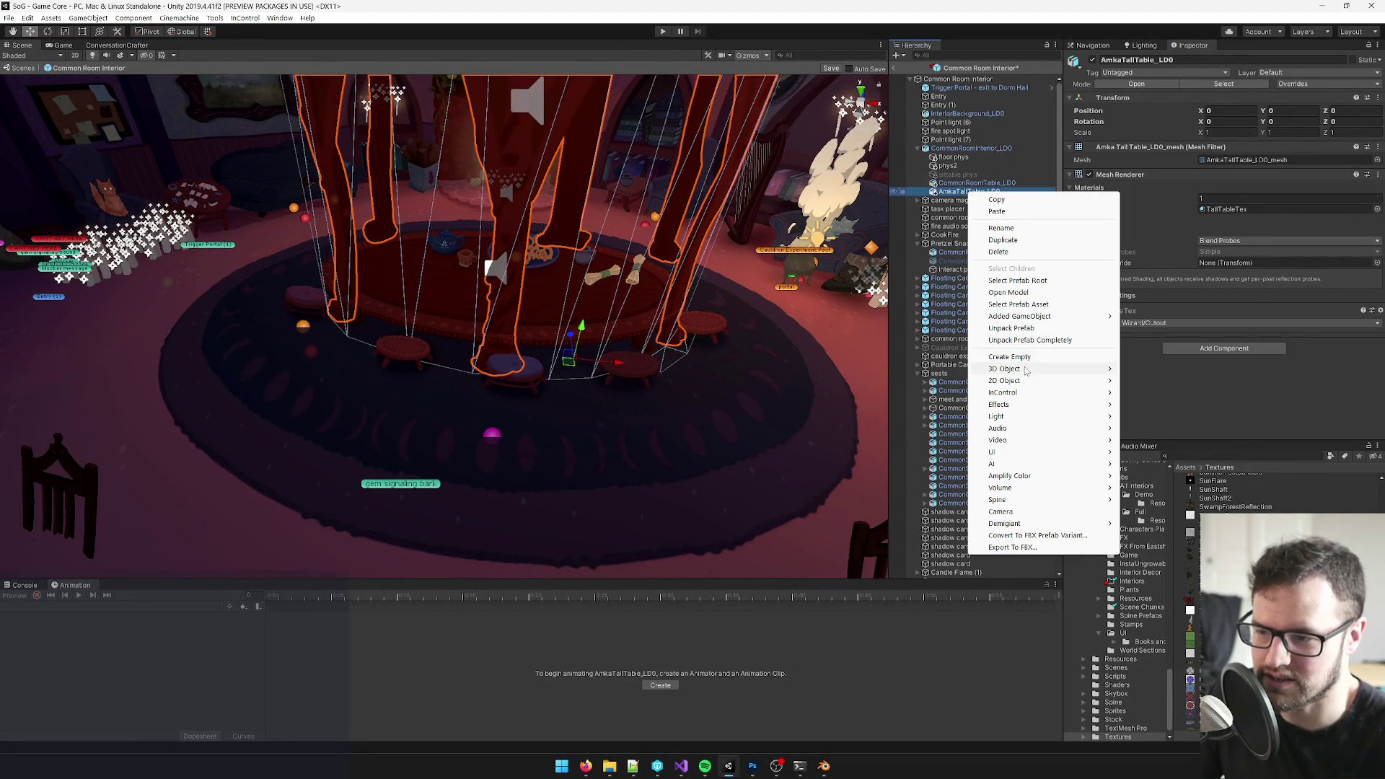
click(1147, 369)
drag(541, 325, 623, 339)
drag(586, 332, 625, 346)
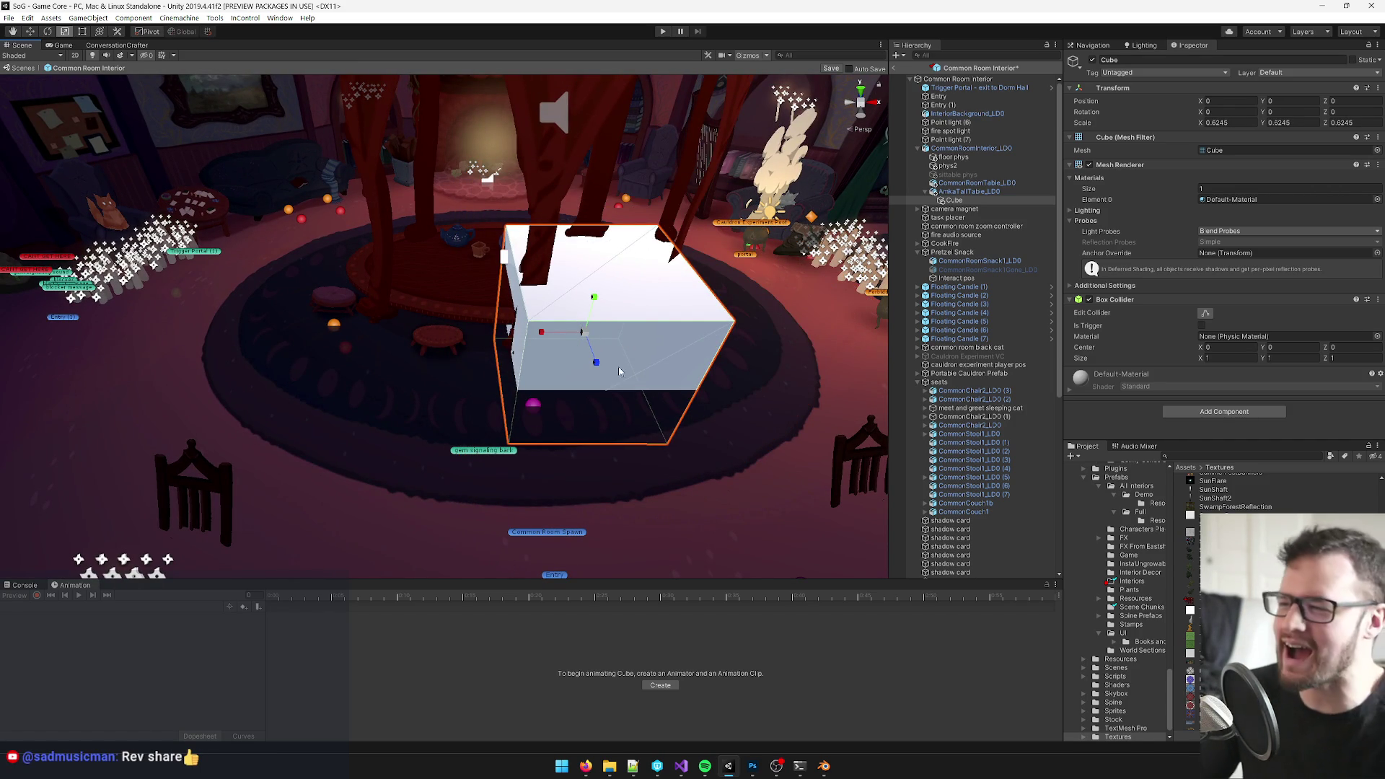
scroll(up, 3)
scroll(down, 3)
- Shape the cube into a thin upright box positioned by a table leg
drag(590, 403, 474, 409)
key(w)
key(r)
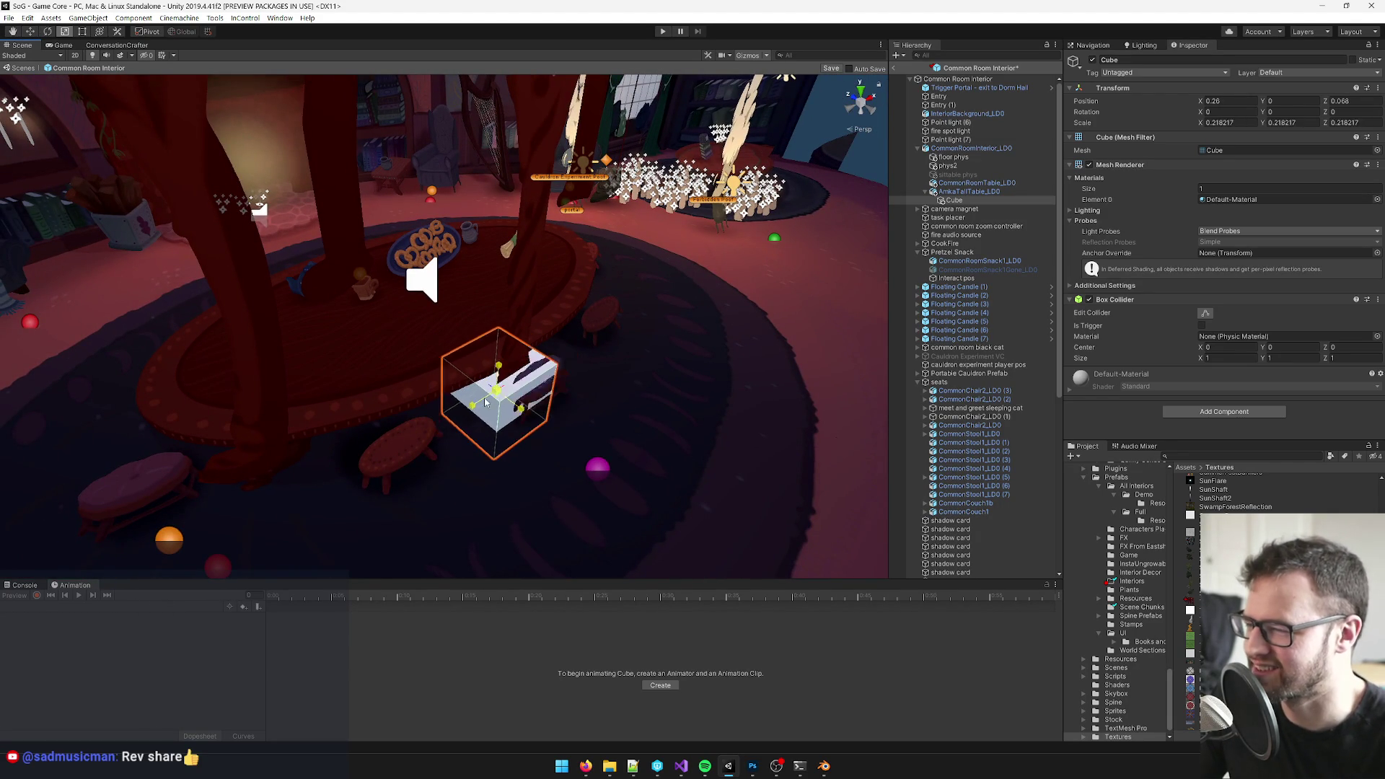
drag(558, 415, 505, 393)
scroll(up, 3)
scroll(down, 3)
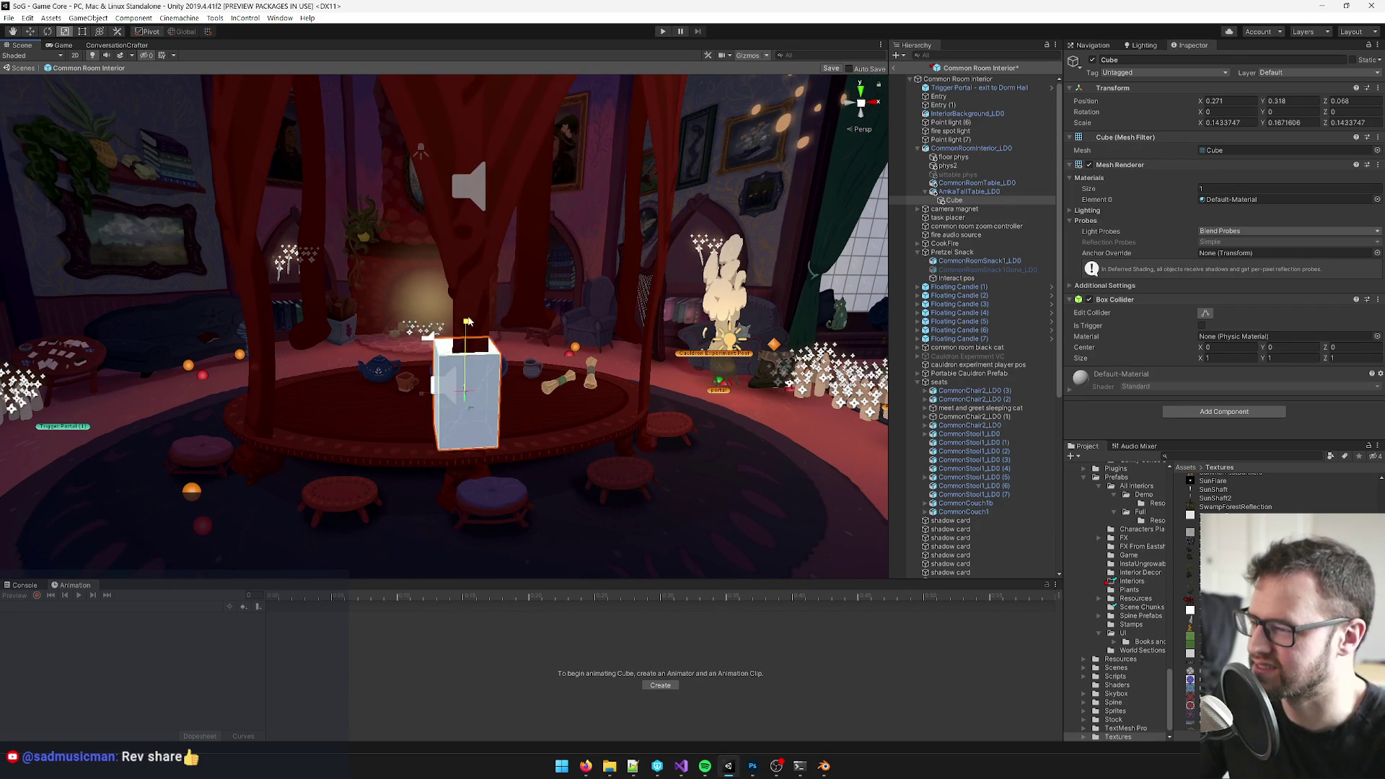
drag(468, 327, 486, 250)
drag(463, 356, 507, 358)
key(w)
key(r)
- Duplicate the box twice so three stand around the table's legs, and select all three
key(ctrl+d)
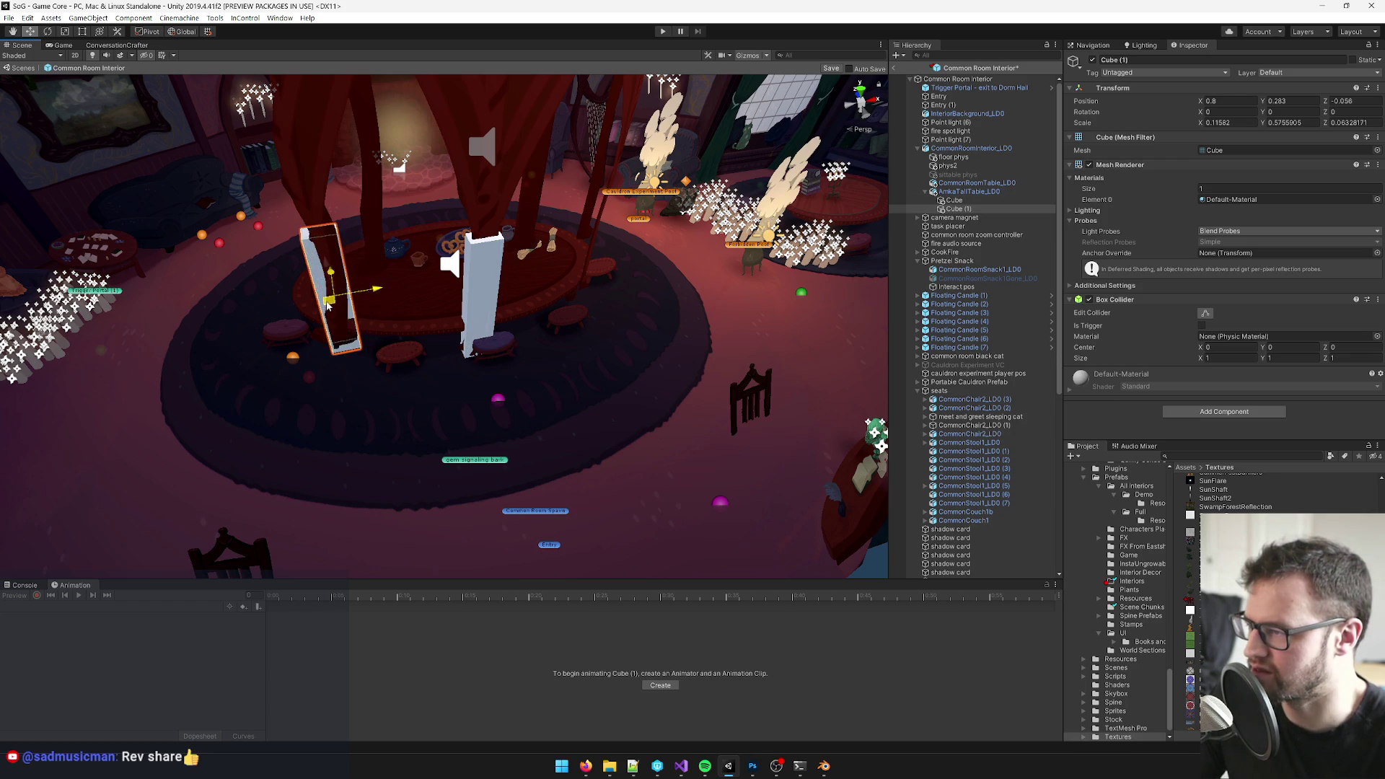
drag(336, 311, 289, 314)
key(ctrl+d)
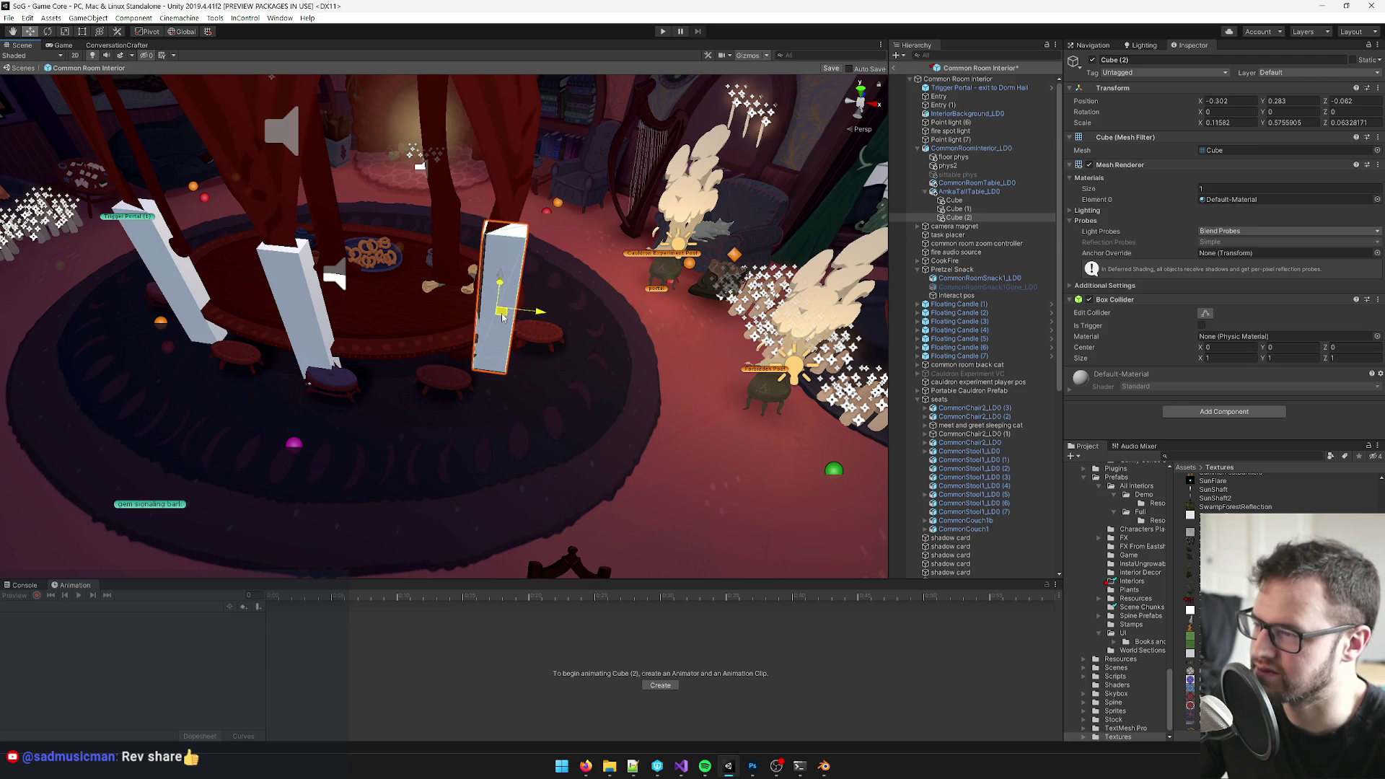
drag(533, 319, 411, 307)
scroll(down, 3)
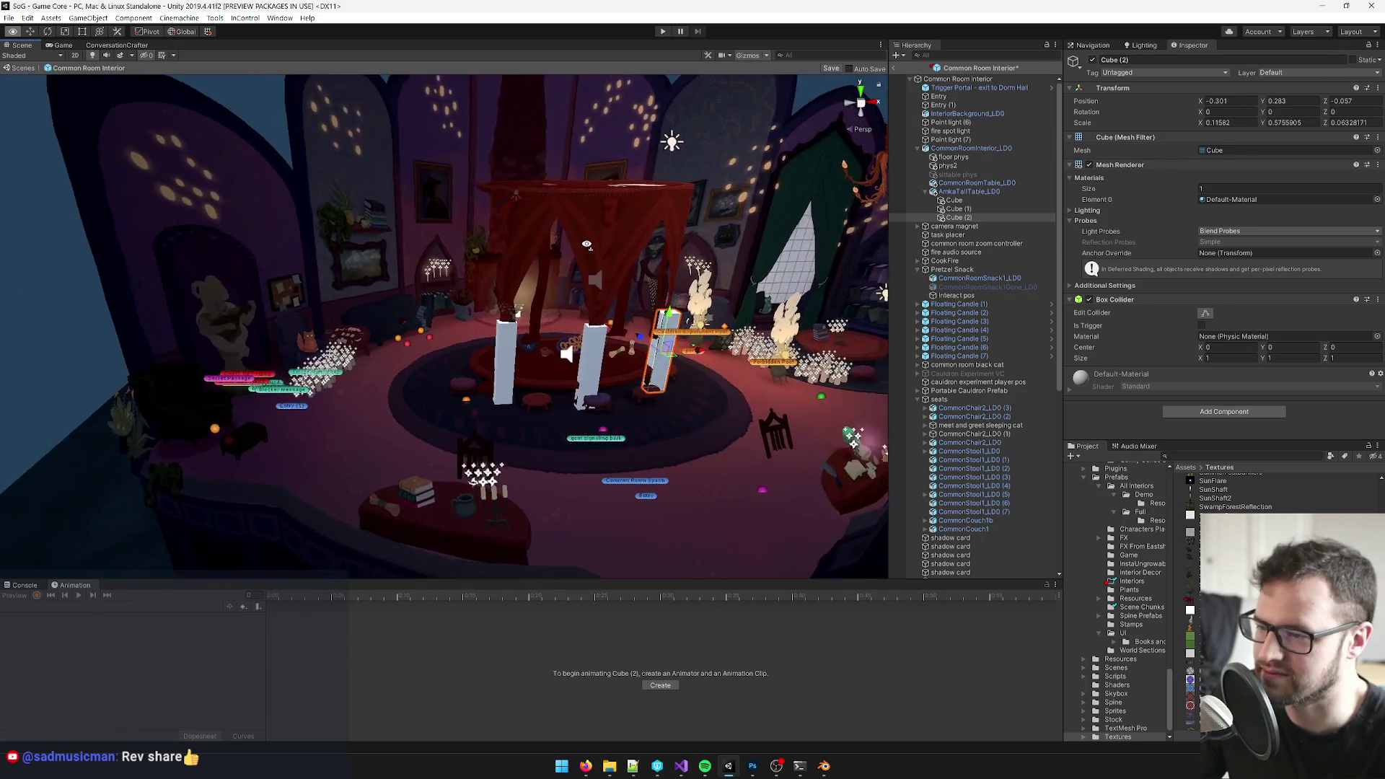
click(952, 200)
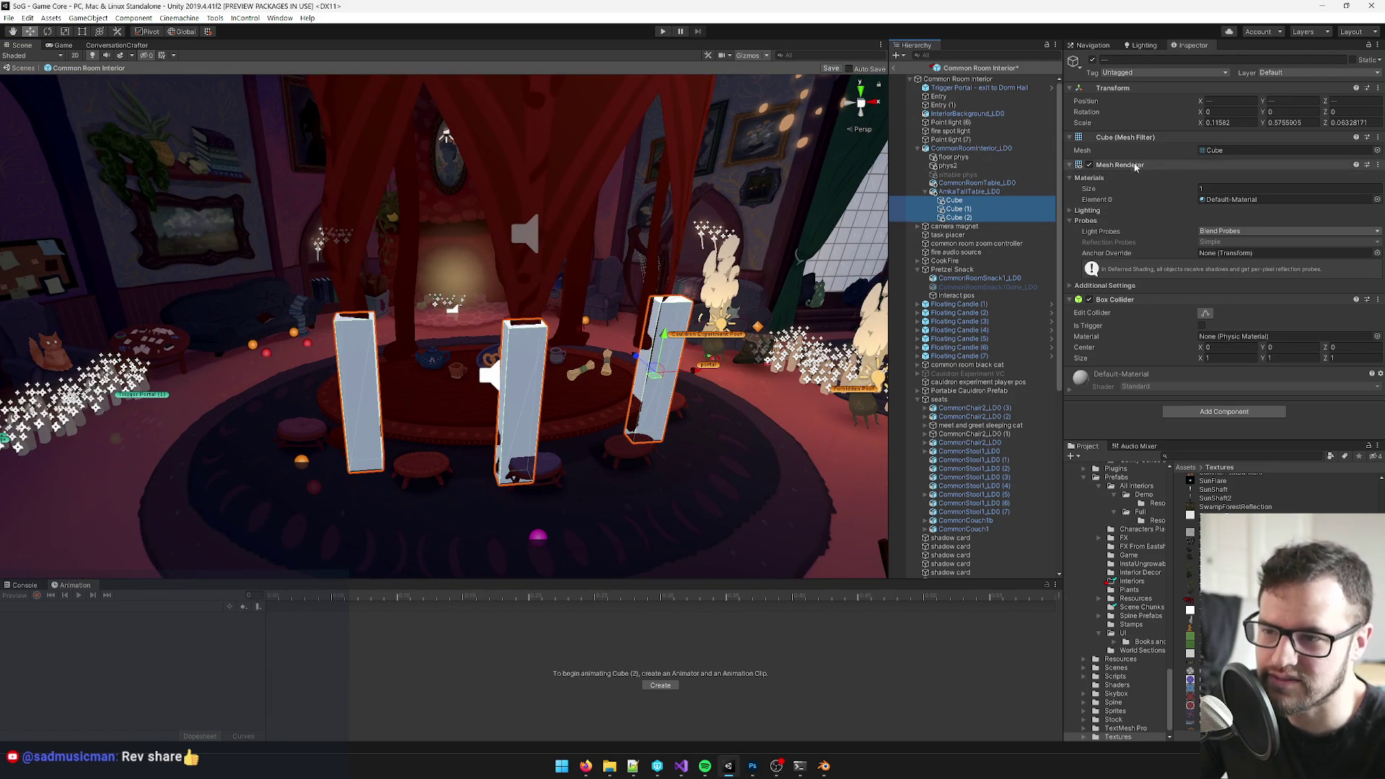
- Remove the cubes' Mesh Renderers so the pillar col colliders are invisible, and save the scene
right_click(1136, 164)
click(1163, 189)
drag(607, 325, 541, 314)
scroll(down, 3)
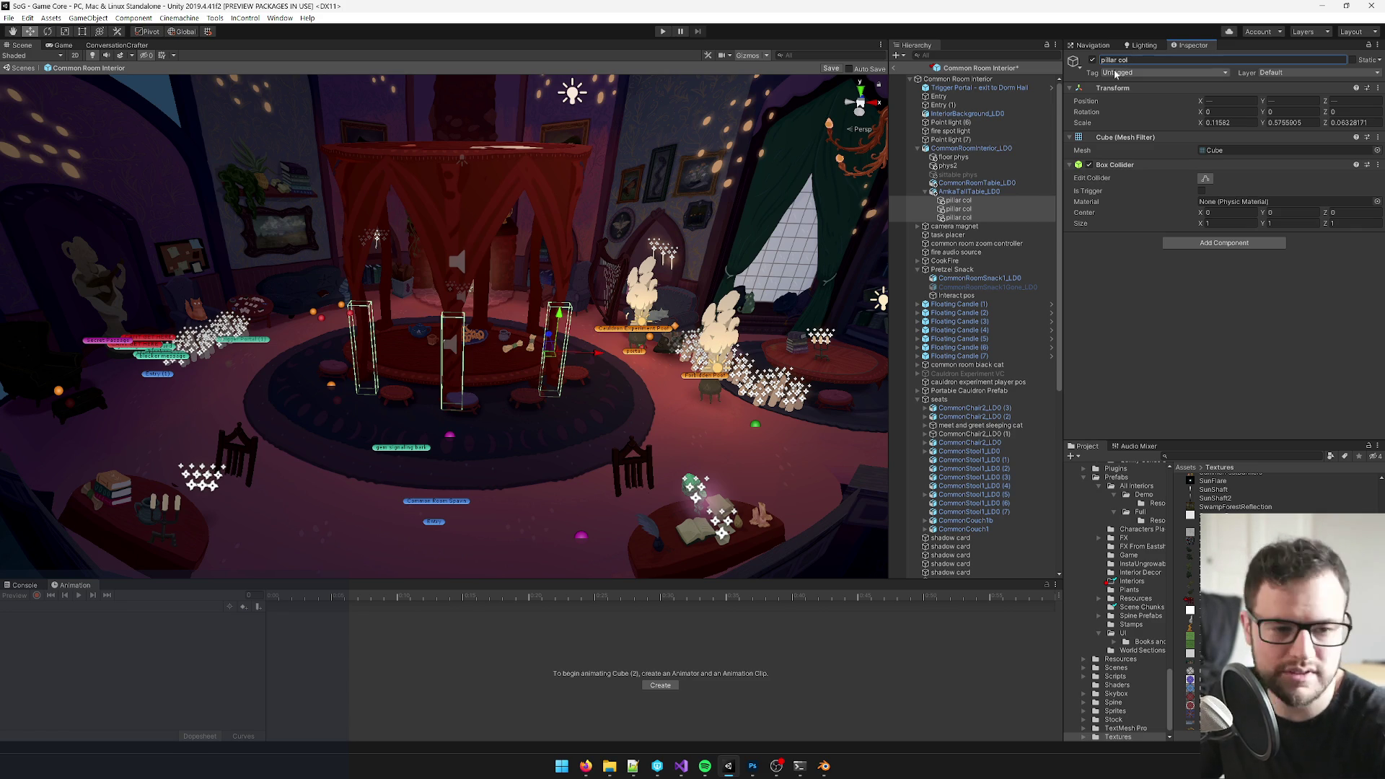
click(978, 192)
key(f)
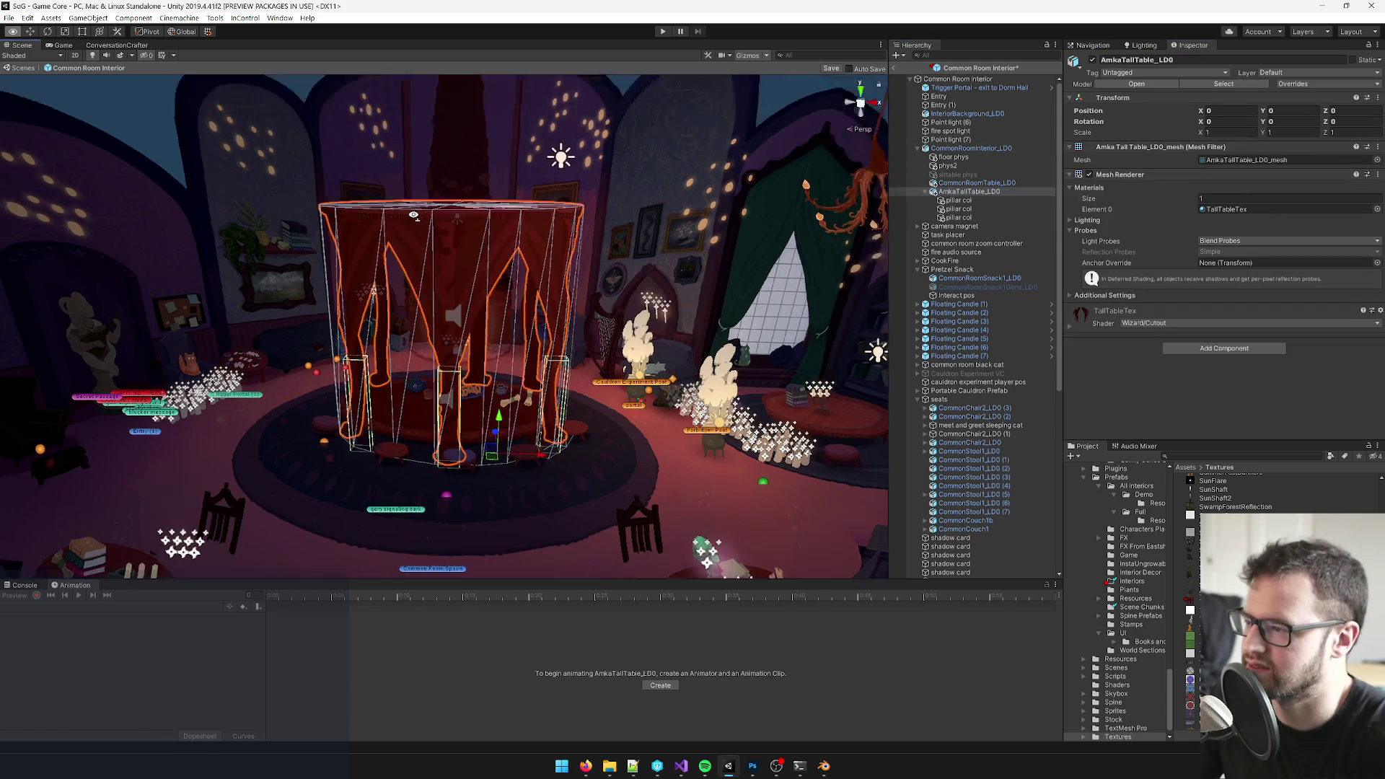
drag(433, 324, 692, 83)
scroll(down, 3)
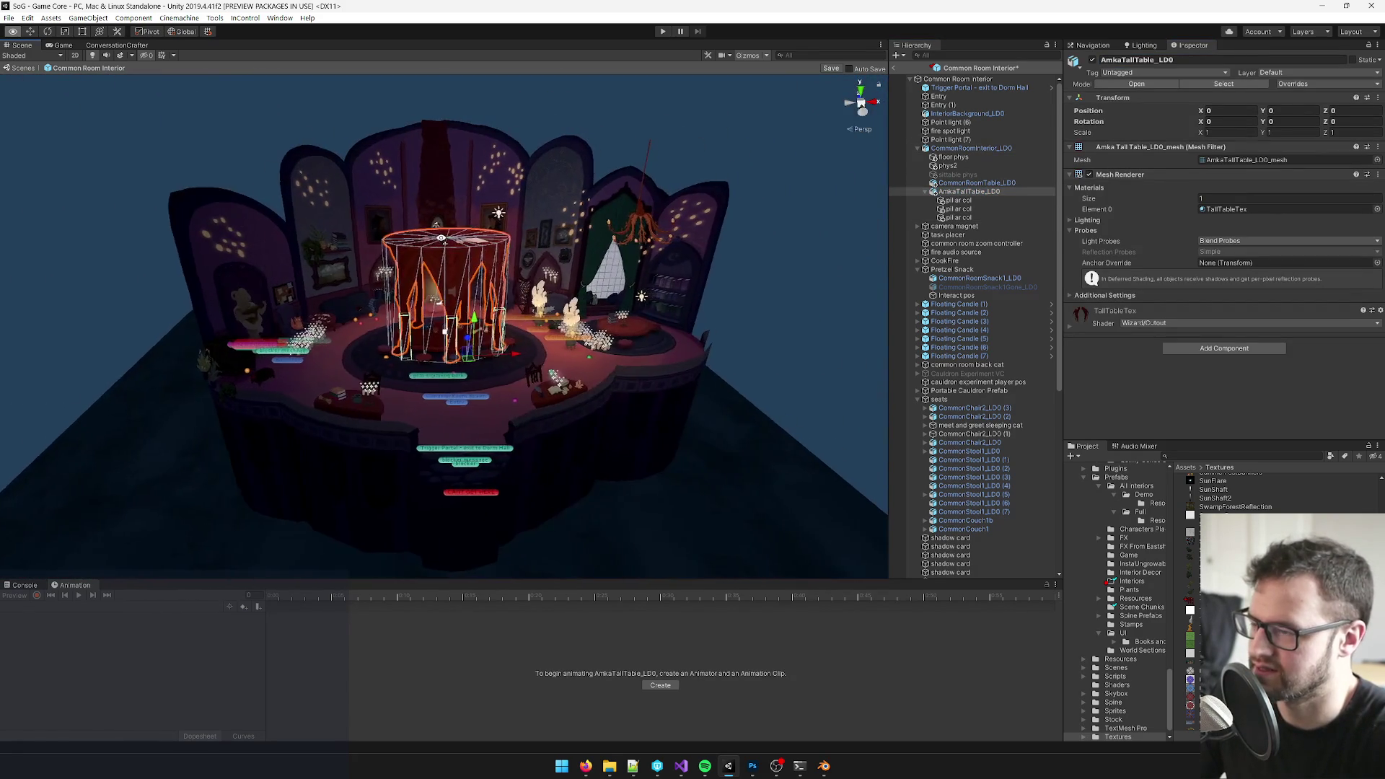
scroll(up, 3)
drag(441, 160, 441, 282)
scroll(down, 3)
drag(433, 257, 542, 279)
drag(217, 119, 197, 113)
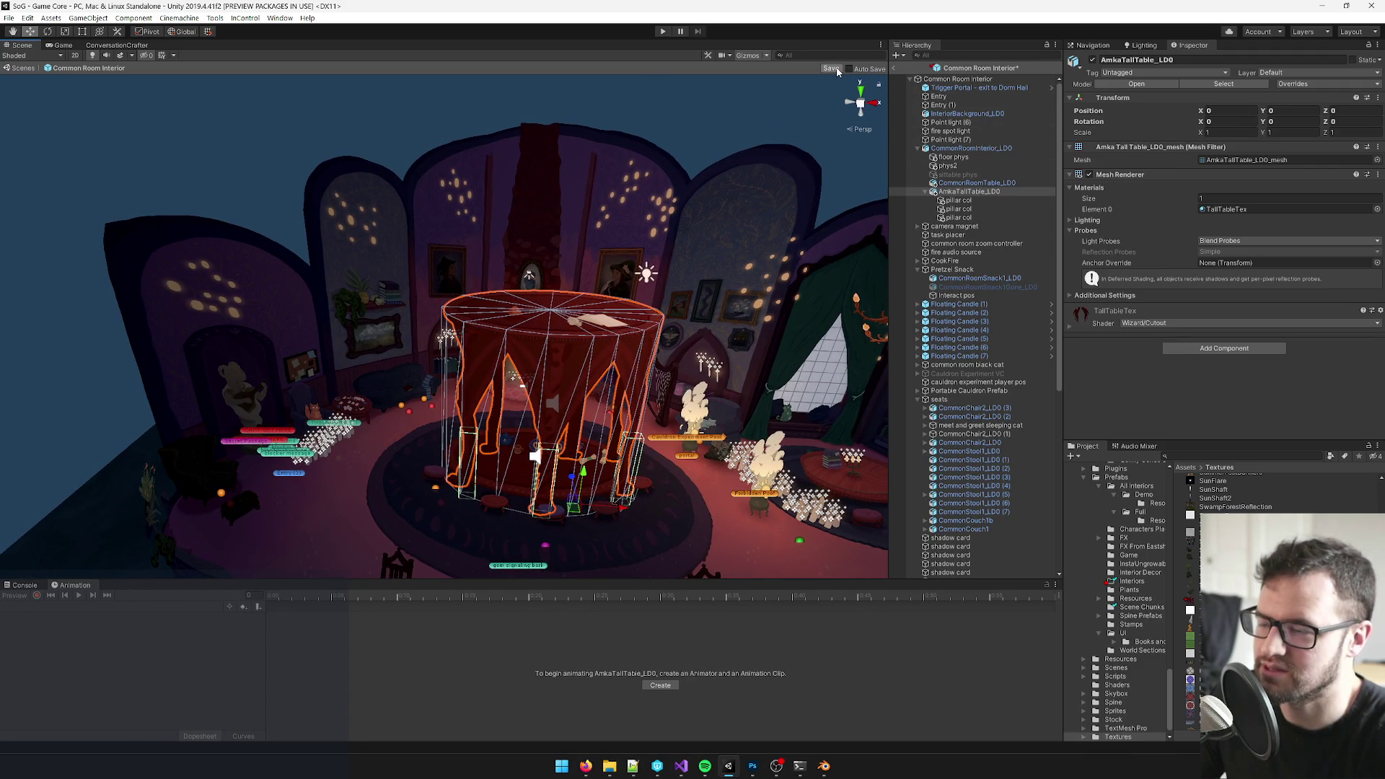
click(834, 69)
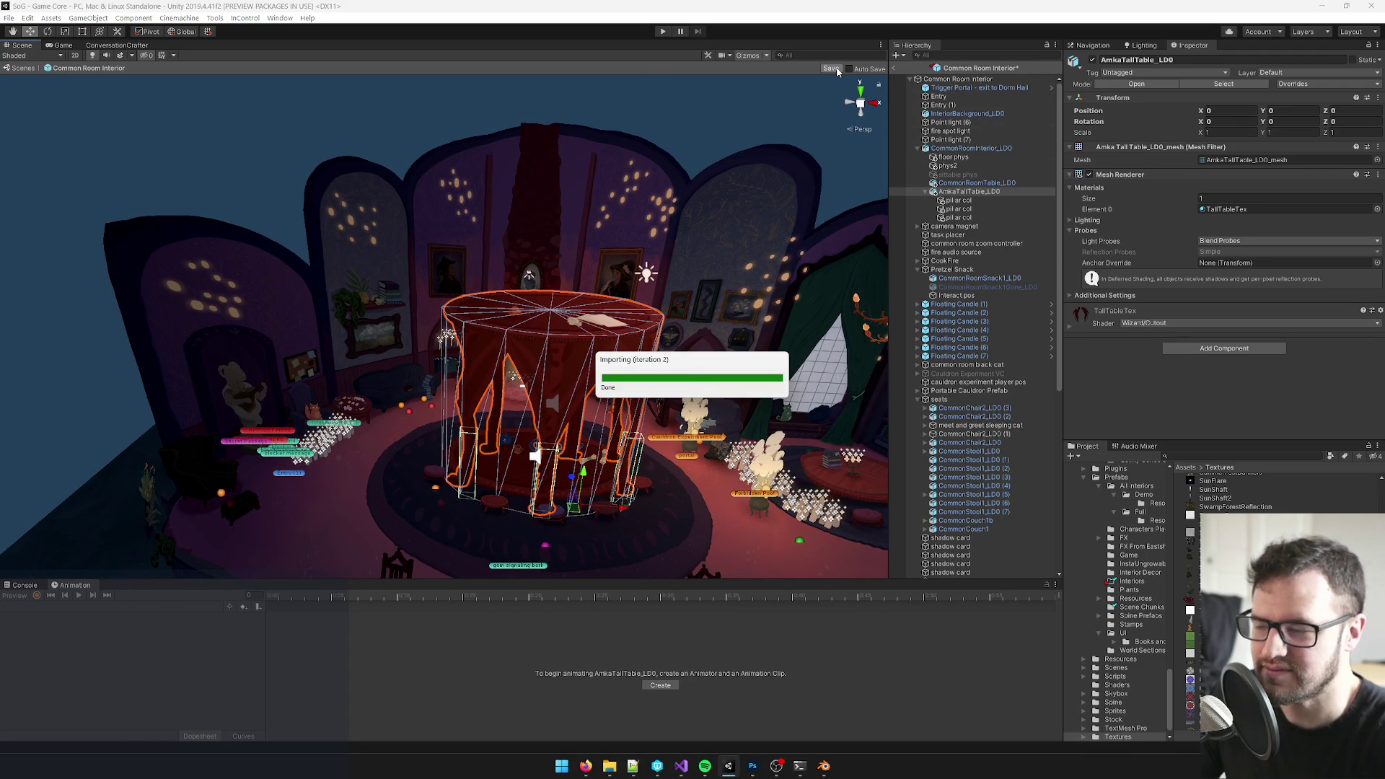
- Add a Game Bool Activation component to AmkaTallTable_LD0
click(1236, 349)
text(mesh)
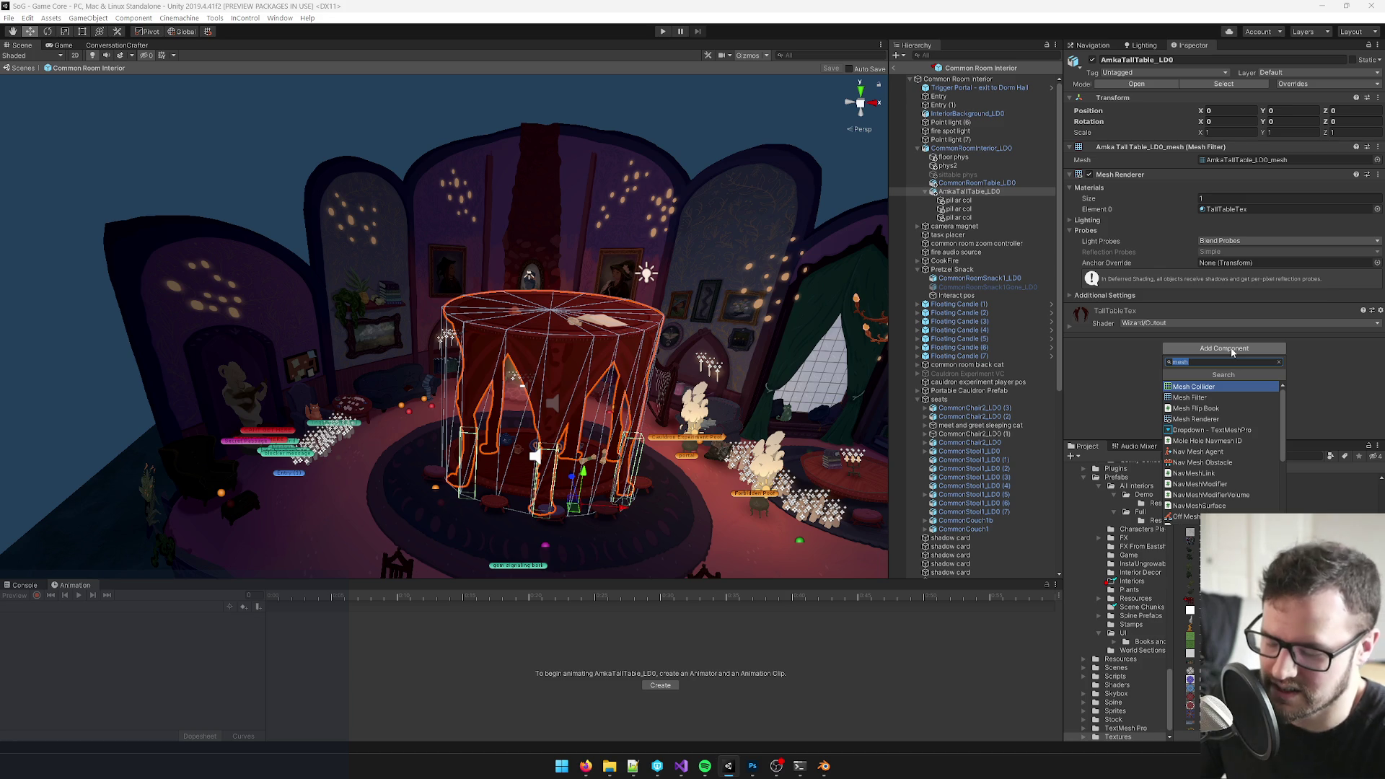
text(game bool)
key(Return)
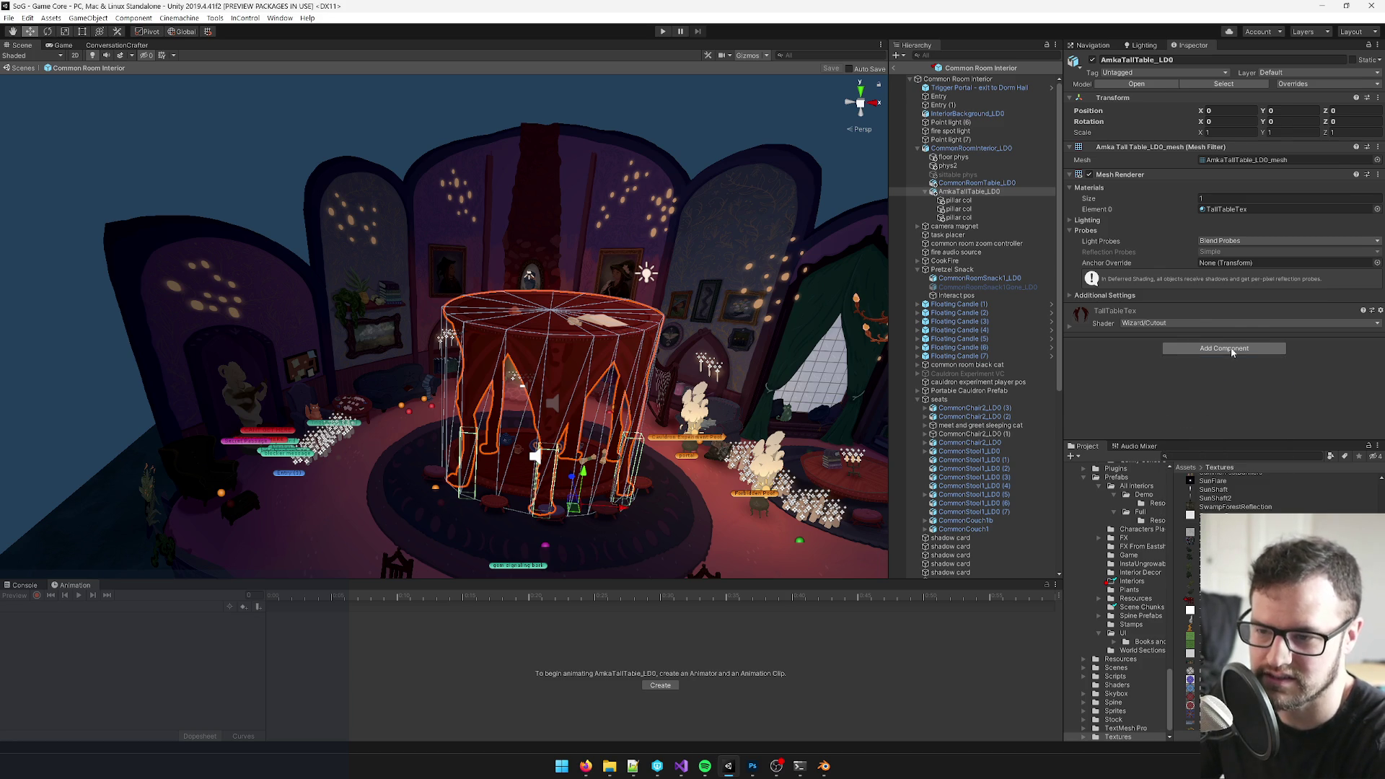
- Set the tall table as Game Object To Activate with bool show_amka_tall_table, then select CommonRoomTable_LD0
drag(968, 192, 1234, 333)
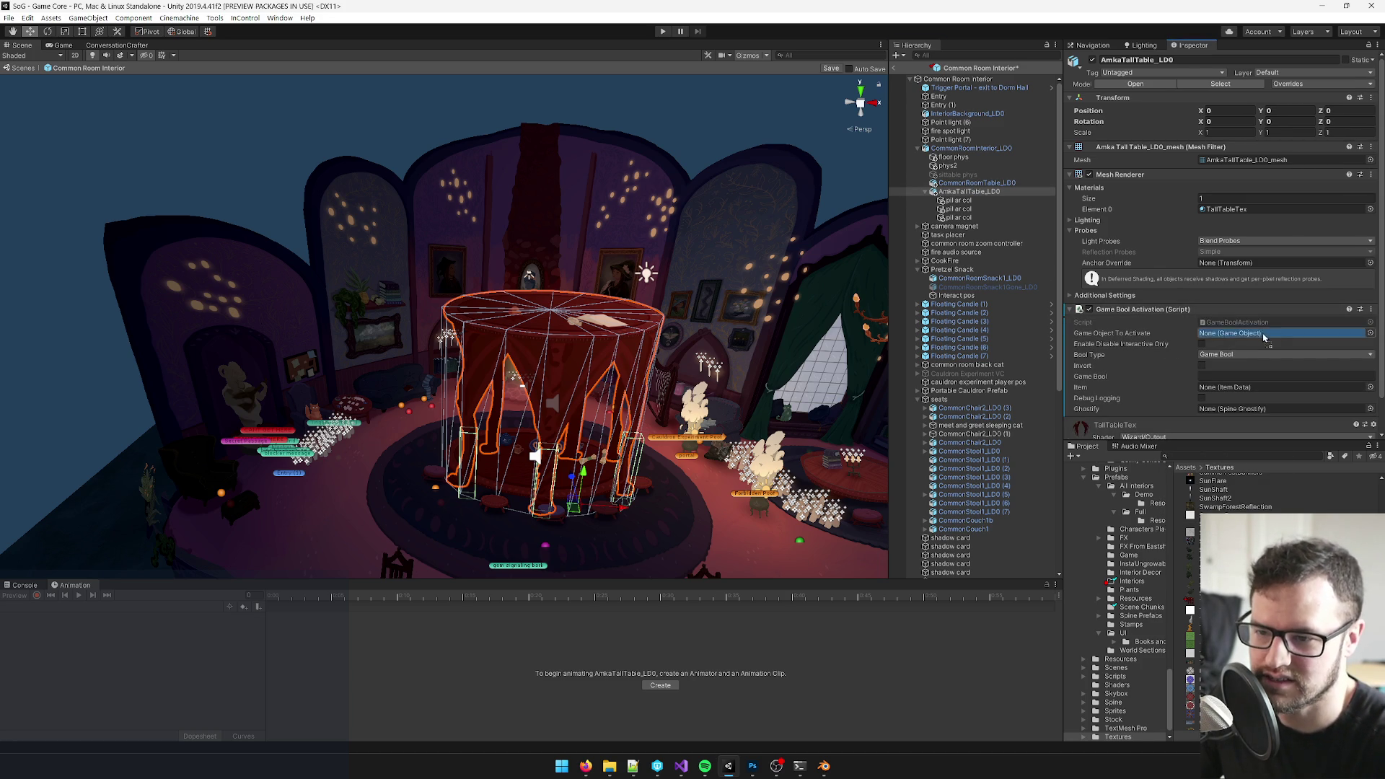
scroll(down, 3)
text(showamka_tall_table)
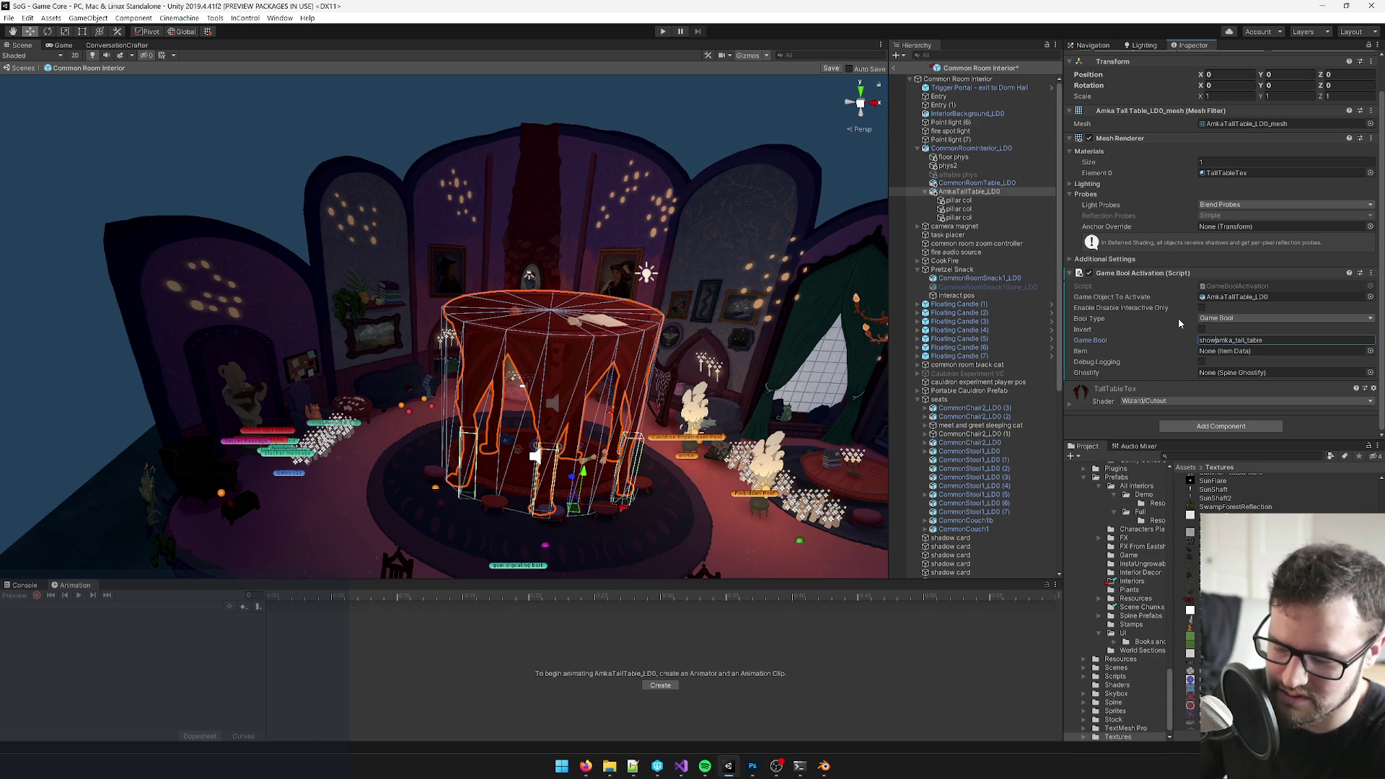
text(_)
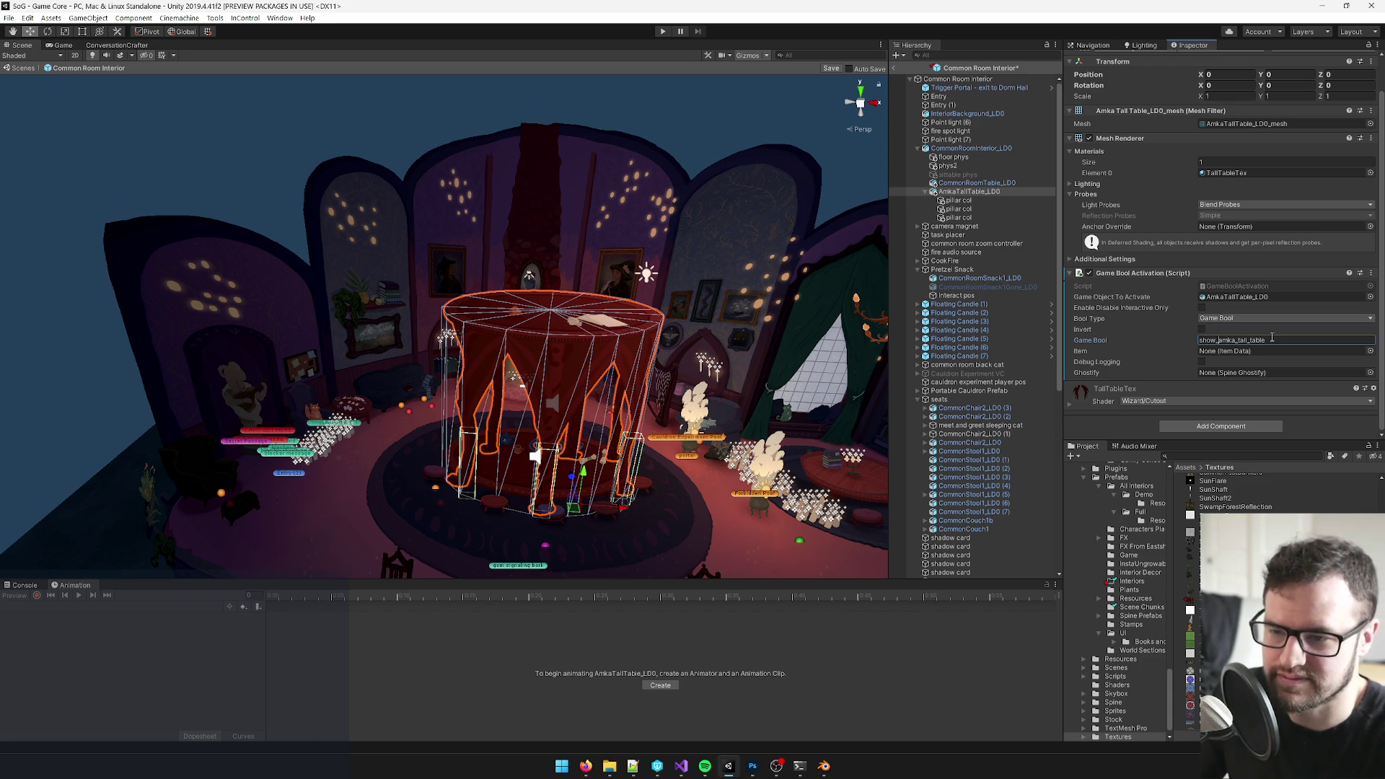
click(1134, 325)
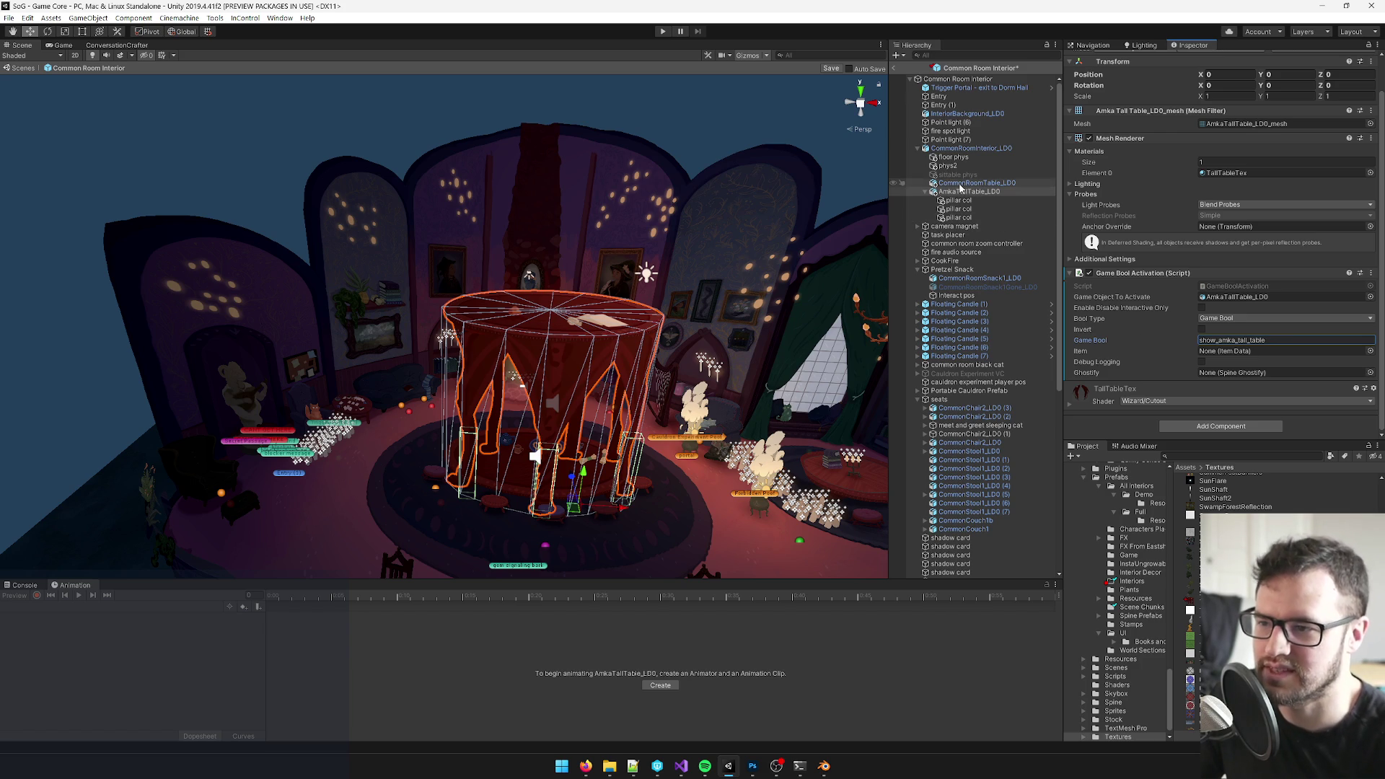
click(961, 184)
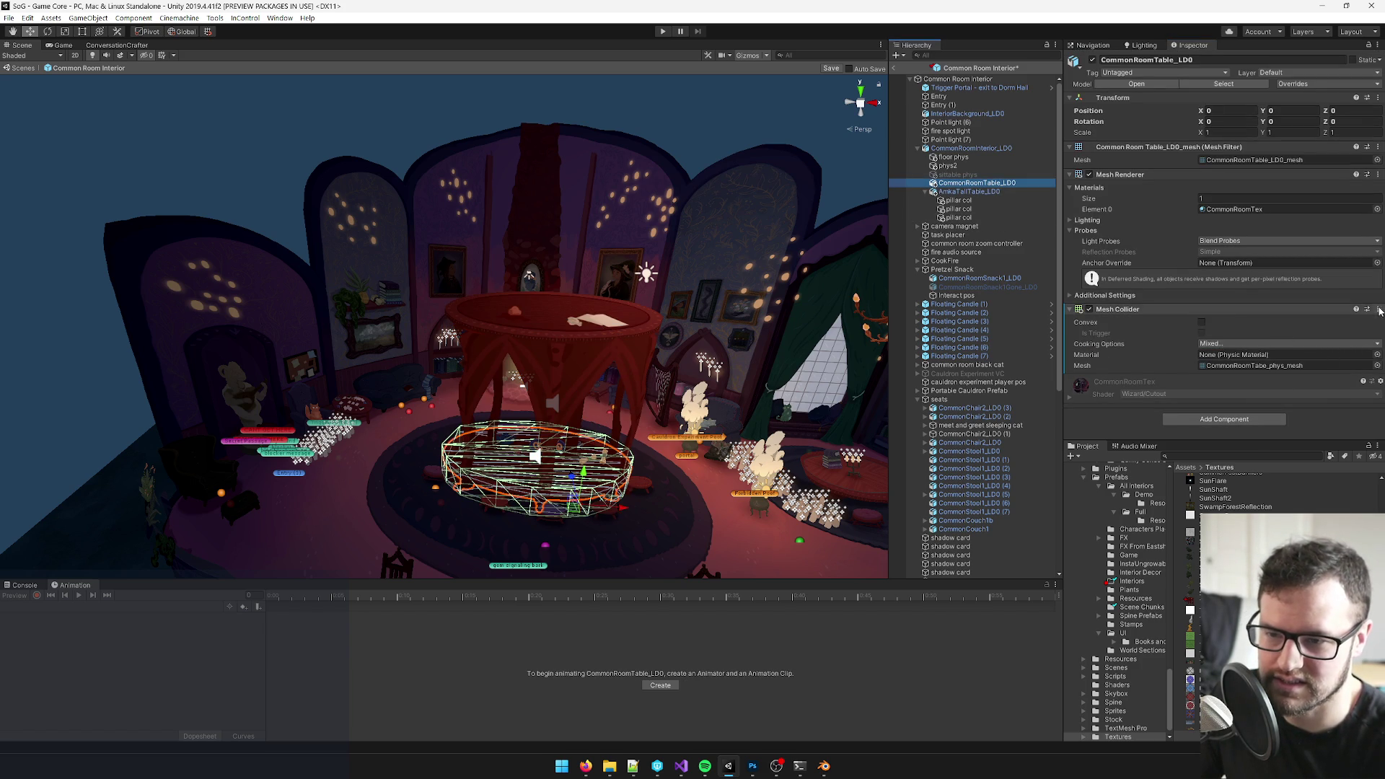
- Add a Game Bool Activation component to CommonRoomTable_LD0
click(1379, 310)
click(1212, 452)
click(1215, 420)
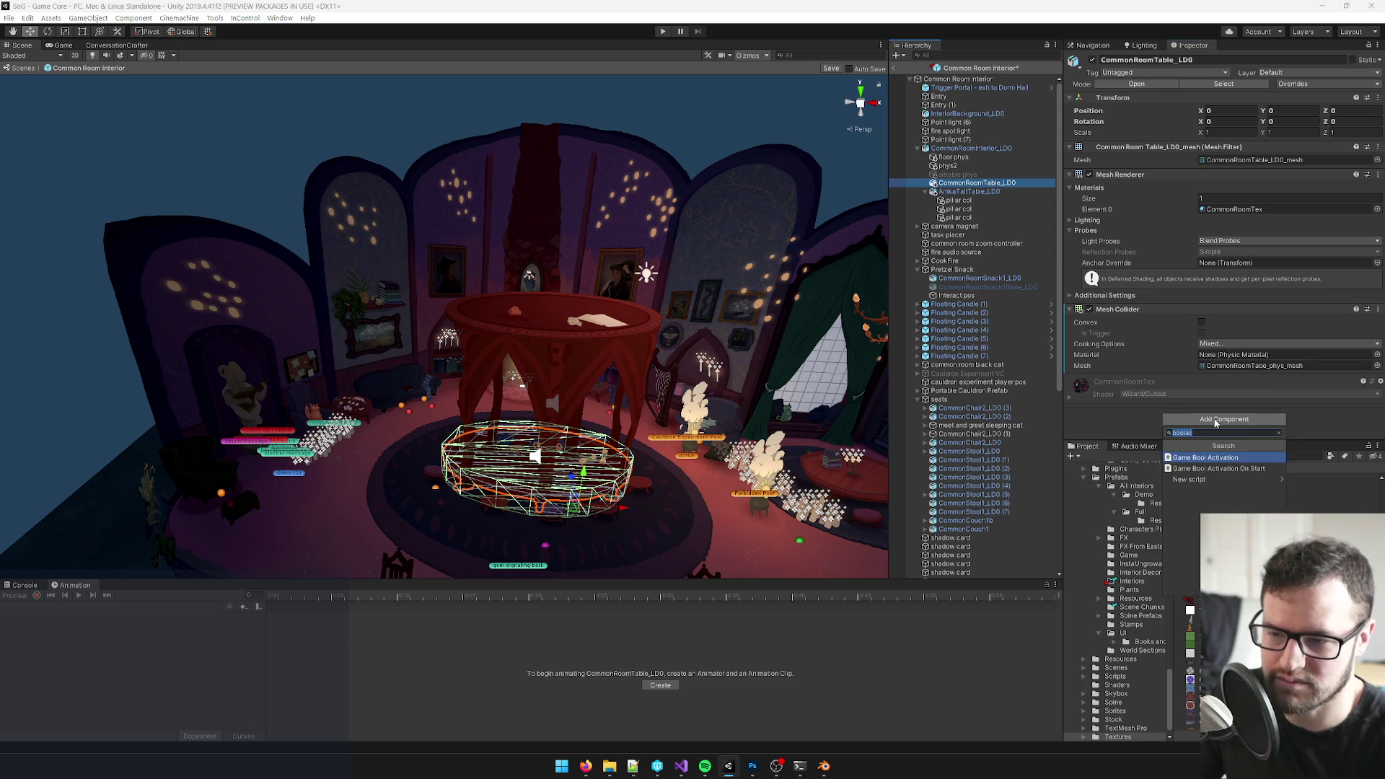
key(Return)
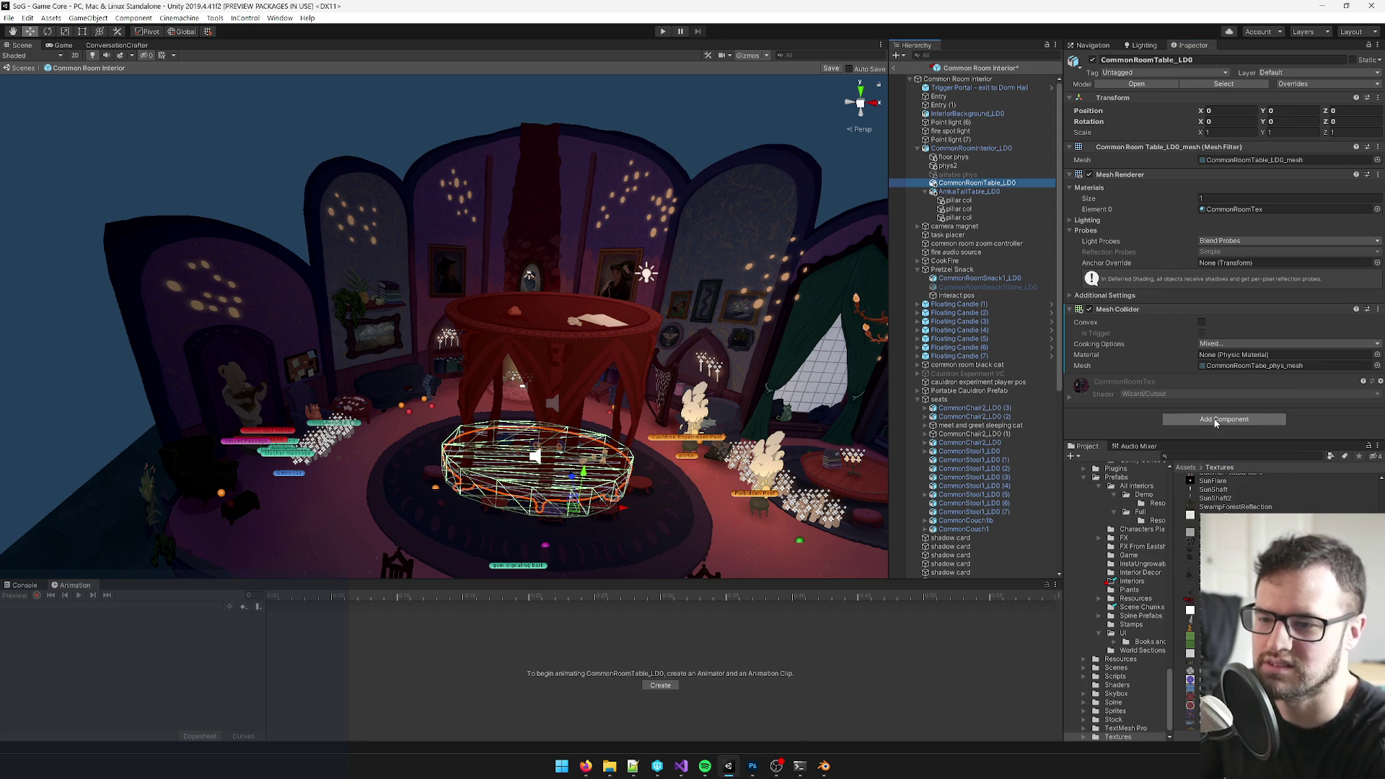
scroll(down, 3)
- Make the table its own object to activate, bool show_amka_tall_table, Invert ticked, and save
click(1220, 297)
drag(1219, 297, 1220, 298)
double_click(1233, 340)
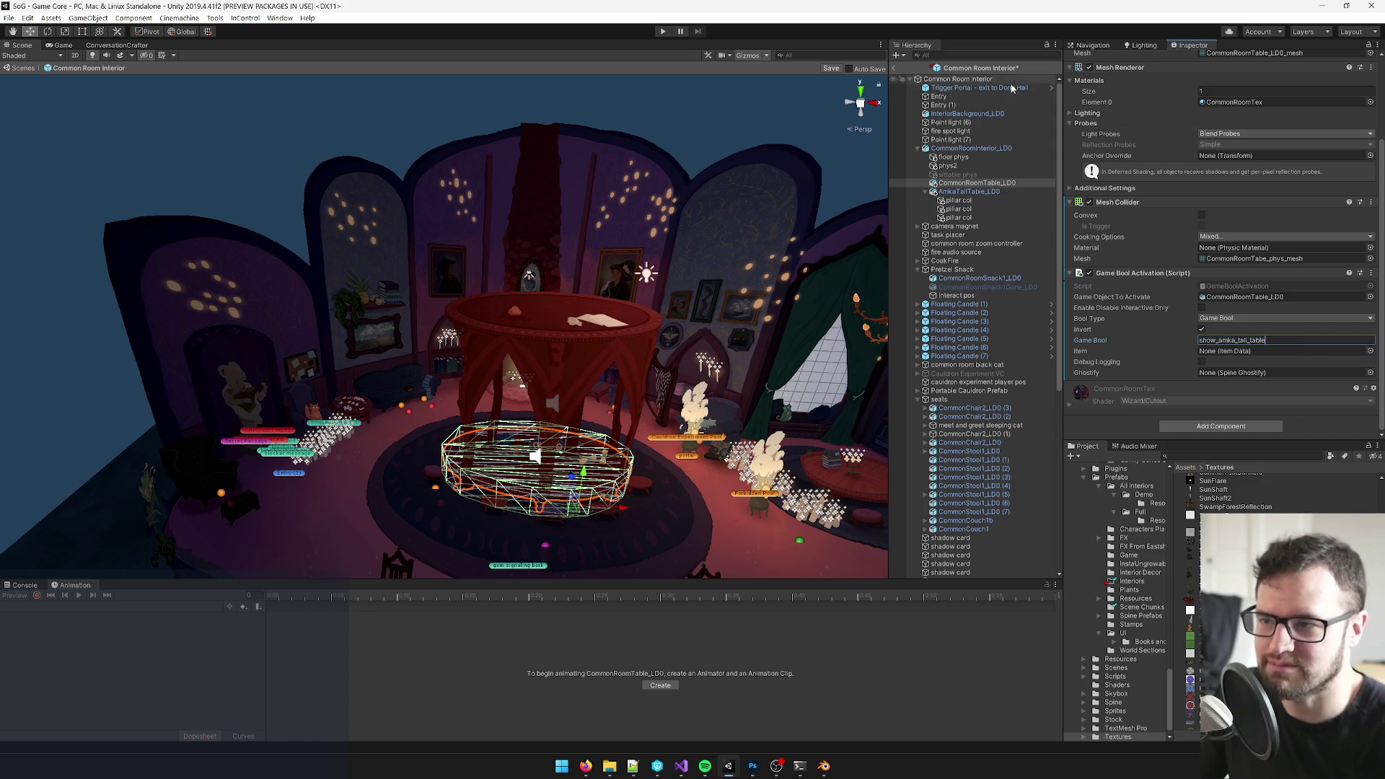
click(830, 67)
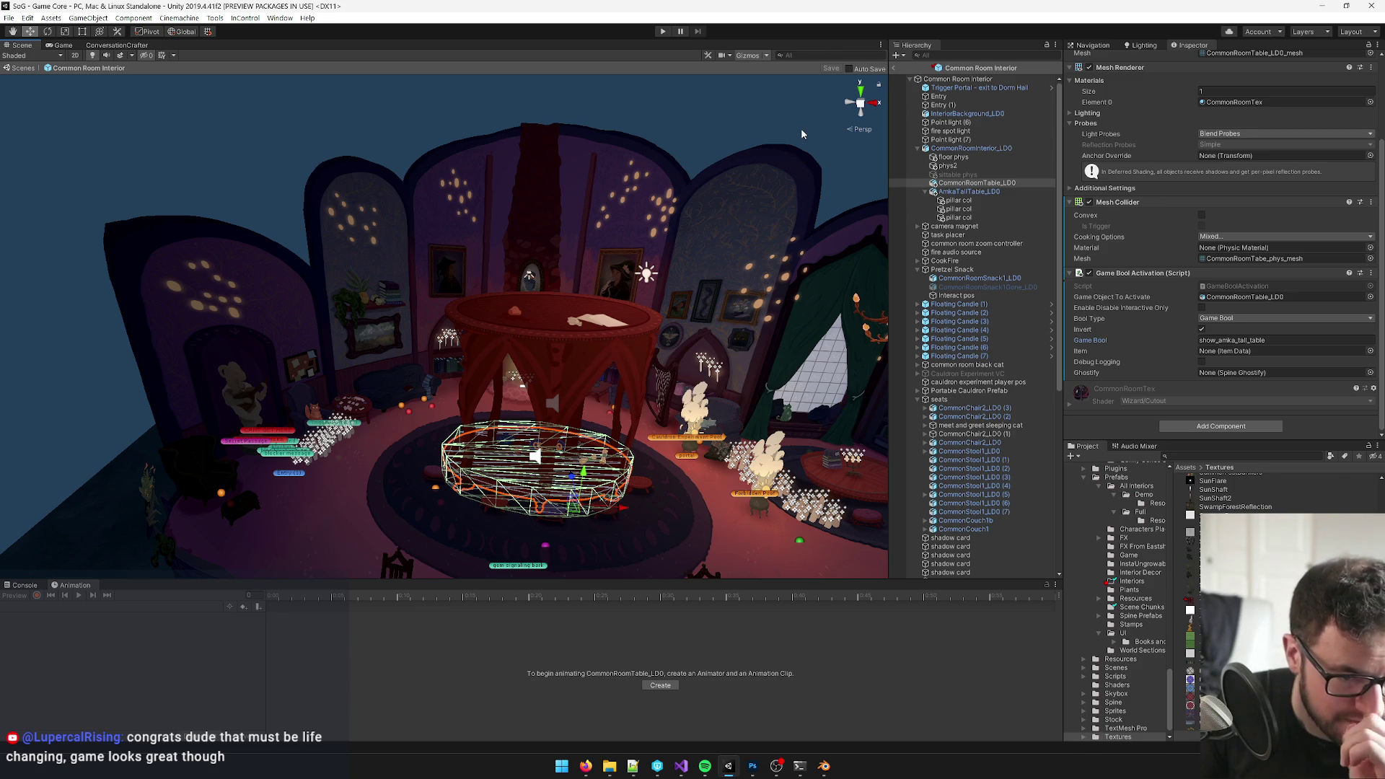
- Orbit across the room, select AmkaTallTable_LD0 and look down on its legs and pillar colliders
drag(807, 152, 541, 216)
scroll(down, 3)
scroll(up, 3)
scroll(up, 3)
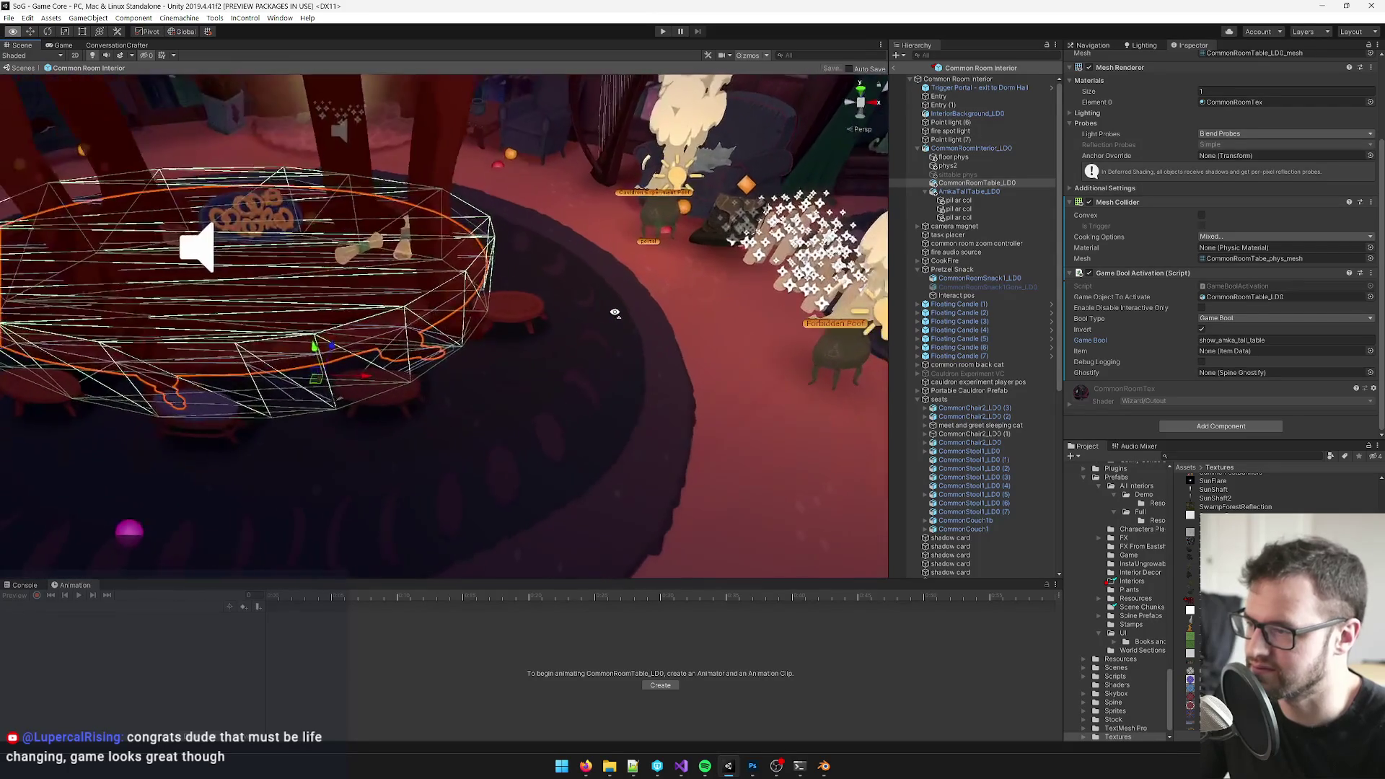
scroll(down, 3)
drag(531, 200, 520, 190)
drag(520, 189, 601, 317)
click(600, 316)
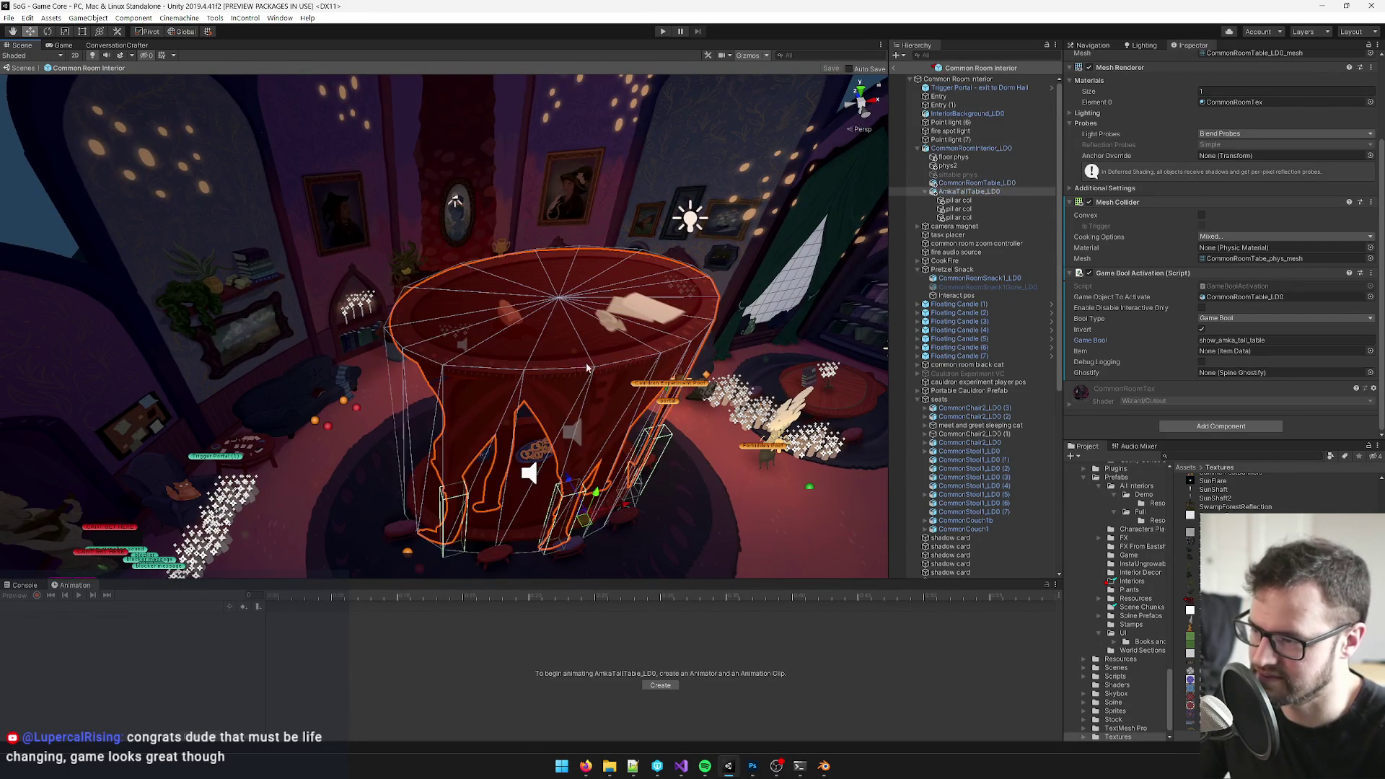
scroll(up, 3)
drag(577, 365, 520, 325)
drag(352, 178, 693, 379)
scroll(down, 3)
scroll(down, 3)
scroll(up, 3)
scroll(up, 3)
scroll(up, 3)
scroll(up, 3)
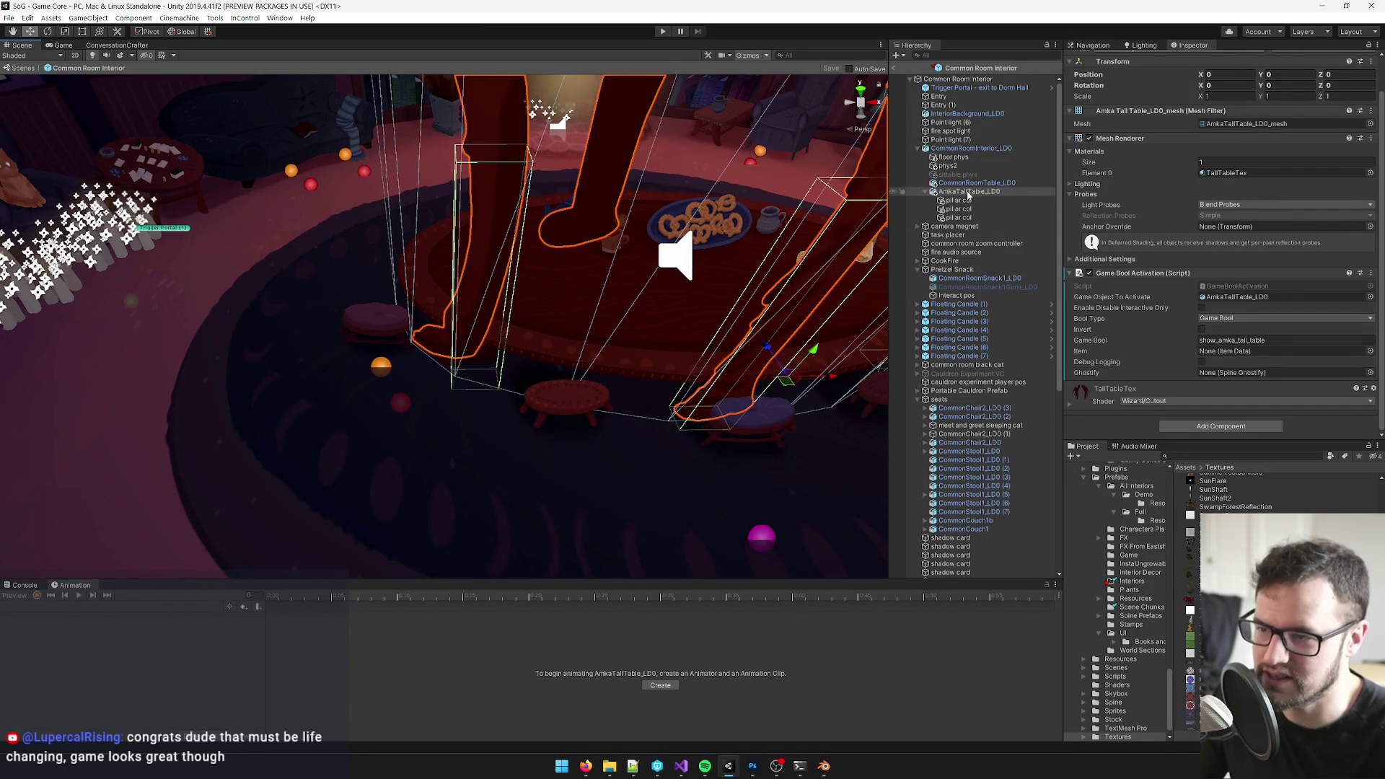
- Select the second pillar col and tilt and nudge it toward its table leg
click(958, 218)
key(Up)
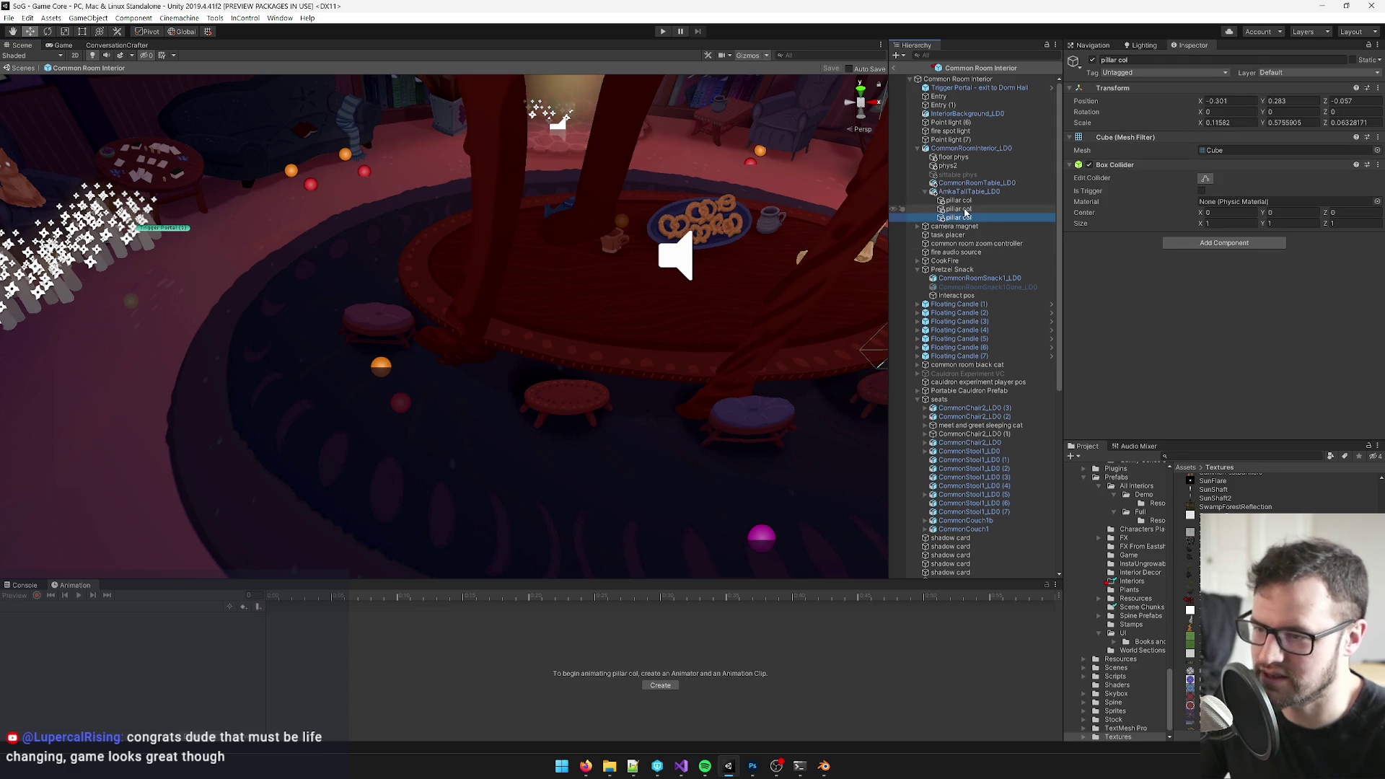
drag(472, 262, 513, 292)
key(w)
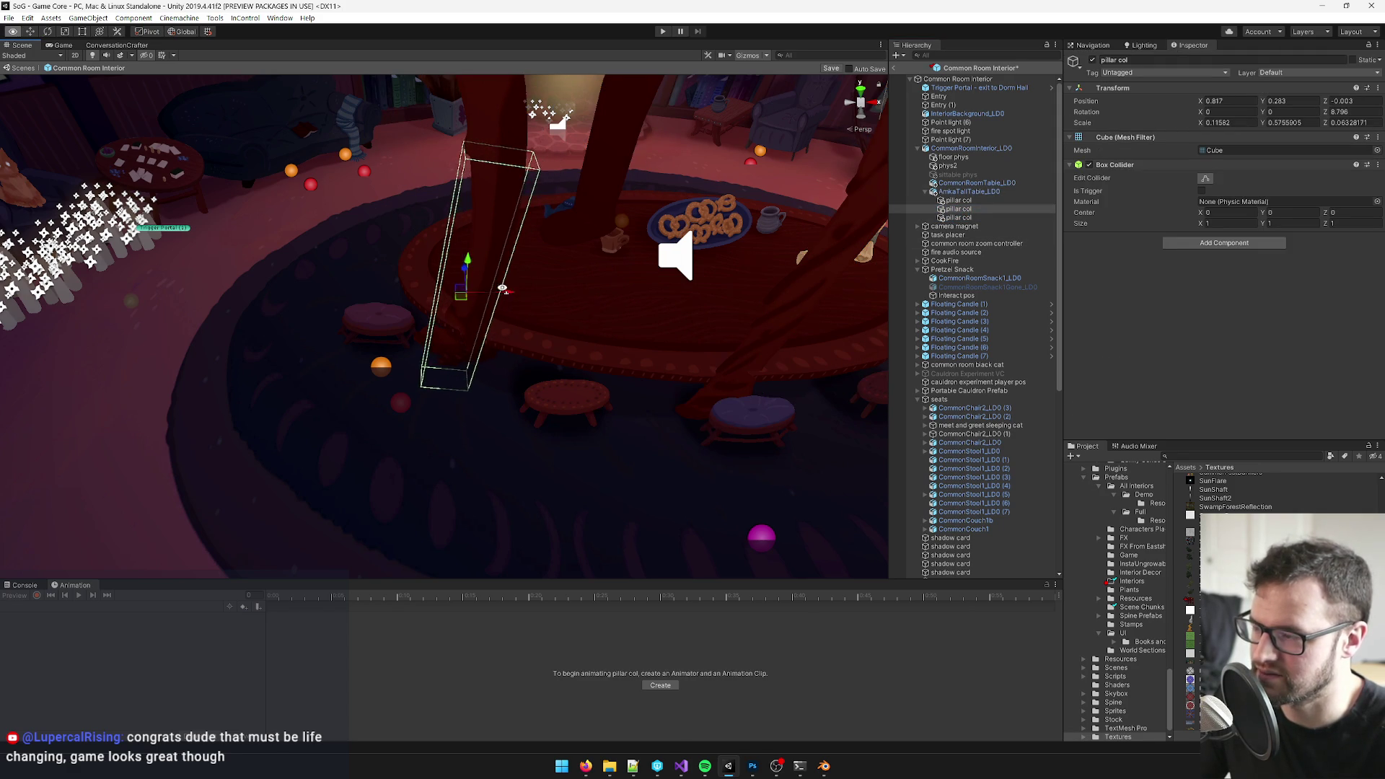
drag(519, 292, 696, 266)
key(e)
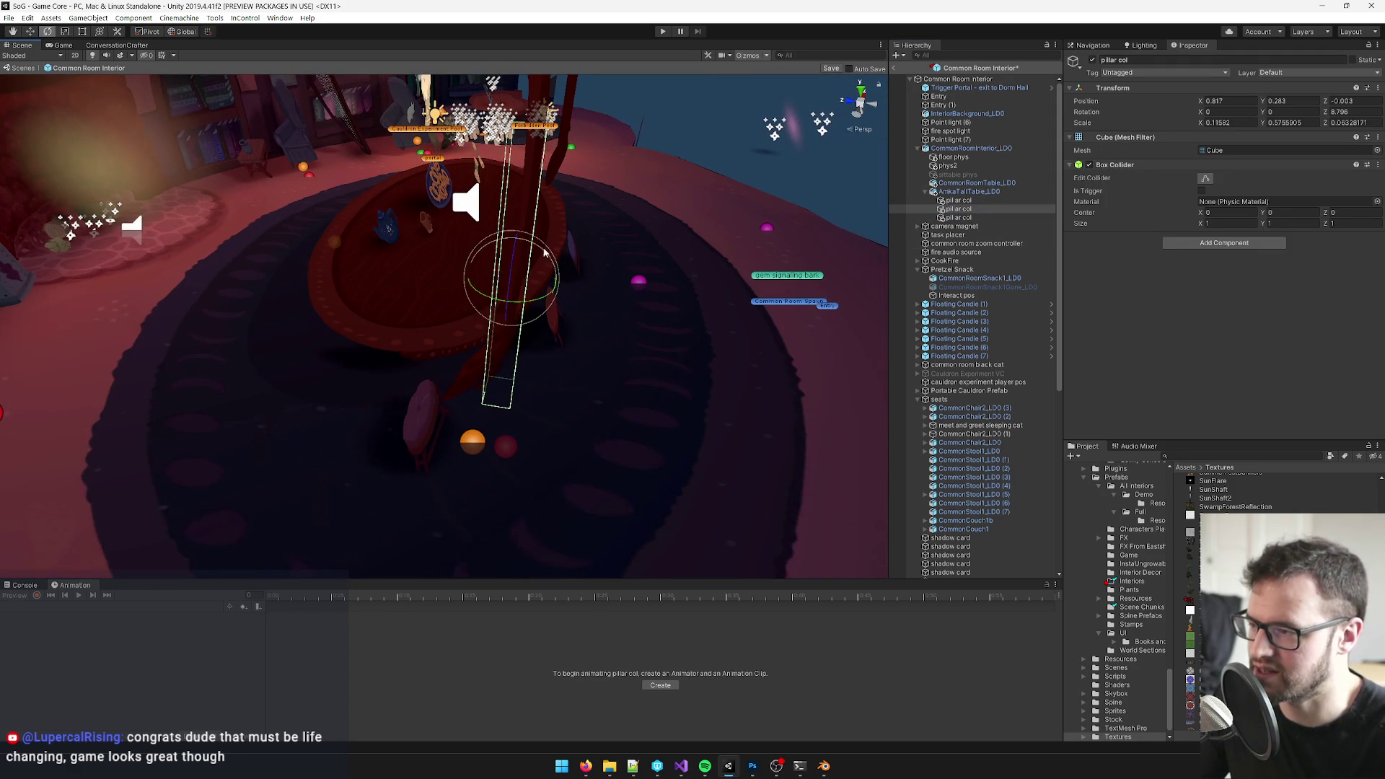
drag(509, 270, 512, 284)
key(w)
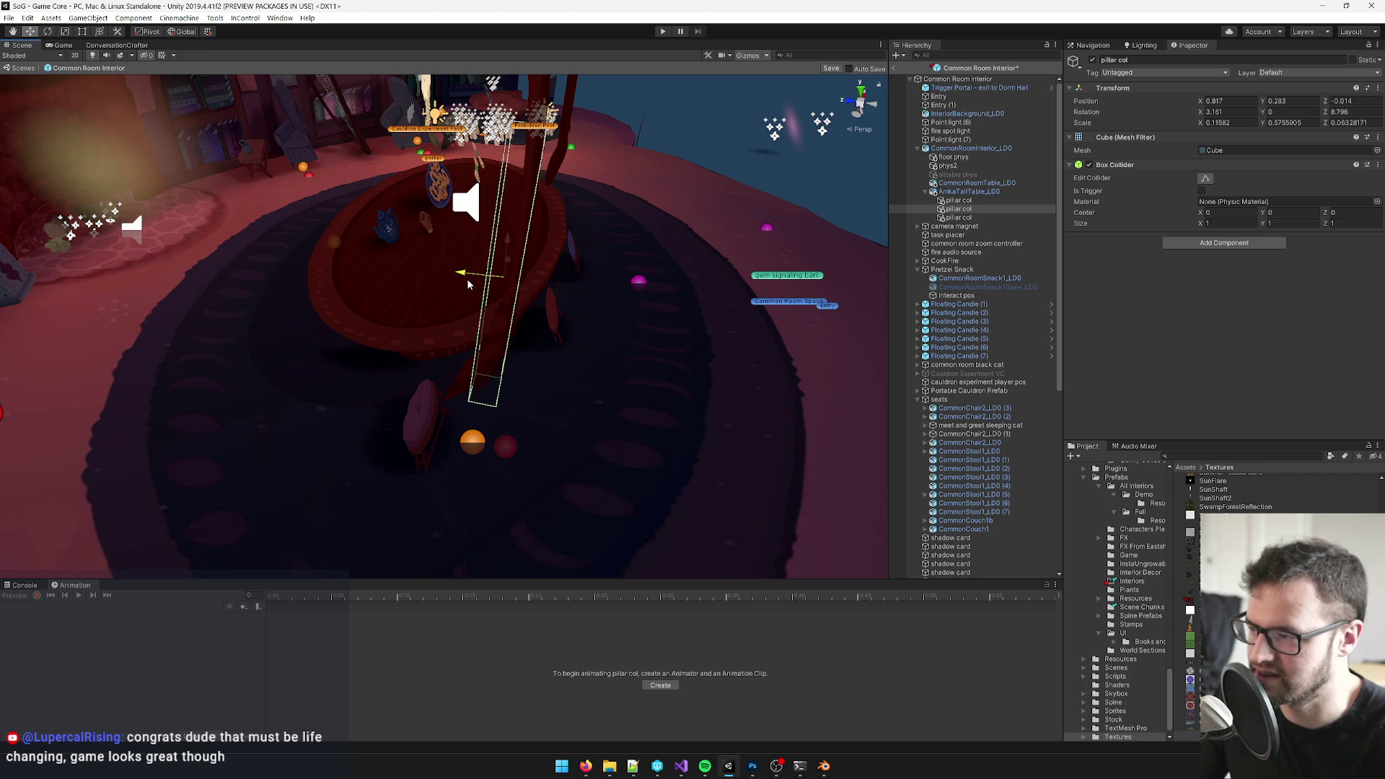
drag(508, 279, 650, 281)
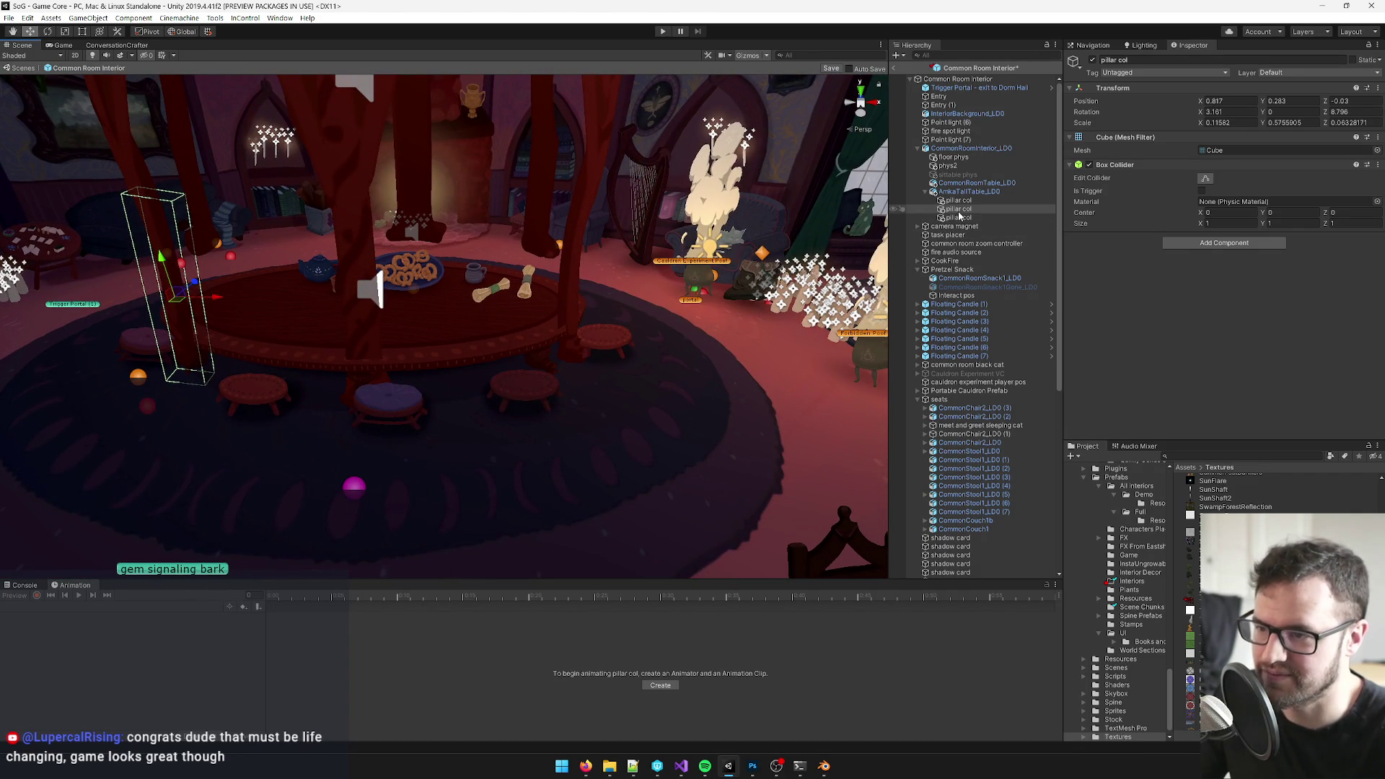
- Reselect the second pillar col, fly in close and refine its tilt and depth position
click(956, 207)
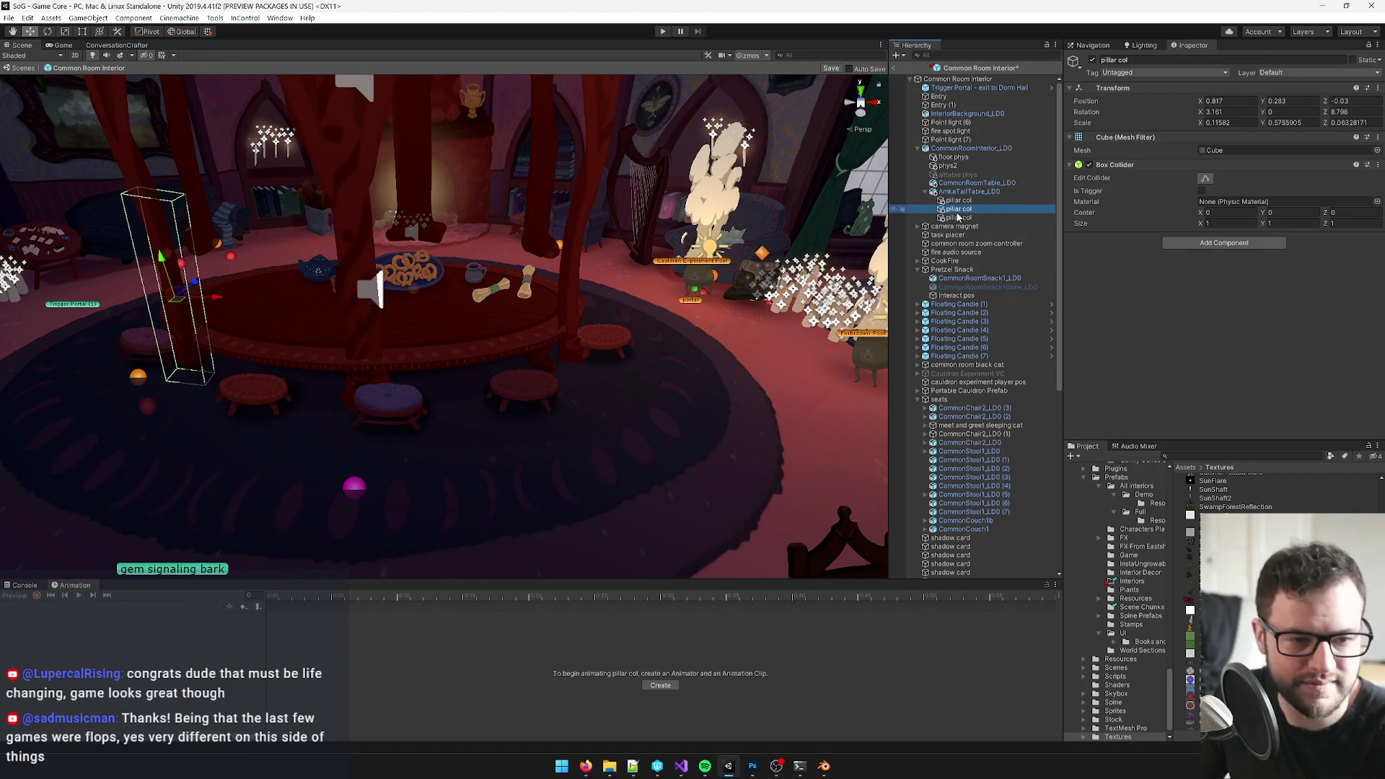
click(957, 217)
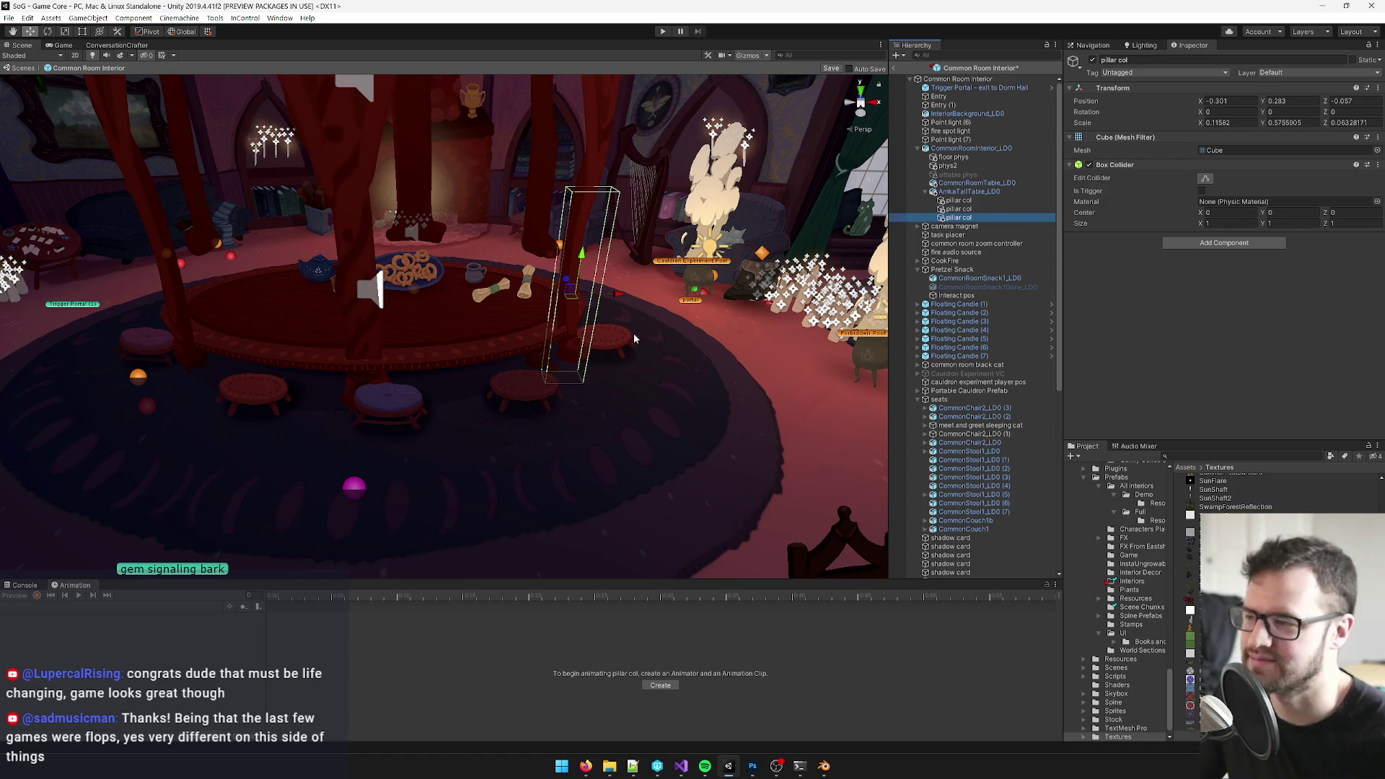
drag(674, 316, 428, 324)
key(e)
drag(434, 374, 403, 371)
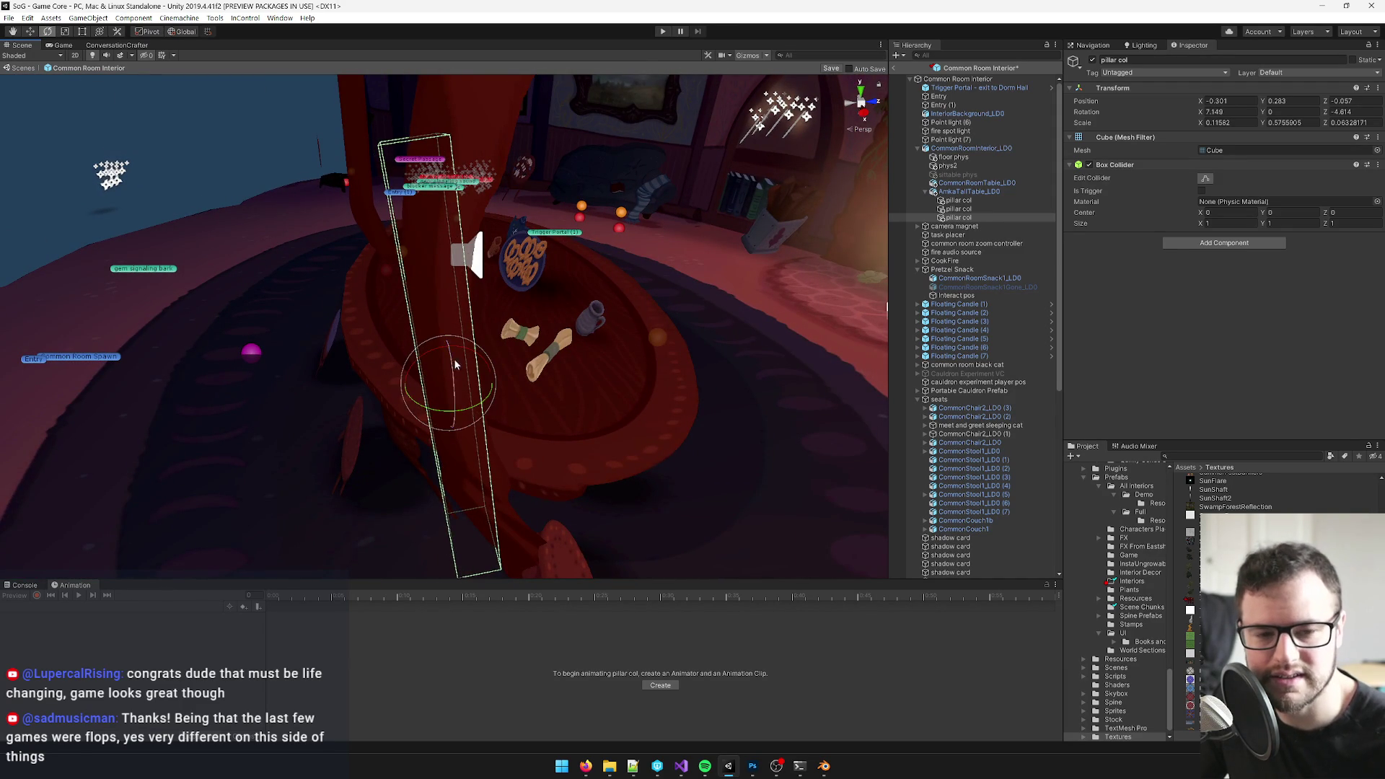
drag(514, 349, 506, 311)
key(w)
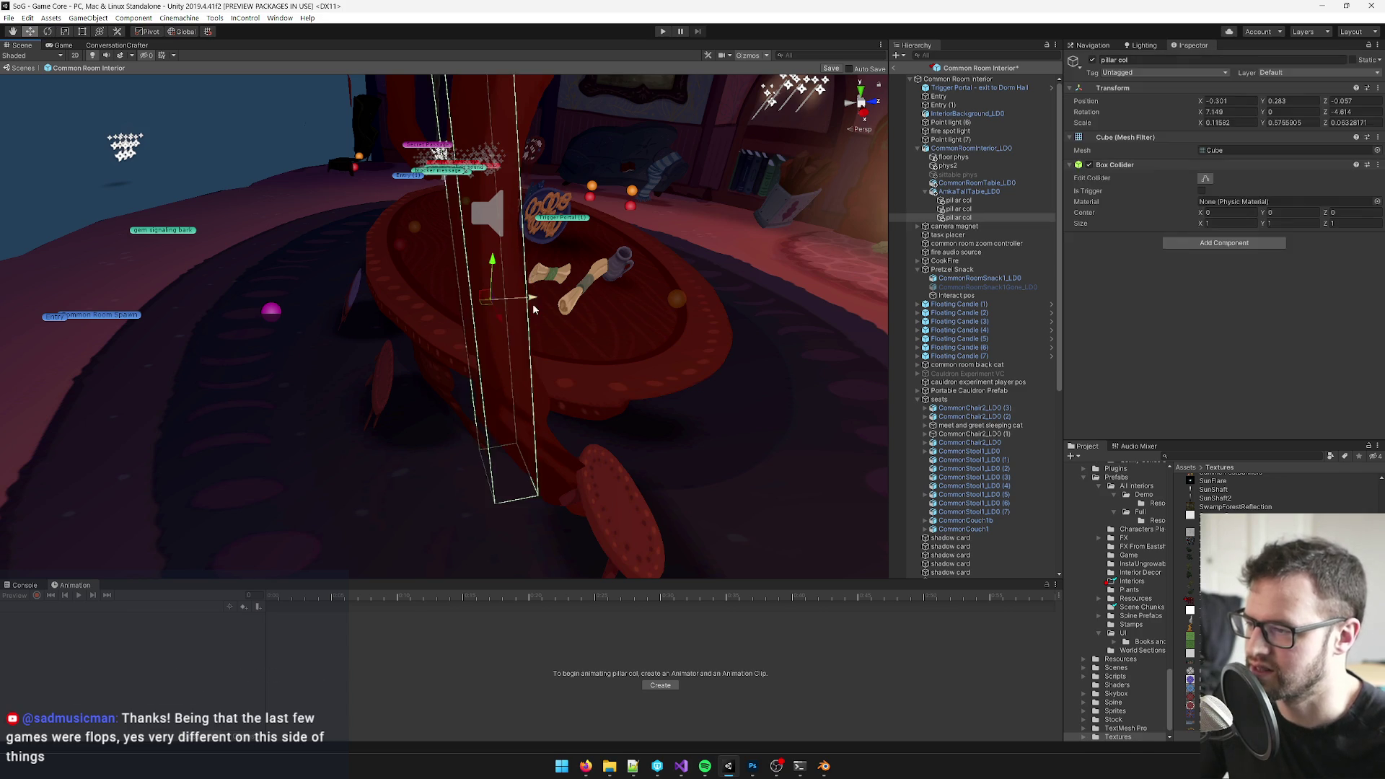
drag(531, 302, 519, 302)
- Fine-tune the pillar collider's tilt from the other side, then select the CookFire object
drag(519, 301, 411, 303)
key(e)
drag(407, 294, 403, 293)
drag(403, 292, 479, 286)
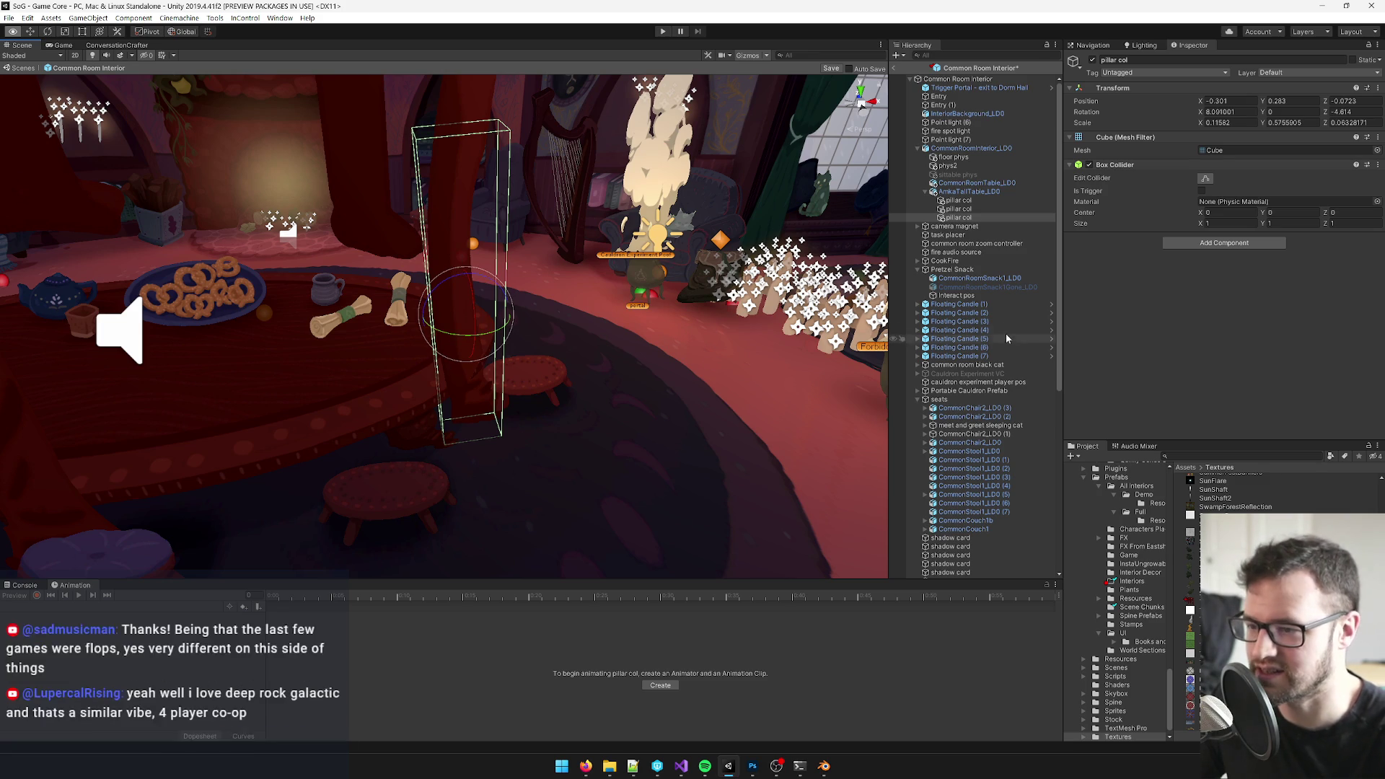
click(963, 330)
- Check through the pillar col objects and save the Common Room Interior prefab
click(955, 200)
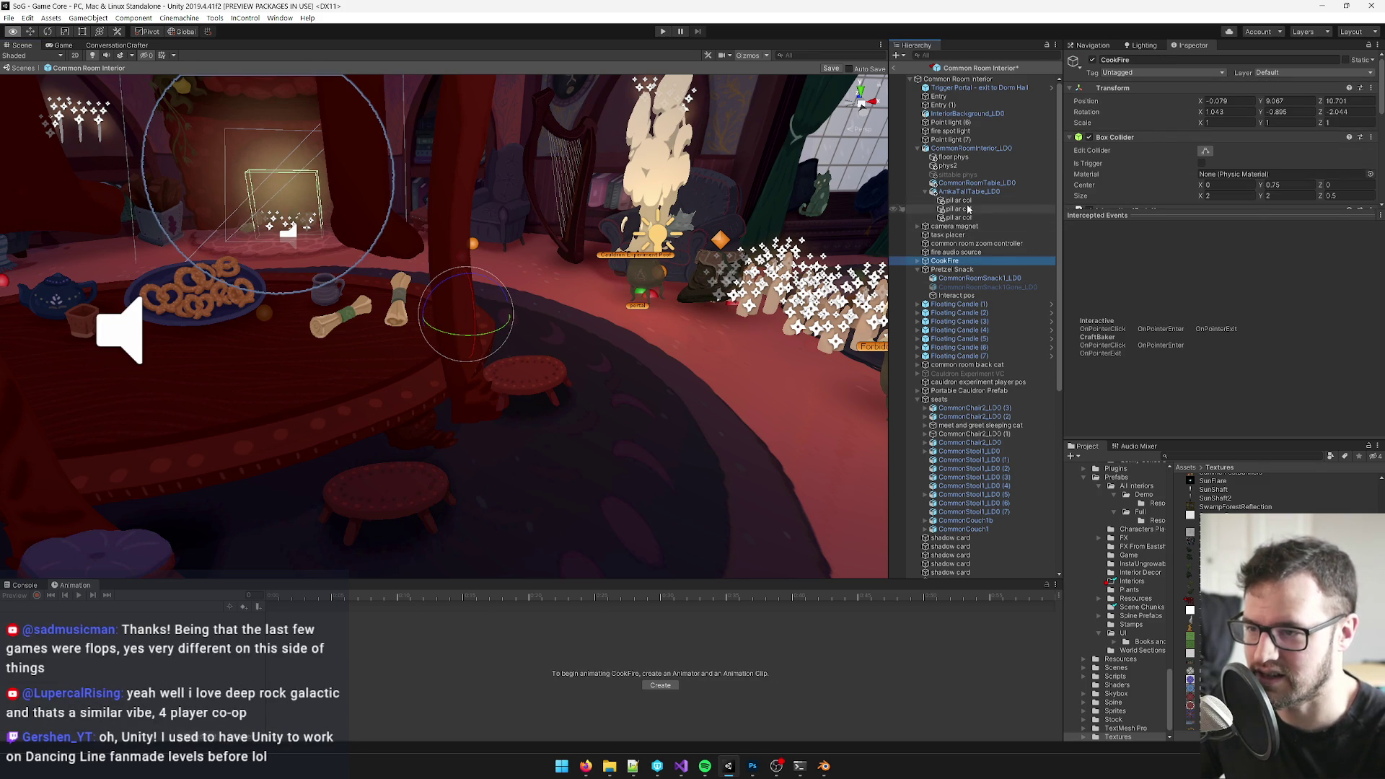
click(959, 218)
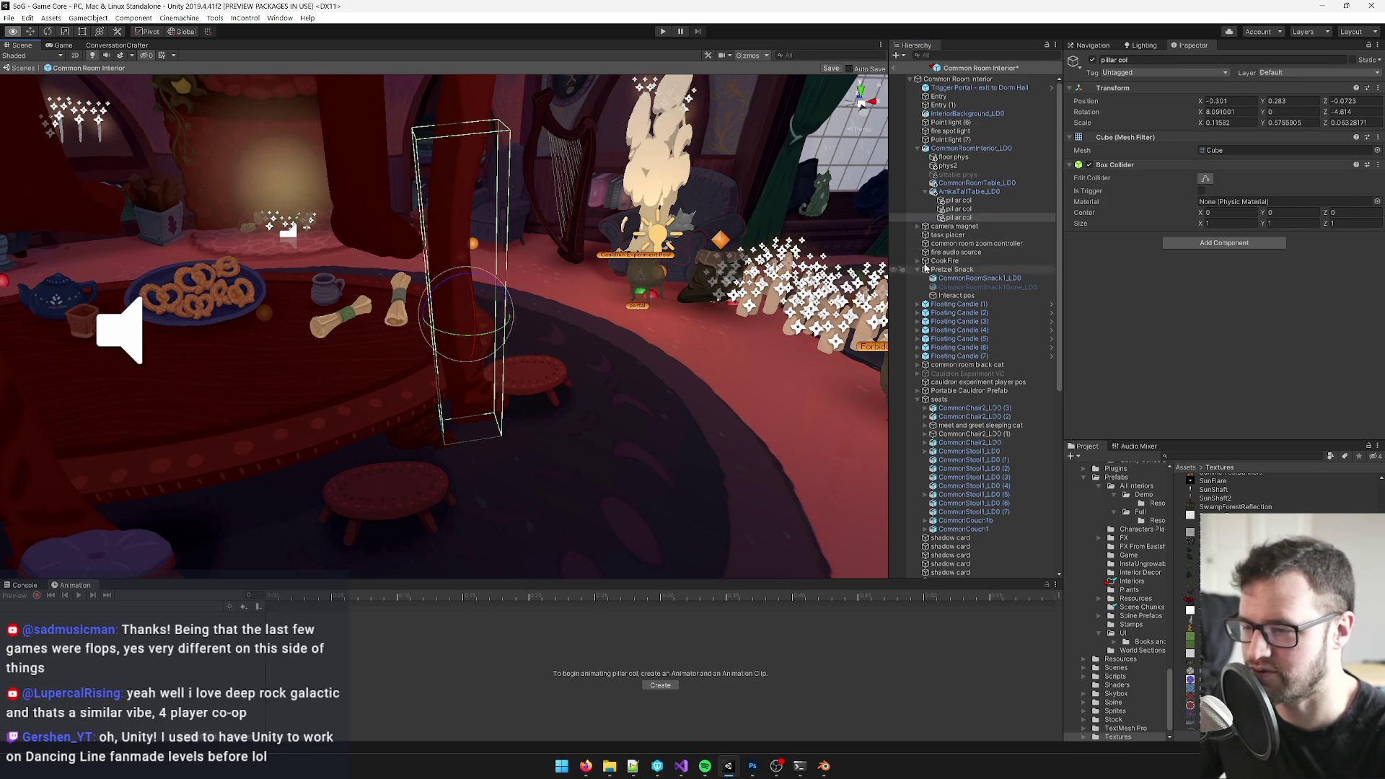
click(953, 235)
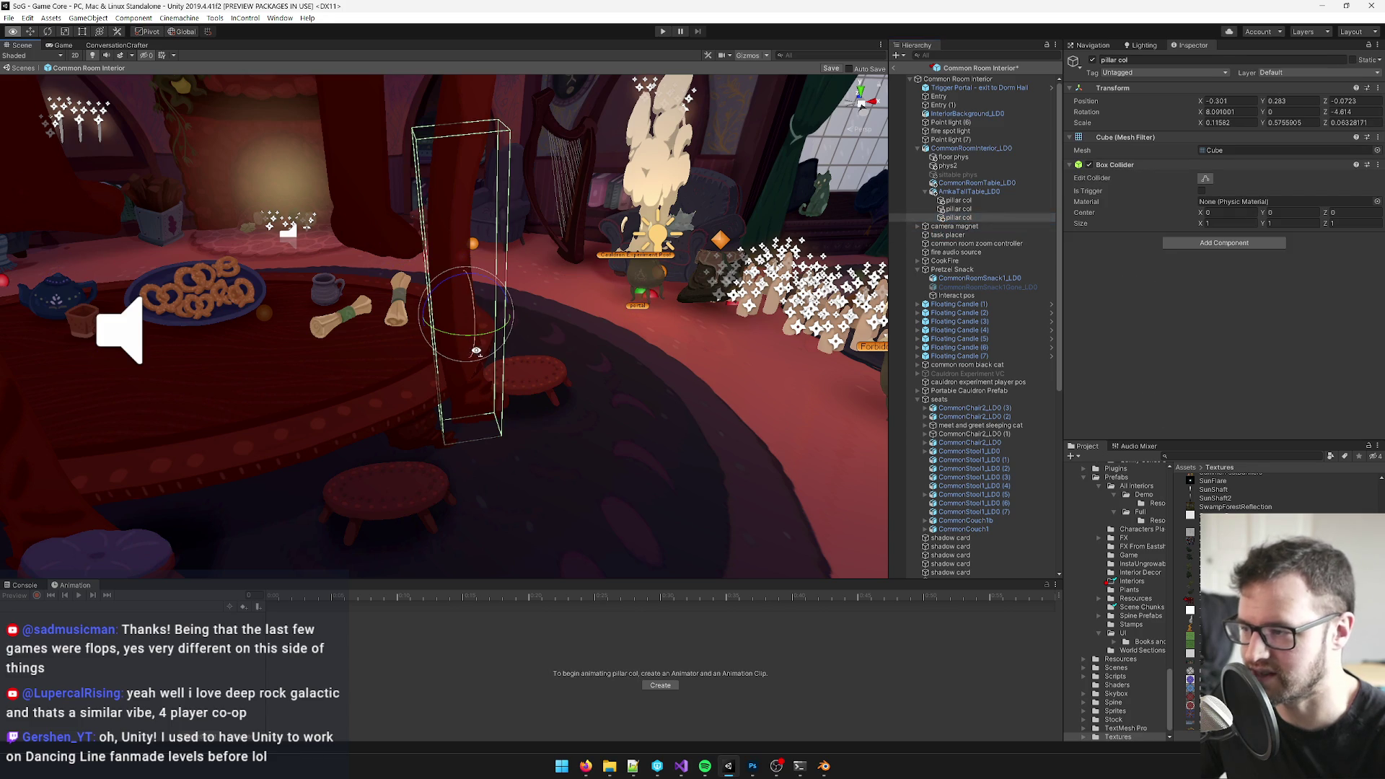
scroll(down, 3)
click(954, 217)
click(833, 71)
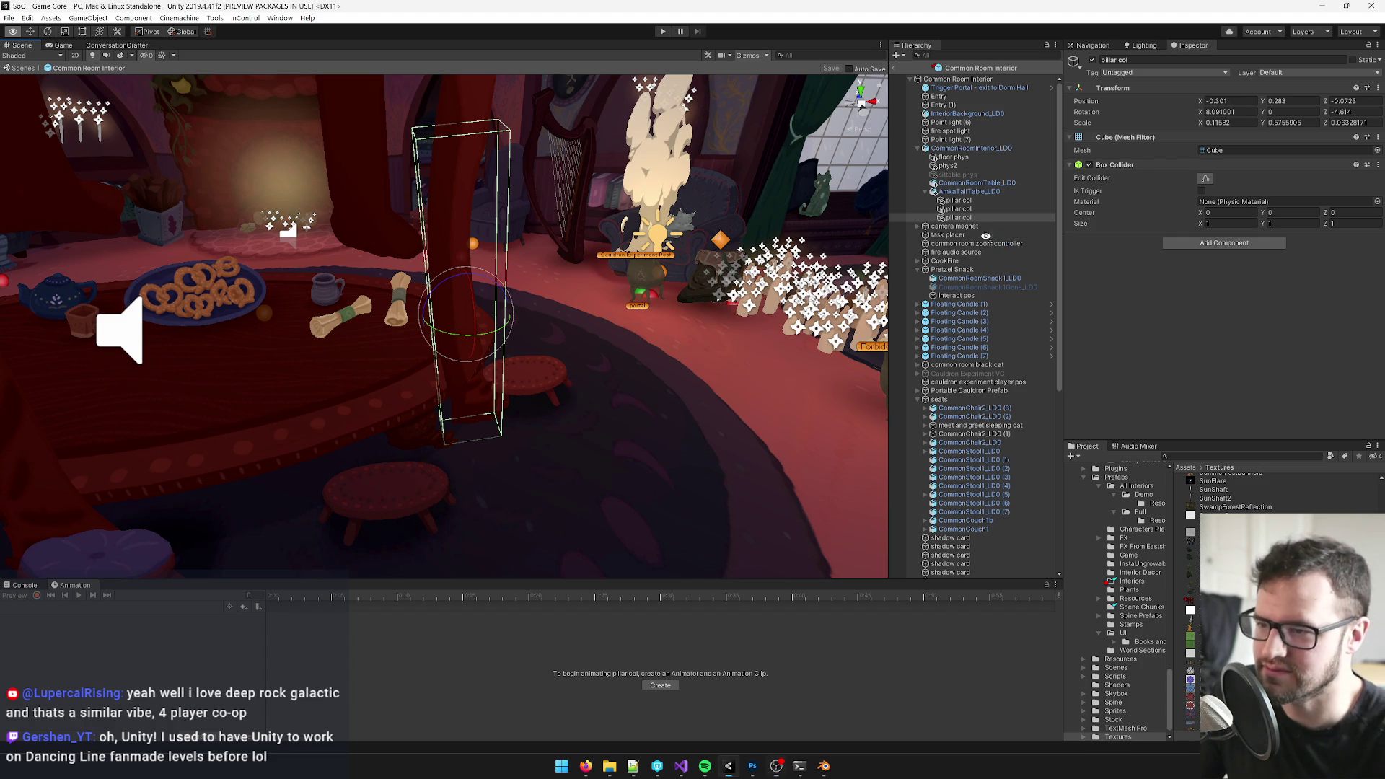
- Exit the common room prefab back to the main GameCore scene
click(969, 149)
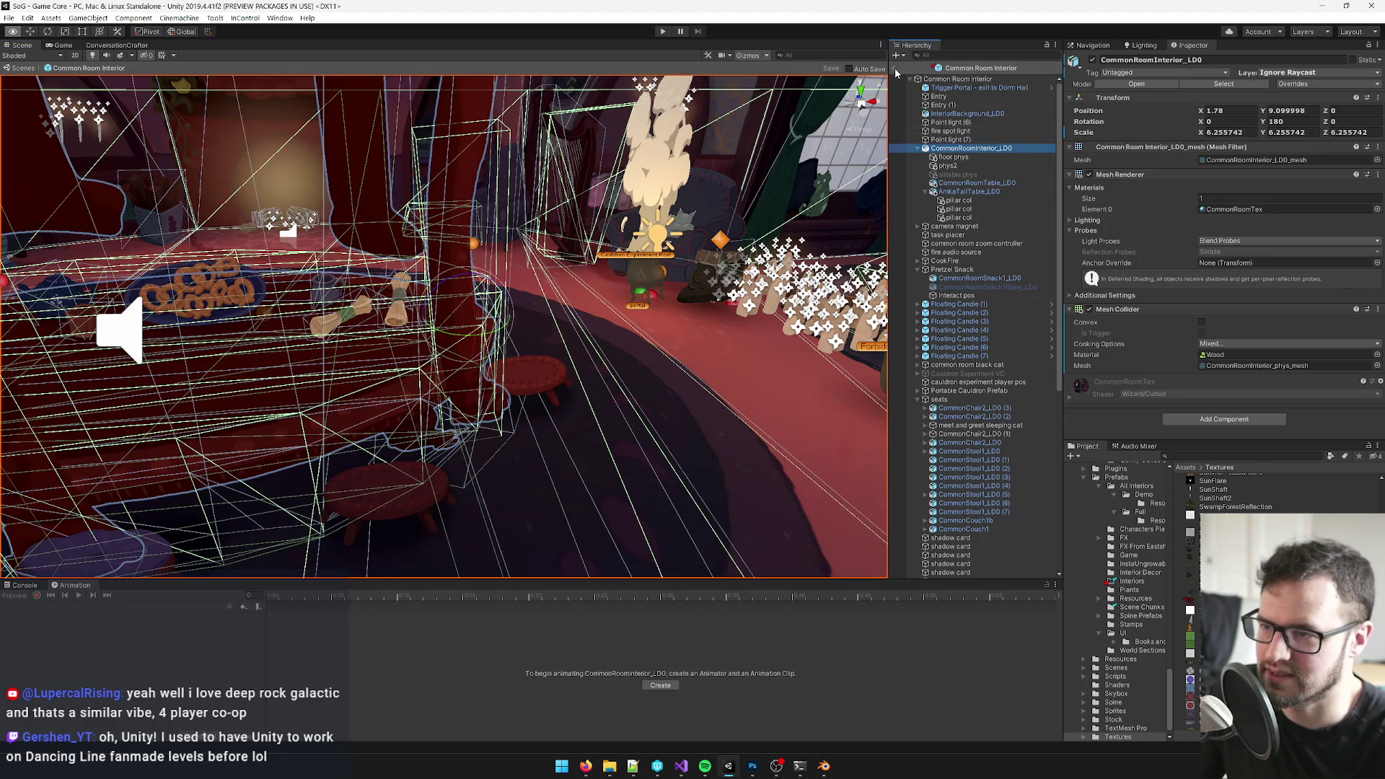
click(896, 67)
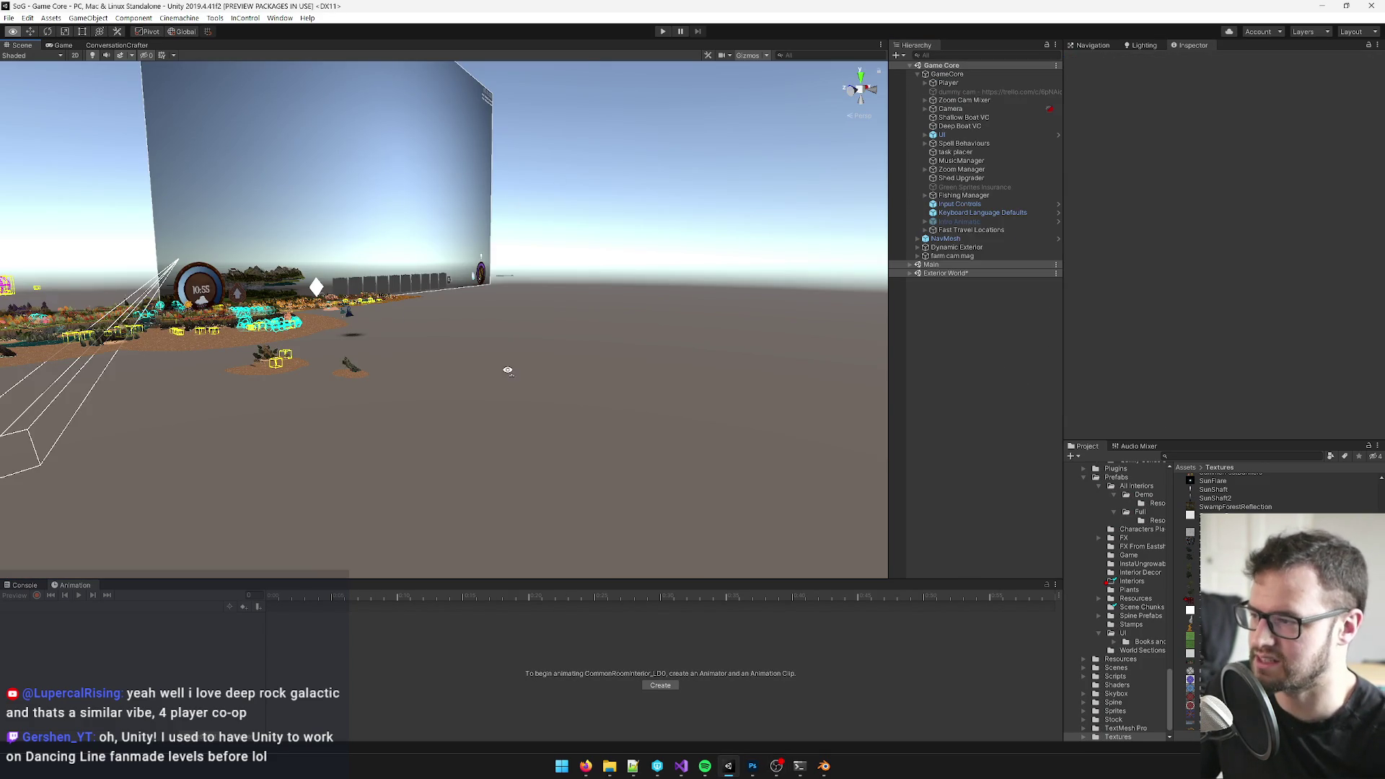
scroll(up, 3)
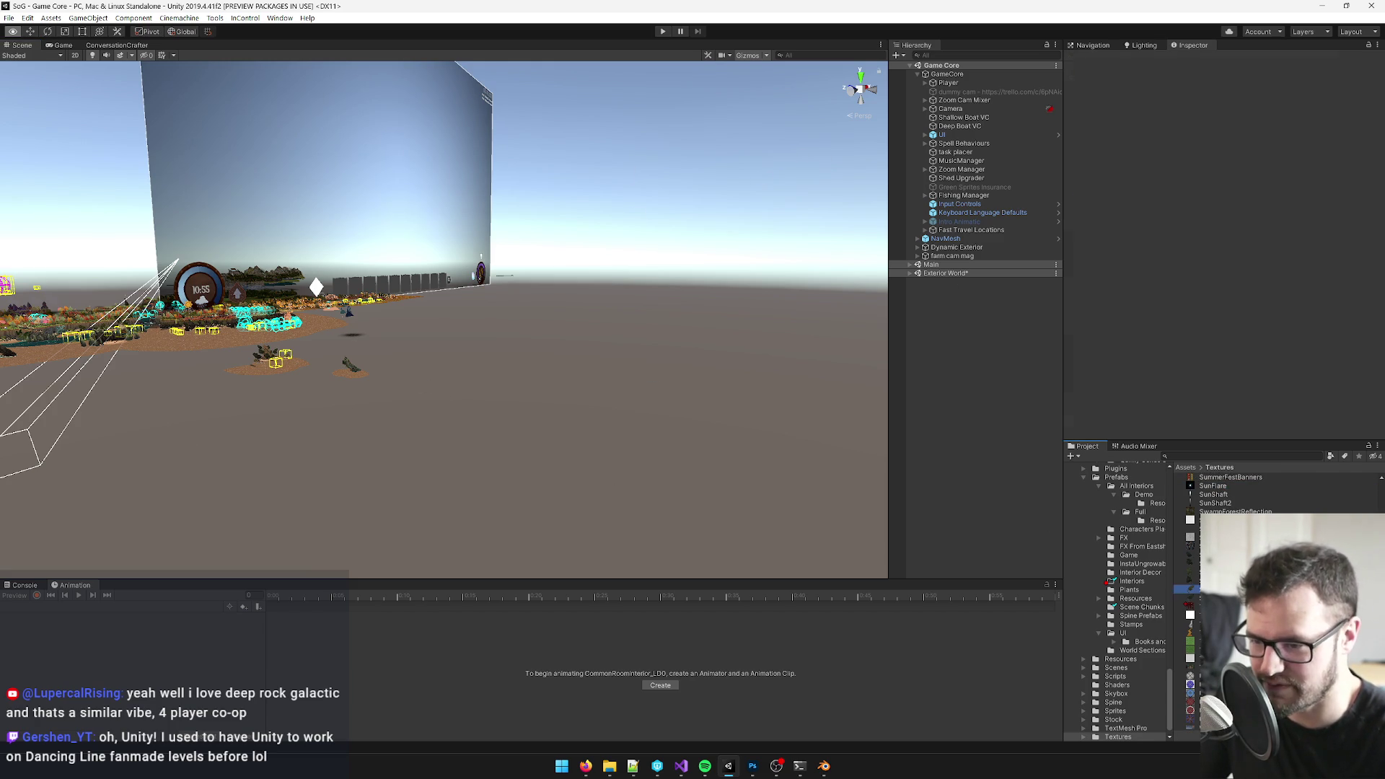
click(1190, 588)
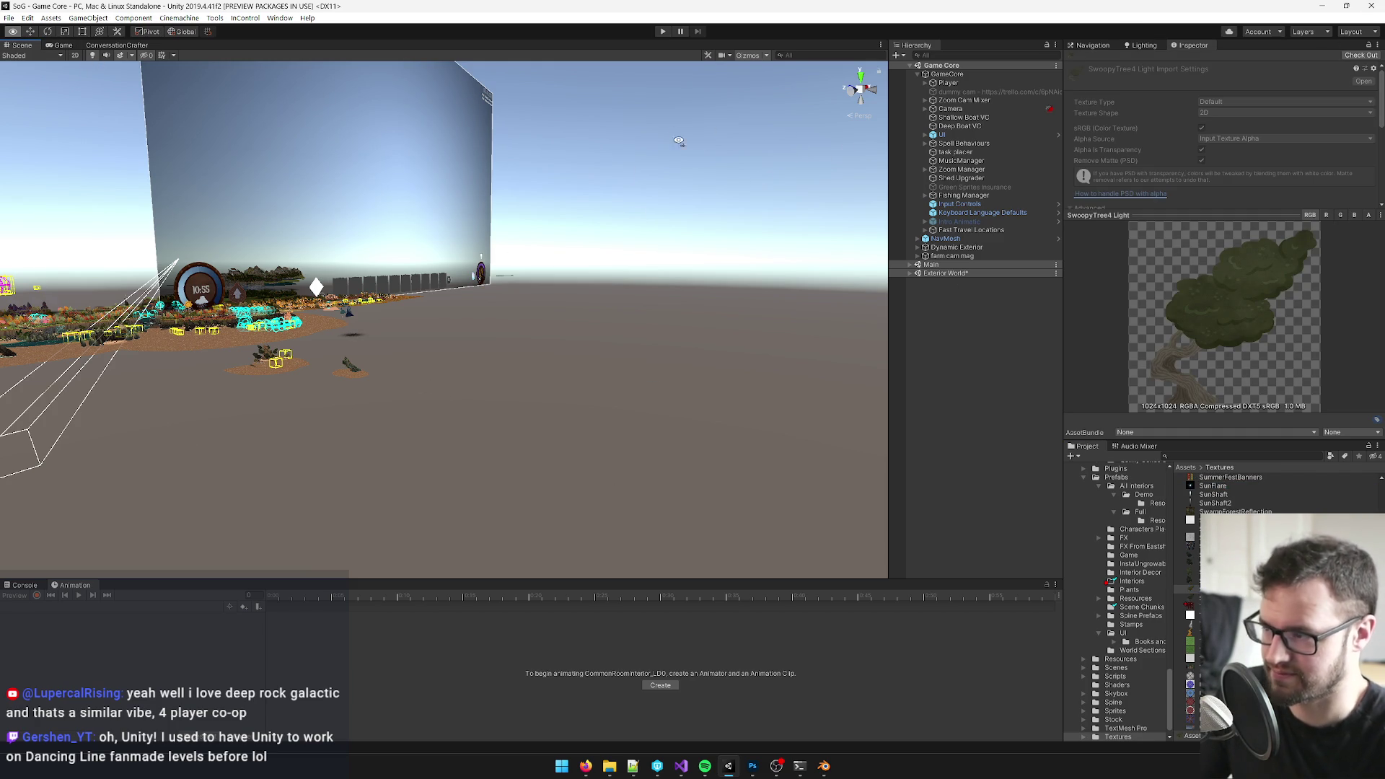
- Close Unity, discarding the unsaved exterior scene, and switch to the table model in Blender
click(1369, 8)
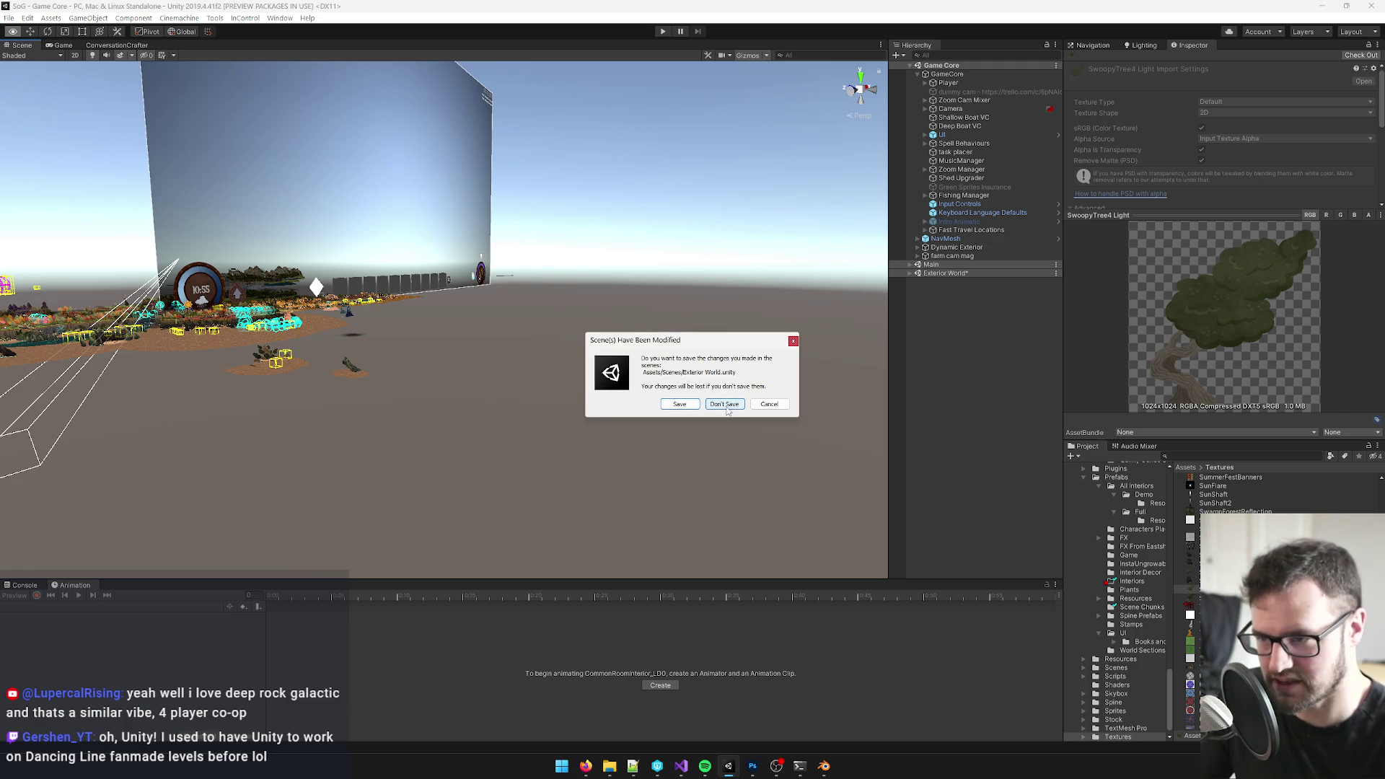
click(726, 404)
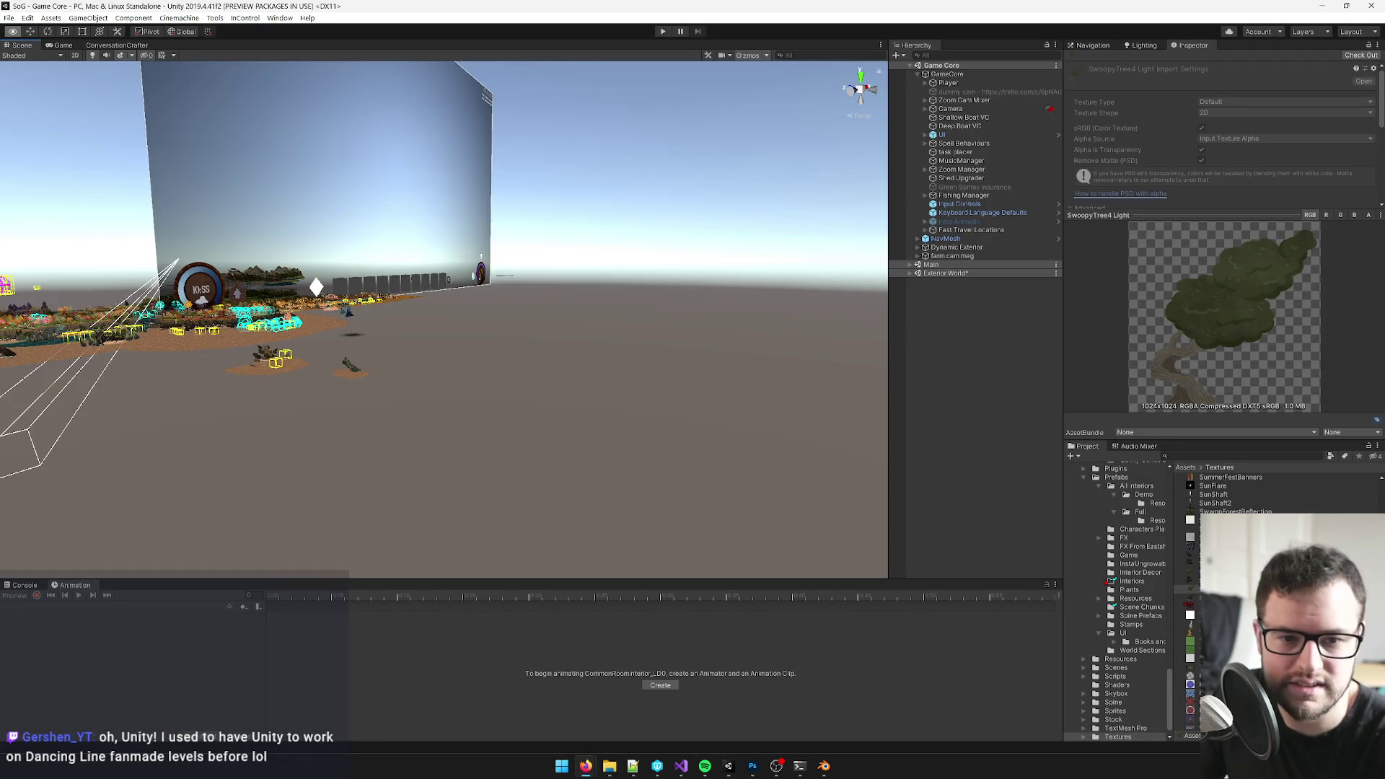
click(824, 766)
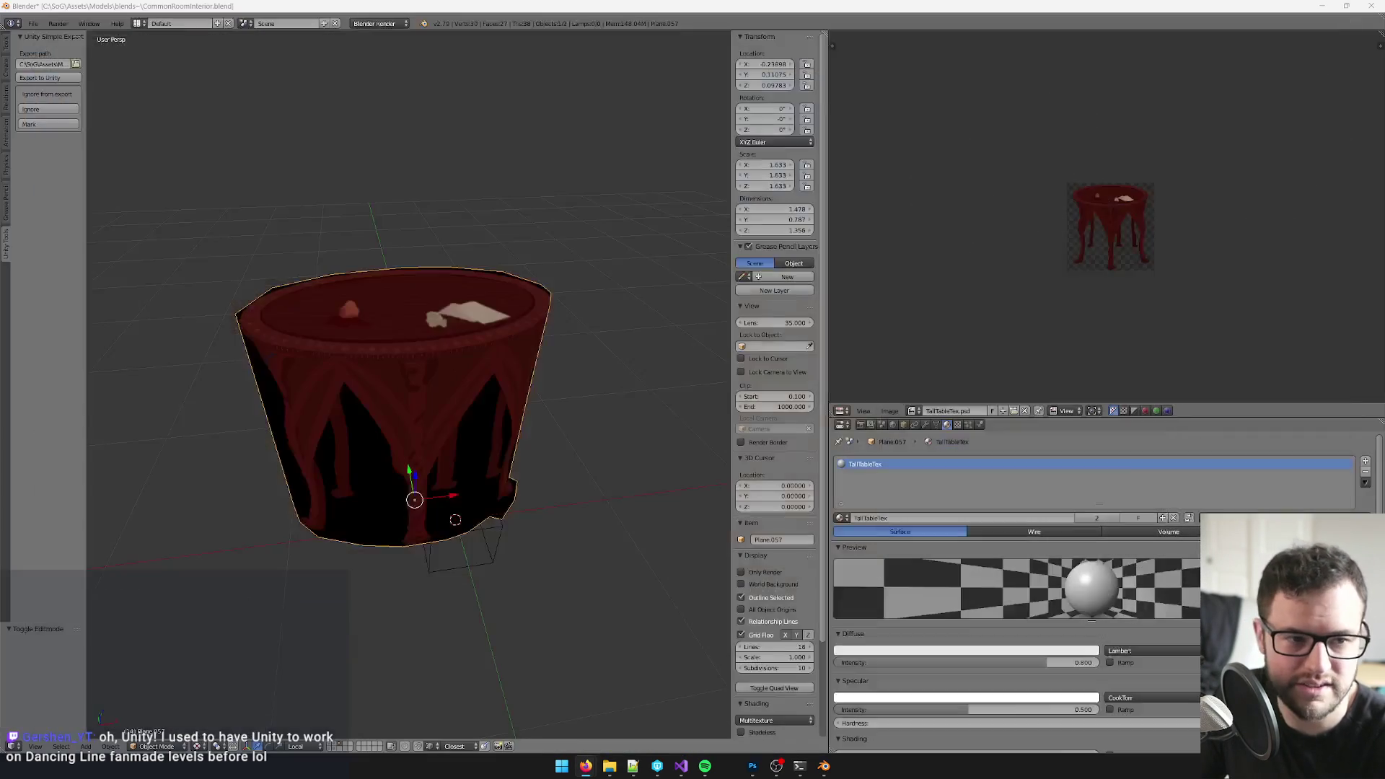
- Save the tall draped table Blender file
key(ctrl+w)
click(565, 495)
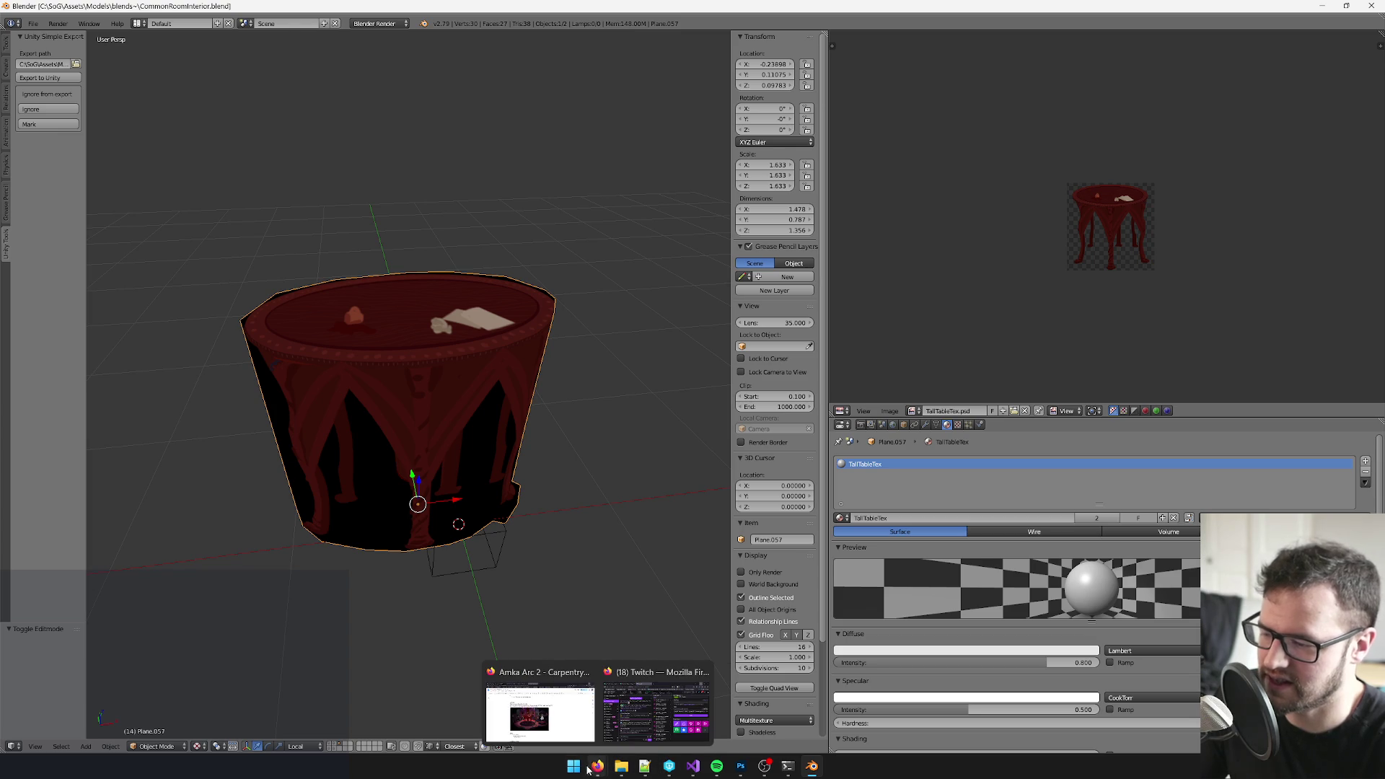
- Launch Unity Hub from the Start menu and reopen the SoG project
click(573, 766)
text(unity)
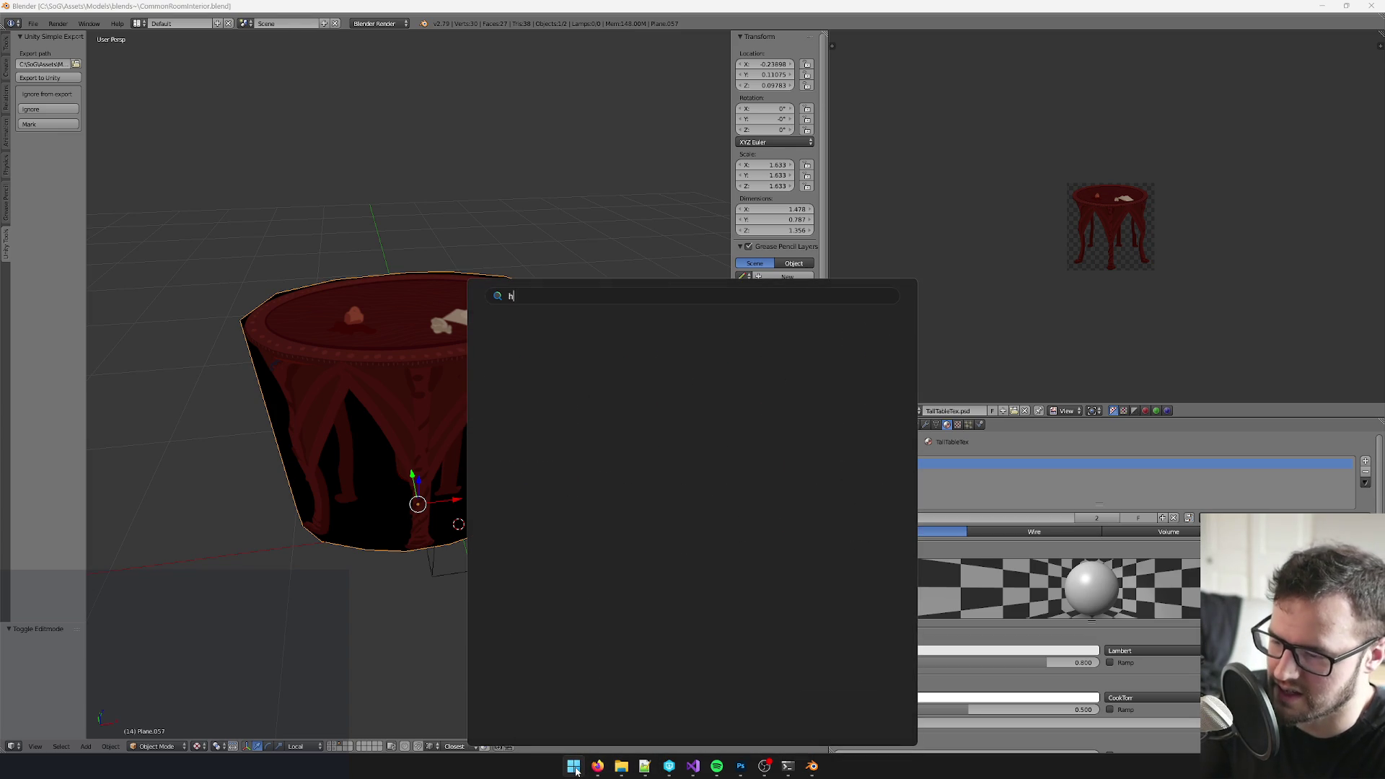
key(Return)
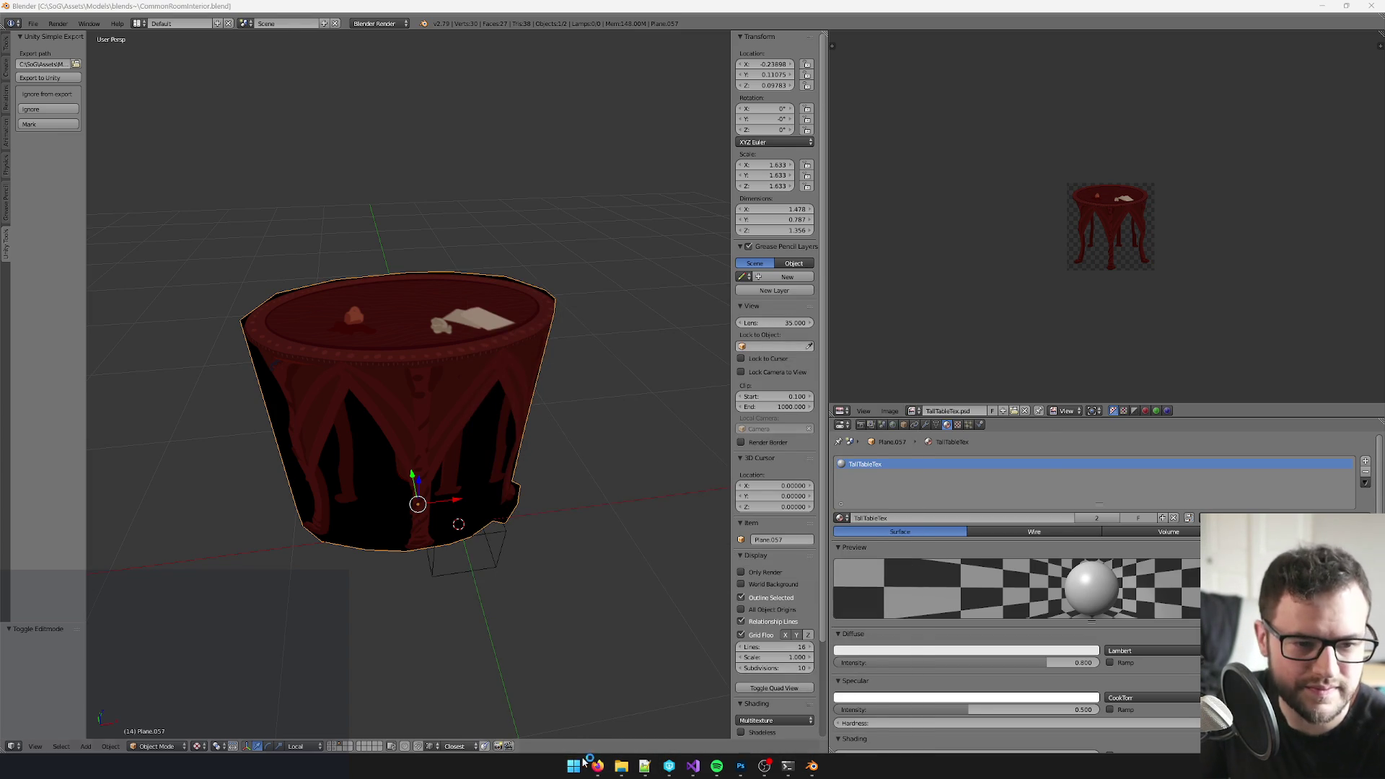
click(579, 383)
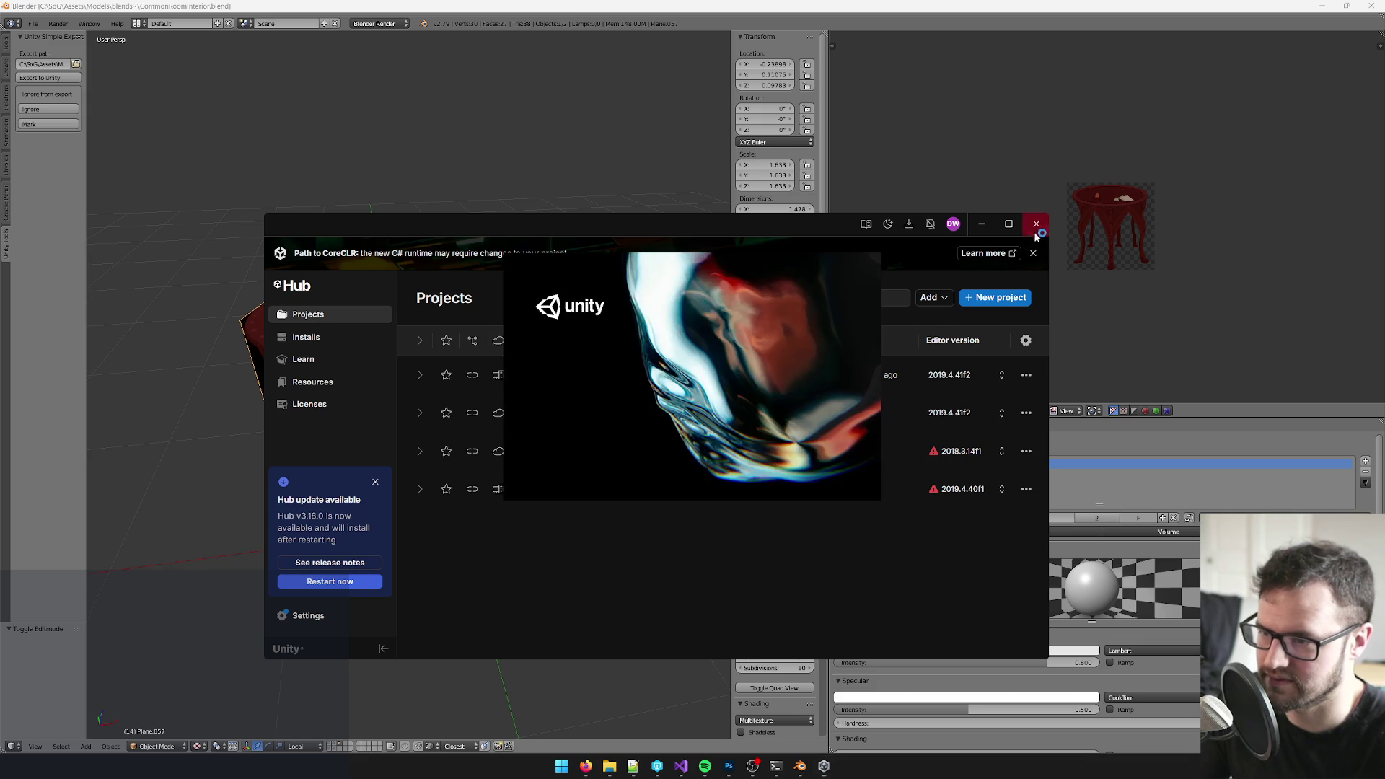
click(1036, 225)
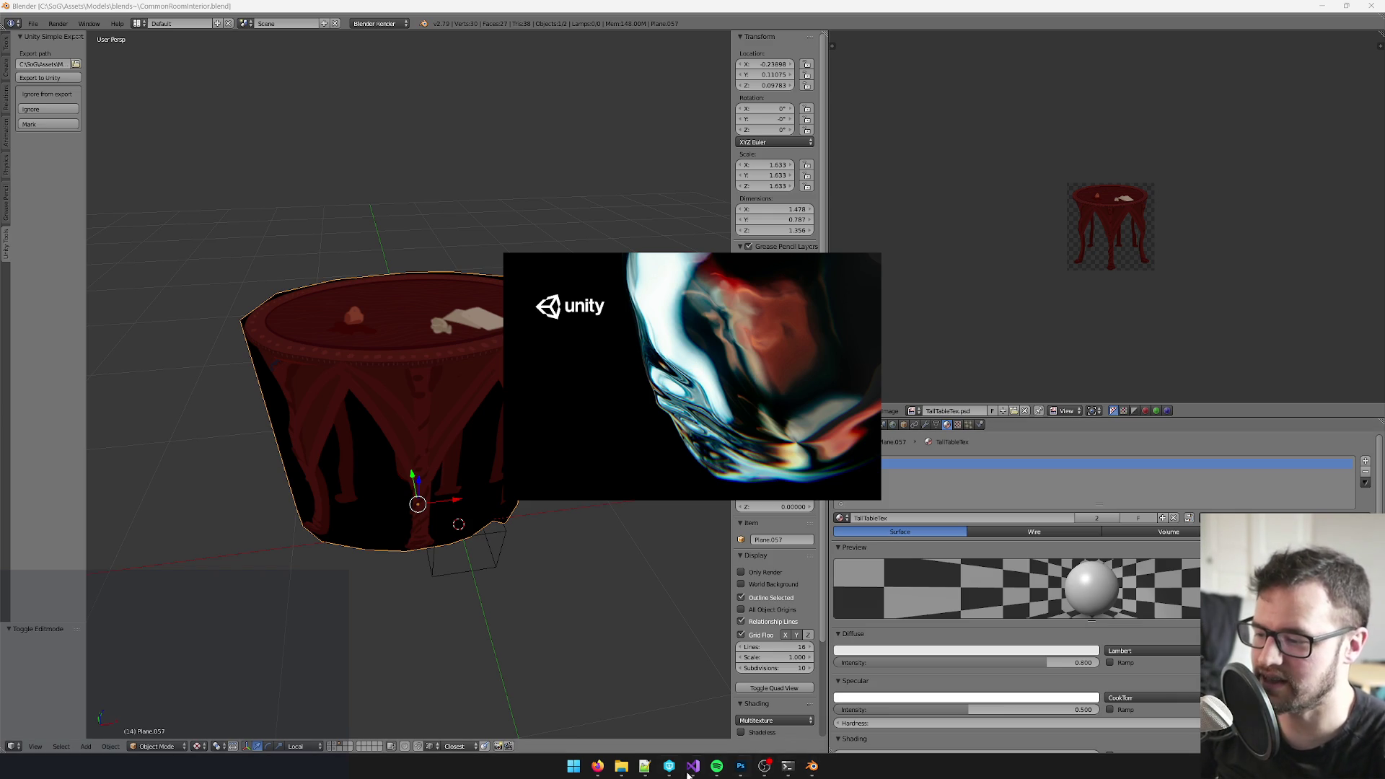
- Switch to the written notes in Notepad++ while Unity loads
click(645, 766)
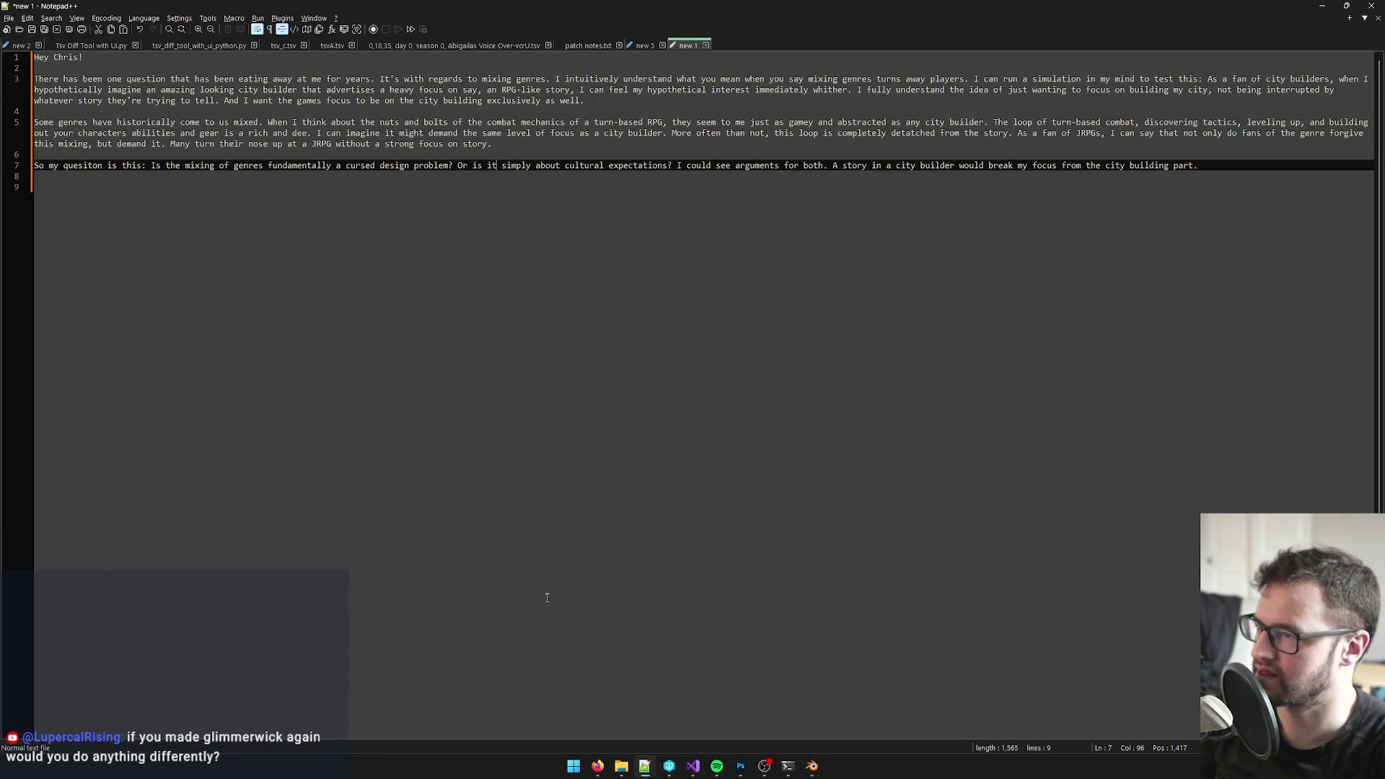
- Maximize Notepad++ on the to-do list and place the cursor at the end of the graduation line
click(644, 766)
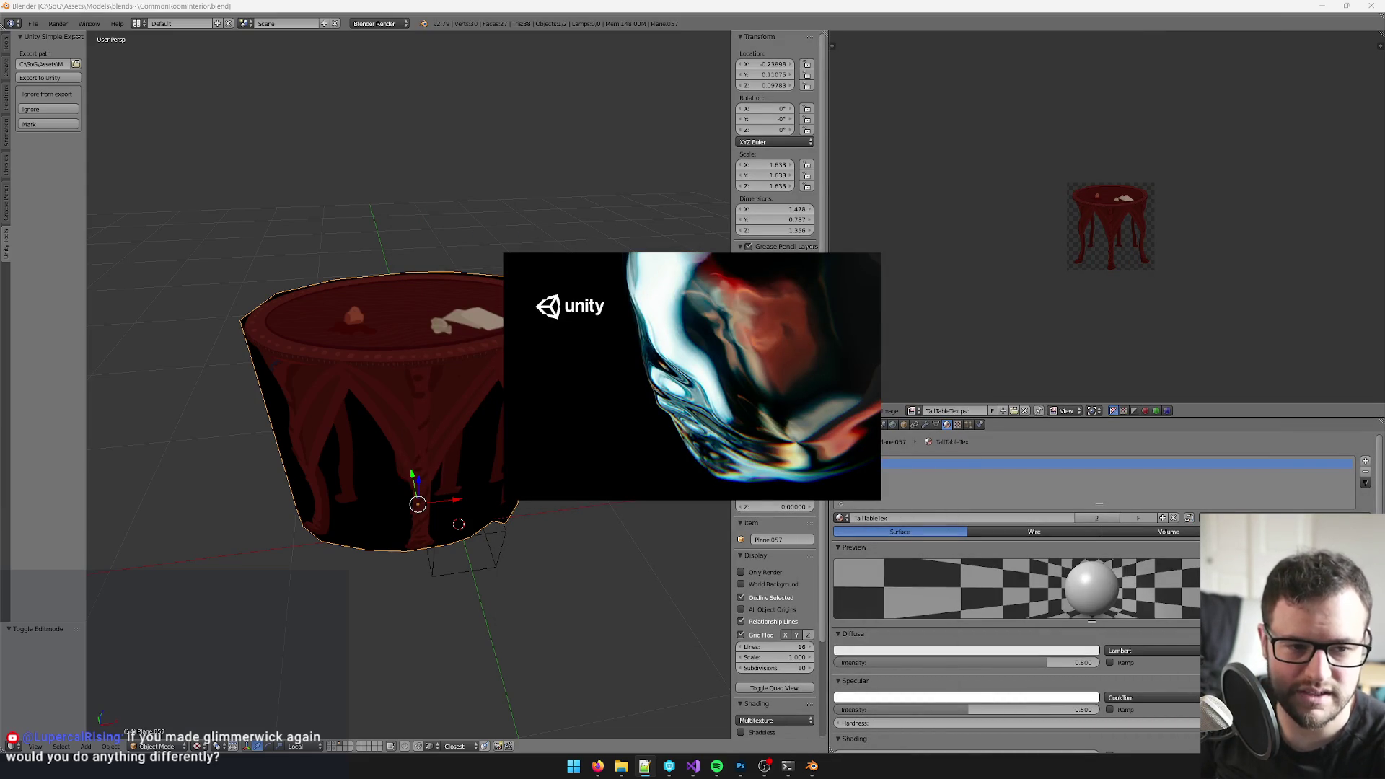
click(645, 766)
double_click(649, 238)
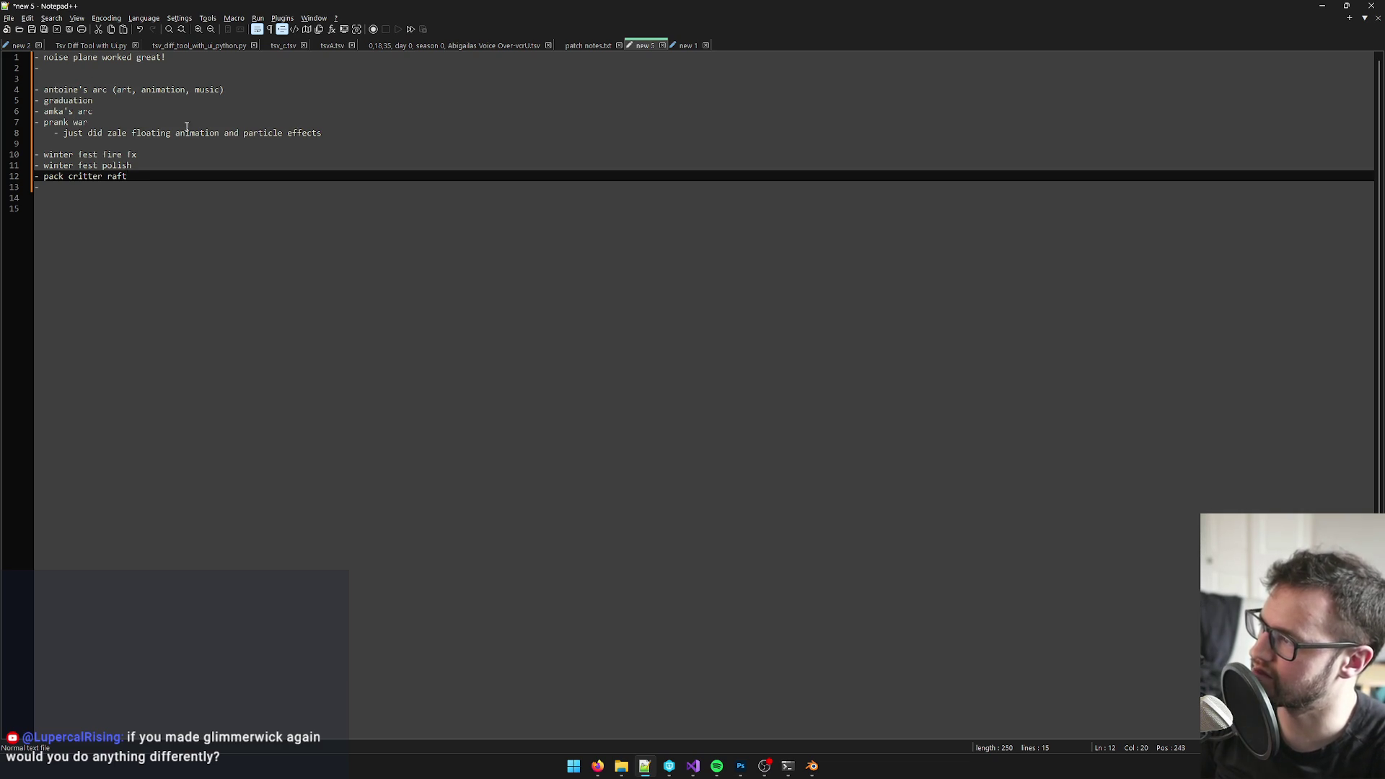
drag(95, 99, 2, 100)
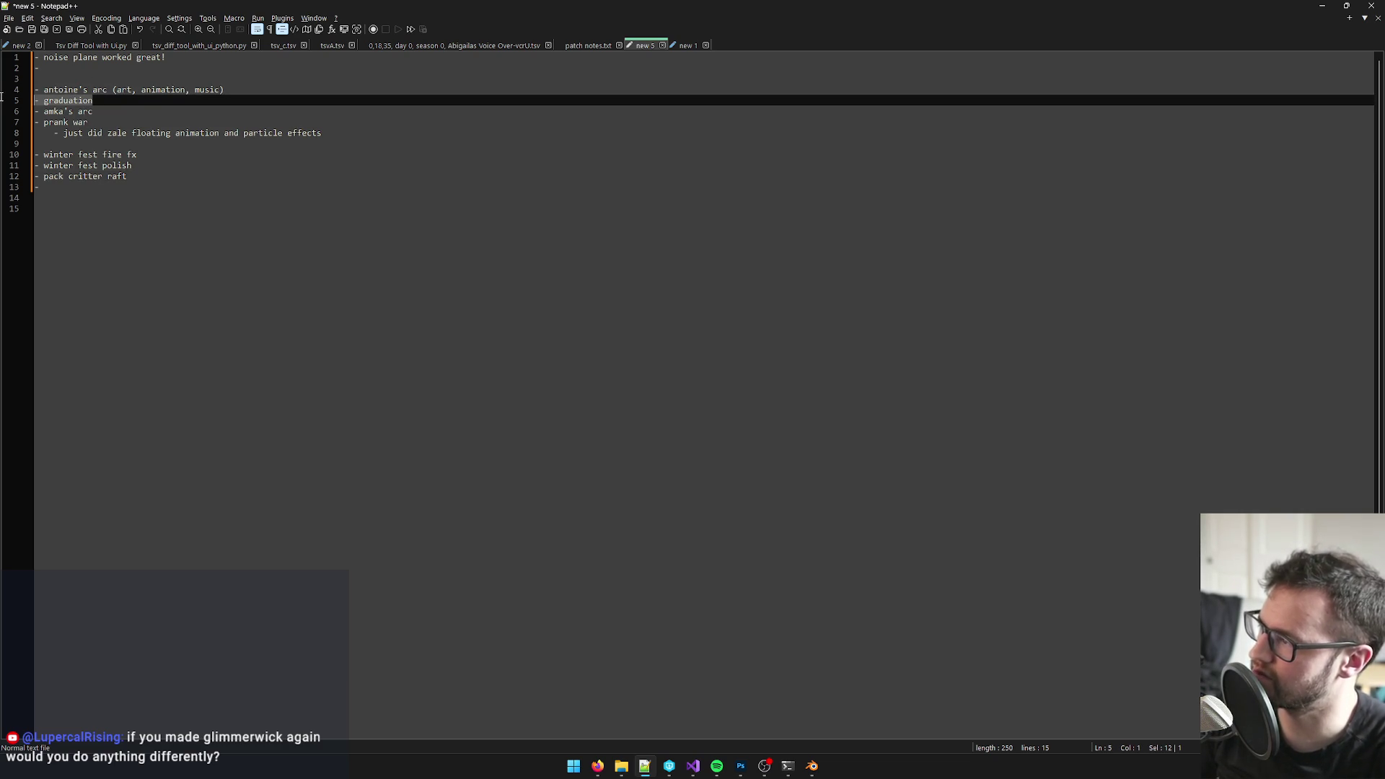
click(116, 97)
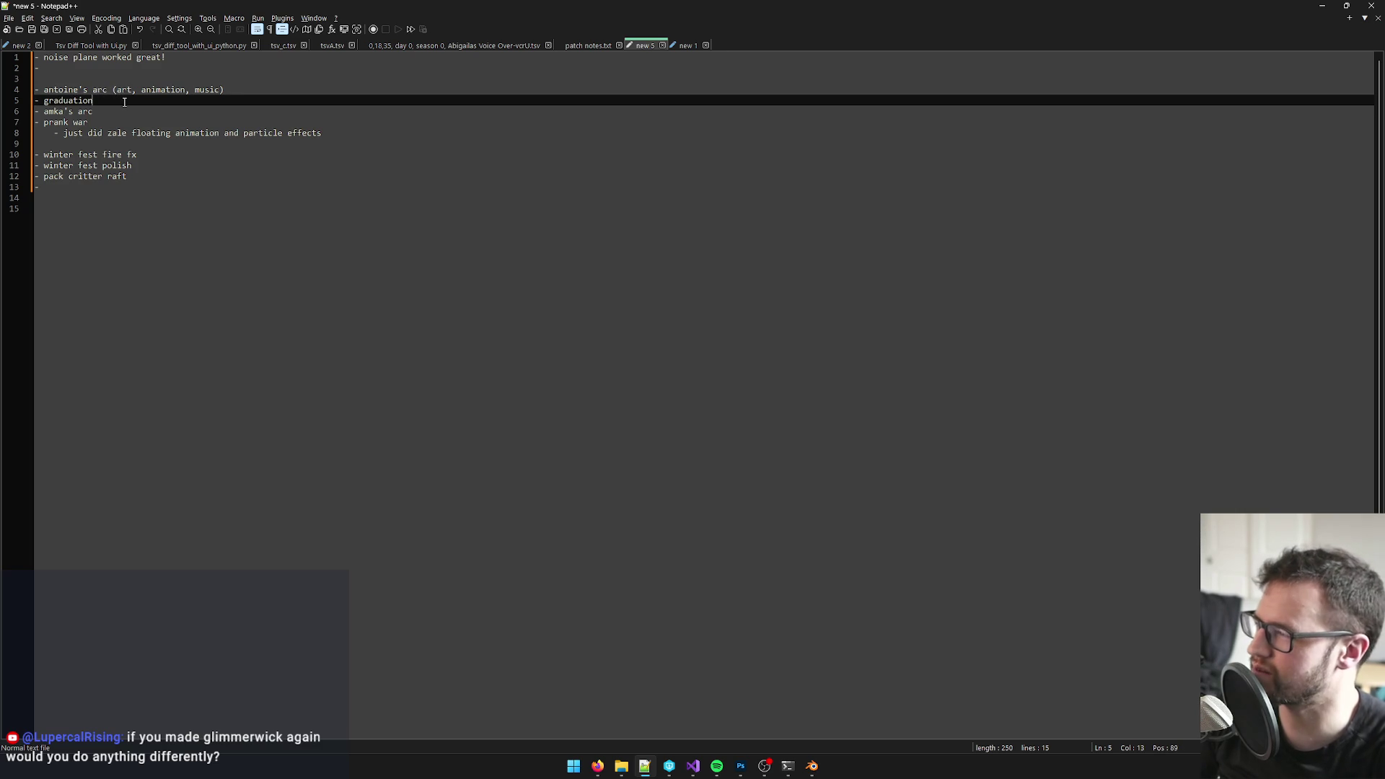